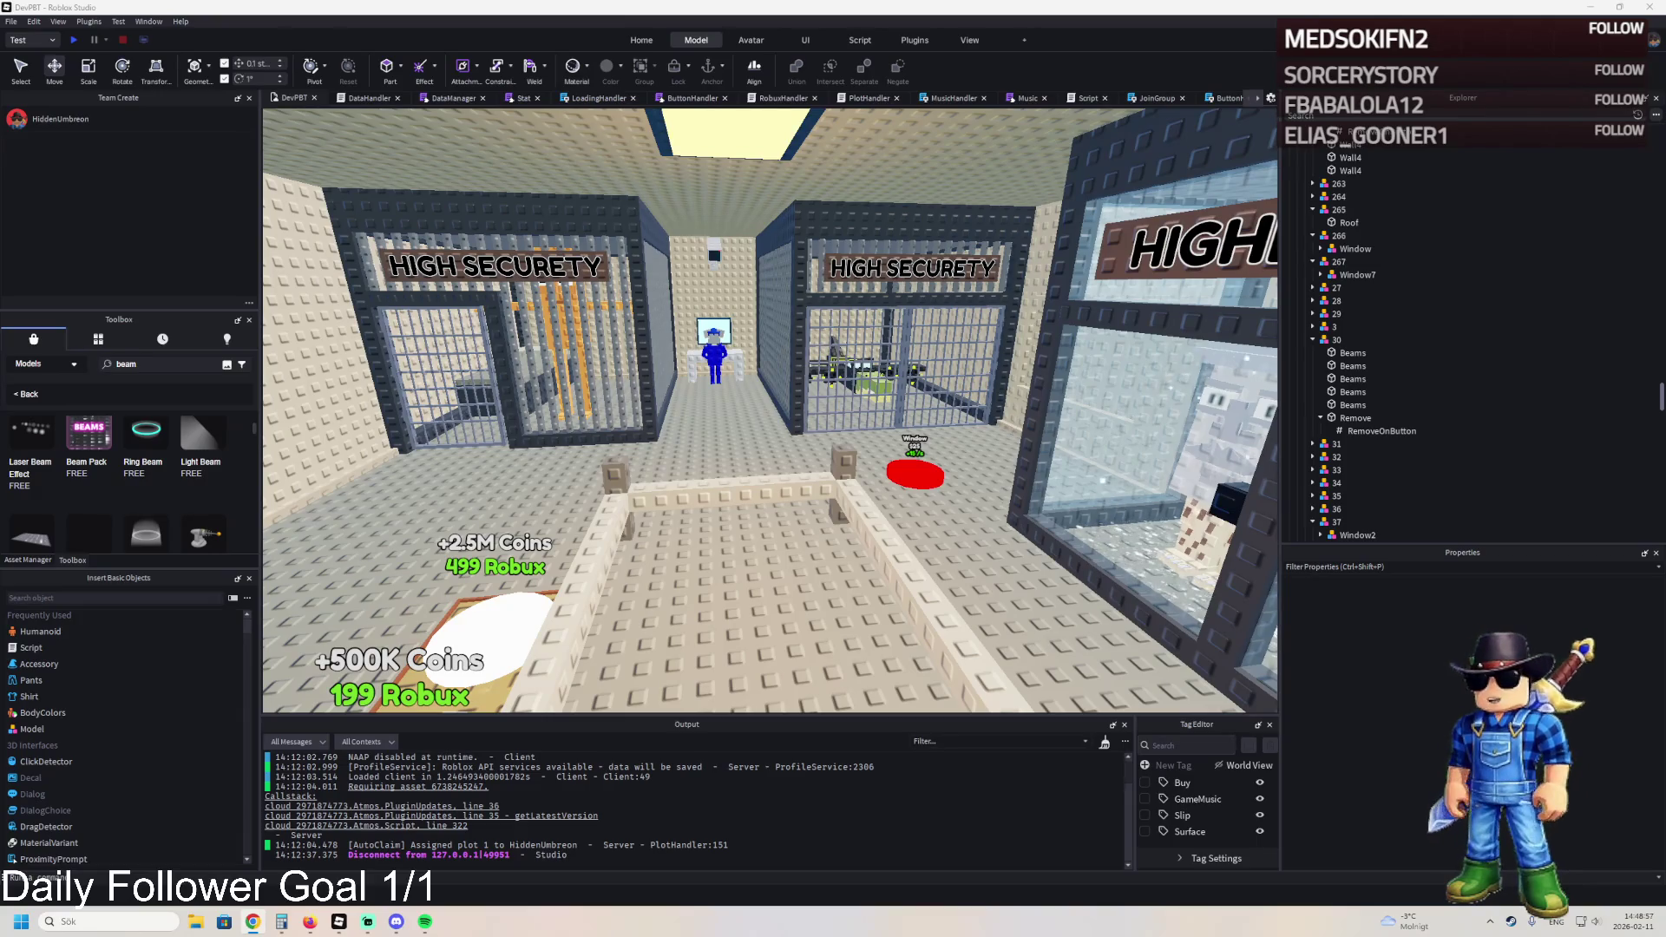
- Switch to the Dev2.0 place, start a play-test with F5, and open the in-game coin-pack Shop
key(a)
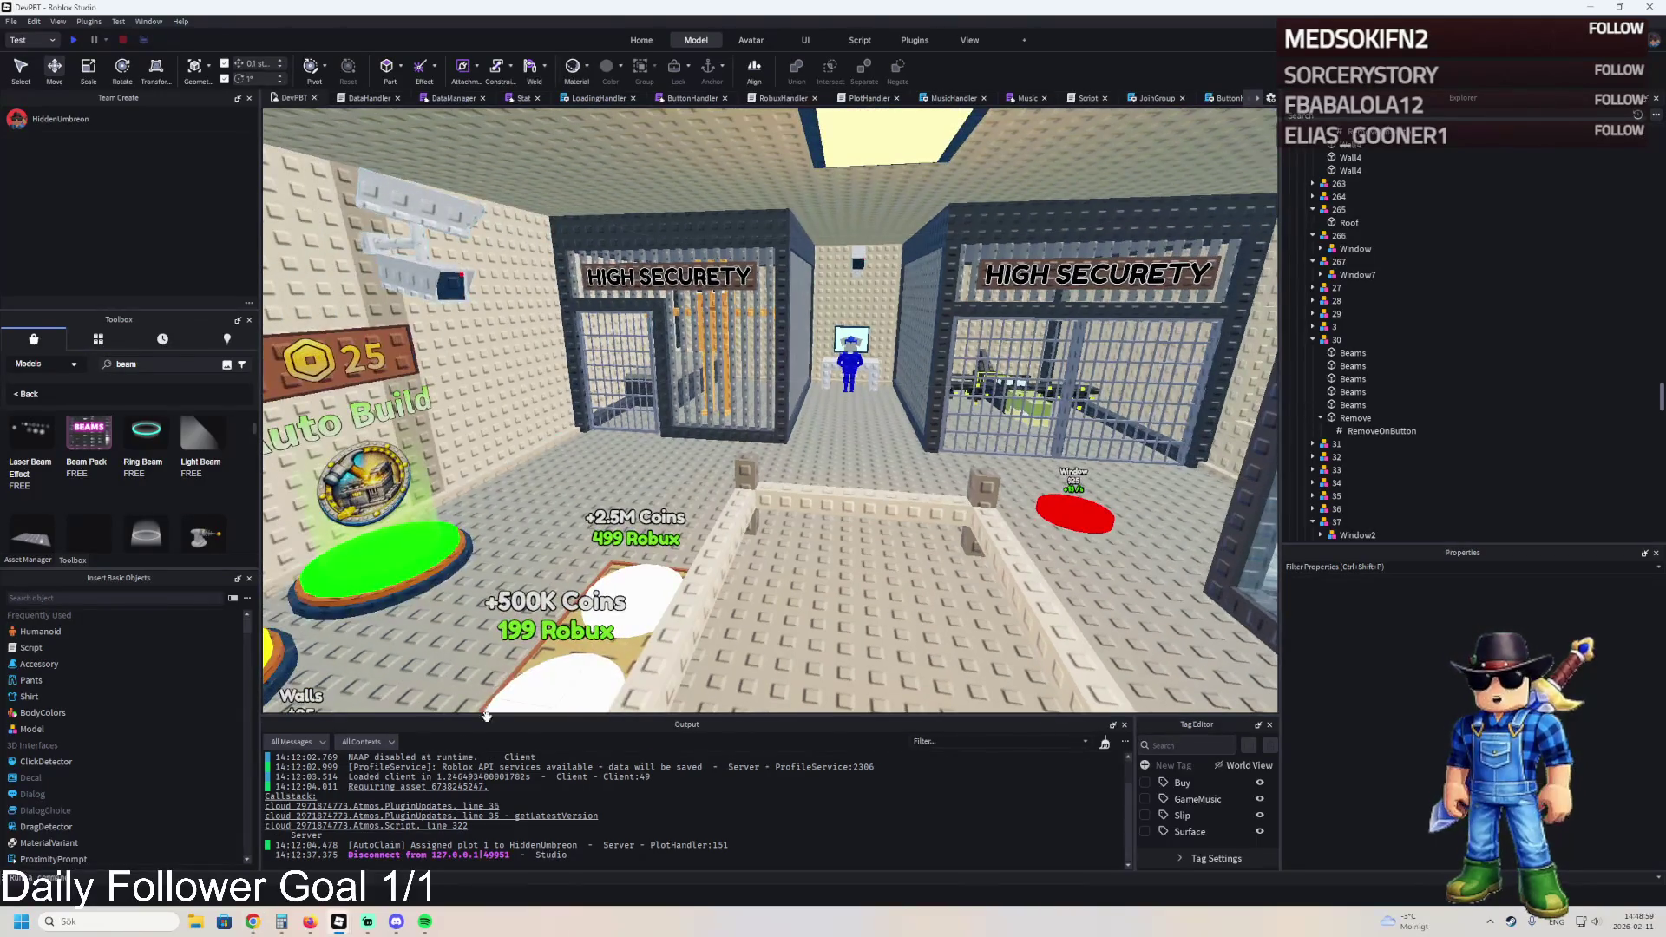
mouse_move(338, 922)
click(413, 851)
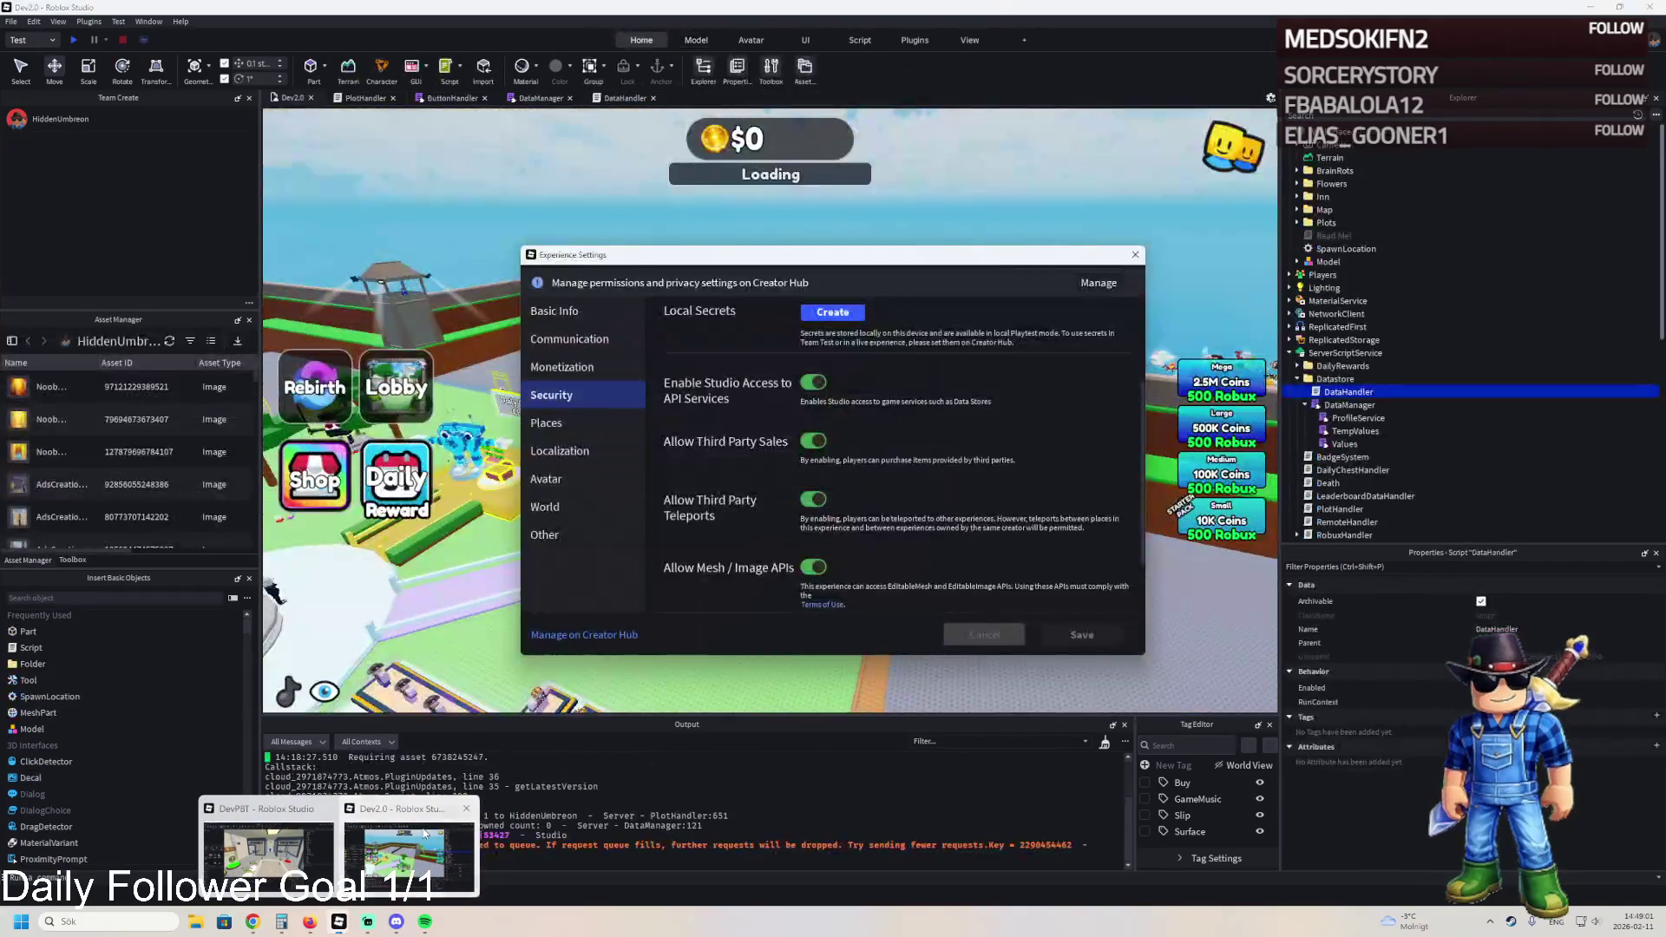
key(F5)
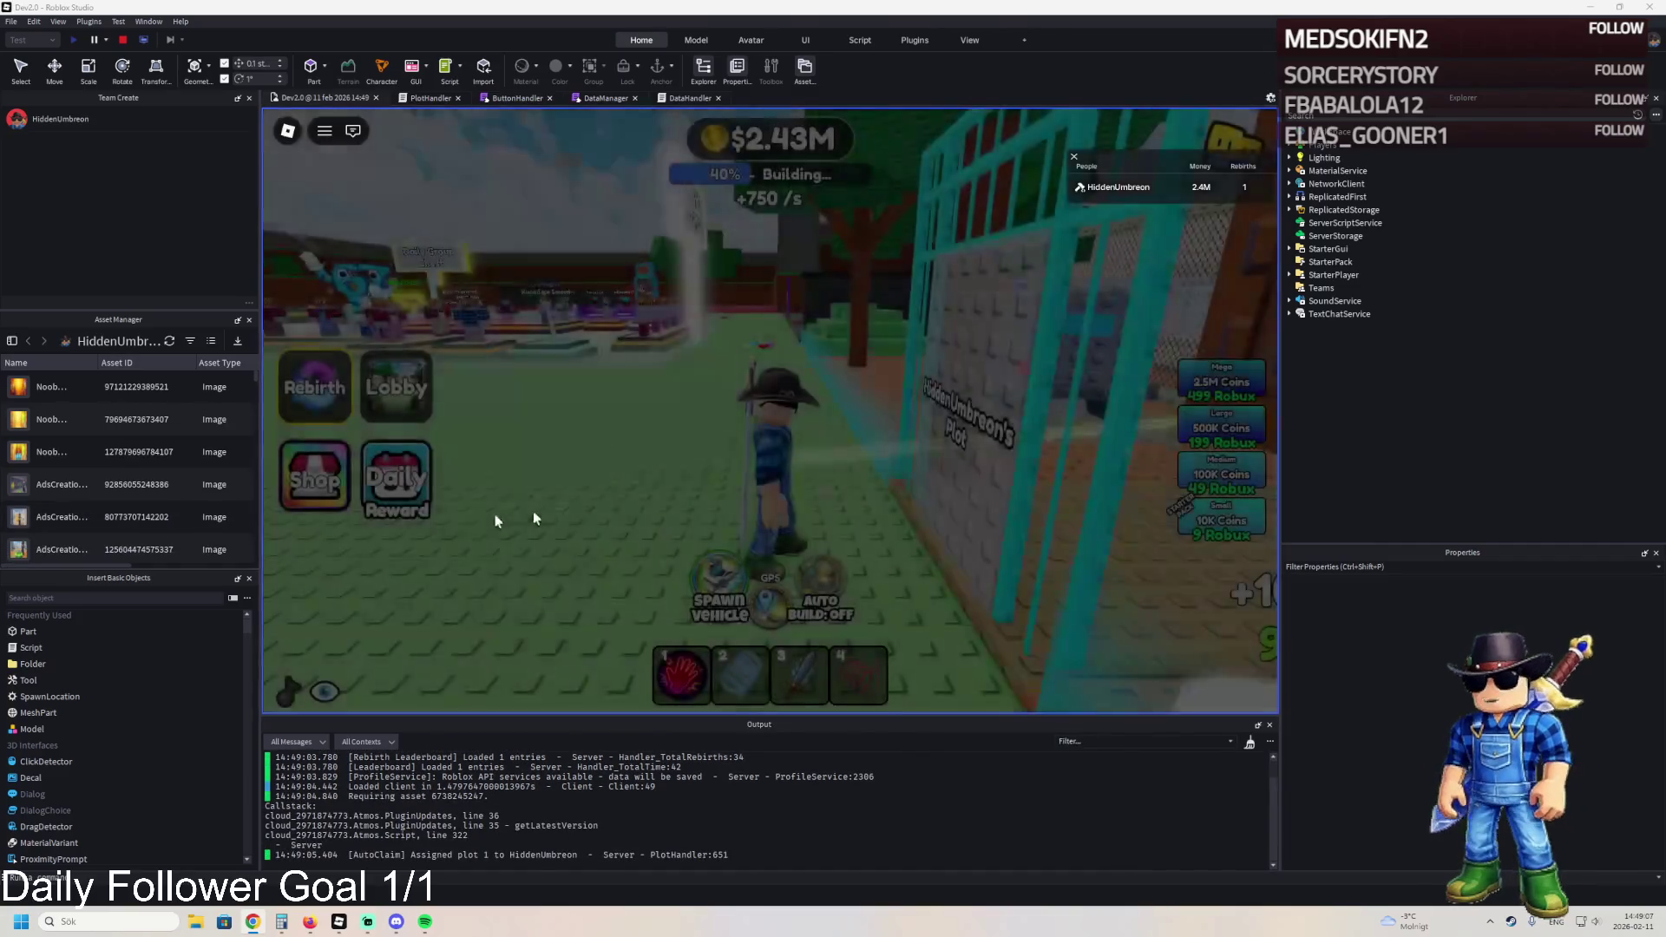
click(333, 484)
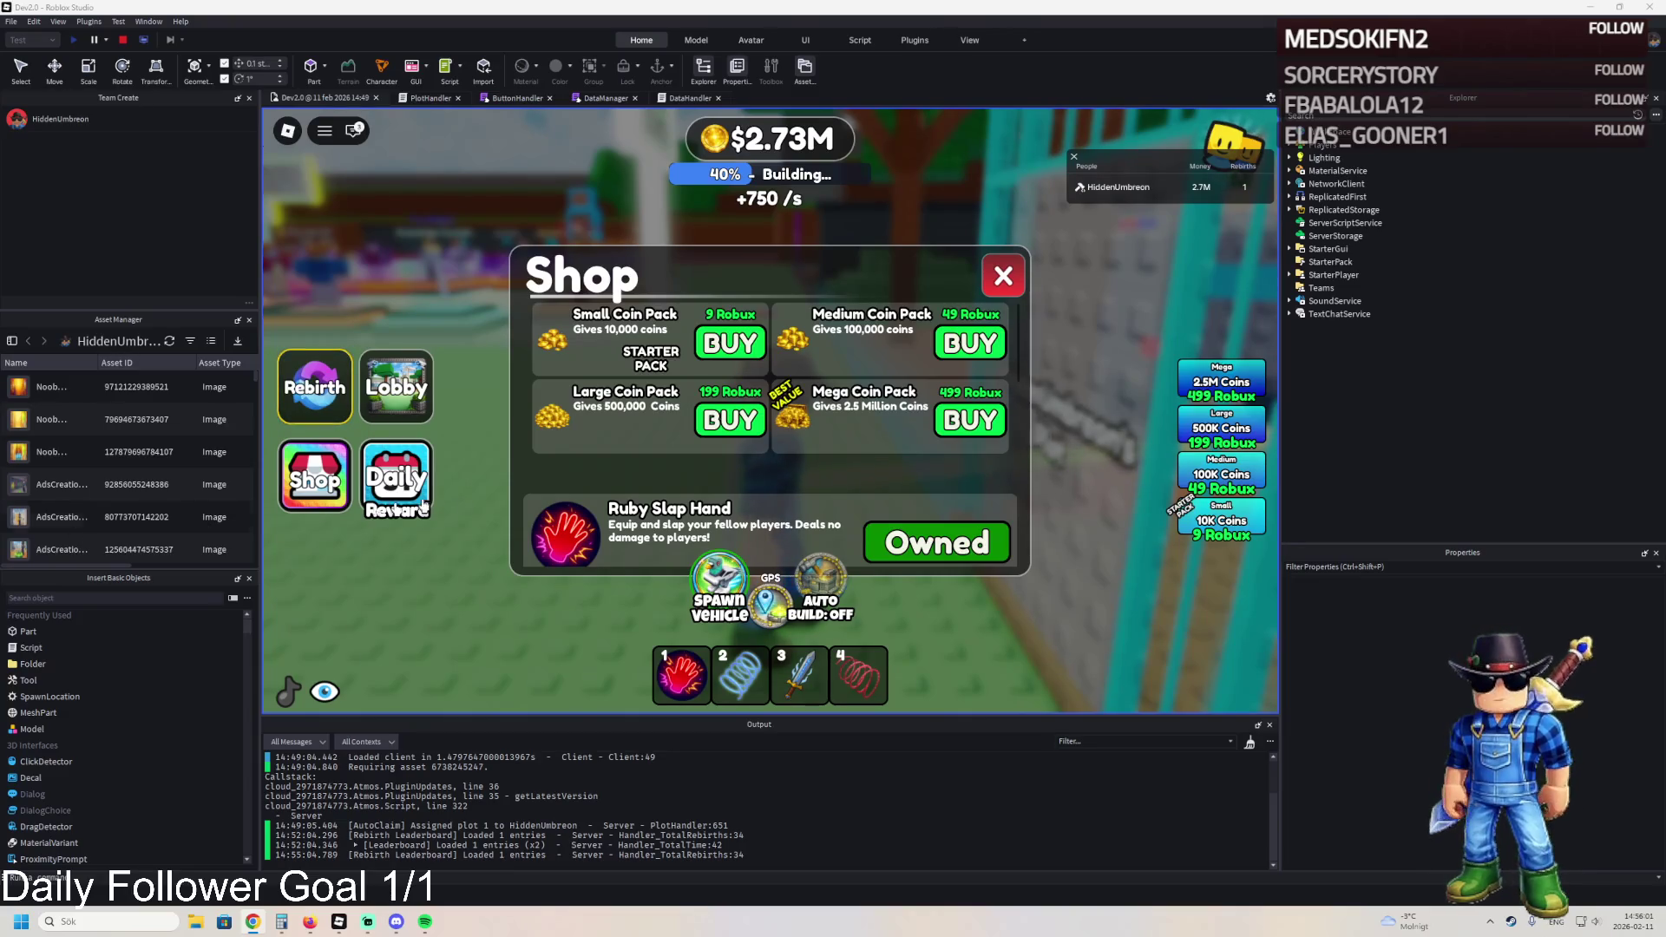
- Stop the running prison tycoon play-test to return to edit mode
click(126, 41)
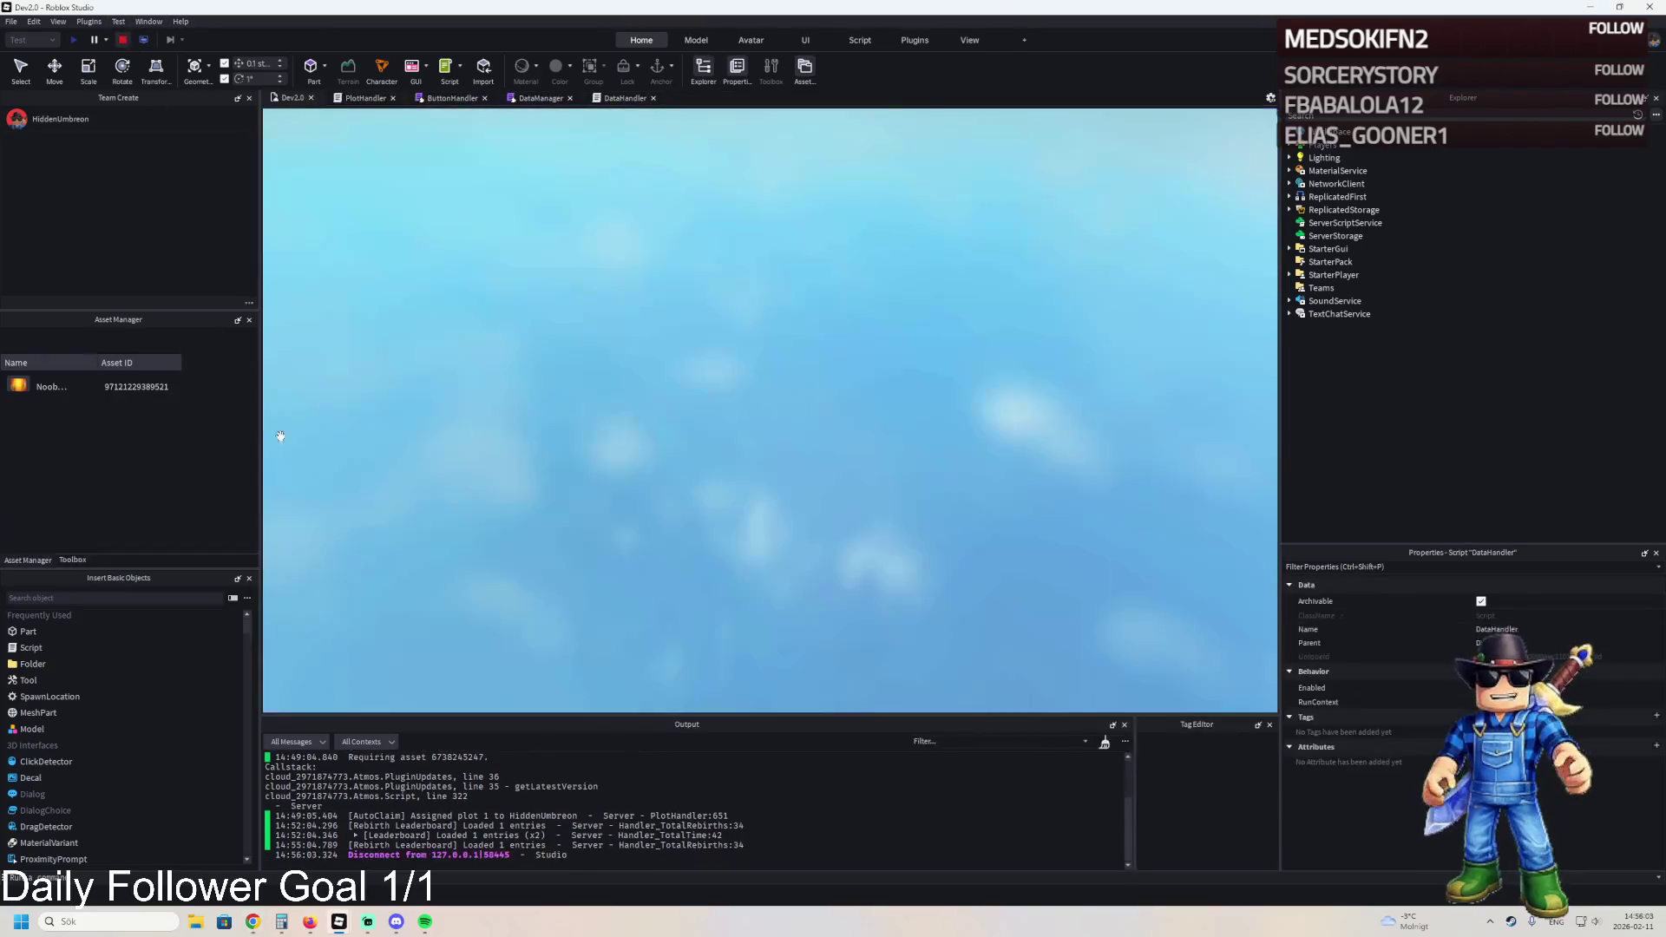
- In the DevPBT window, frame the red button pad in the cell and select part 267
mouse_move(338, 922)
click(382, 833)
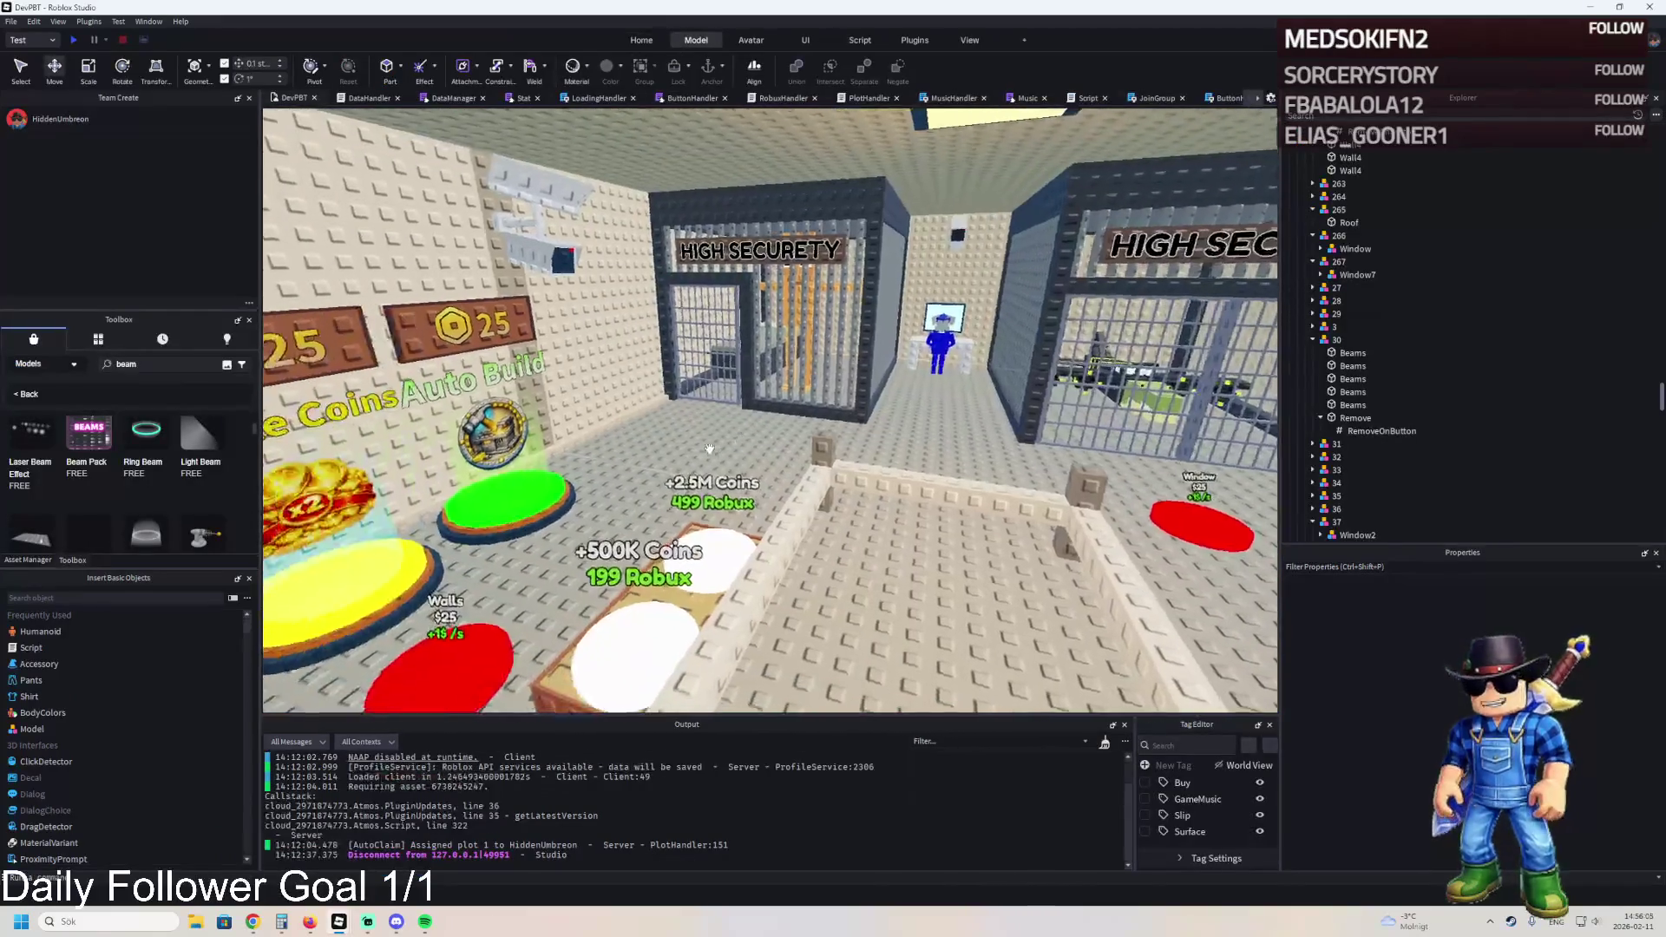
scroll(up, 3)
click(710, 448)
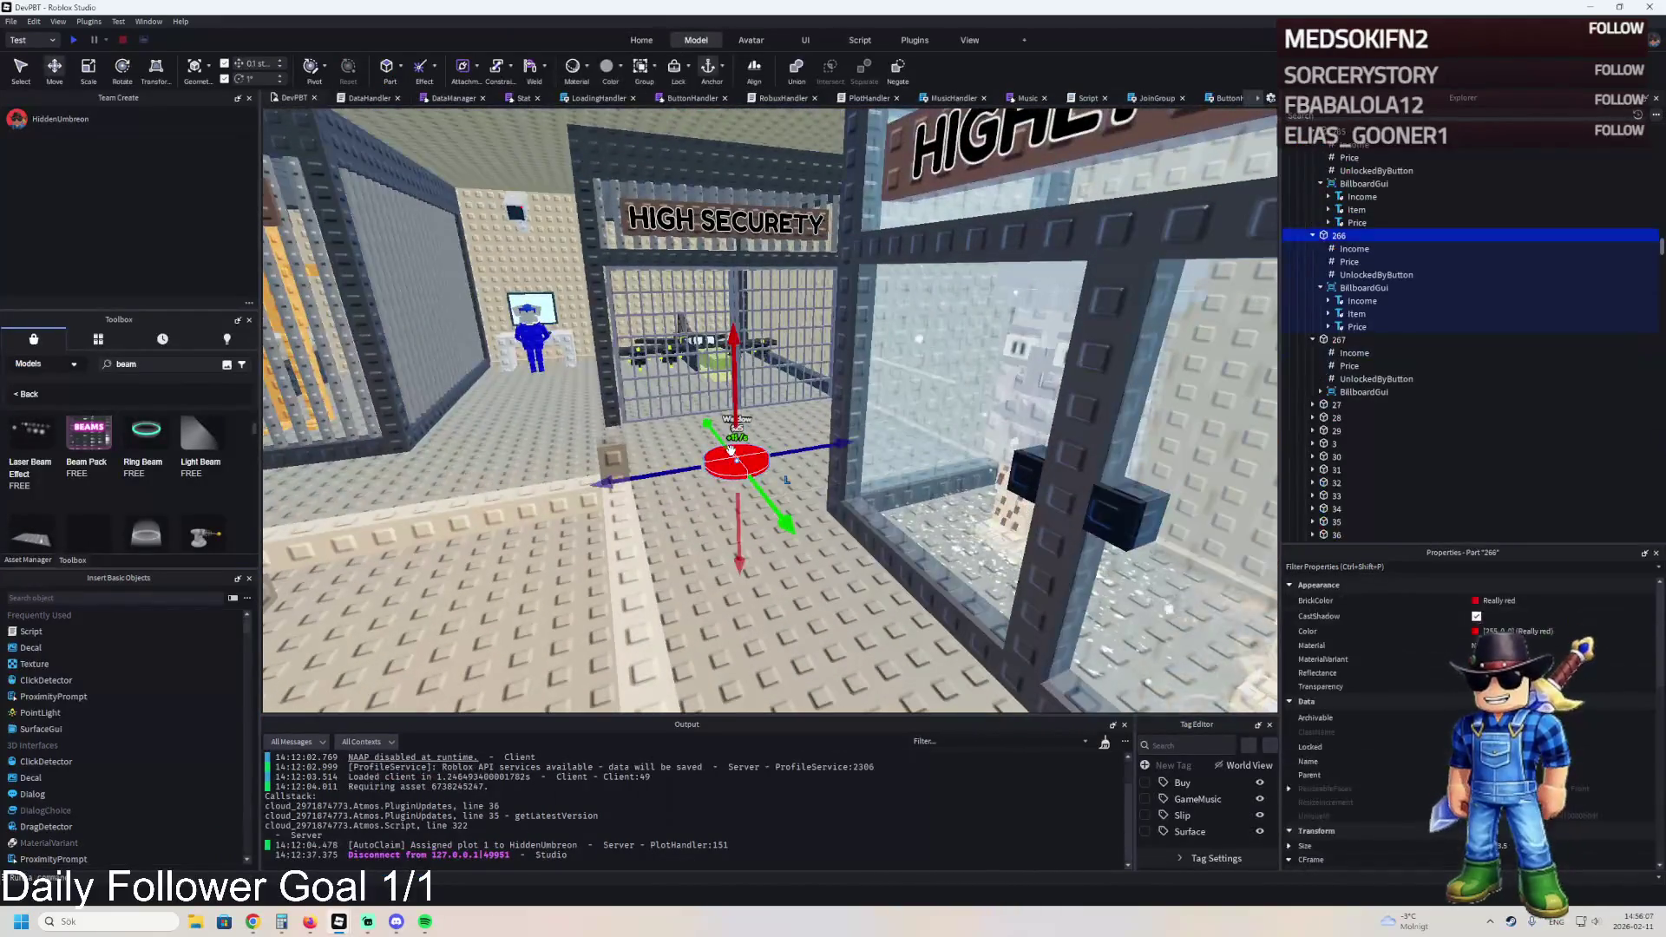
key(f)
click(1336, 340)
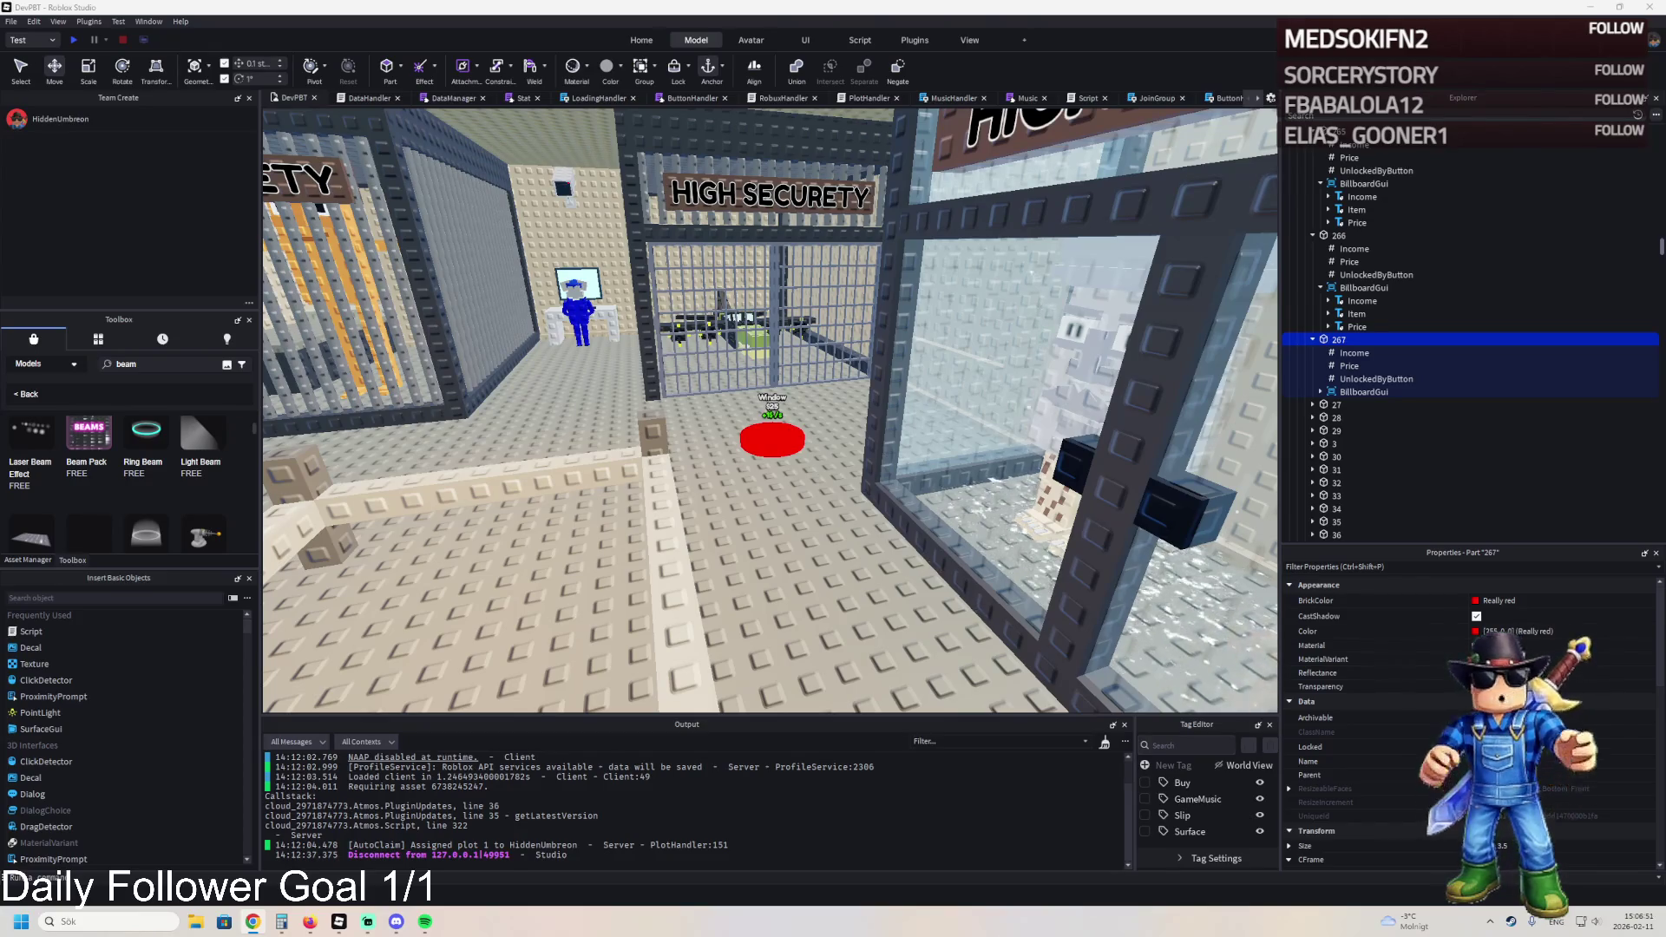
key(s)
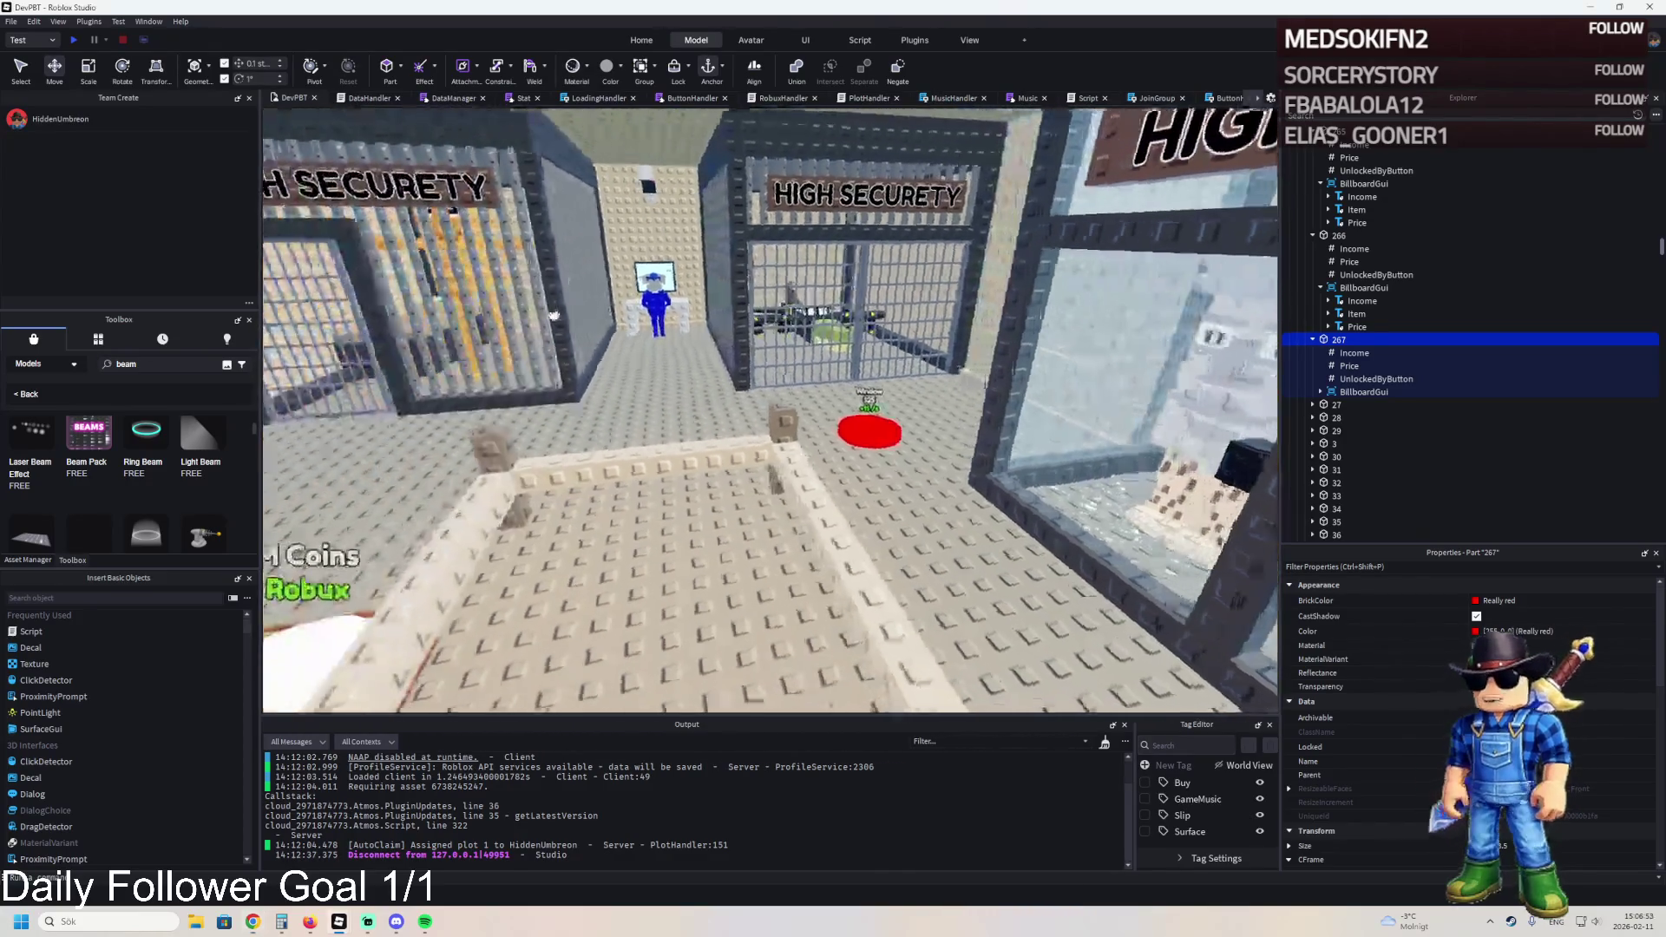
key(s)
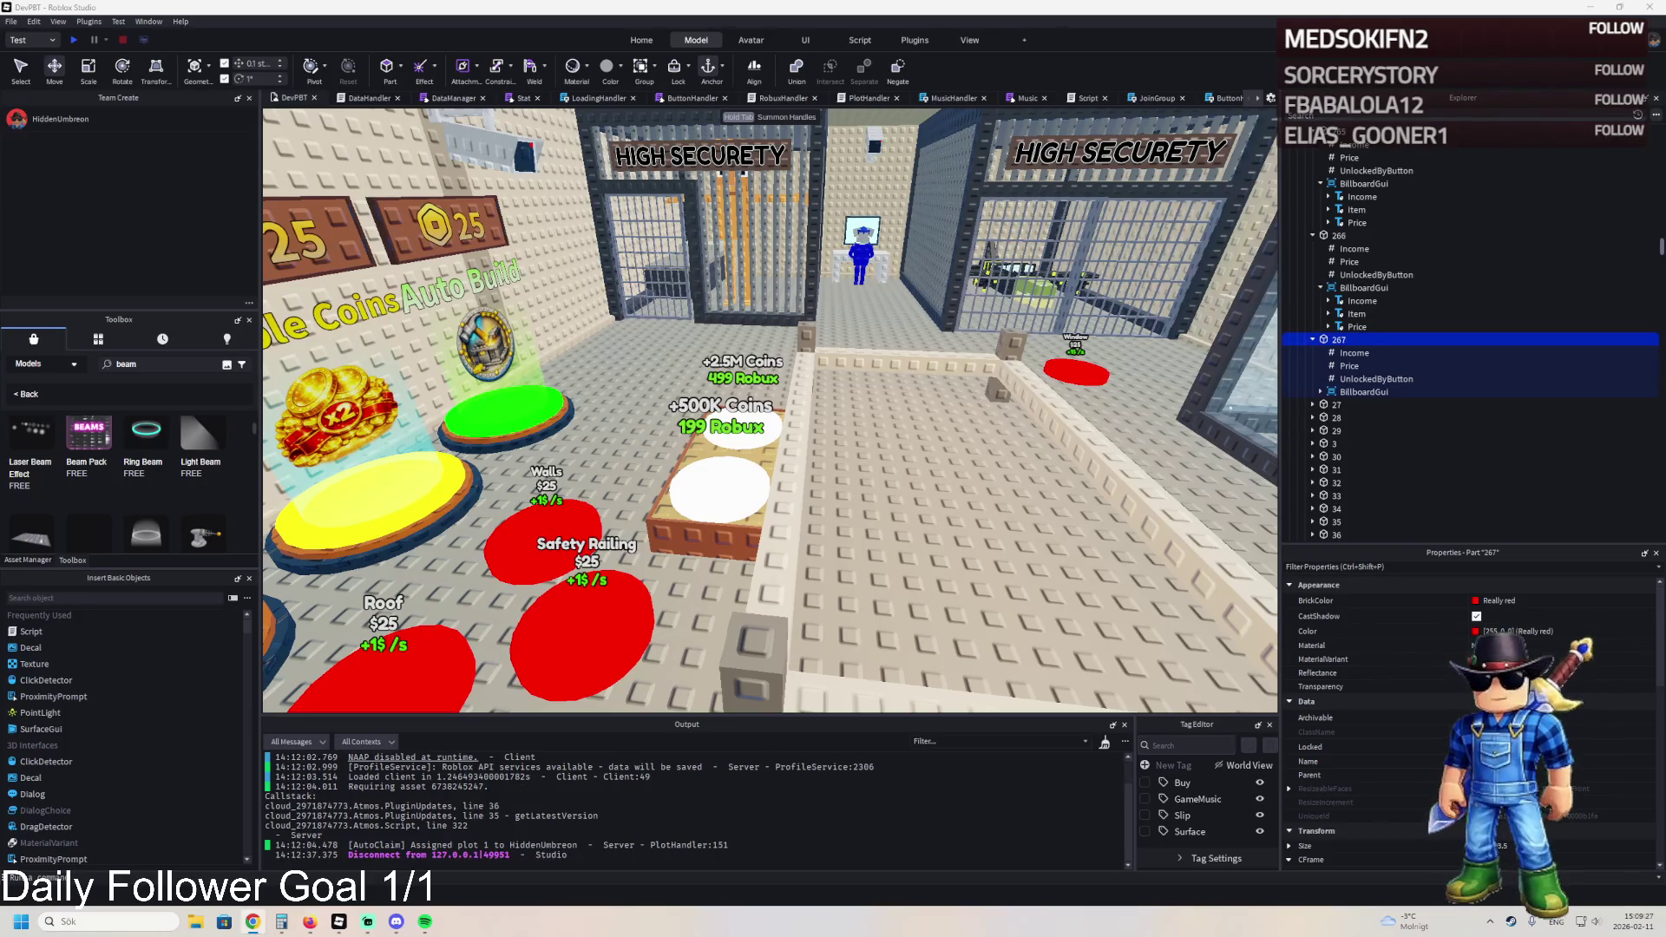
key(f)
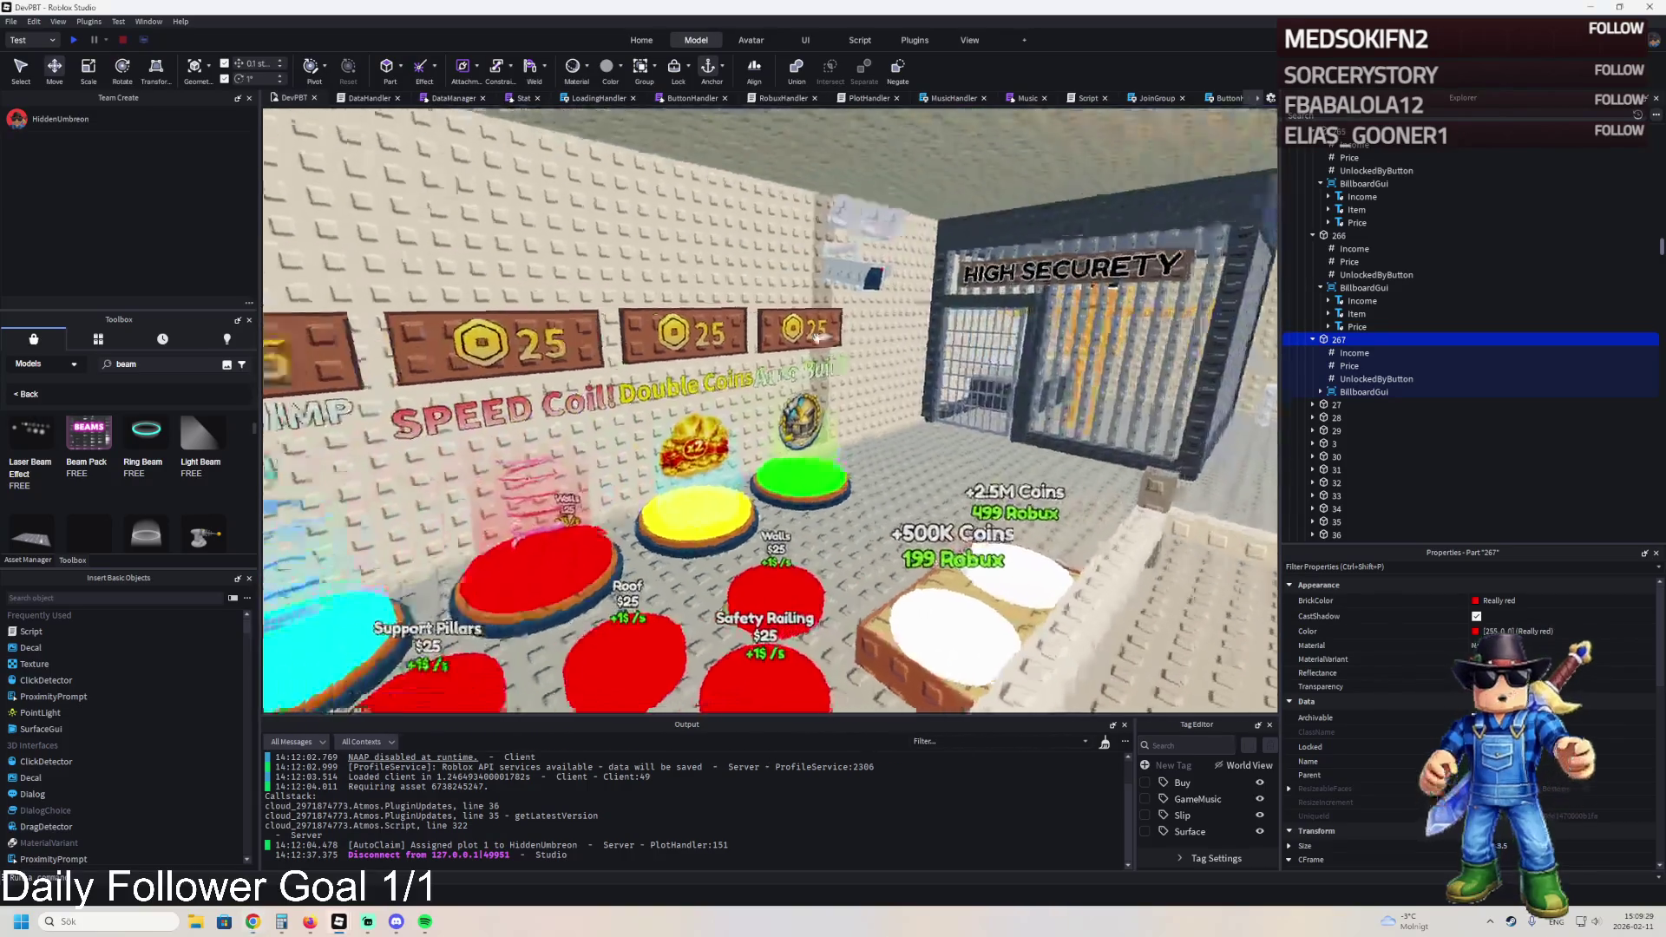
scroll(down, 3)
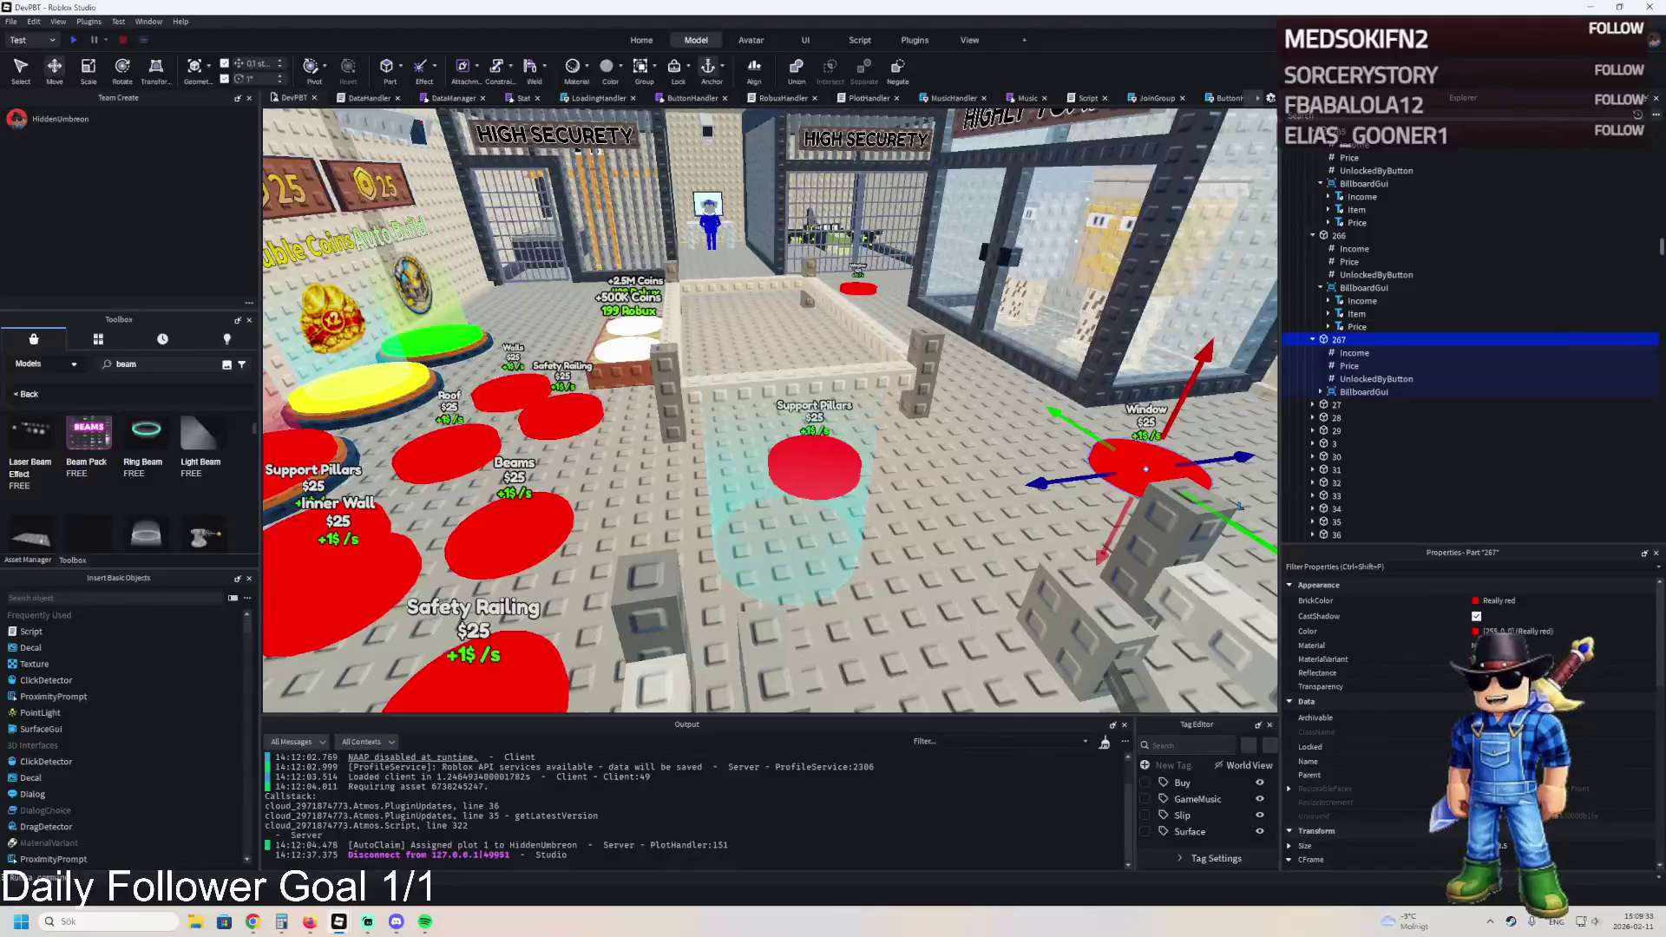
key(w)
key(w)
key(w)
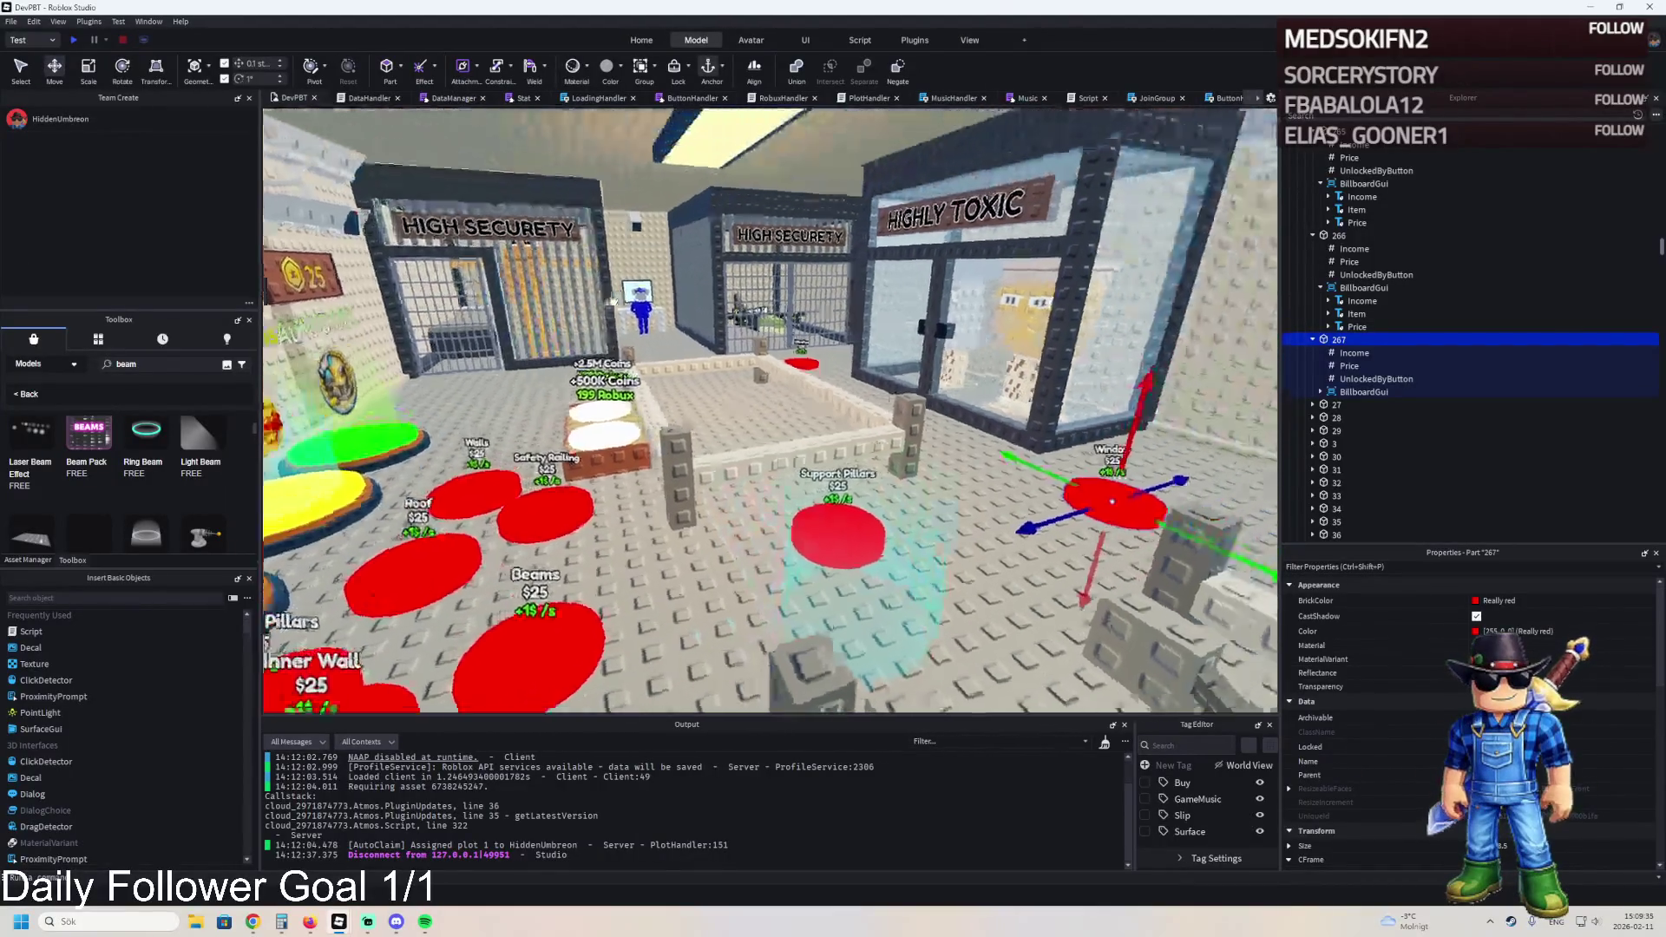
key(d)
key(d)
key(d)
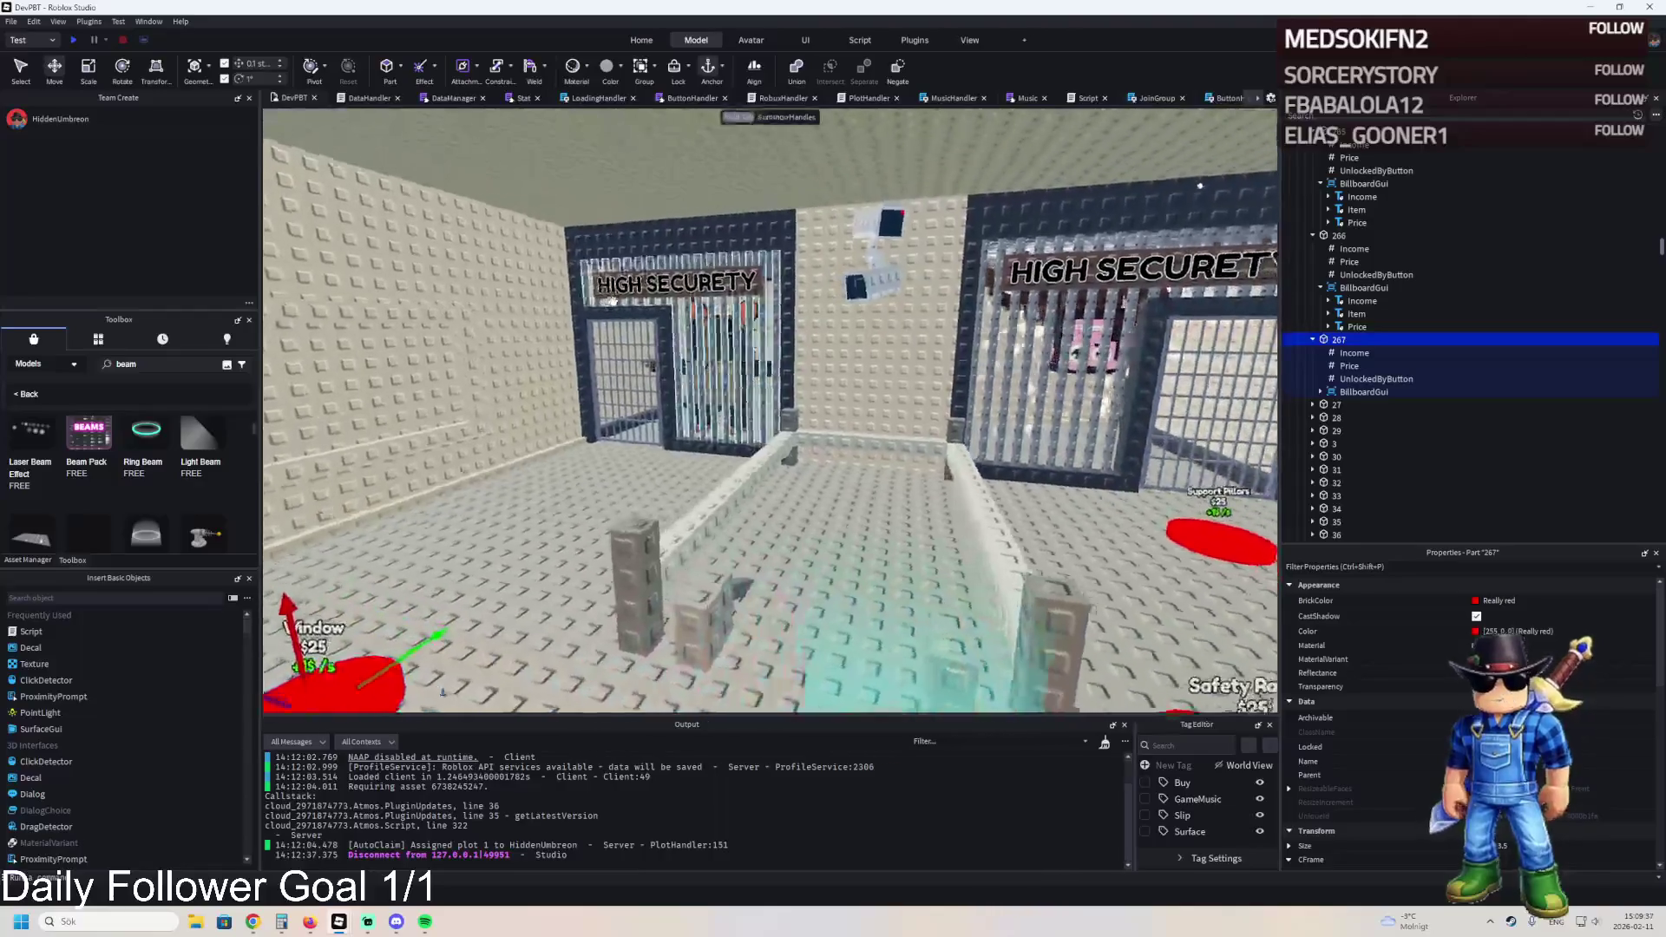
key(w)
key(w)
key(w)
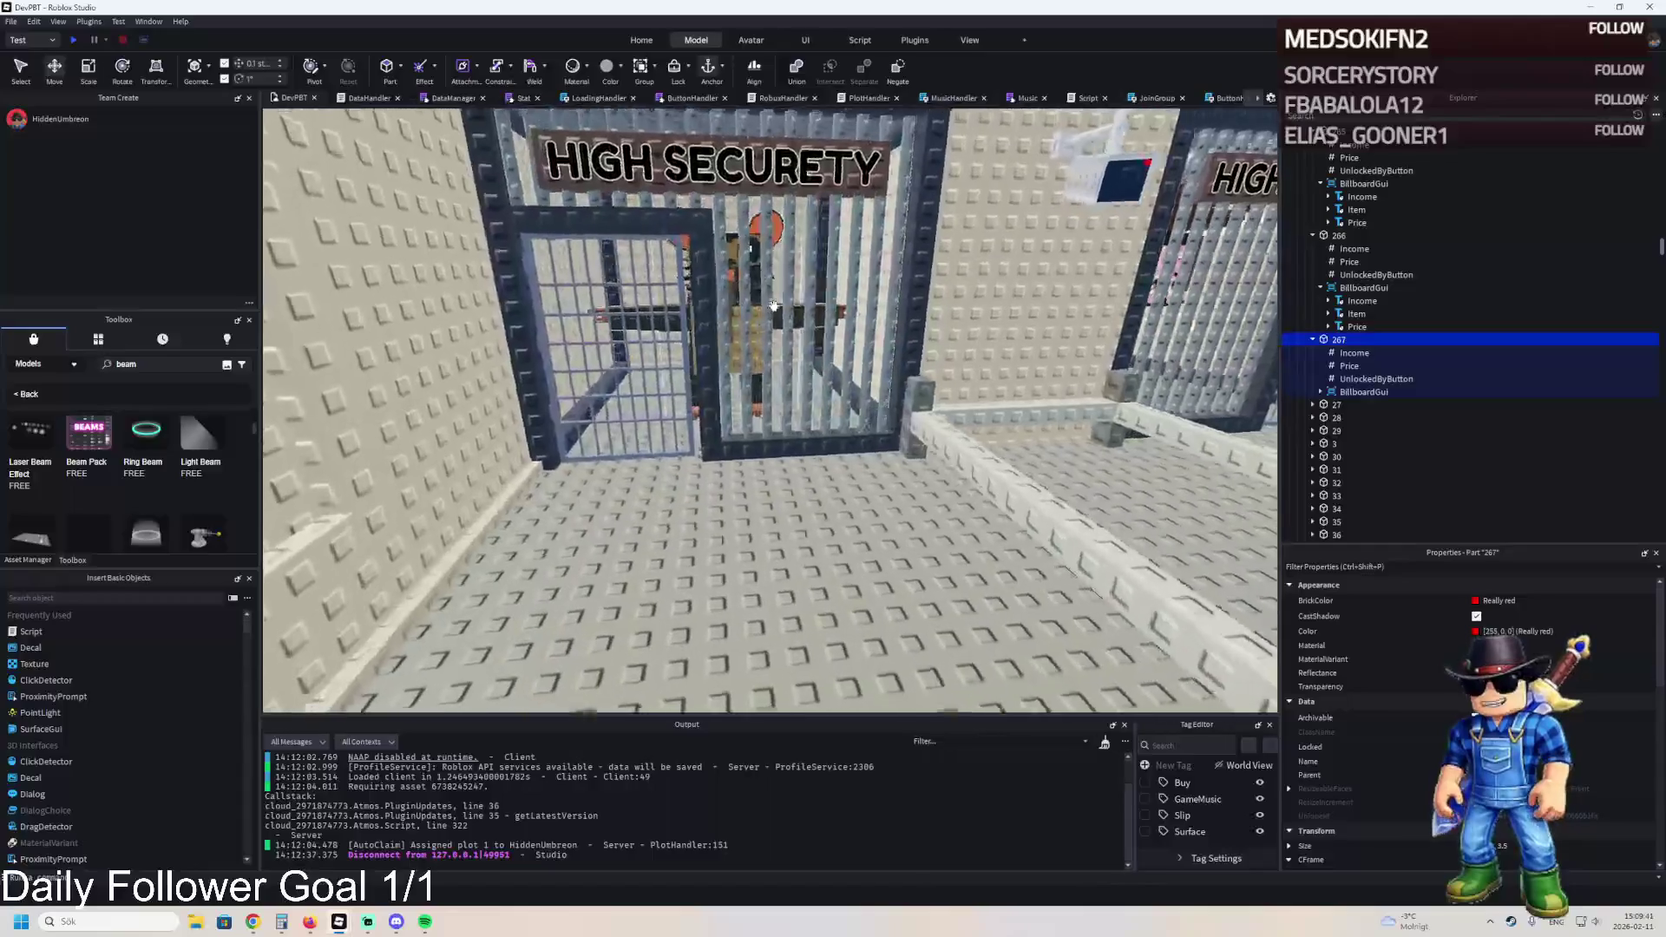
key(w)
key(w)
key(w)
key(w)
key(w)
key(w)
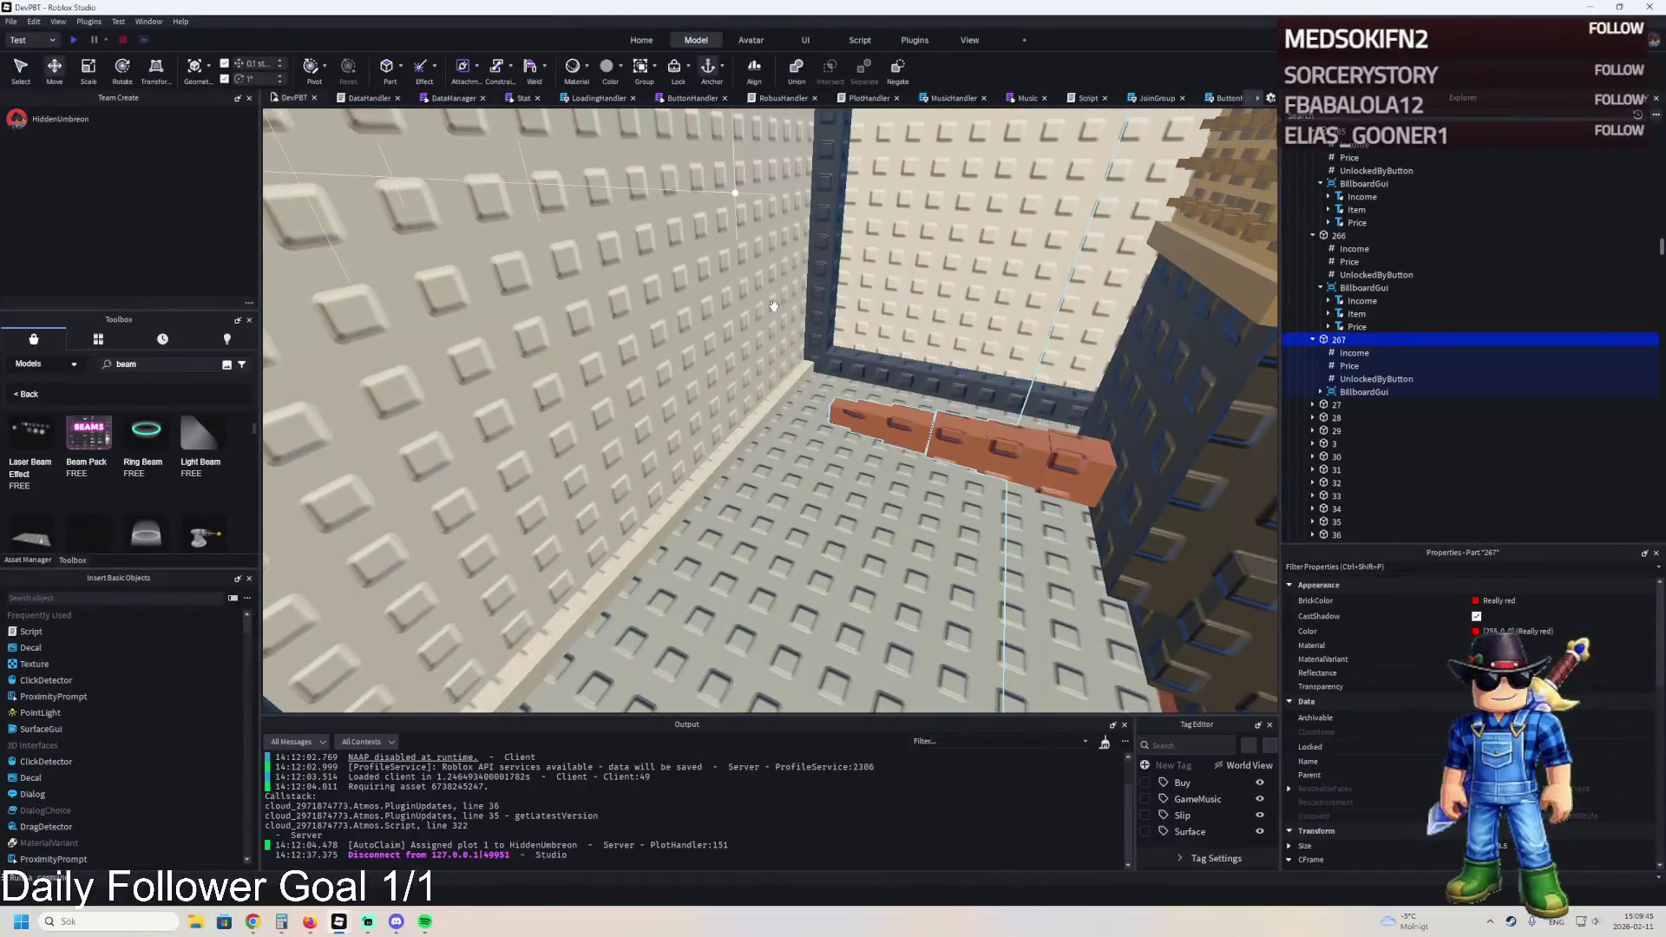
key(d)
key(d)
key(d)
key(d)
key(d)
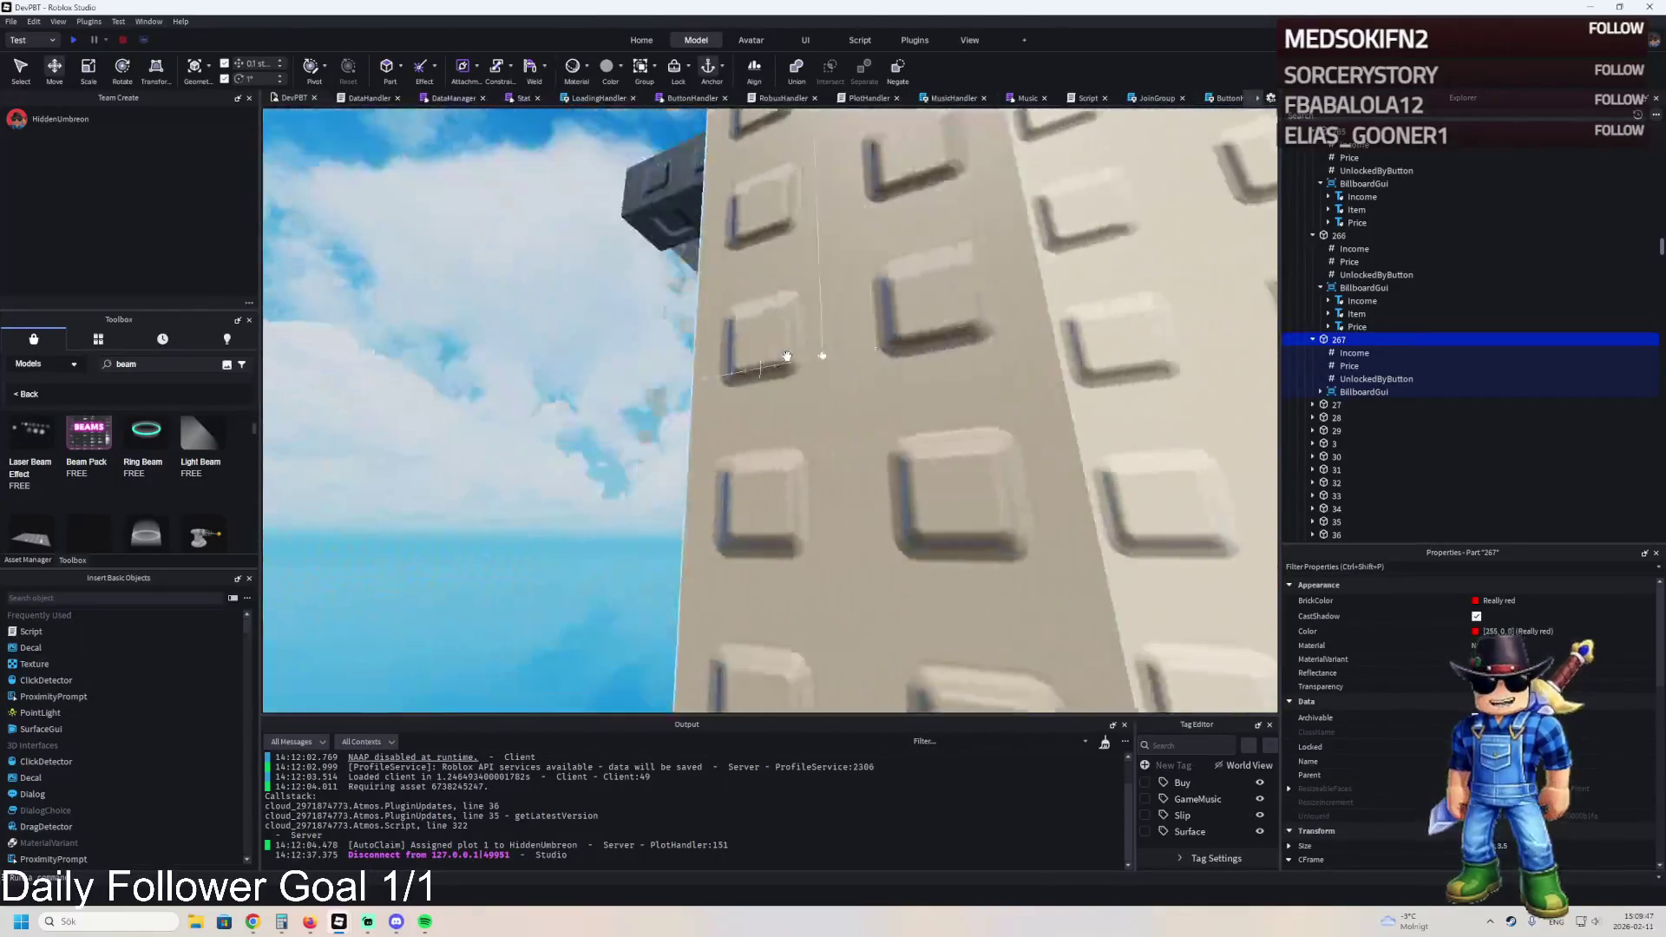
- Frame several of Cell5's wall parts to inspect them around the cell
click(788, 366)
key(f)
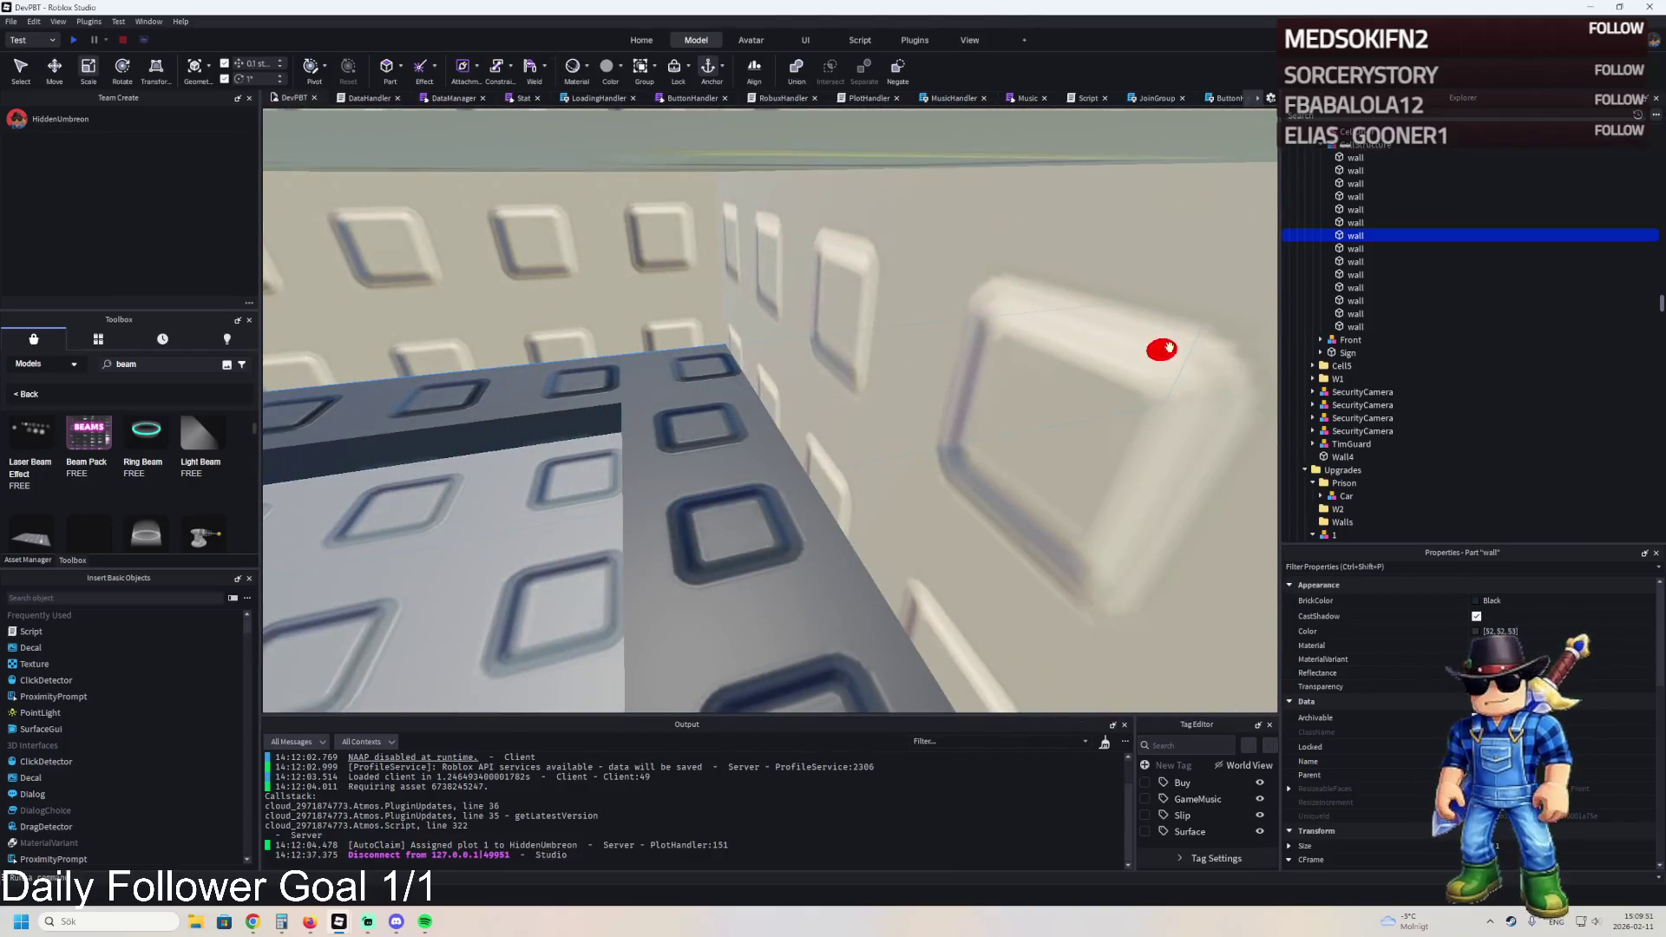
key(e)
key(e)
key(e)
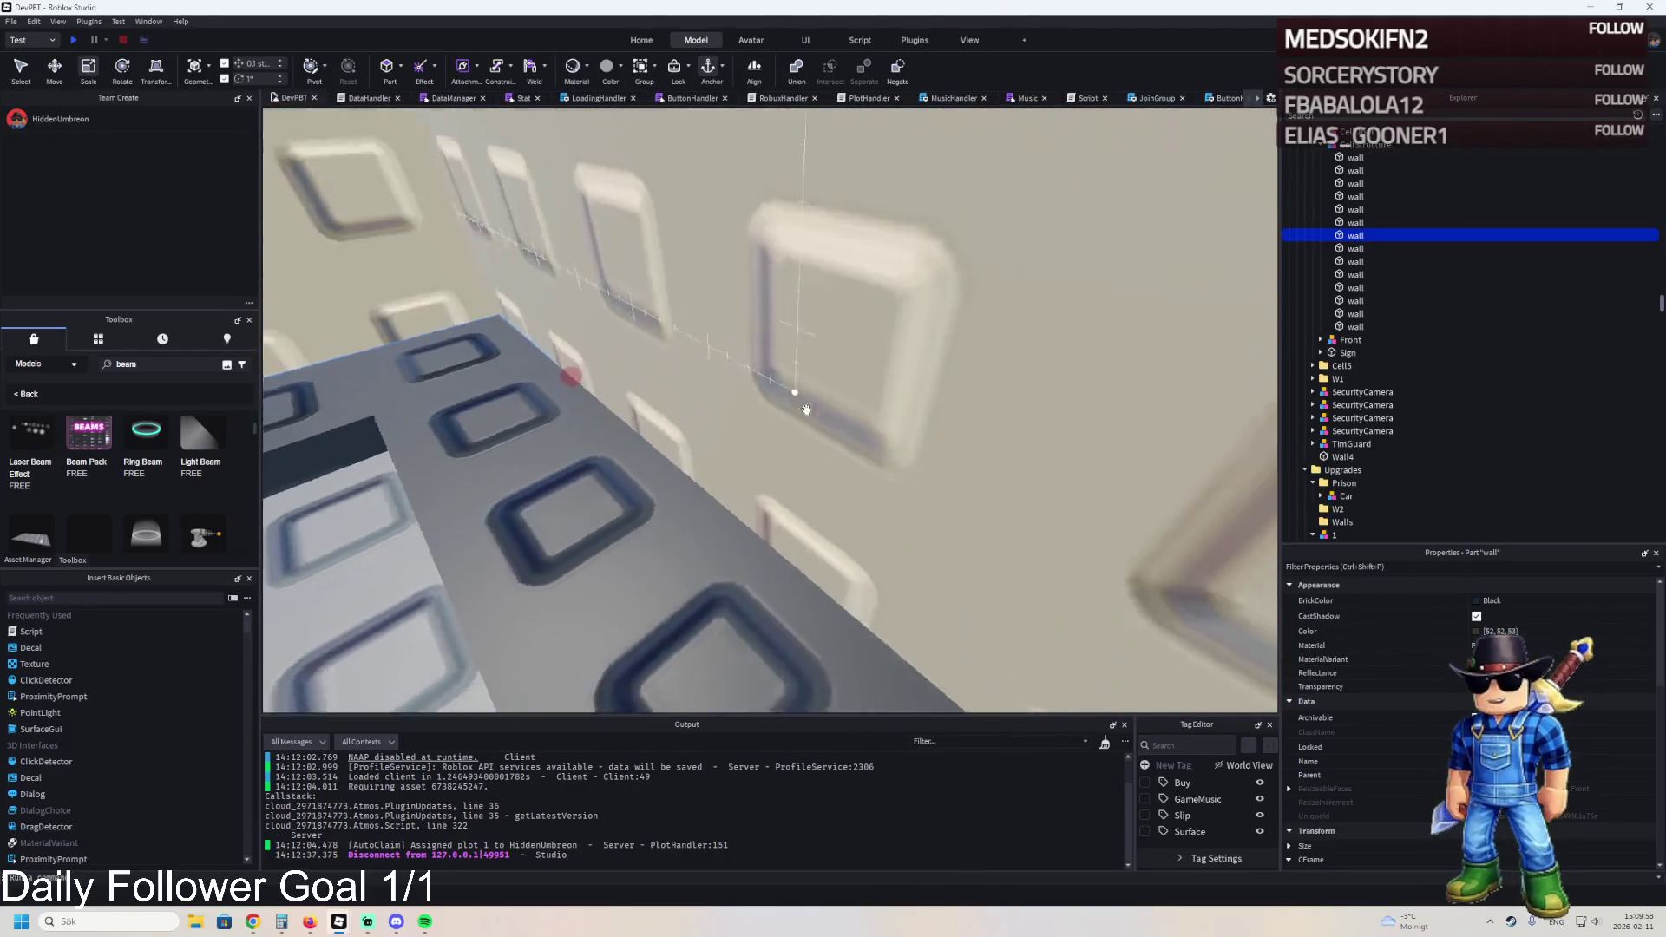
click(892, 427)
key(f)
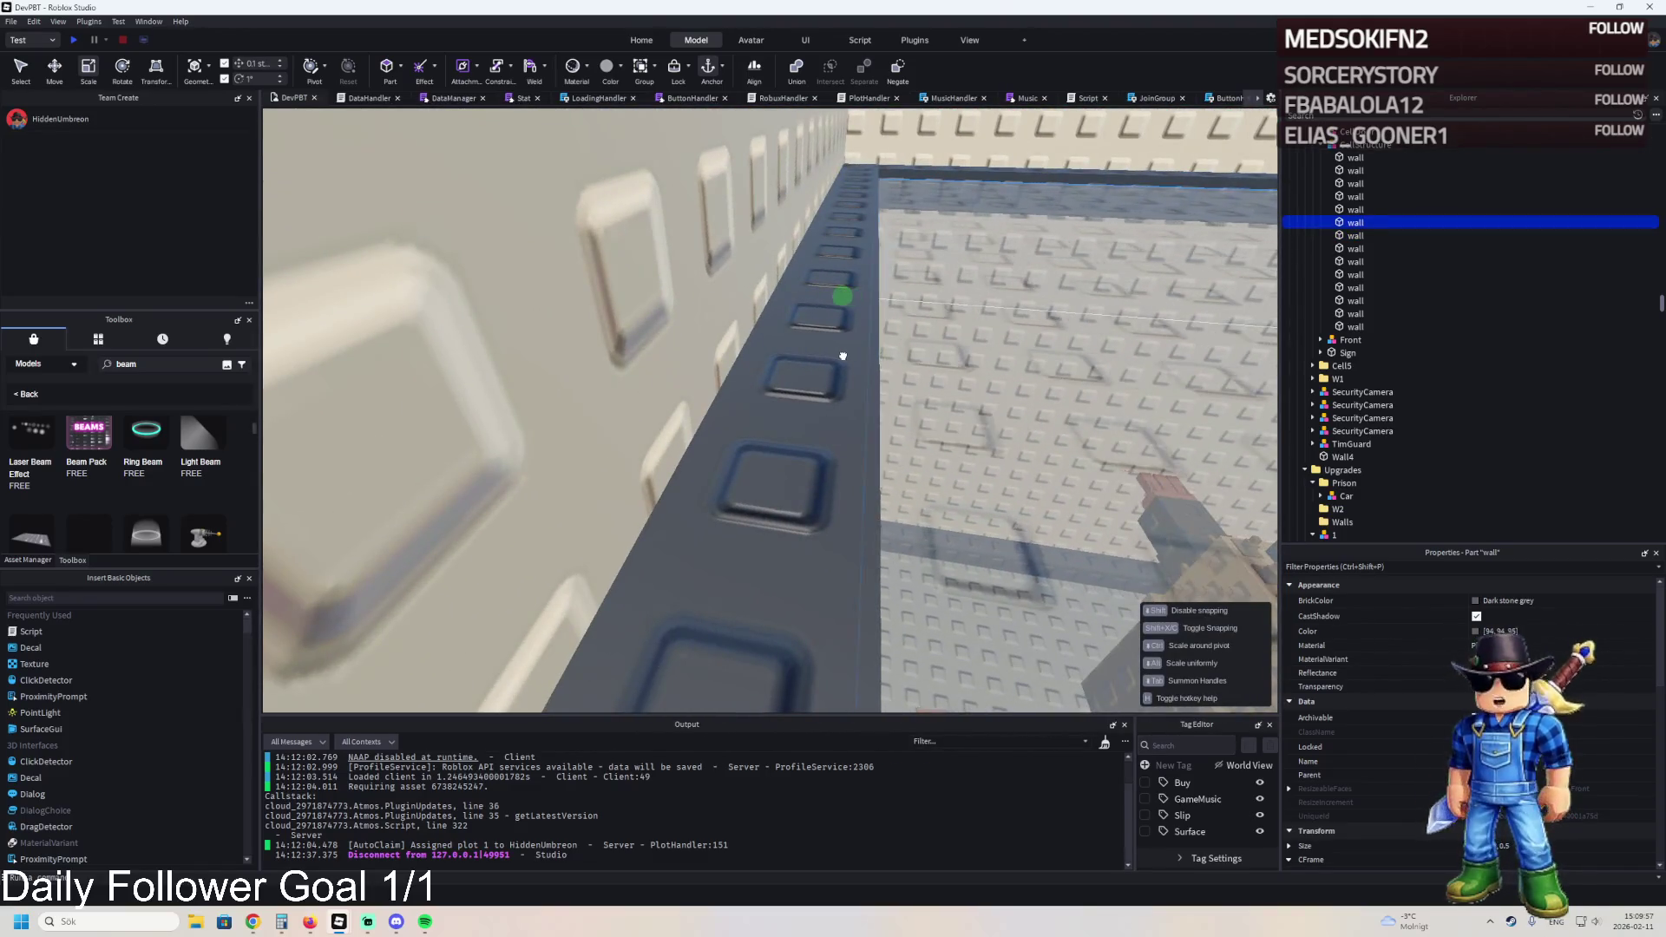
key(w)
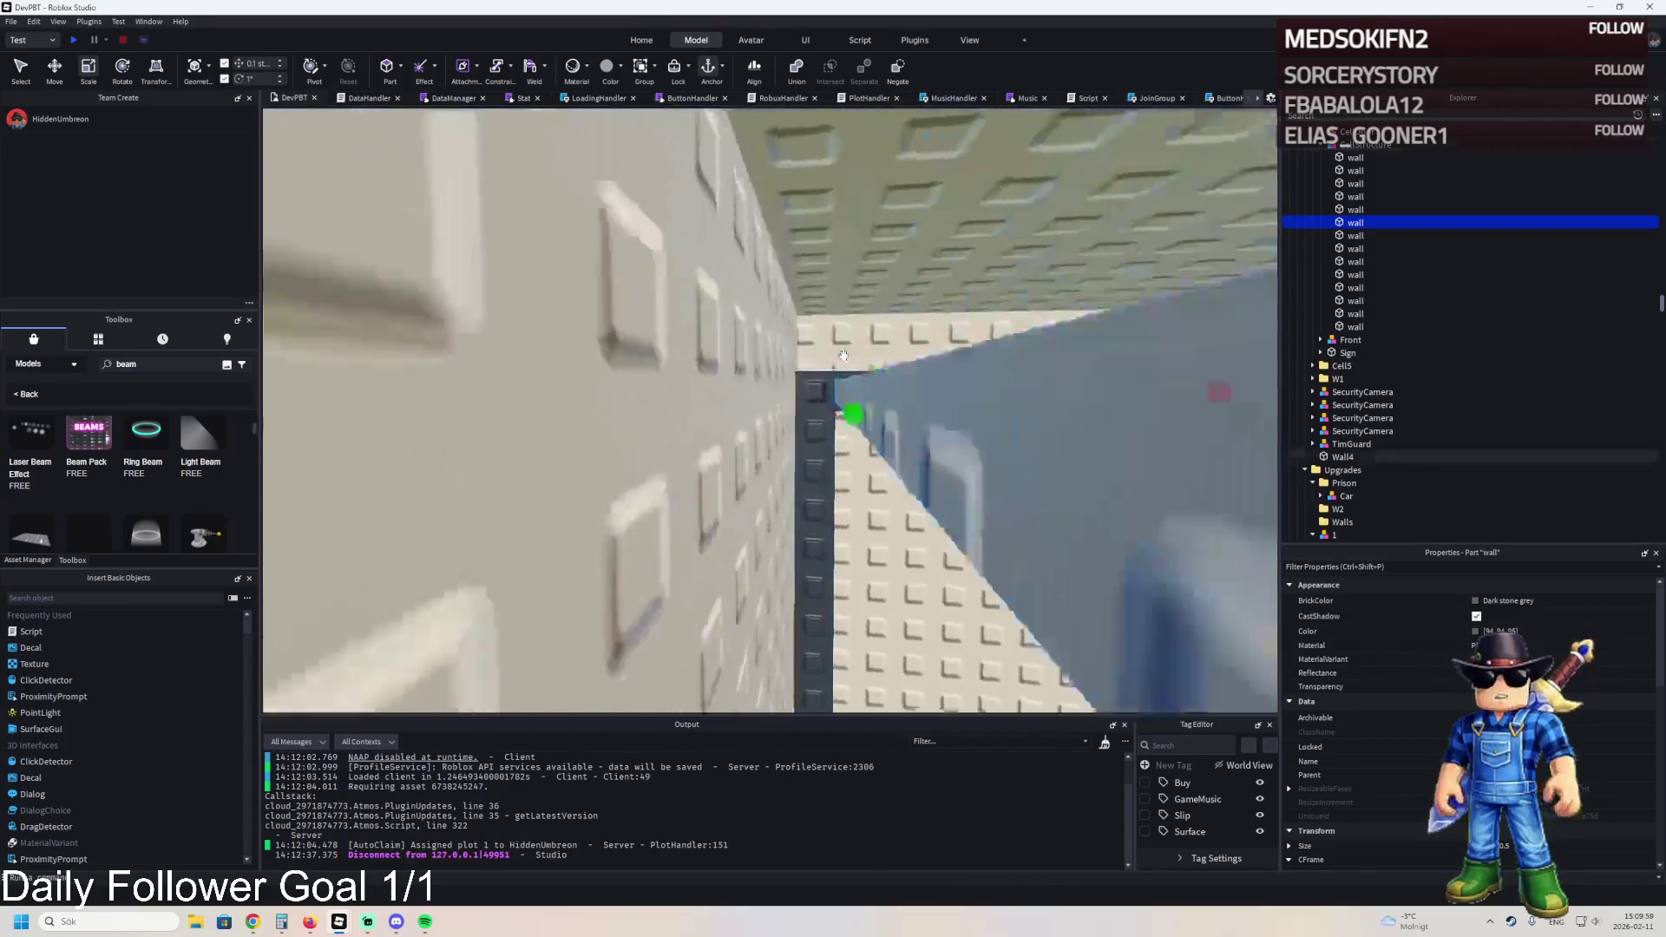
click(867, 321)
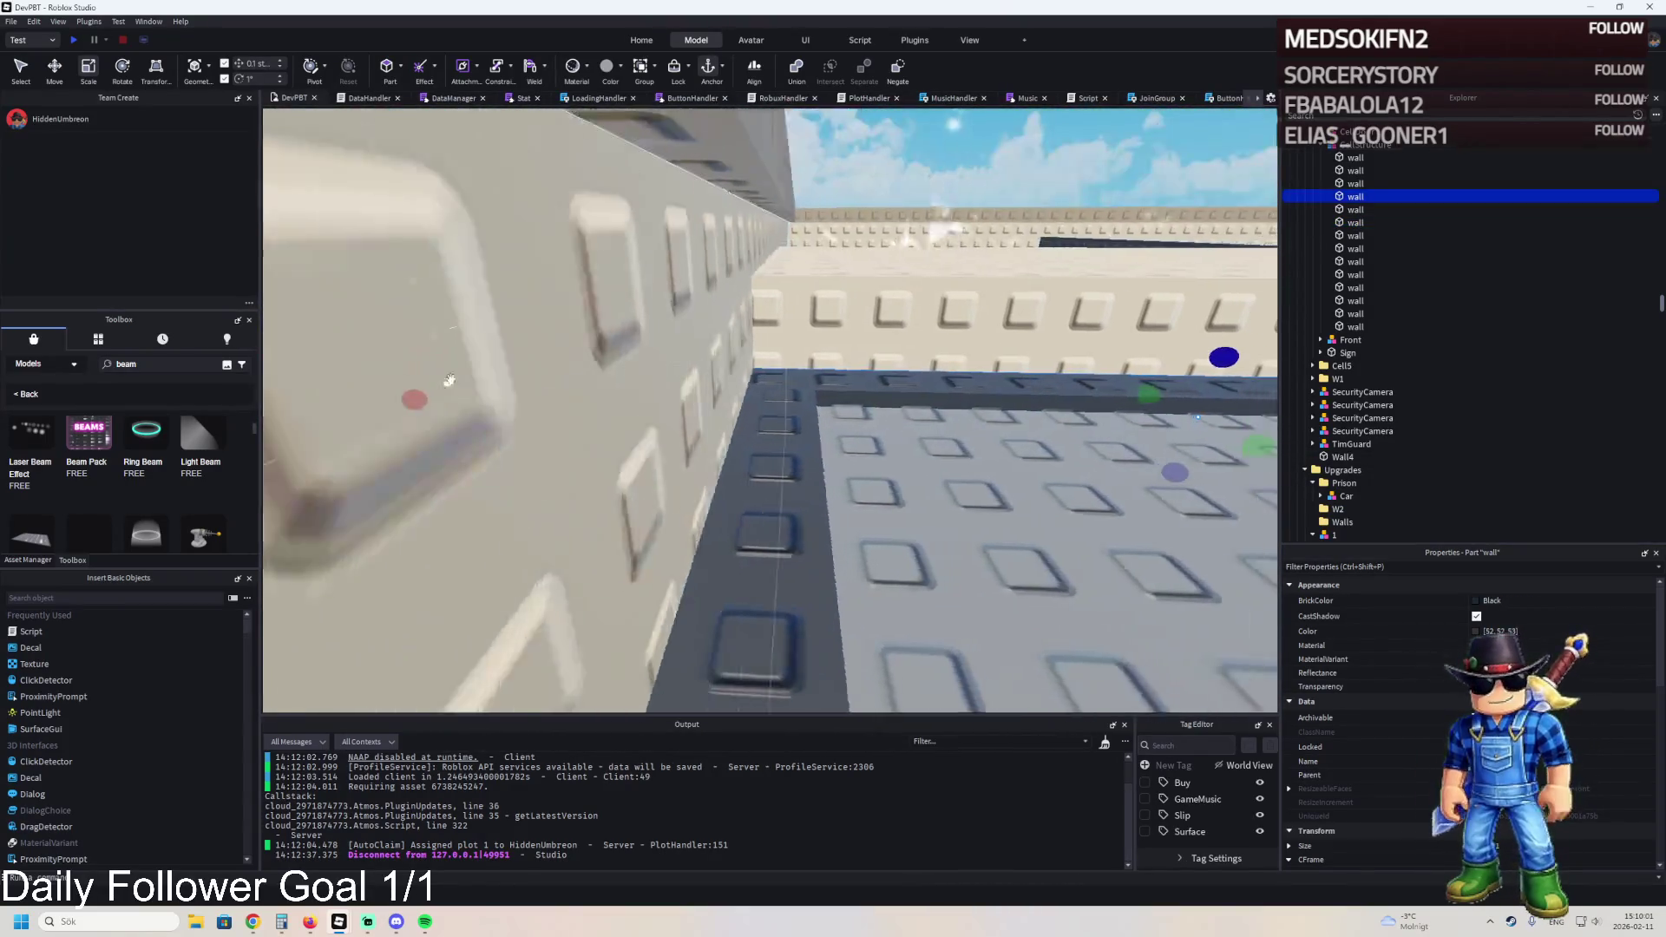
key(w)
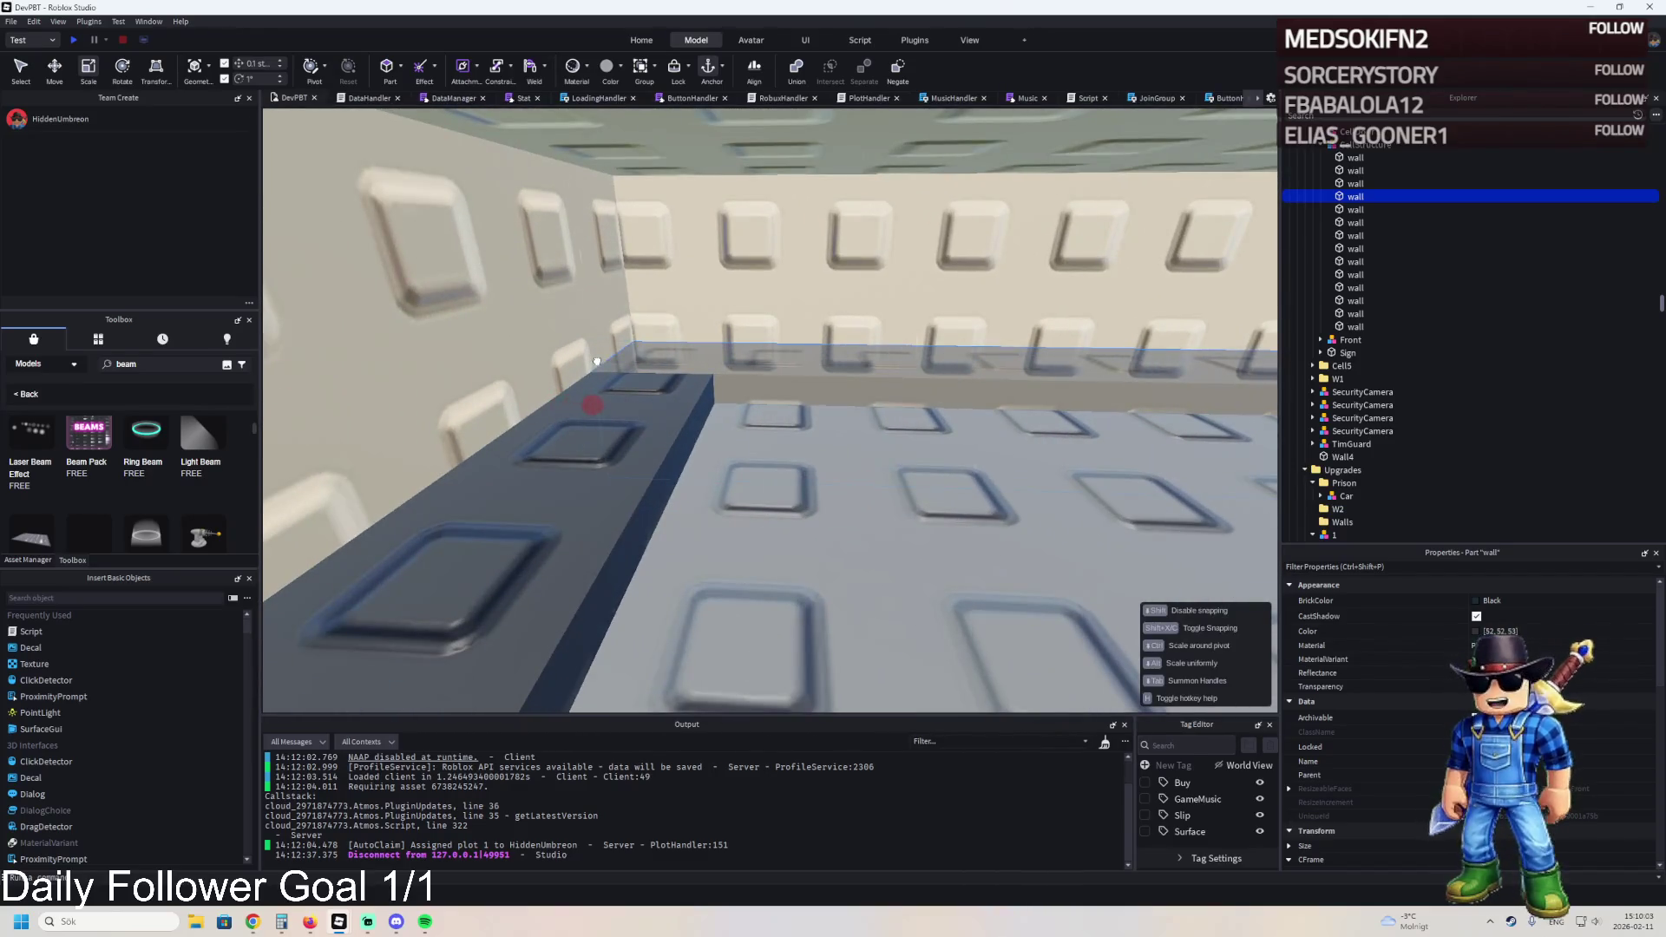
key(e)
key(q)
- Lengthen one Cell5 wall to 18.8 studs and resize another wall along its other axis
click(521, 369)
drag(431, 373, 483, 393)
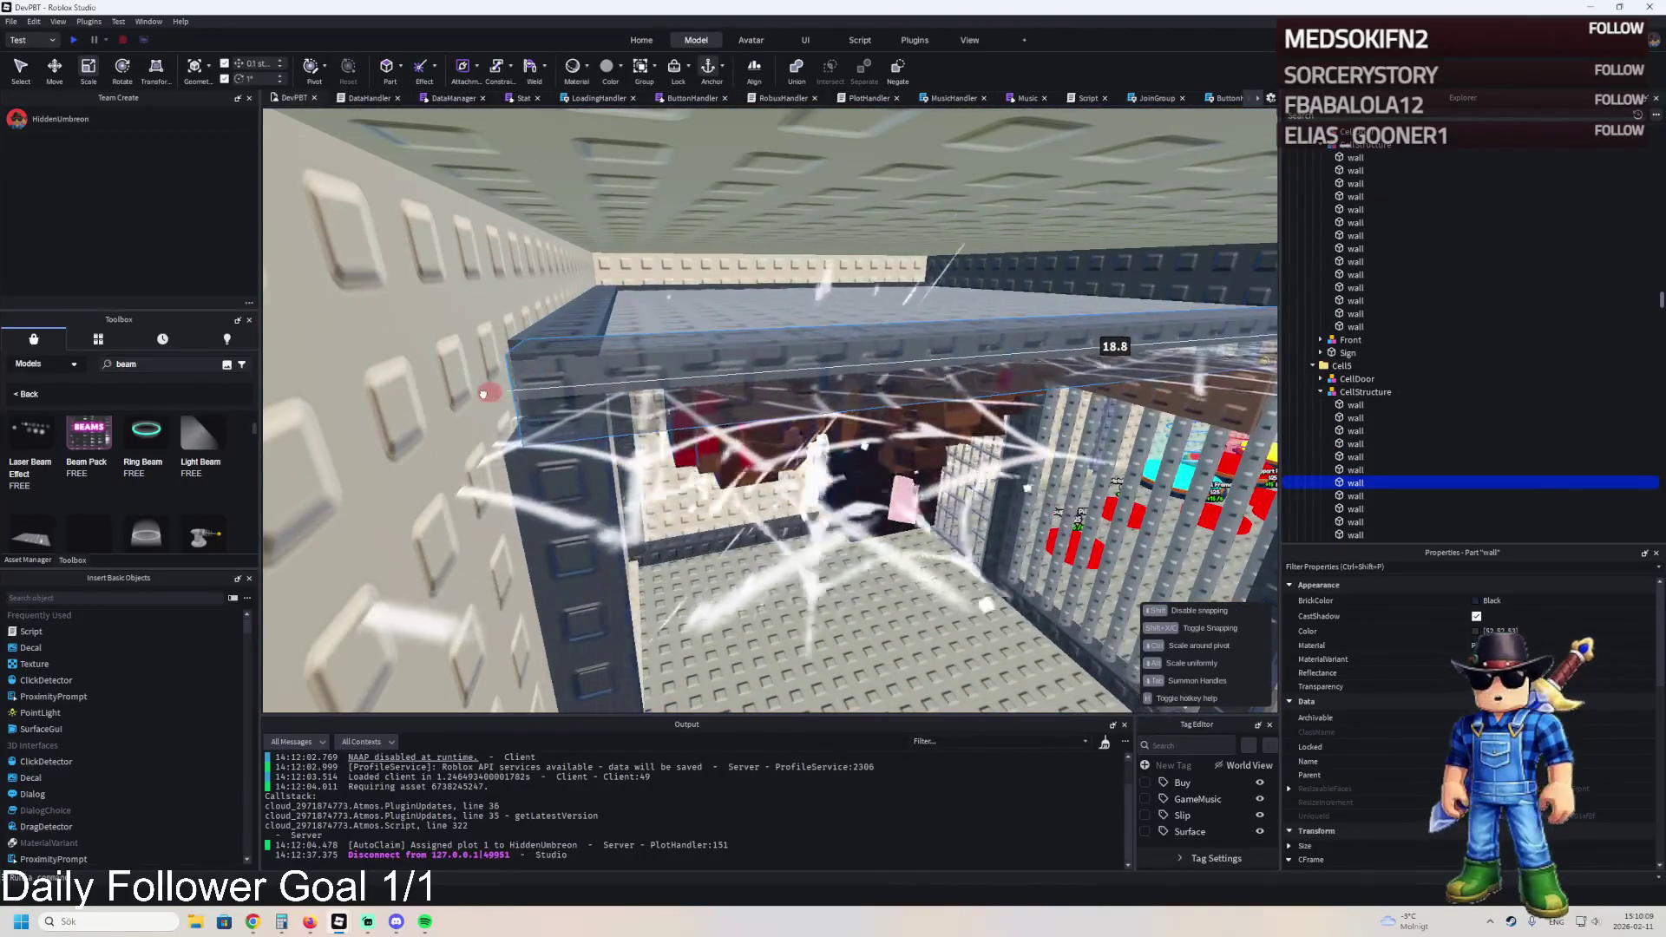
key(w)
click(660, 373)
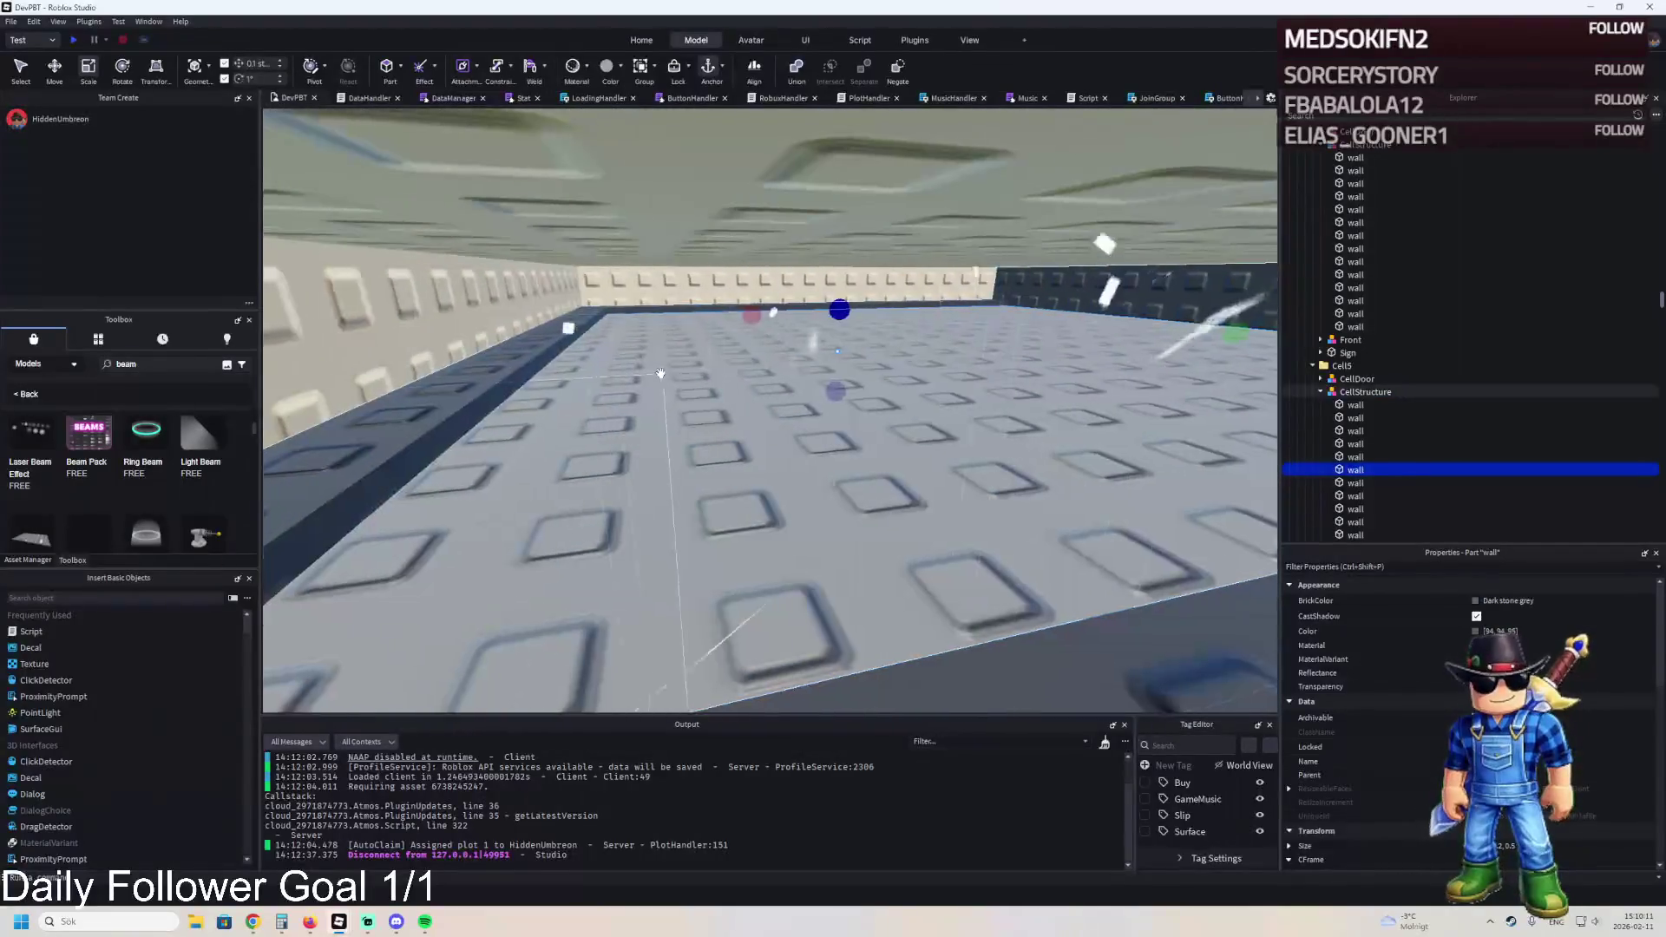
key(w)
drag(350, 397, 745, 433)
key(w)
- Select a black wall part and bring the cell interior and bars into view
key(w)
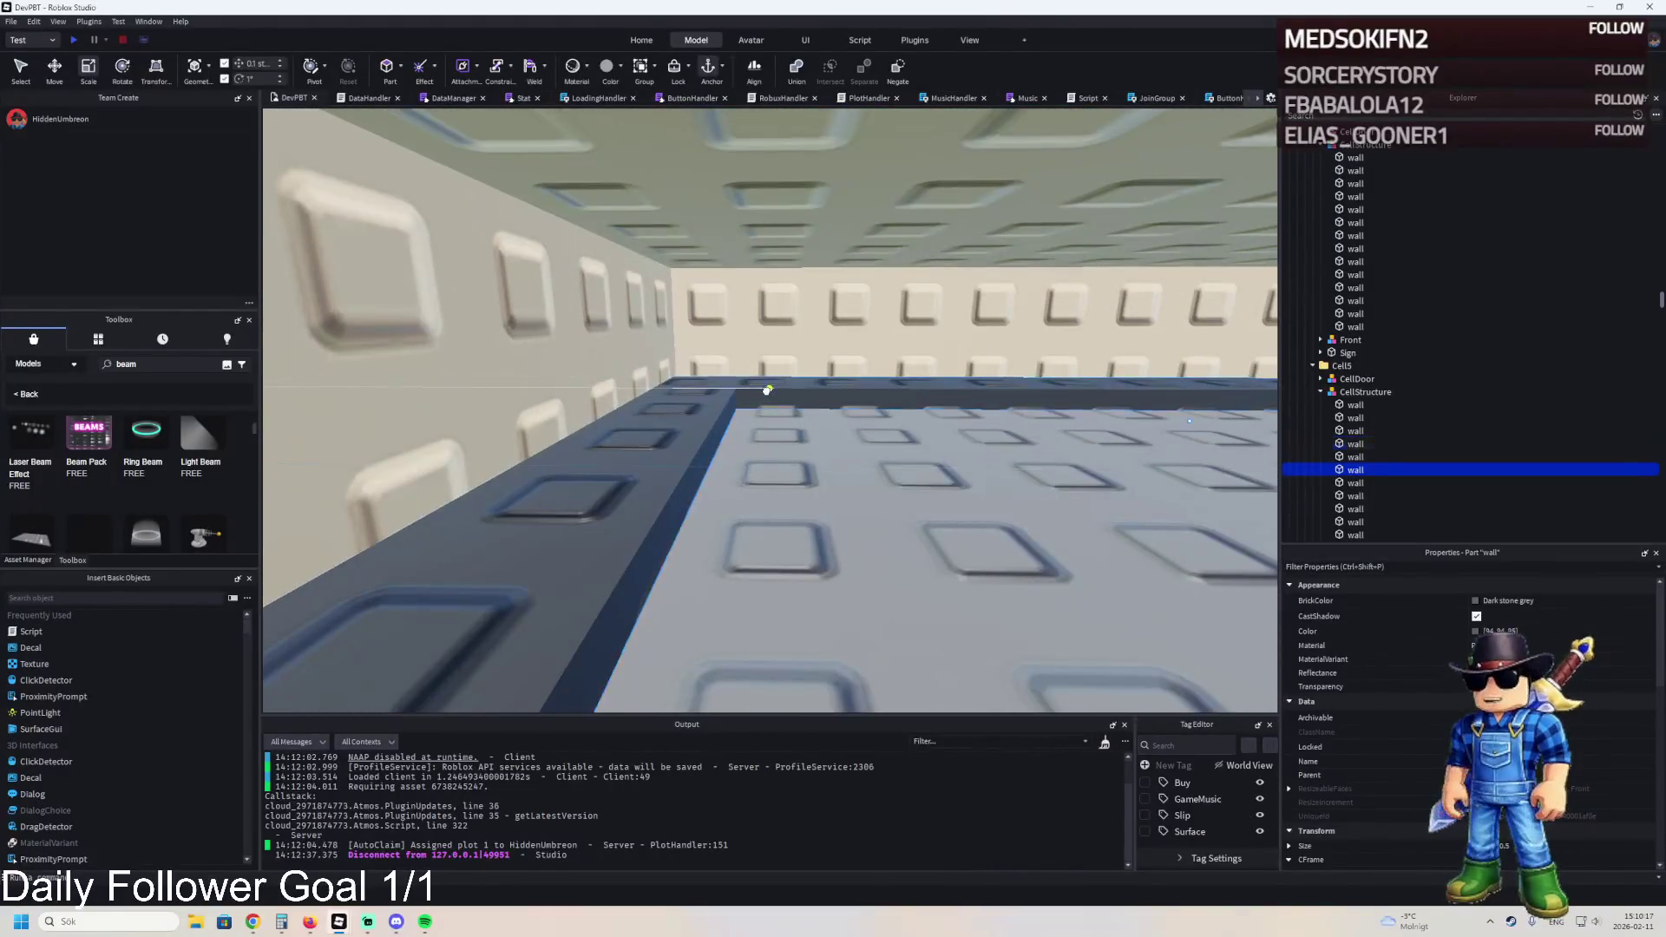
click(735, 391)
key(w)
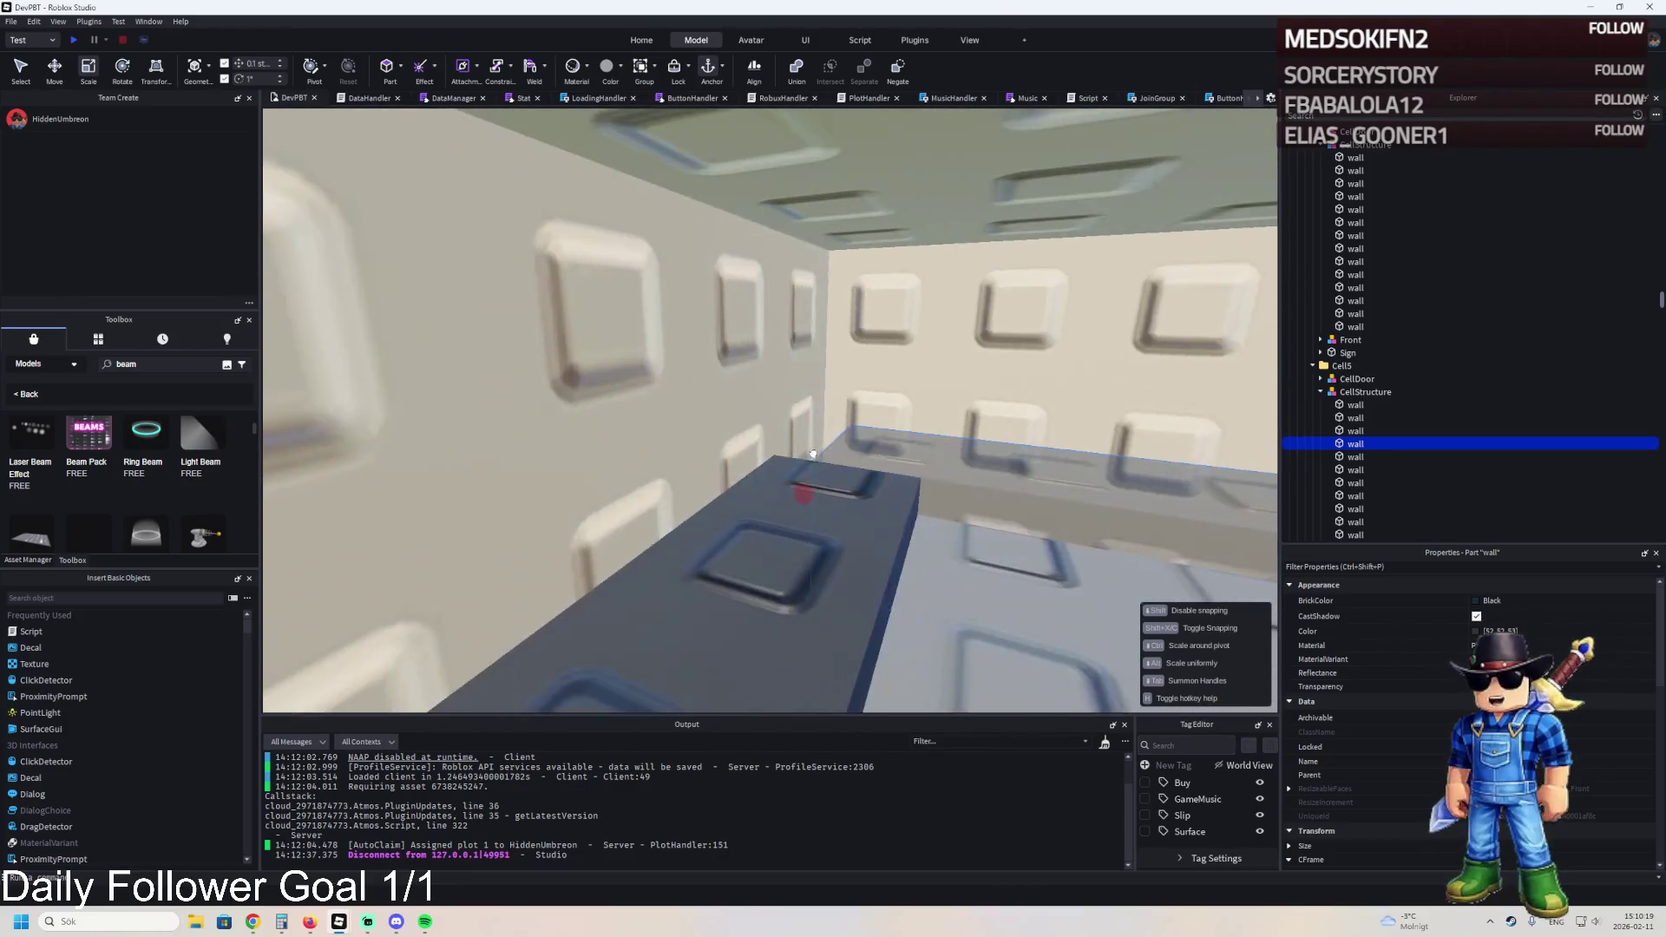
key(w)
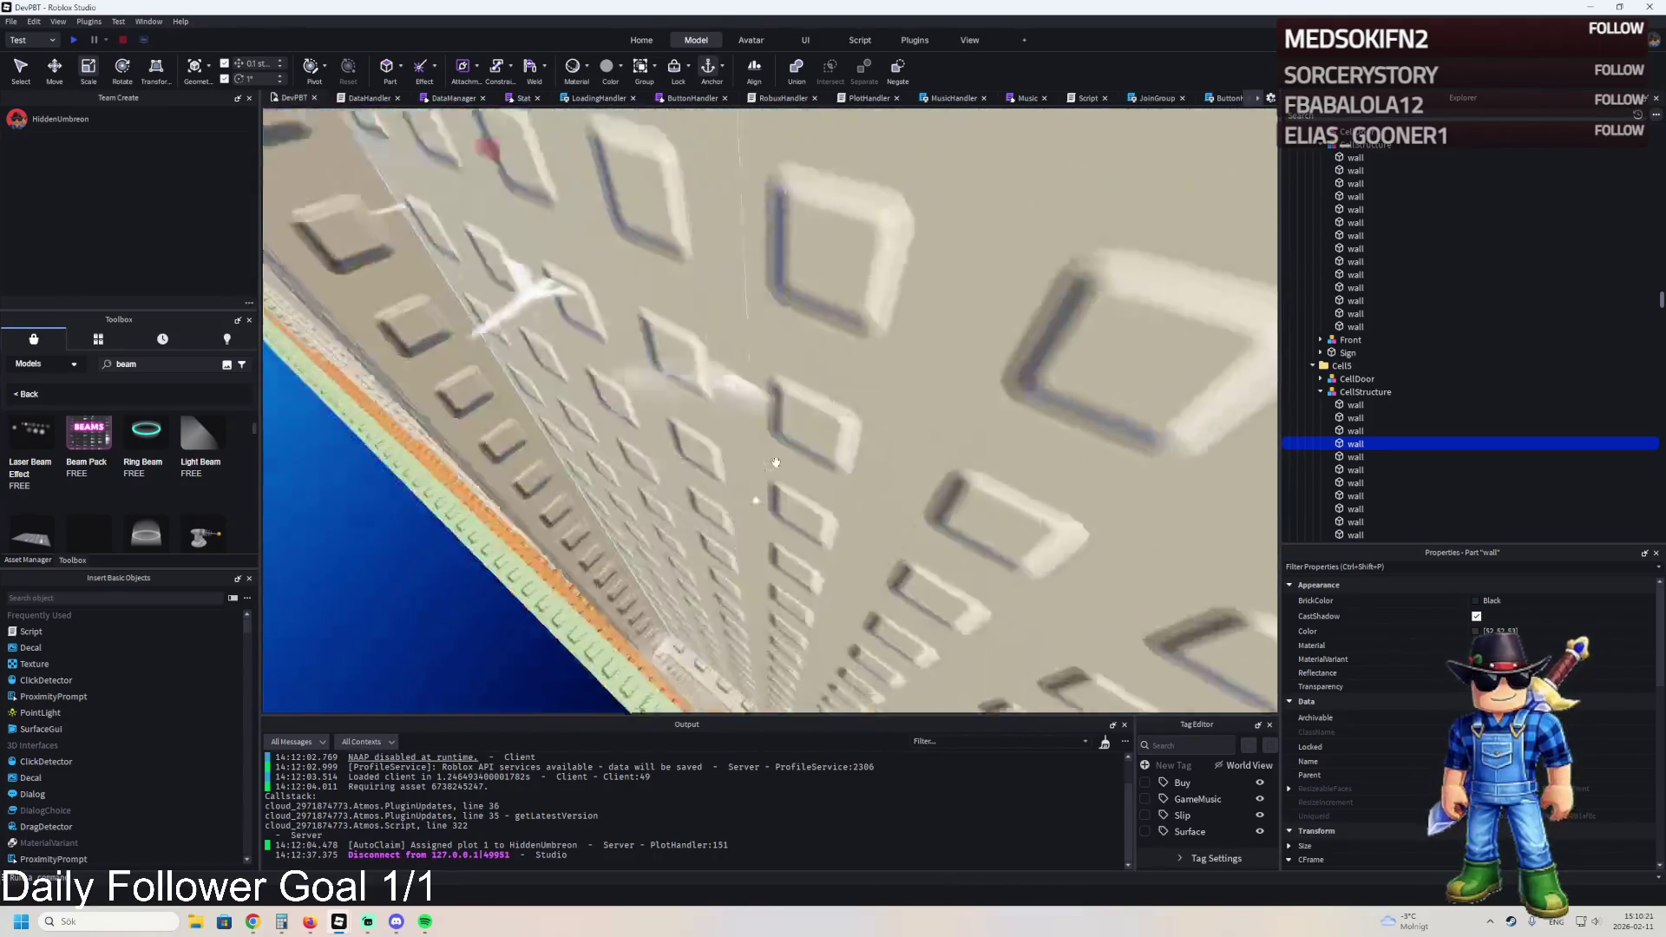
key(w)
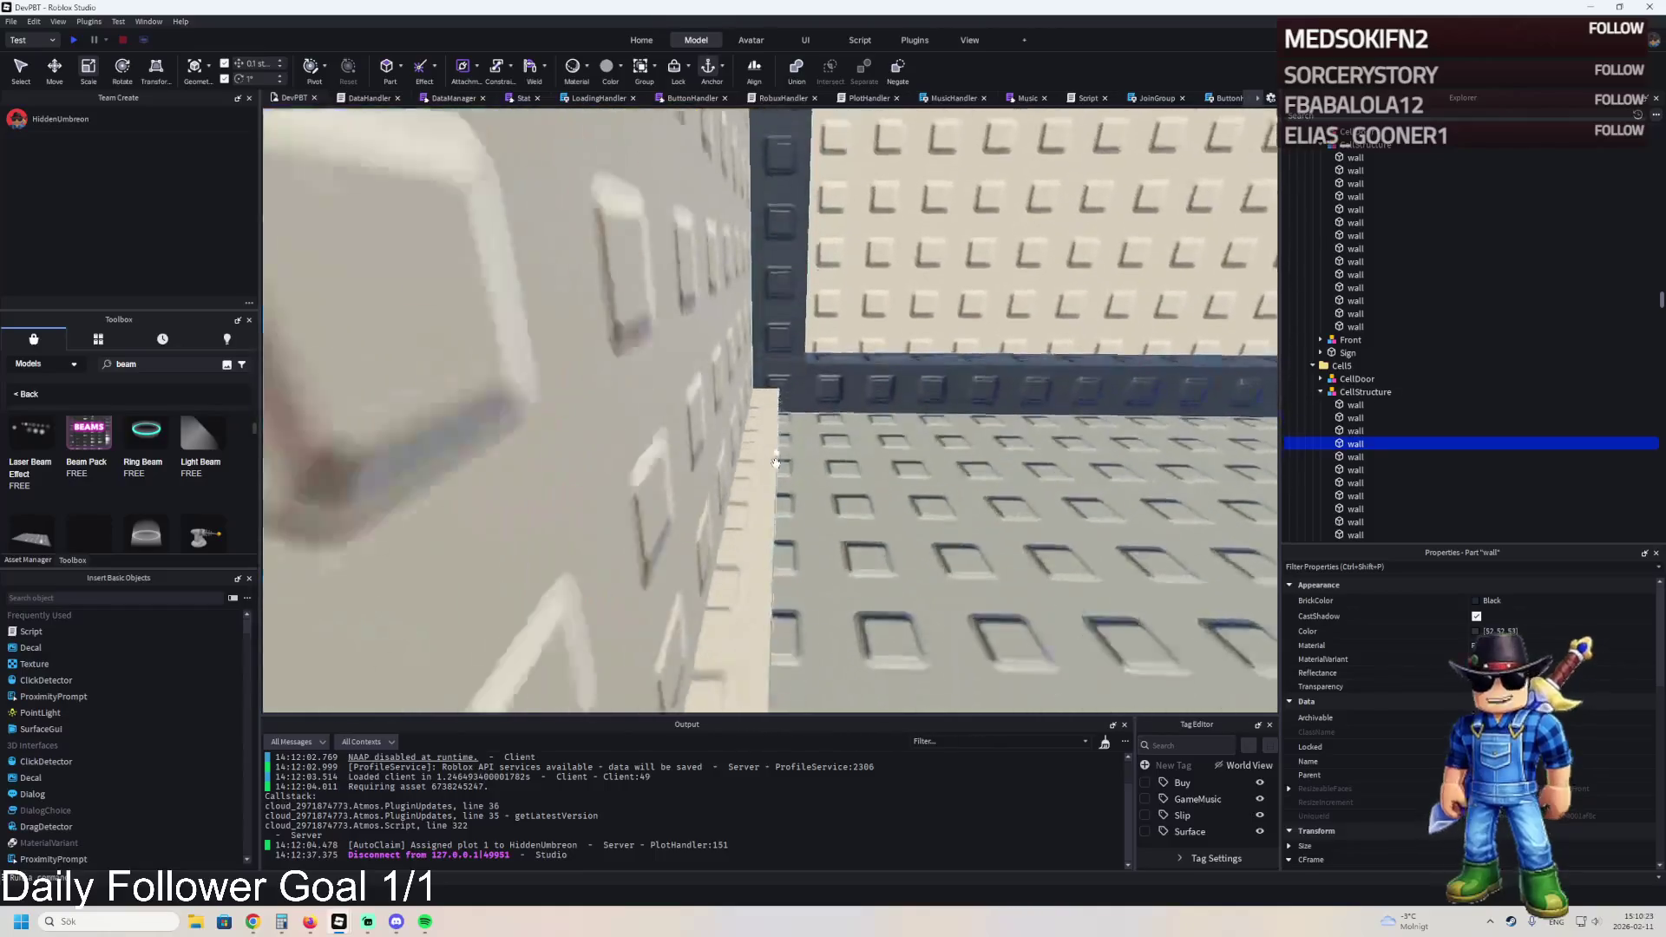
key(w)
- Move the dark floor-edge beam 6.9 studs sideways and -4.4 studs along the wall
click(816, 451)
key(ctrl+2)
click(780, 451)
drag(780, 438, 794, 438)
drag(890, 382, 303, 501)
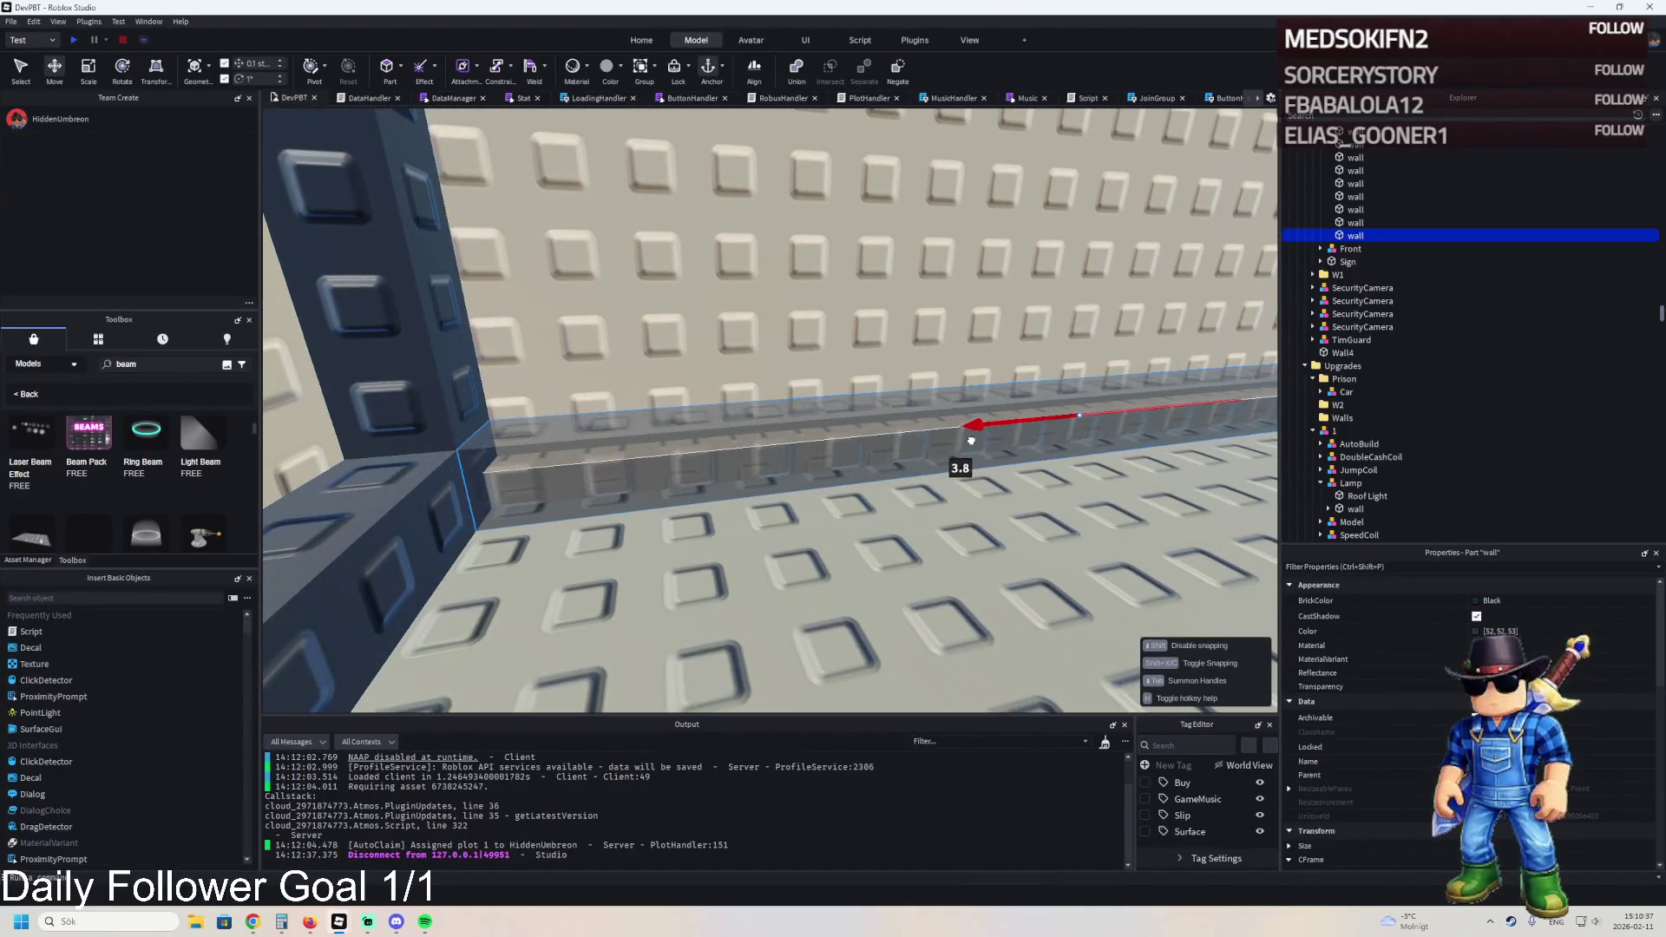
scroll(up, 3)
key(ctrl+3)
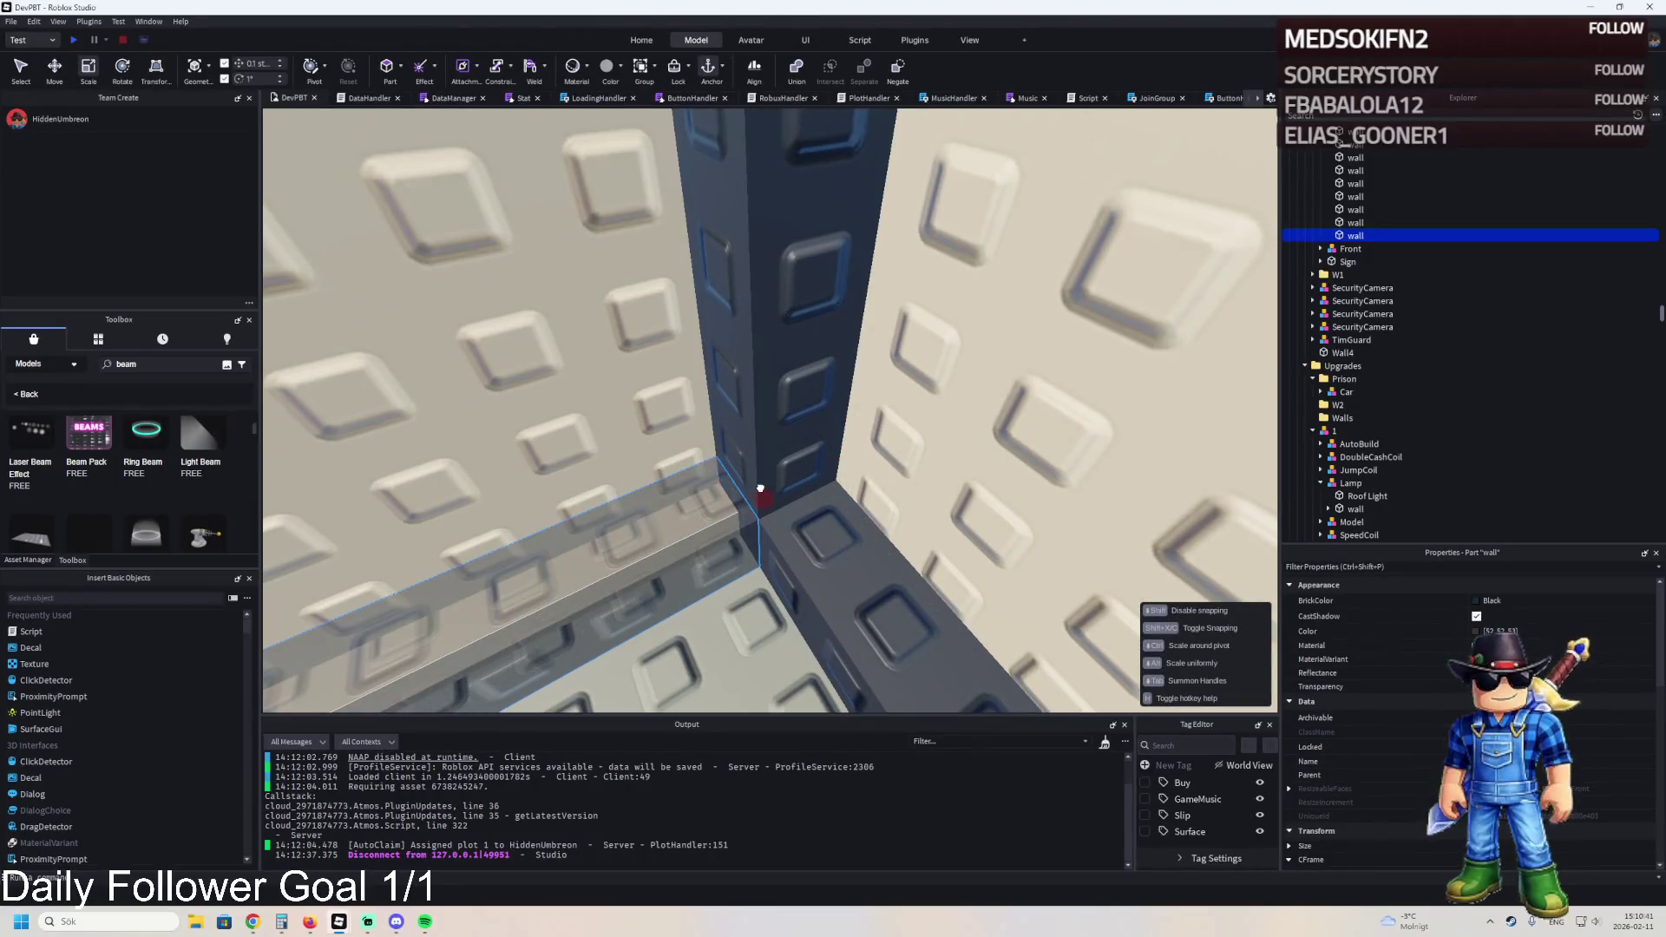
key(w)
key(w)
key(w)
key(s)
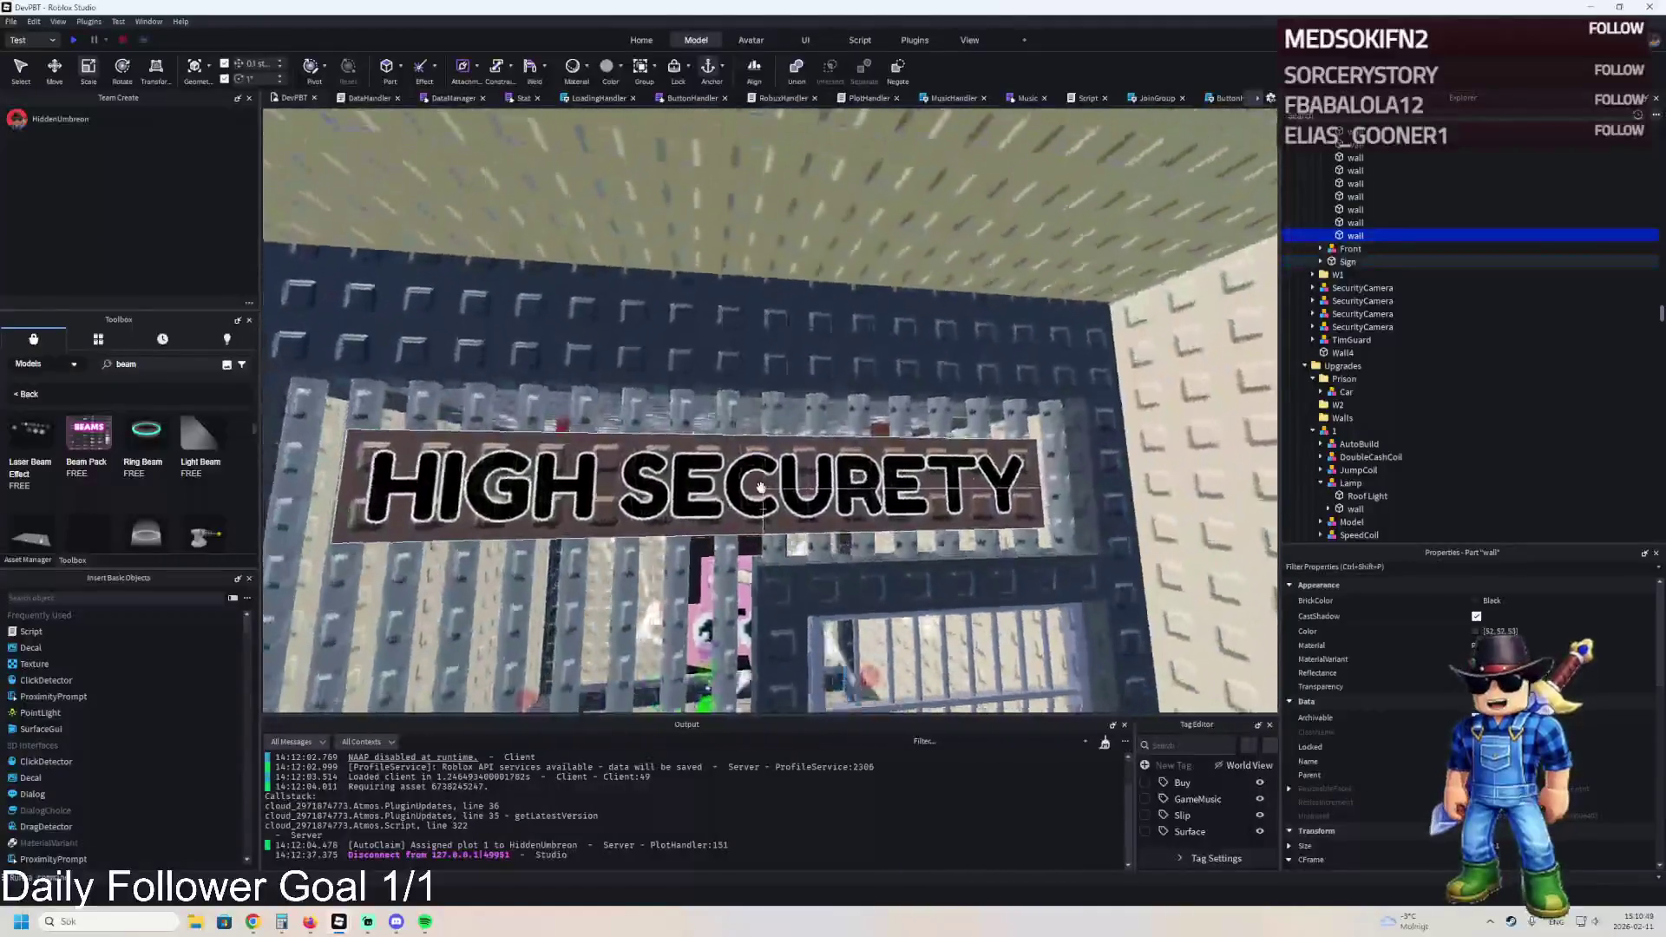
- Select the CellStructure model and nudge it into position with the Move tool
key(w)
click(869, 337)
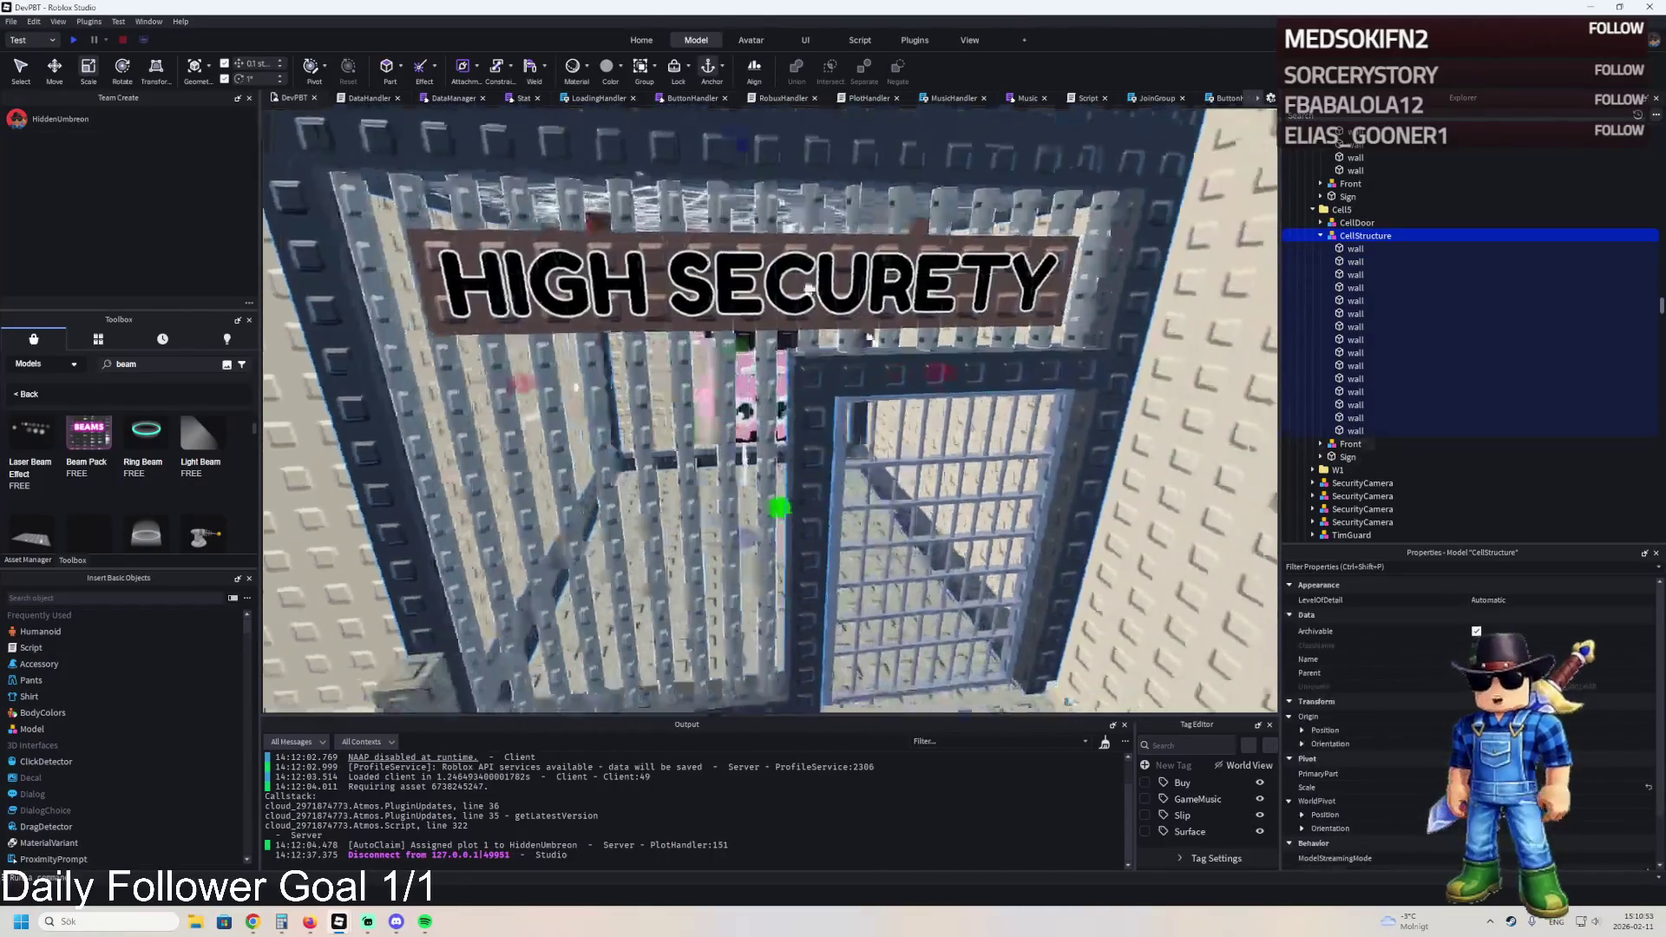
key(d)
key(ctrl+2)
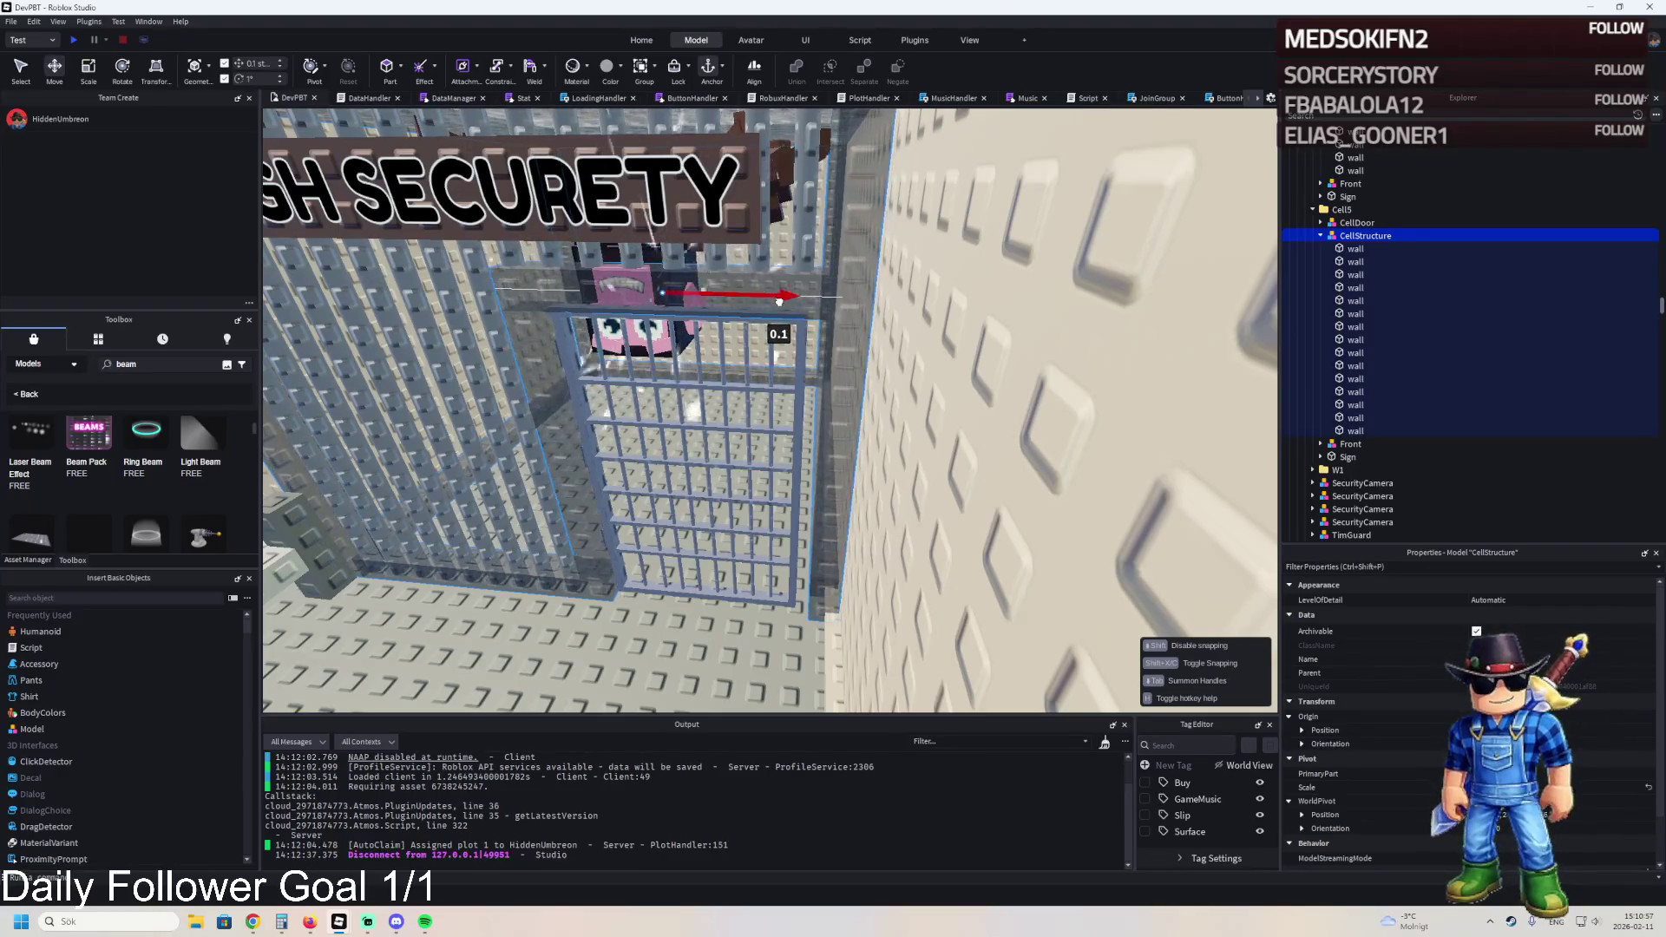
key(w)
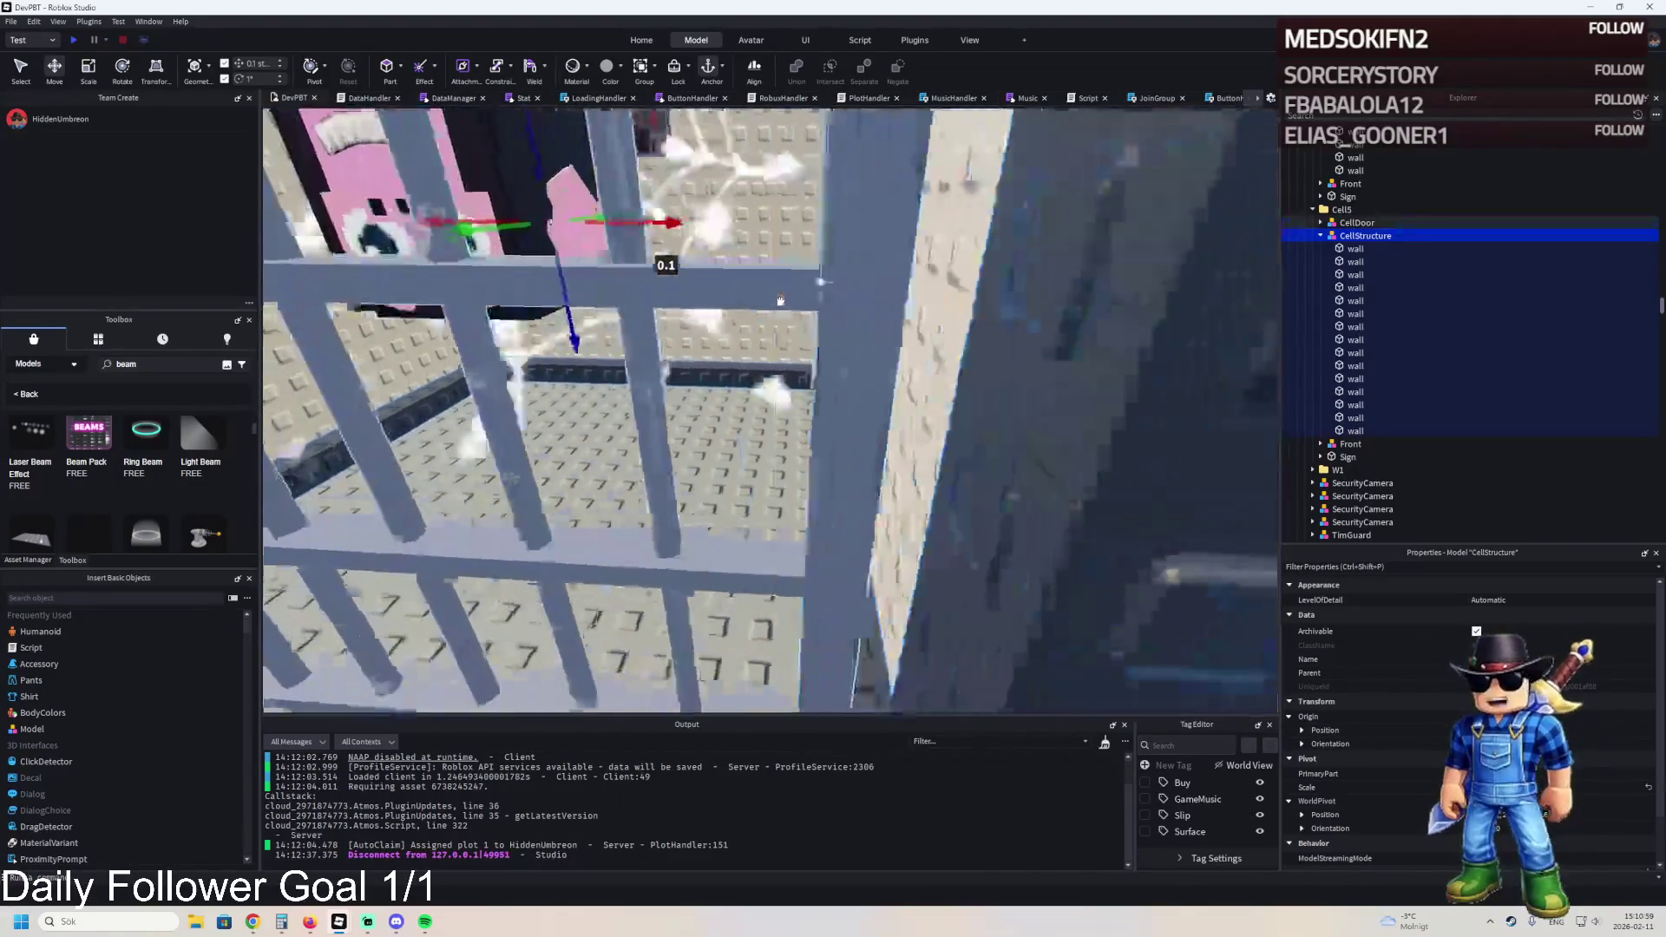
key(s)
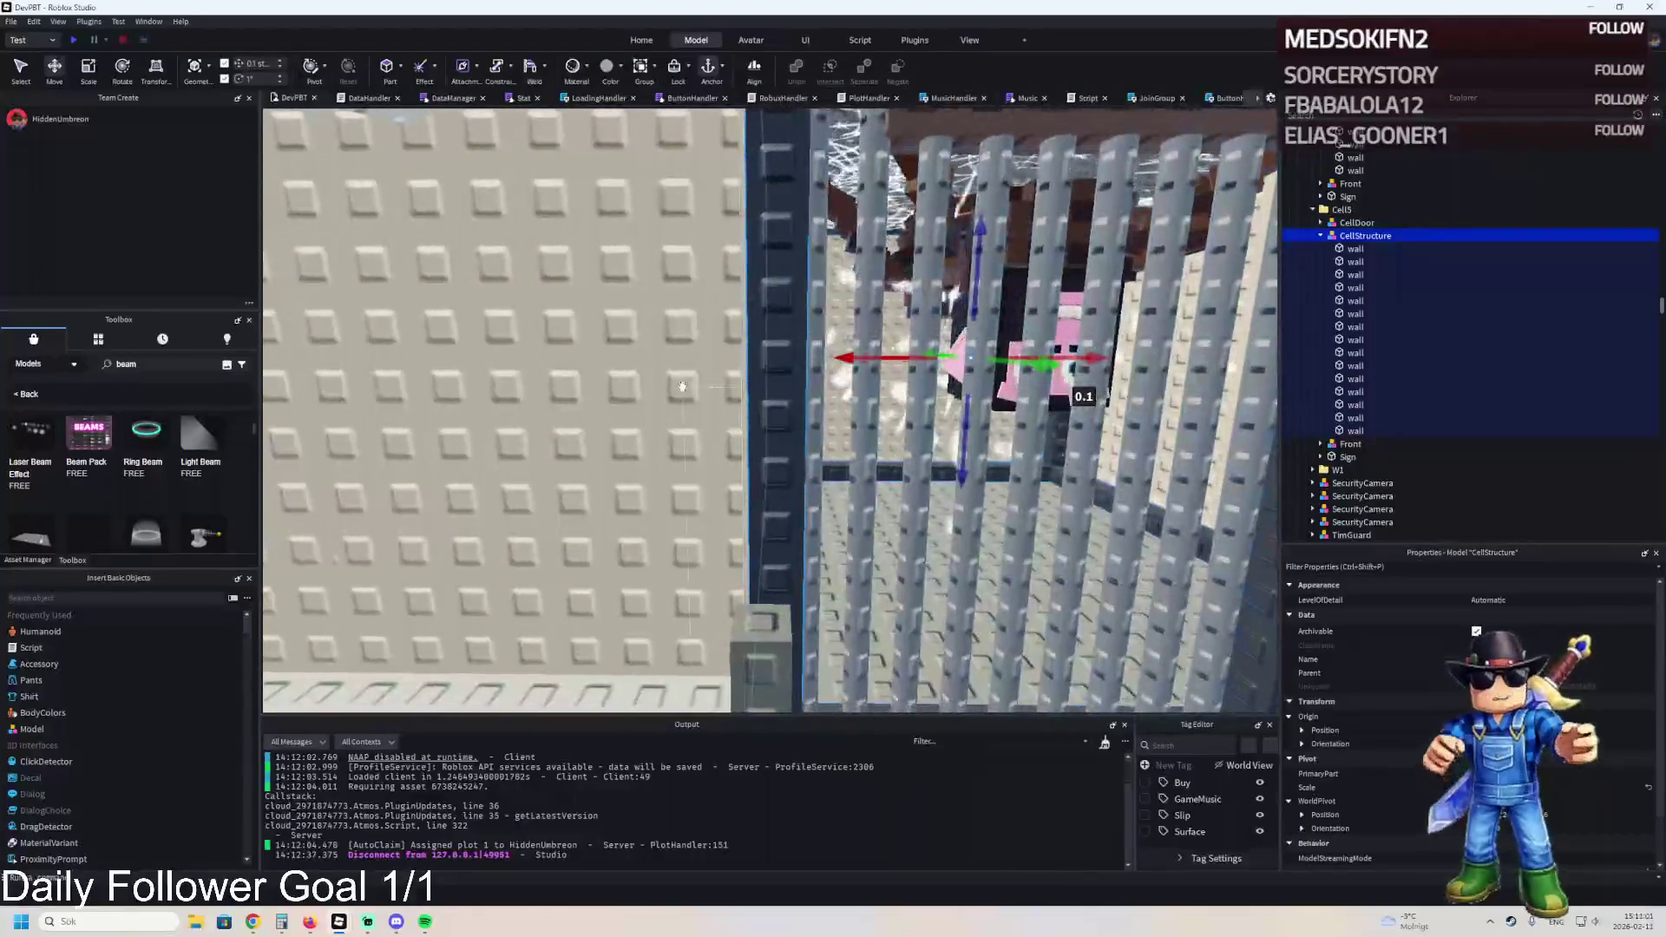
- Resize Wall4 to 10.5 studs with the Scale tool
click(692, 394)
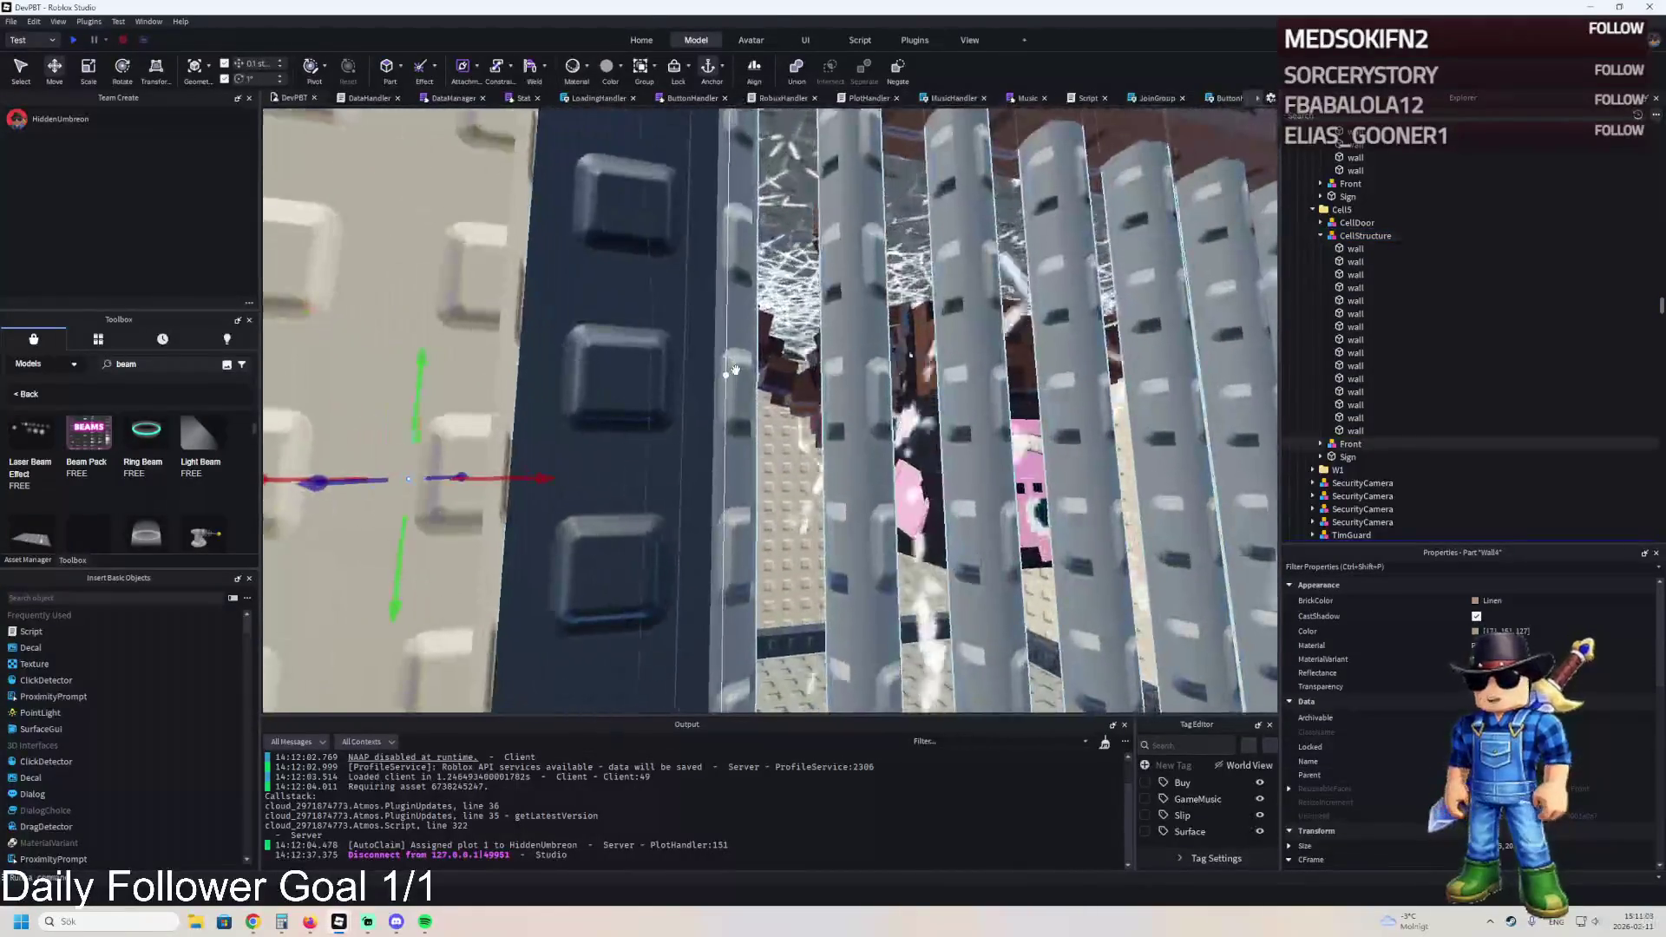
key(ctrl+3)
drag(734, 389, 739, 529)
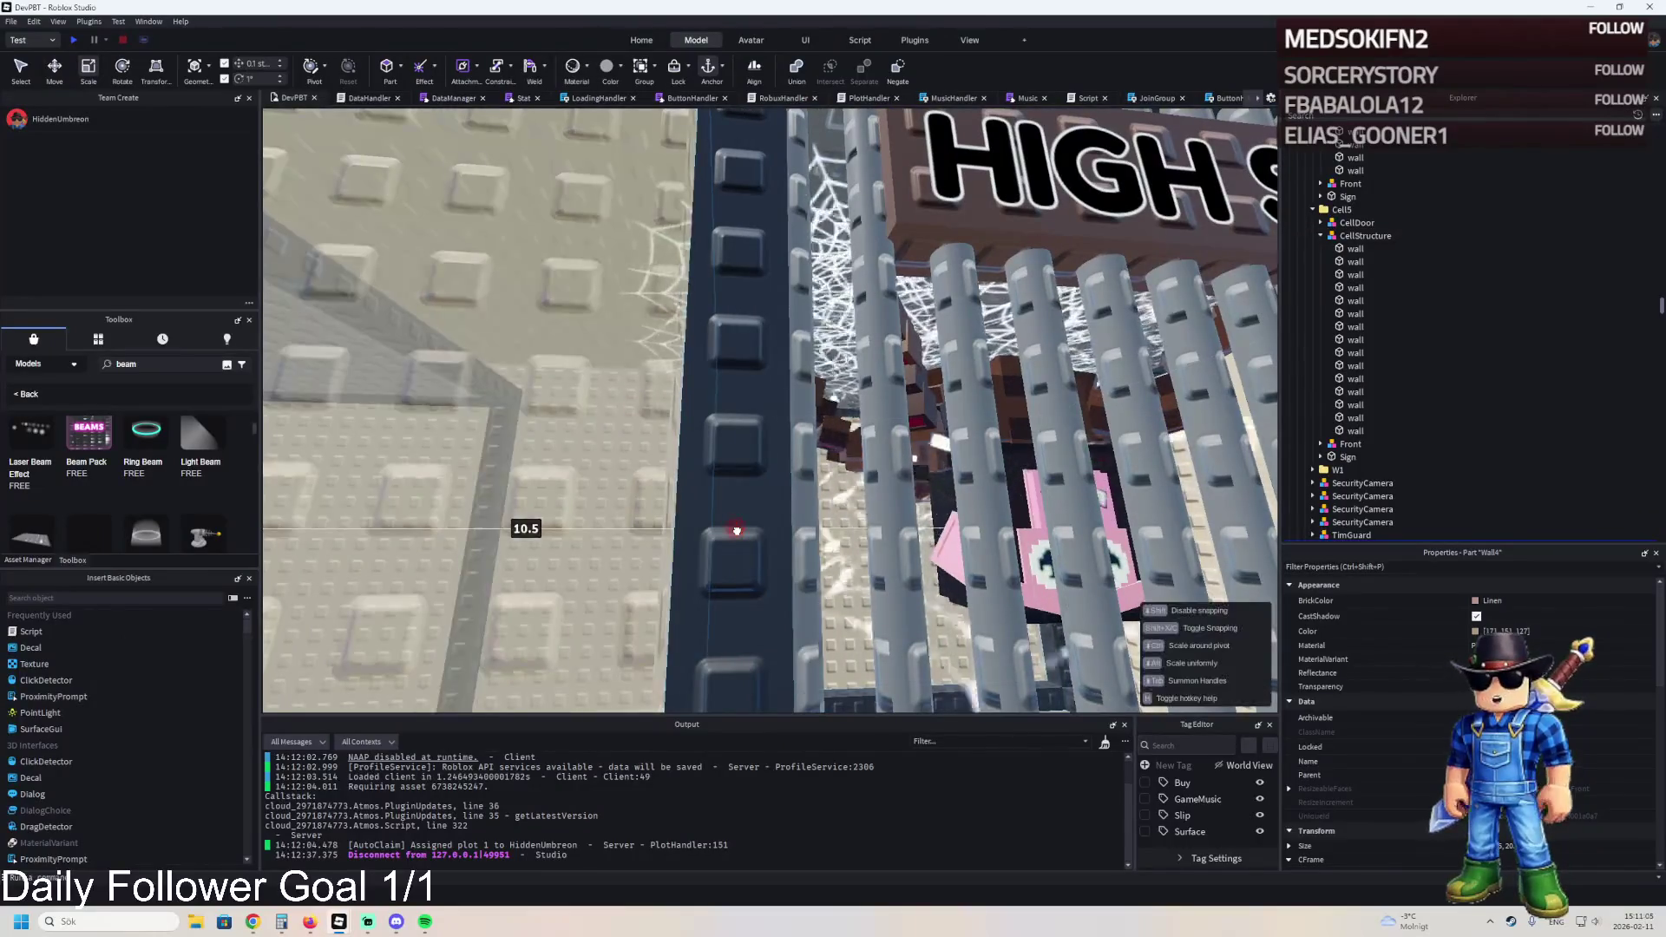
key(w)
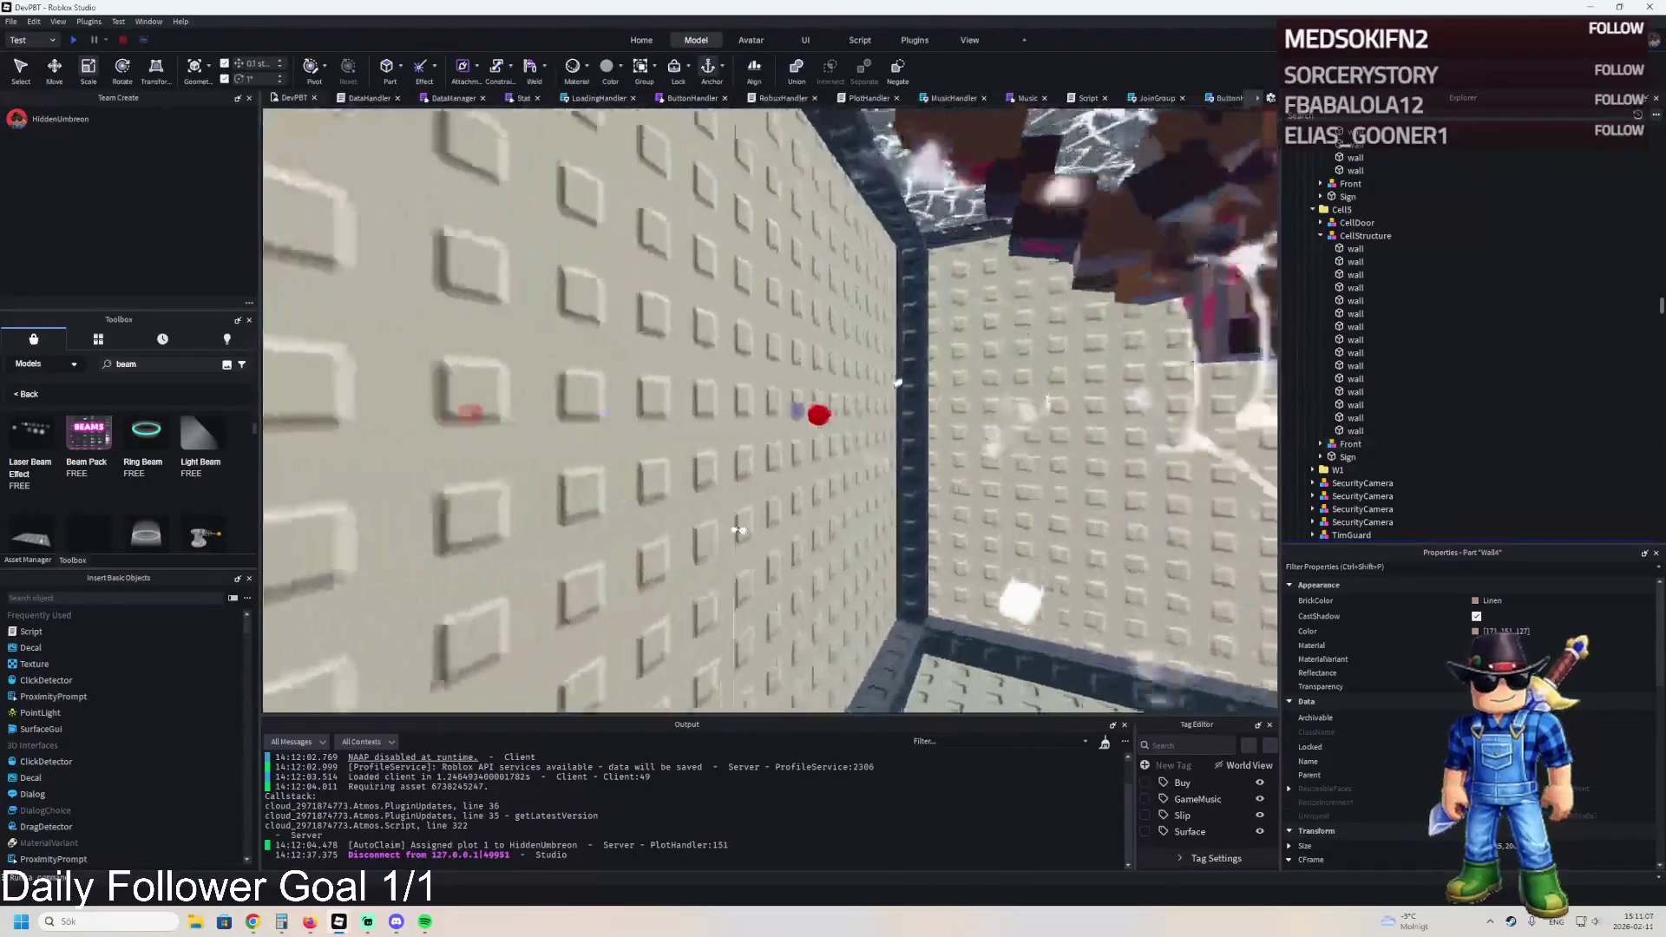
key(w)
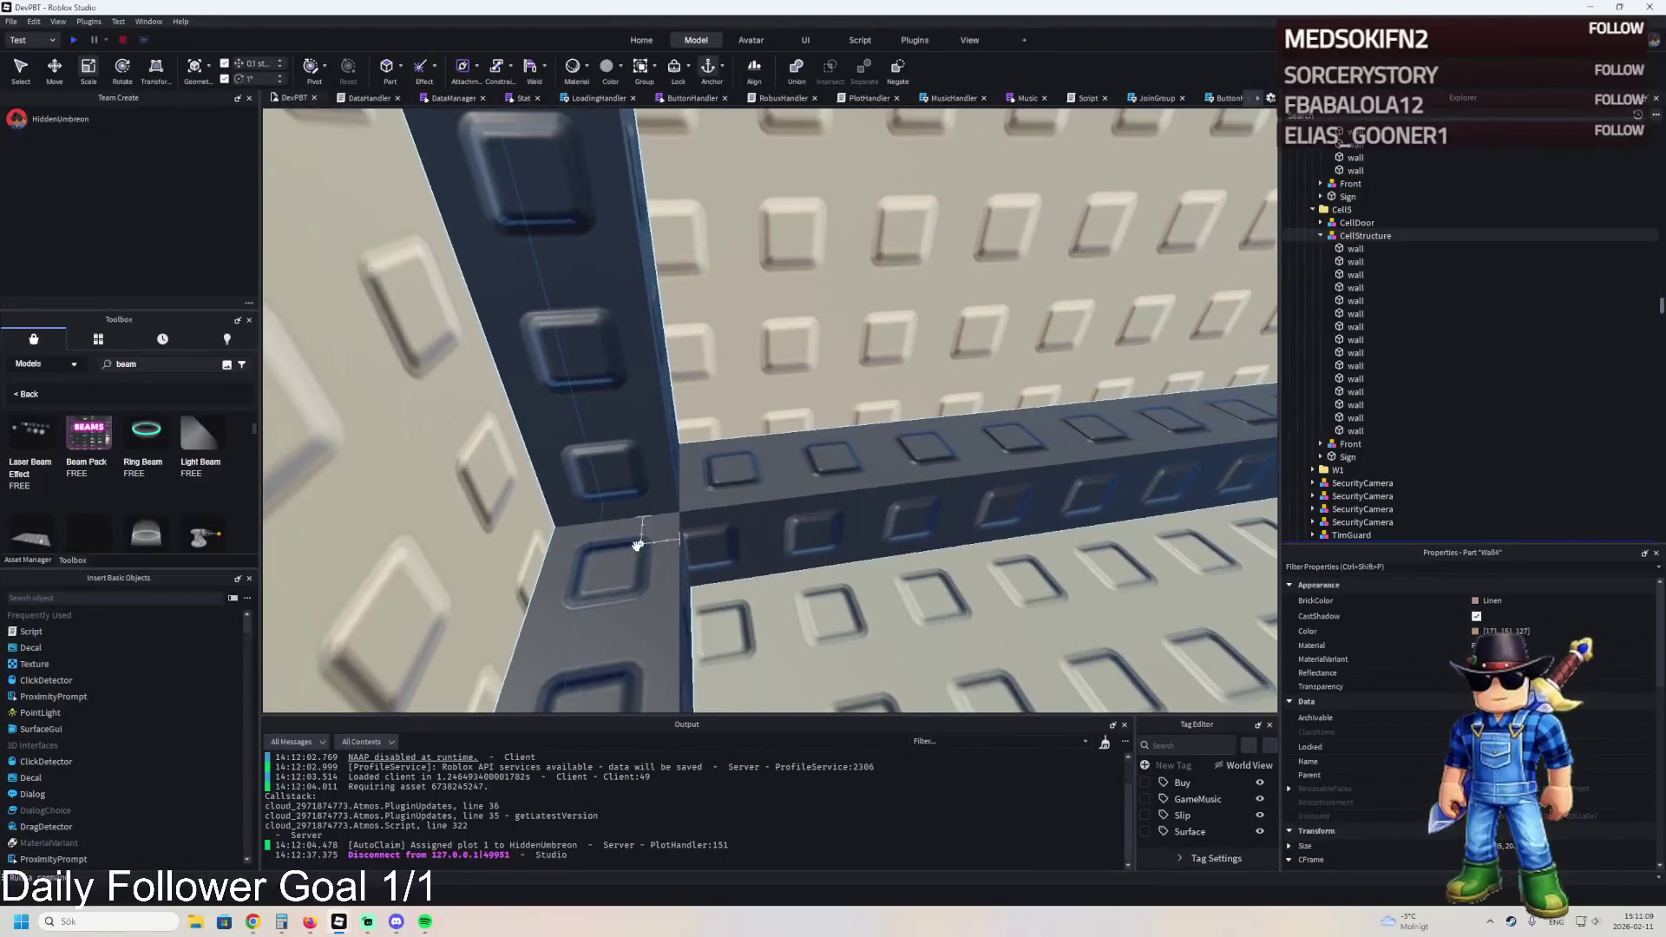
key(w)
key(s)
- Move the dark wall beam 2.3 studs so it meets the corner pillar
drag(915, 480, 1045, 460)
key(ctrl+2)
key(ctrl+3)
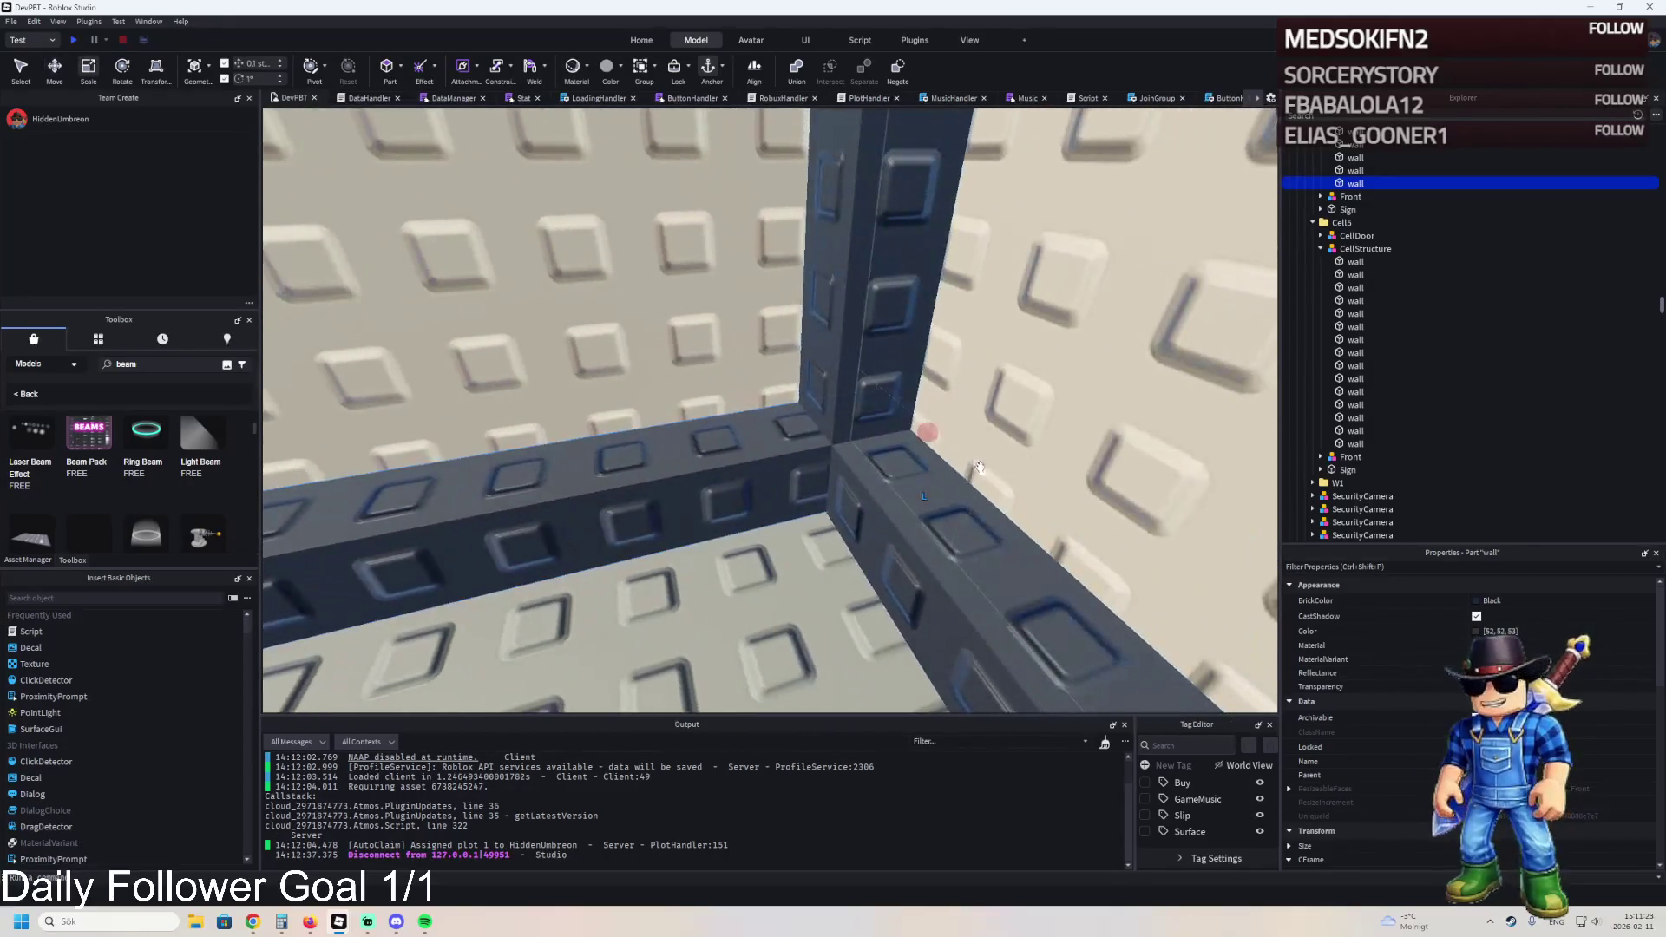
- Frame Cell4's barred CellStructure and nudge it about 0.1 studs sideways, then select Wall4
key(s)
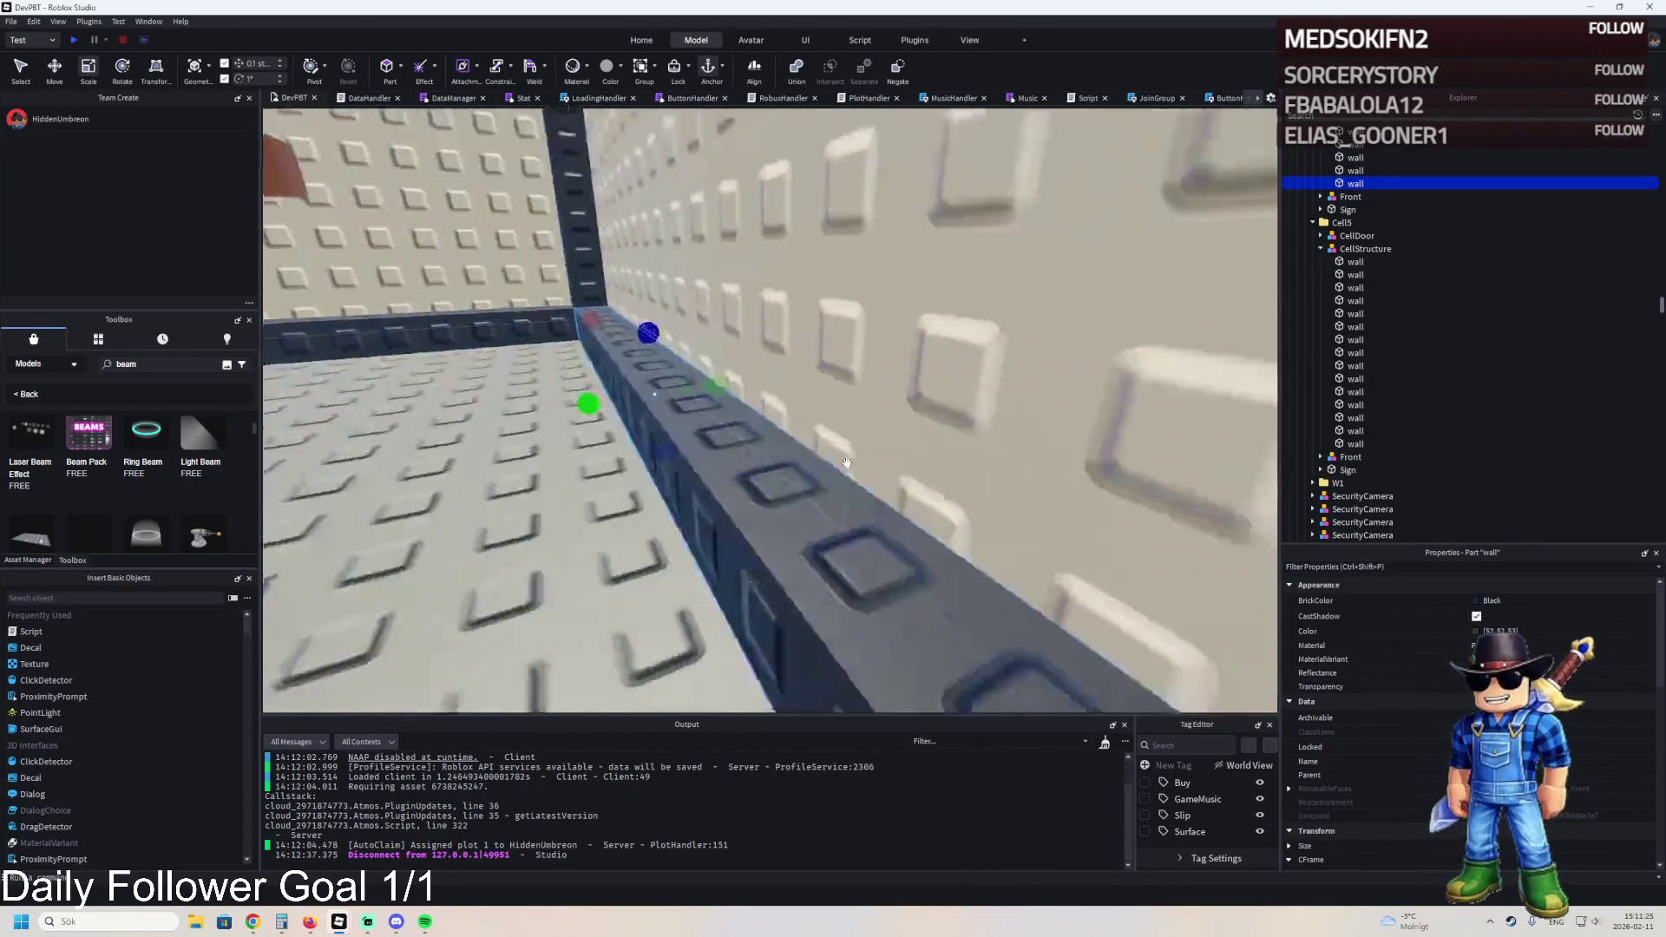
key(s)
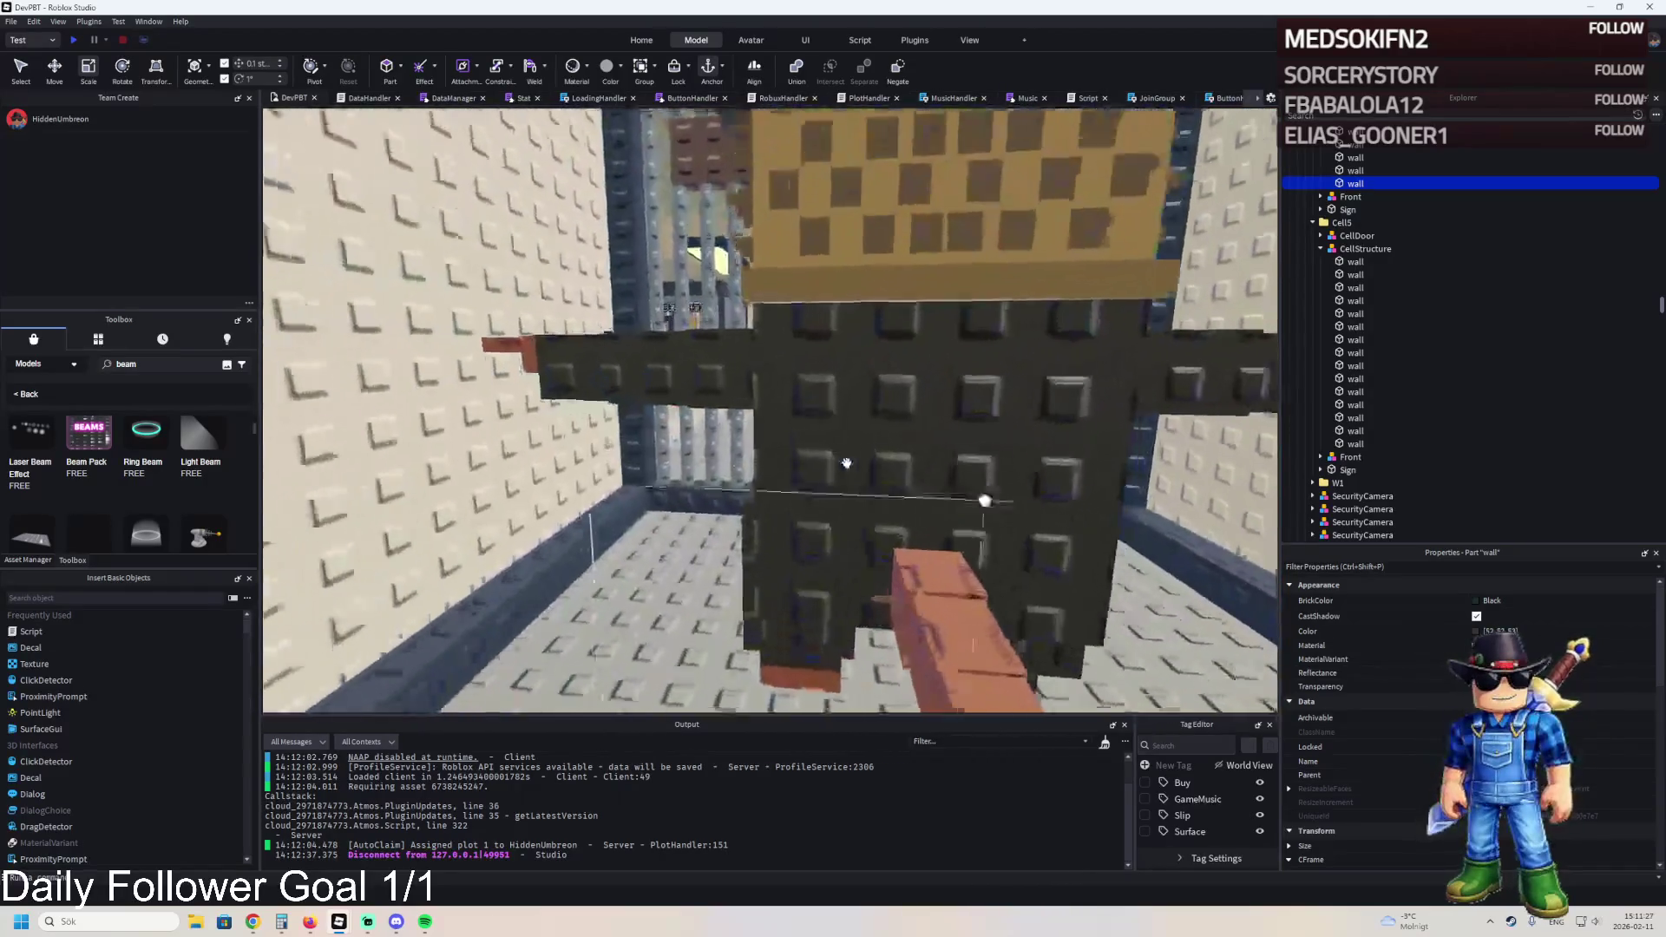
key(s)
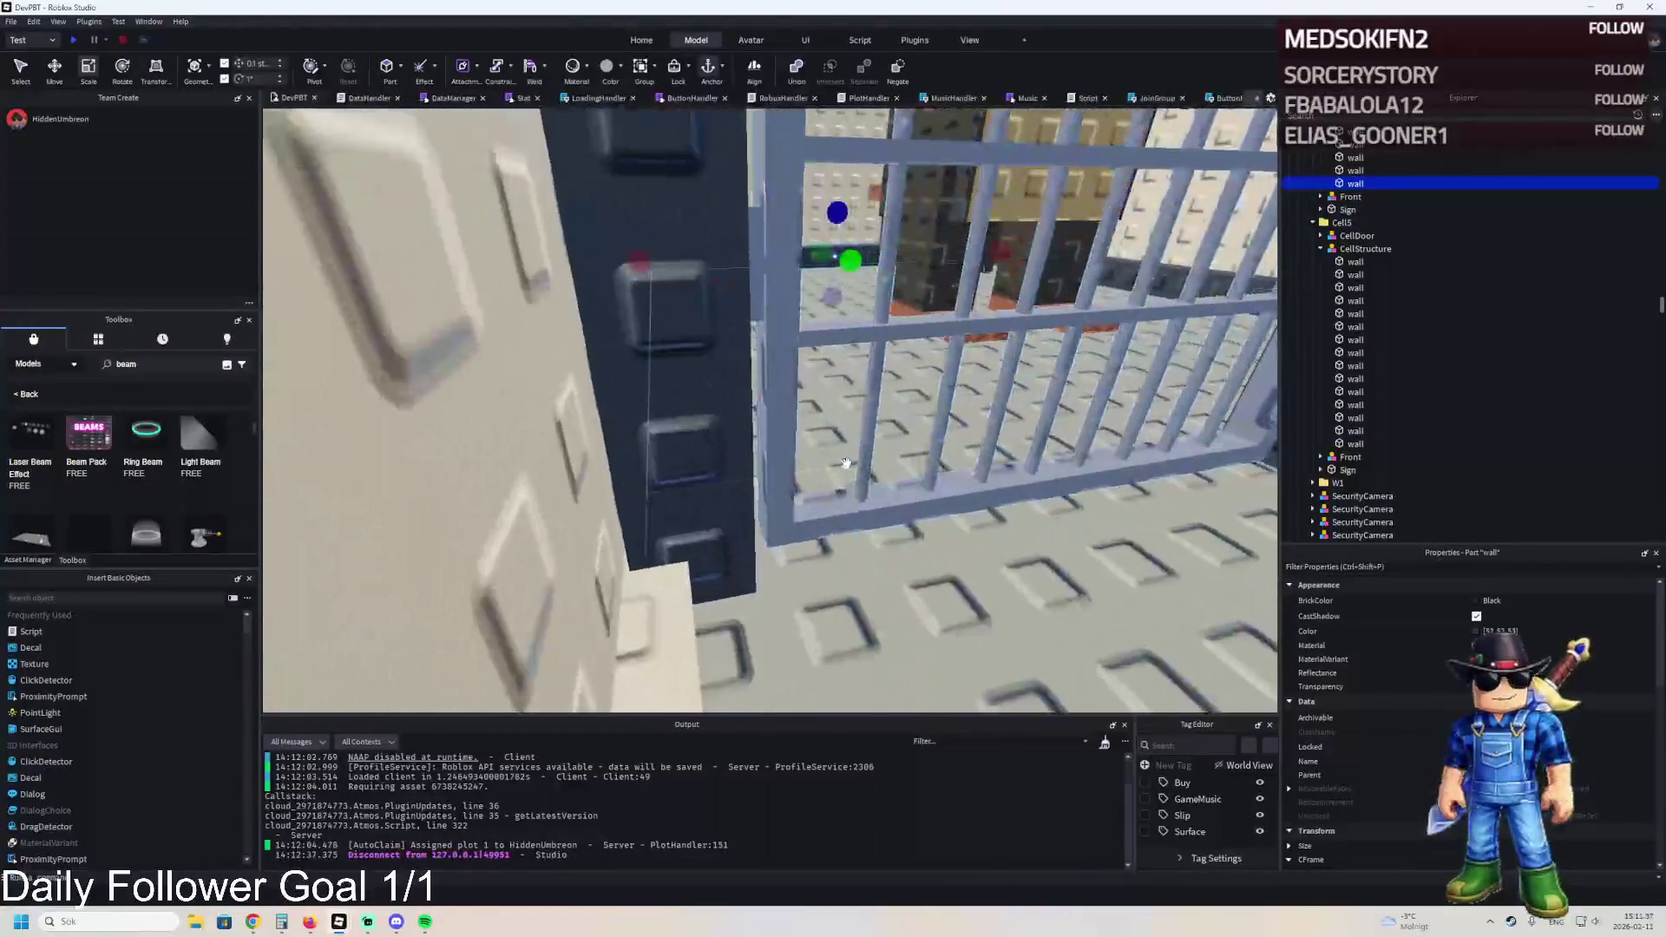
click(847, 462)
key(f)
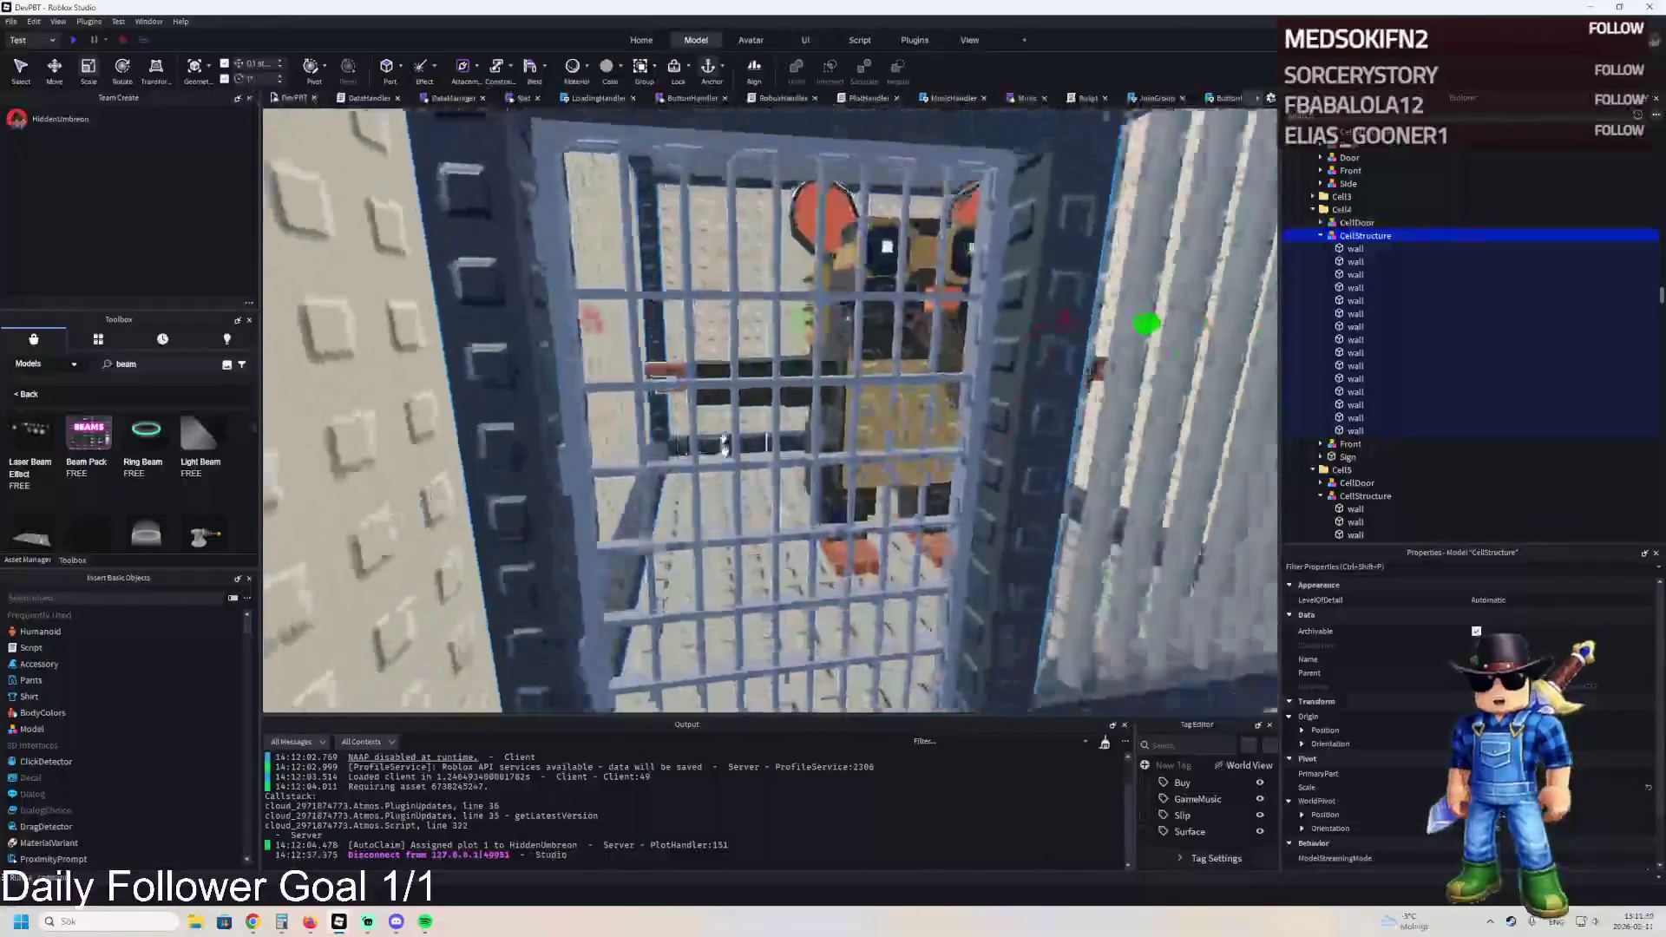
drag(751, 258, 750, 260)
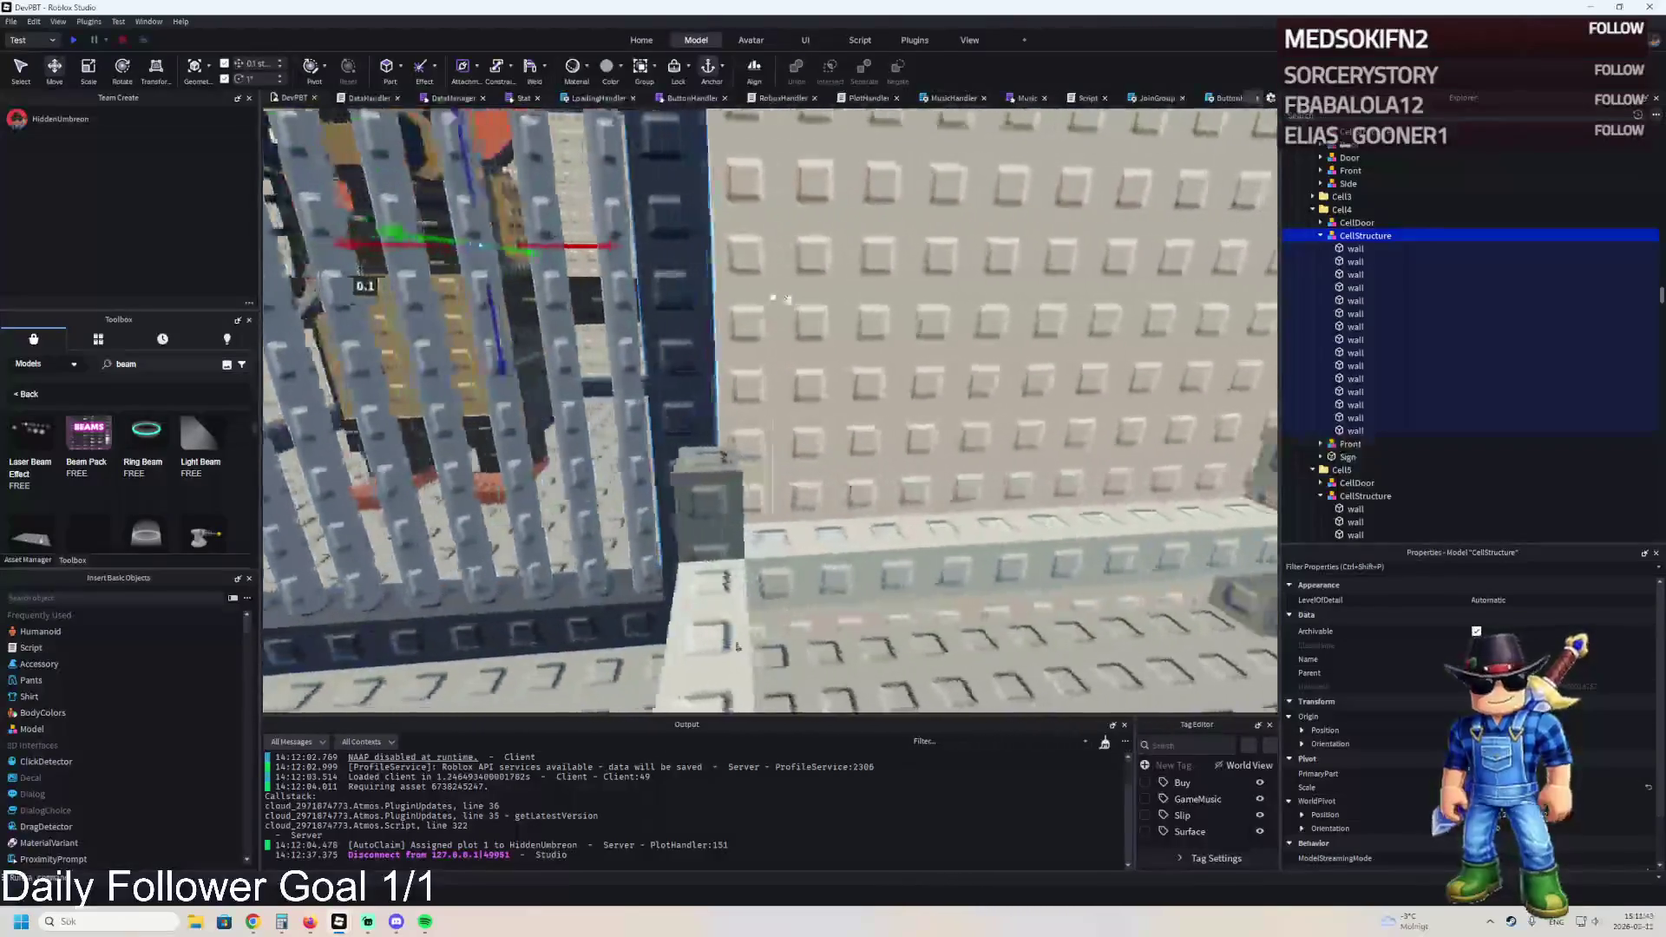
click(782, 324)
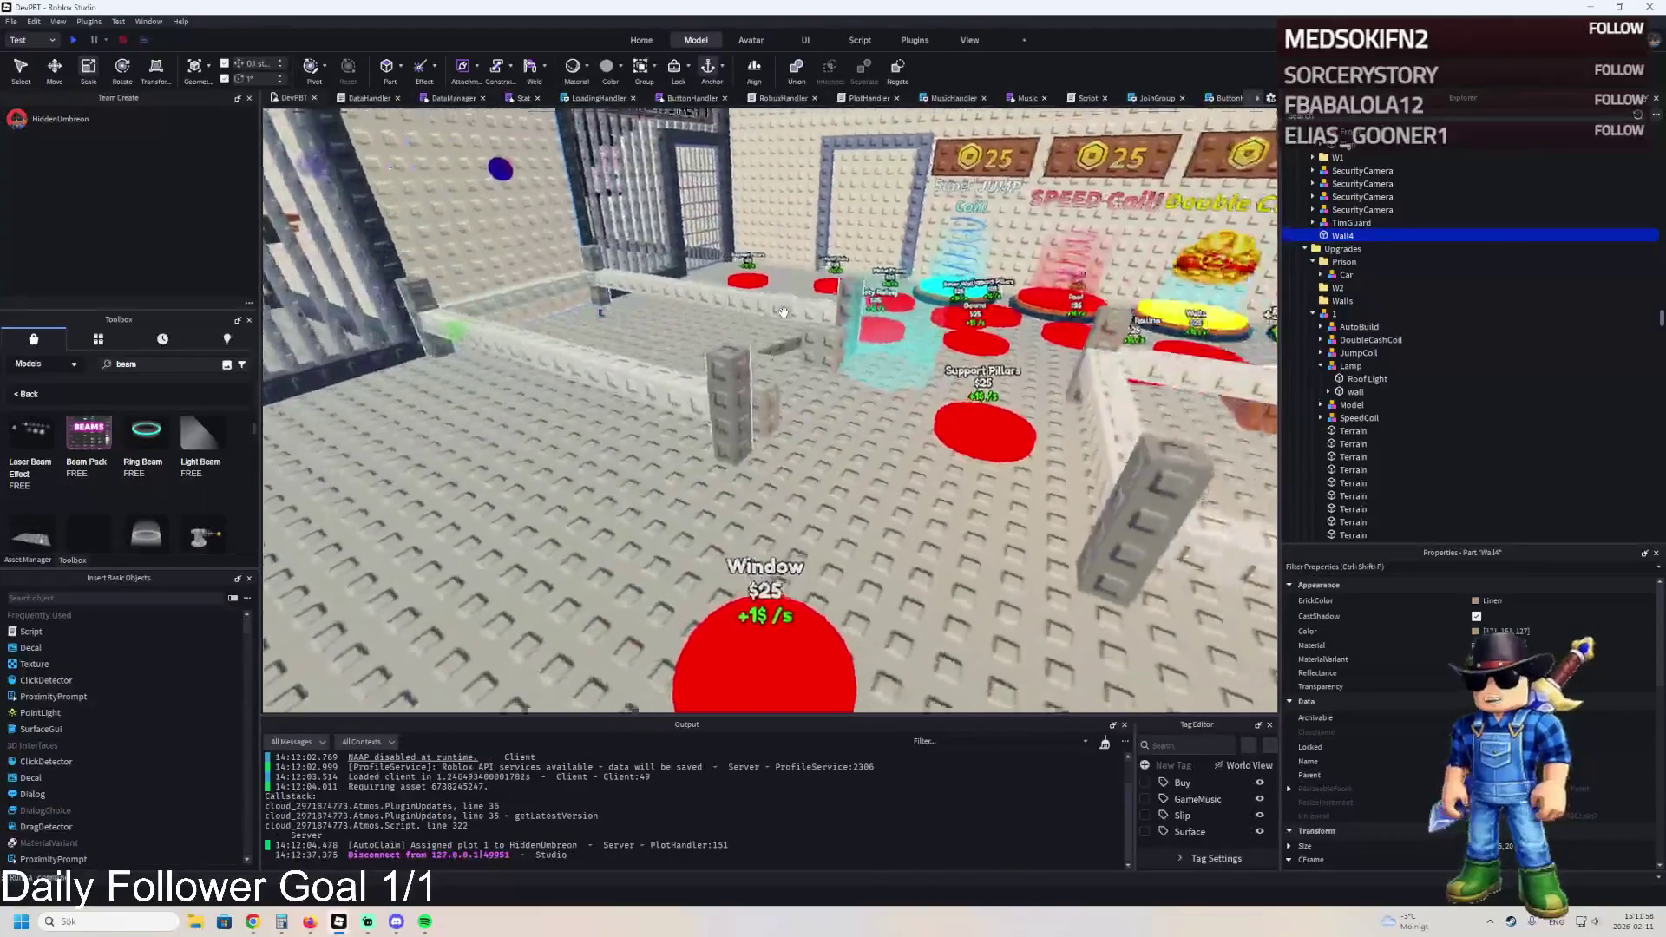
- Duplicate the red Window purchase pad and place the copy beside the walls
click(733, 436)
key(f)
right_click(733, 436)
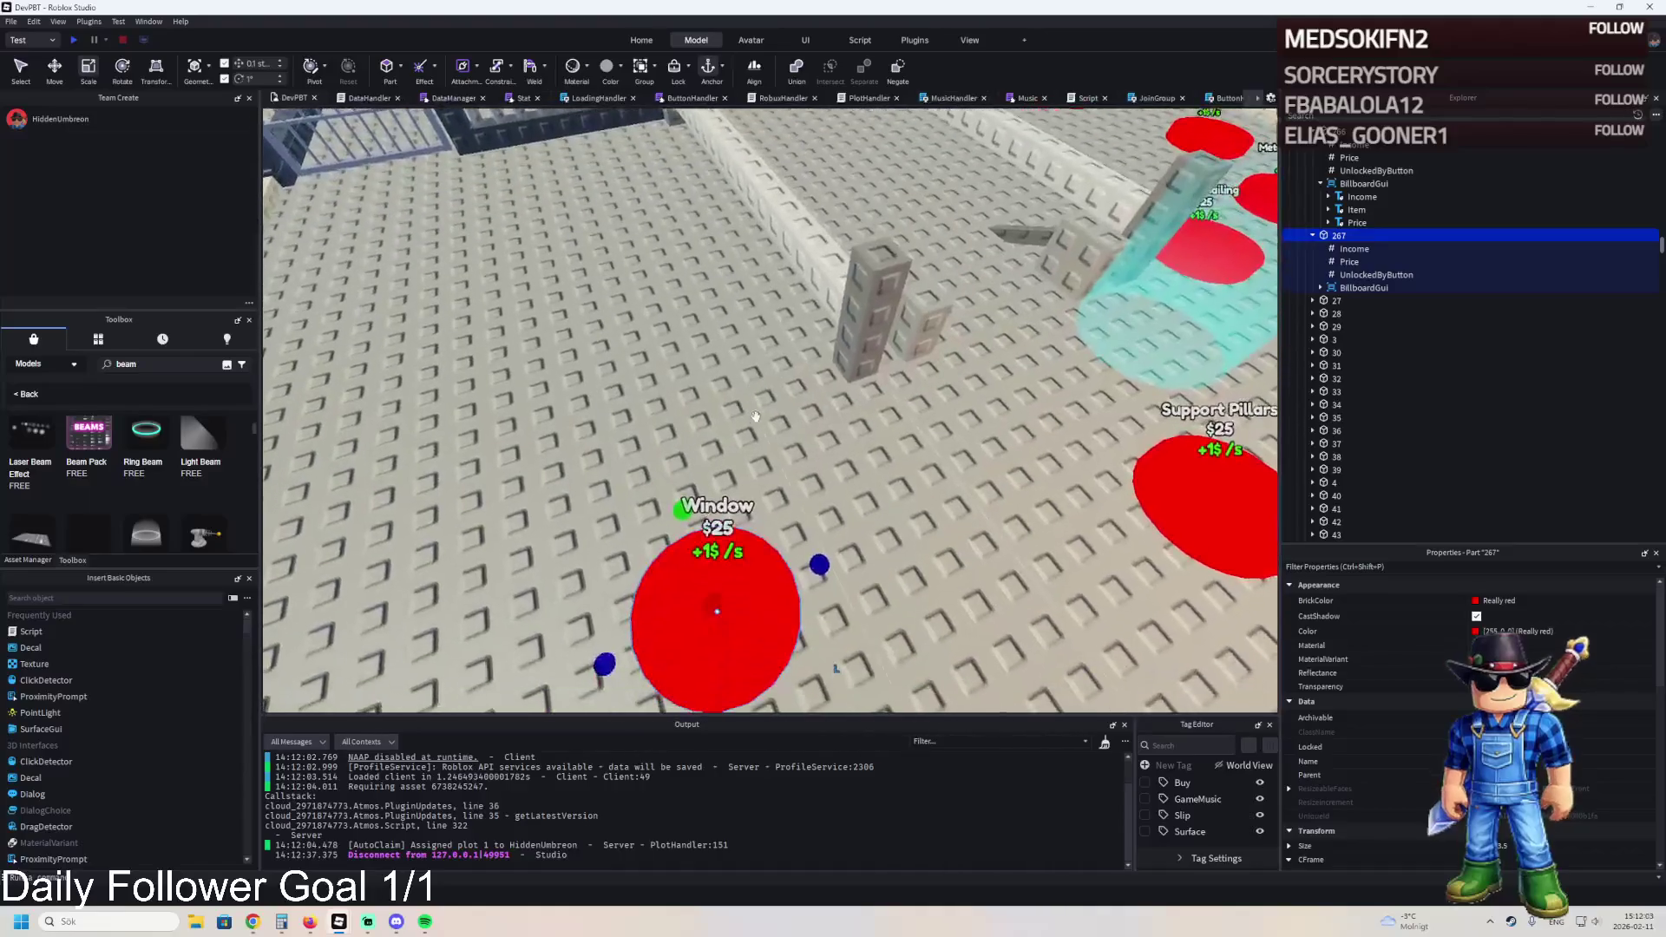
key(ctrl+d)
key(ctrl+2)
drag(690, 521, 653, 340)
drag(663, 397, 707, 339)
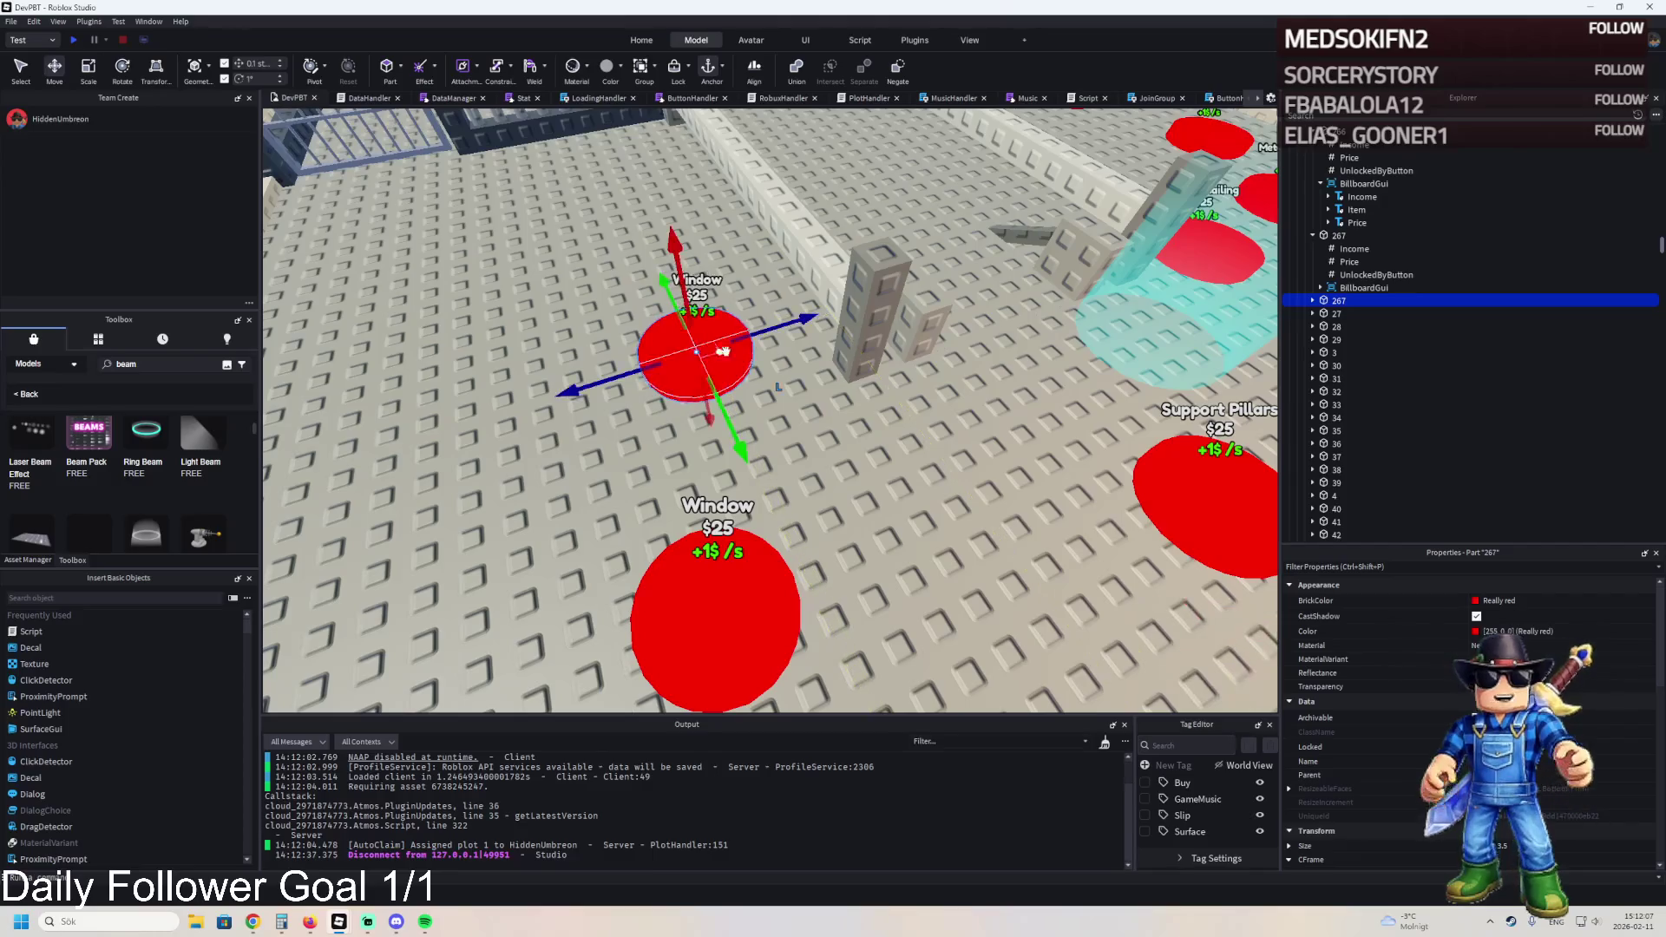
- Rename the copied pad to 268 and edit its BillboardGui Item text label
double_click(1344, 304)
text(268)
key(Return)
double_click(1363, 353)
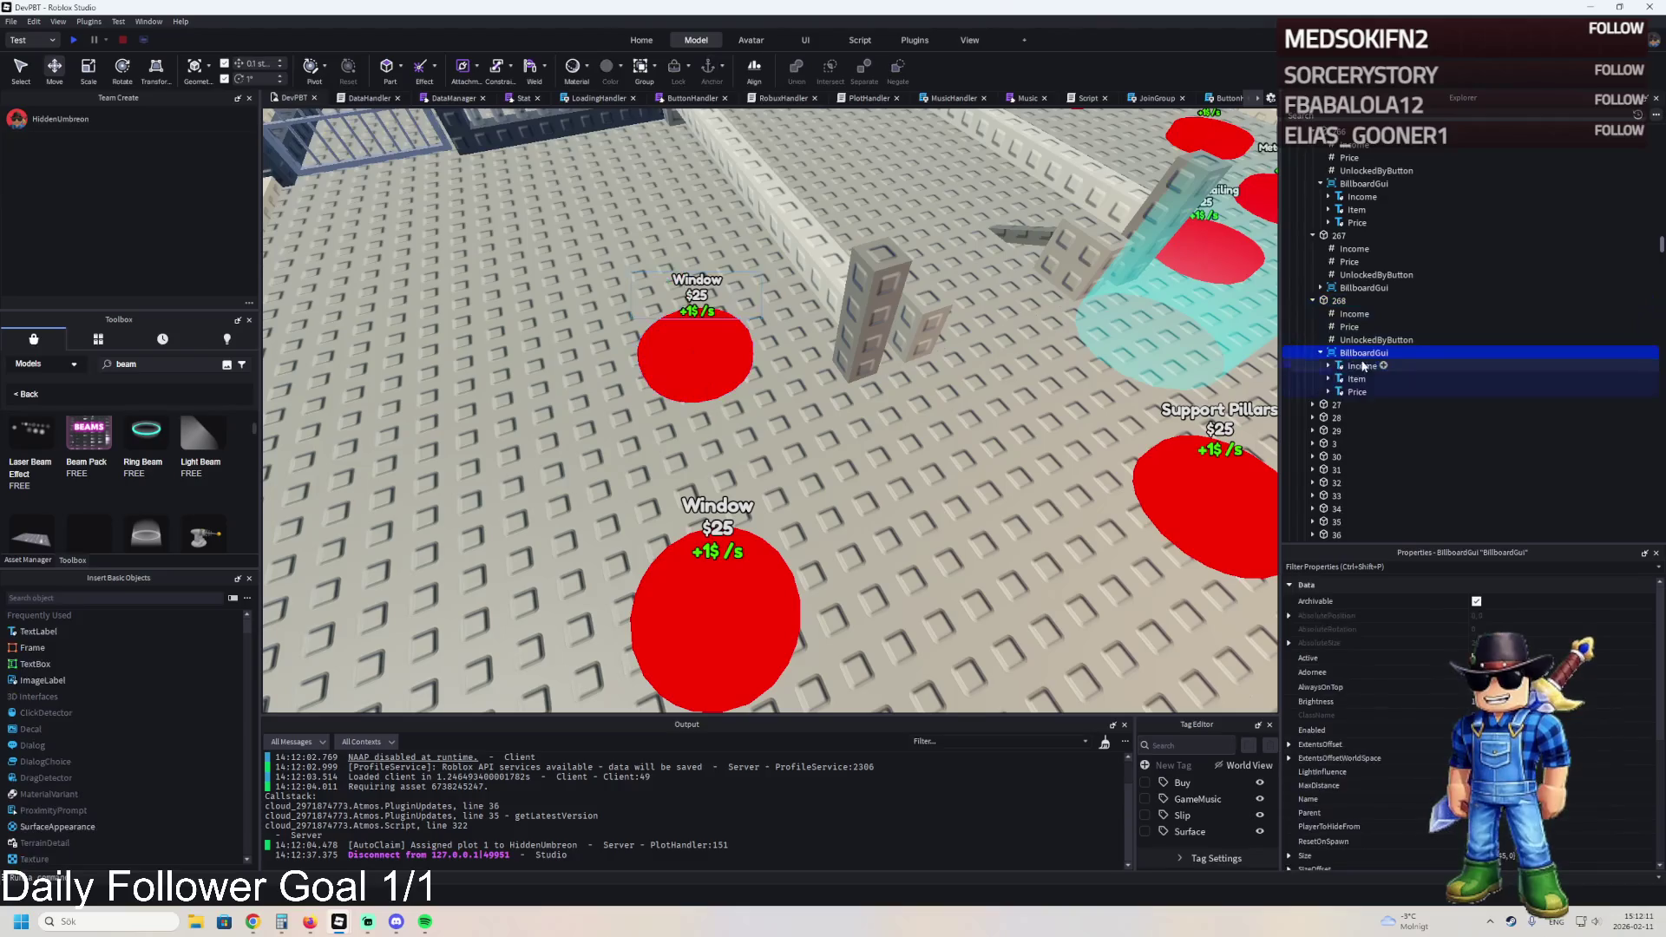
click(1356, 379)
scroll(down, 3)
text(Inner Wall)
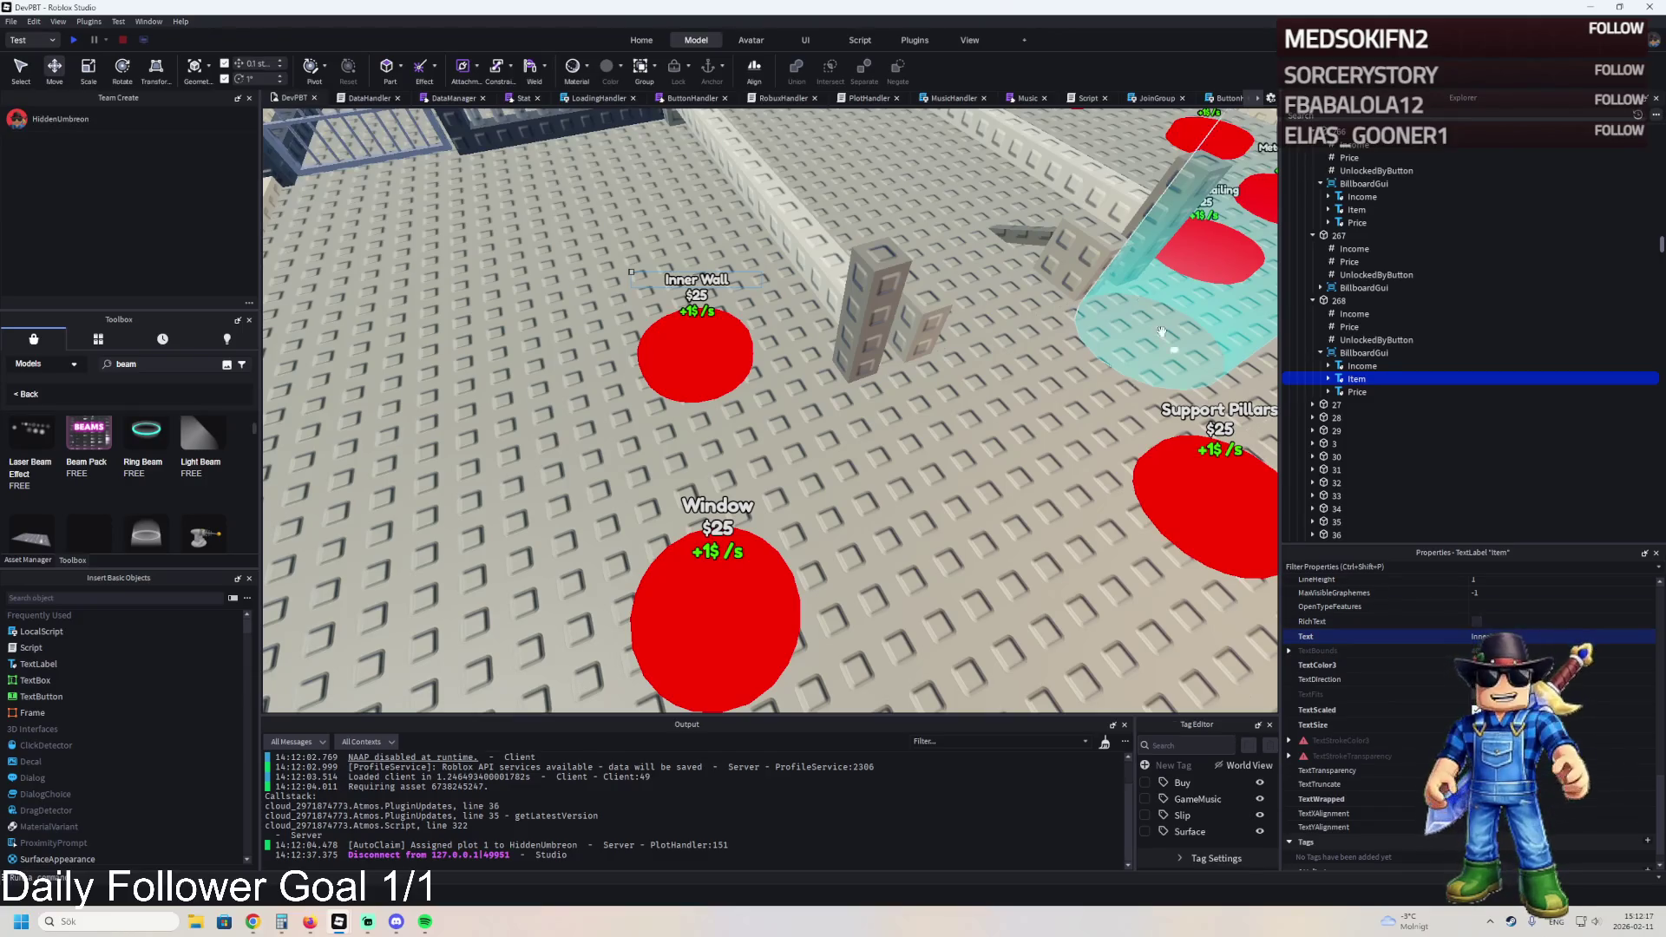
click(1343, 327)
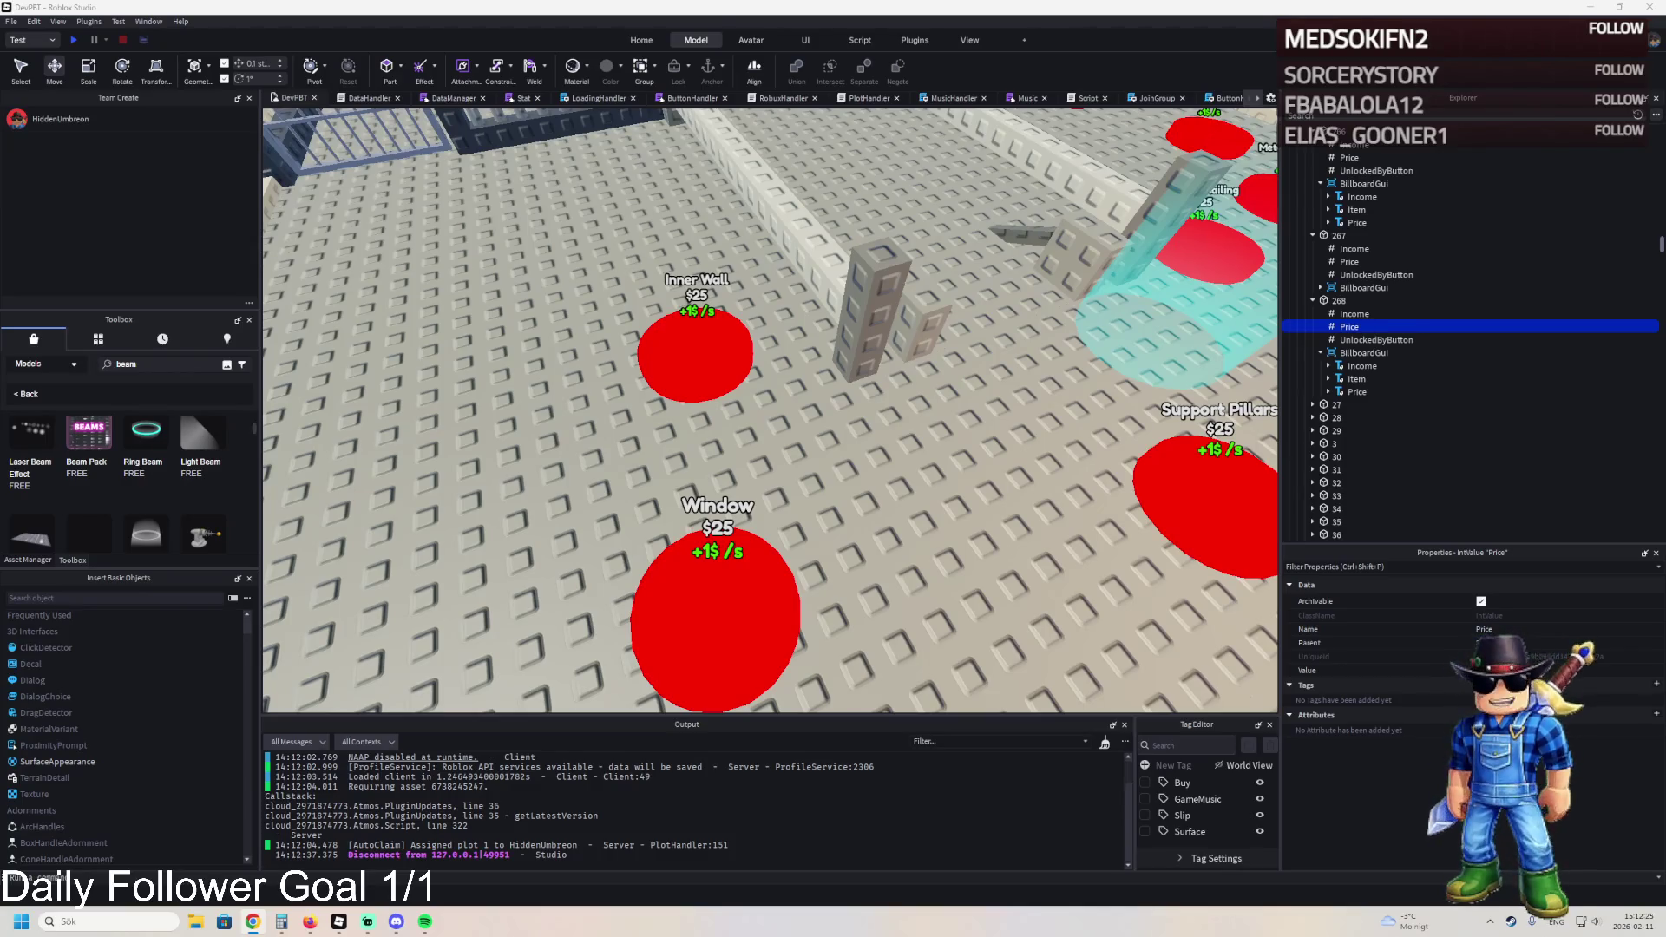
- Compare the copy's Price and UnlockedByButton values with the original pad's
click(694, 356)
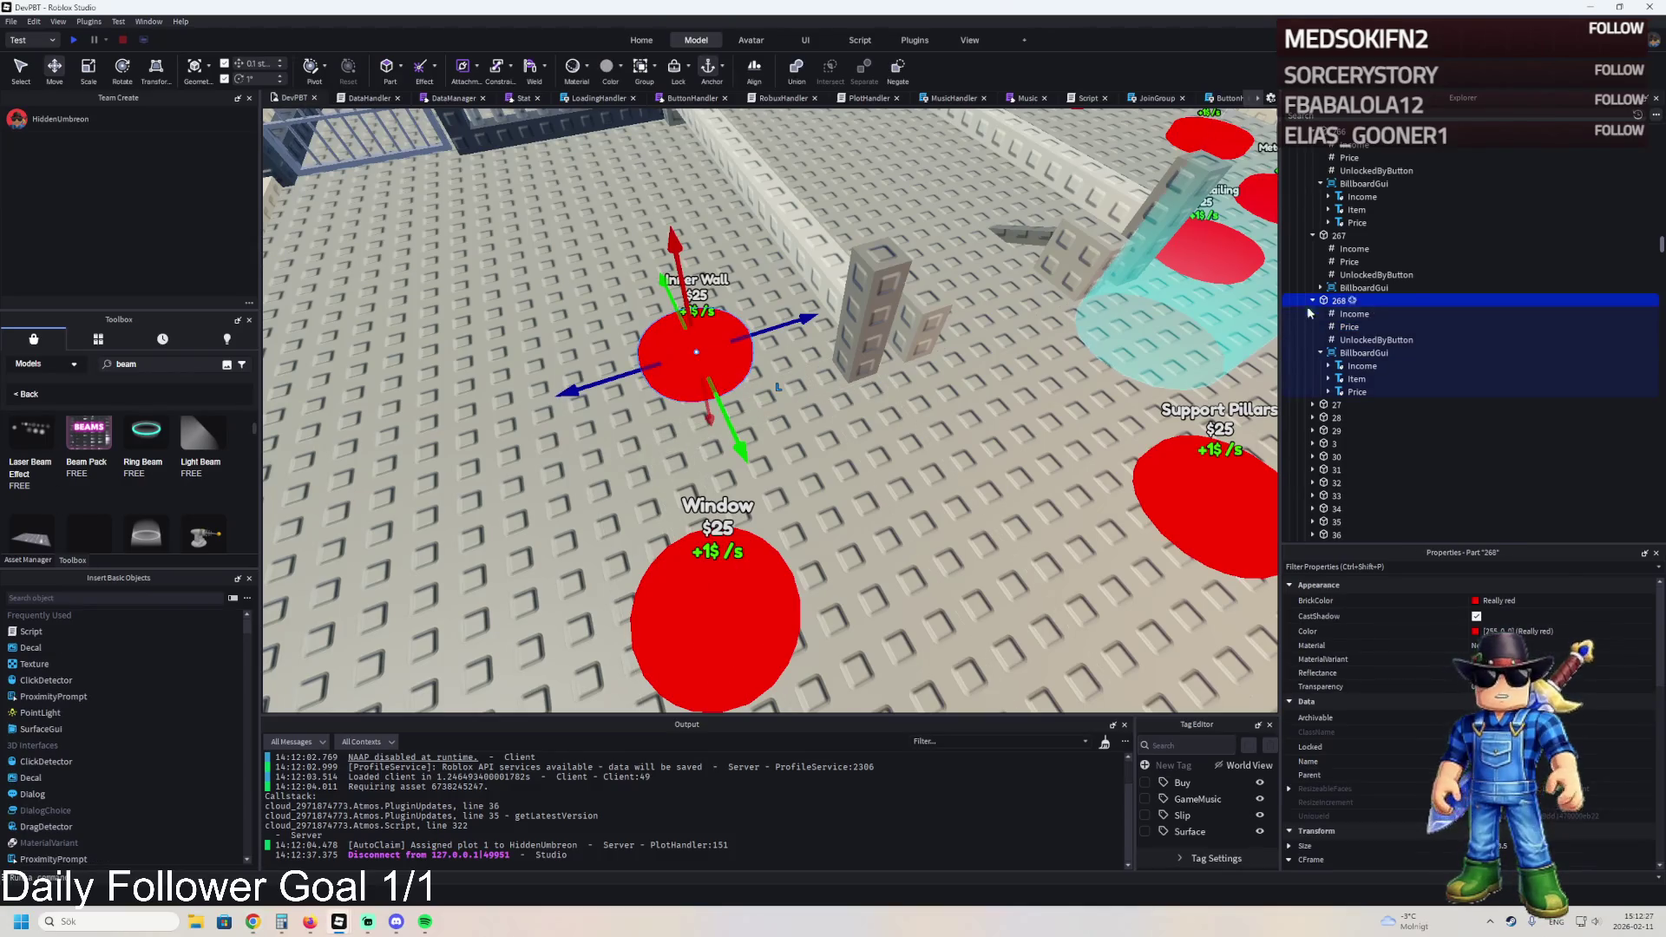
click(1353, 327)
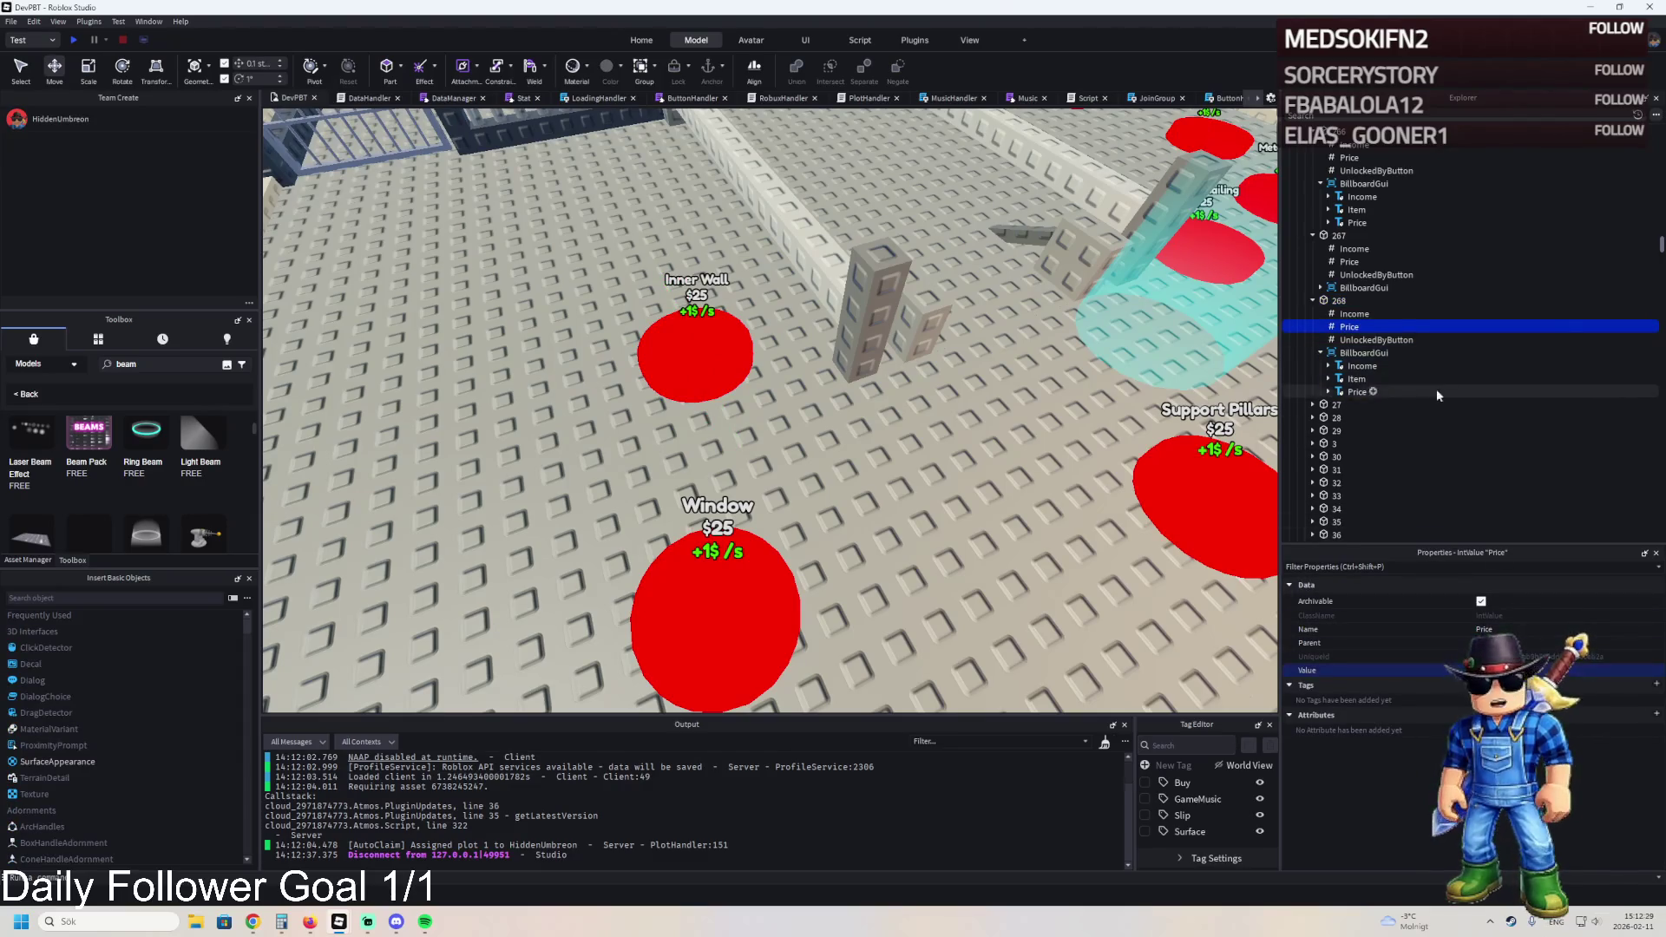
click(1362, 341)
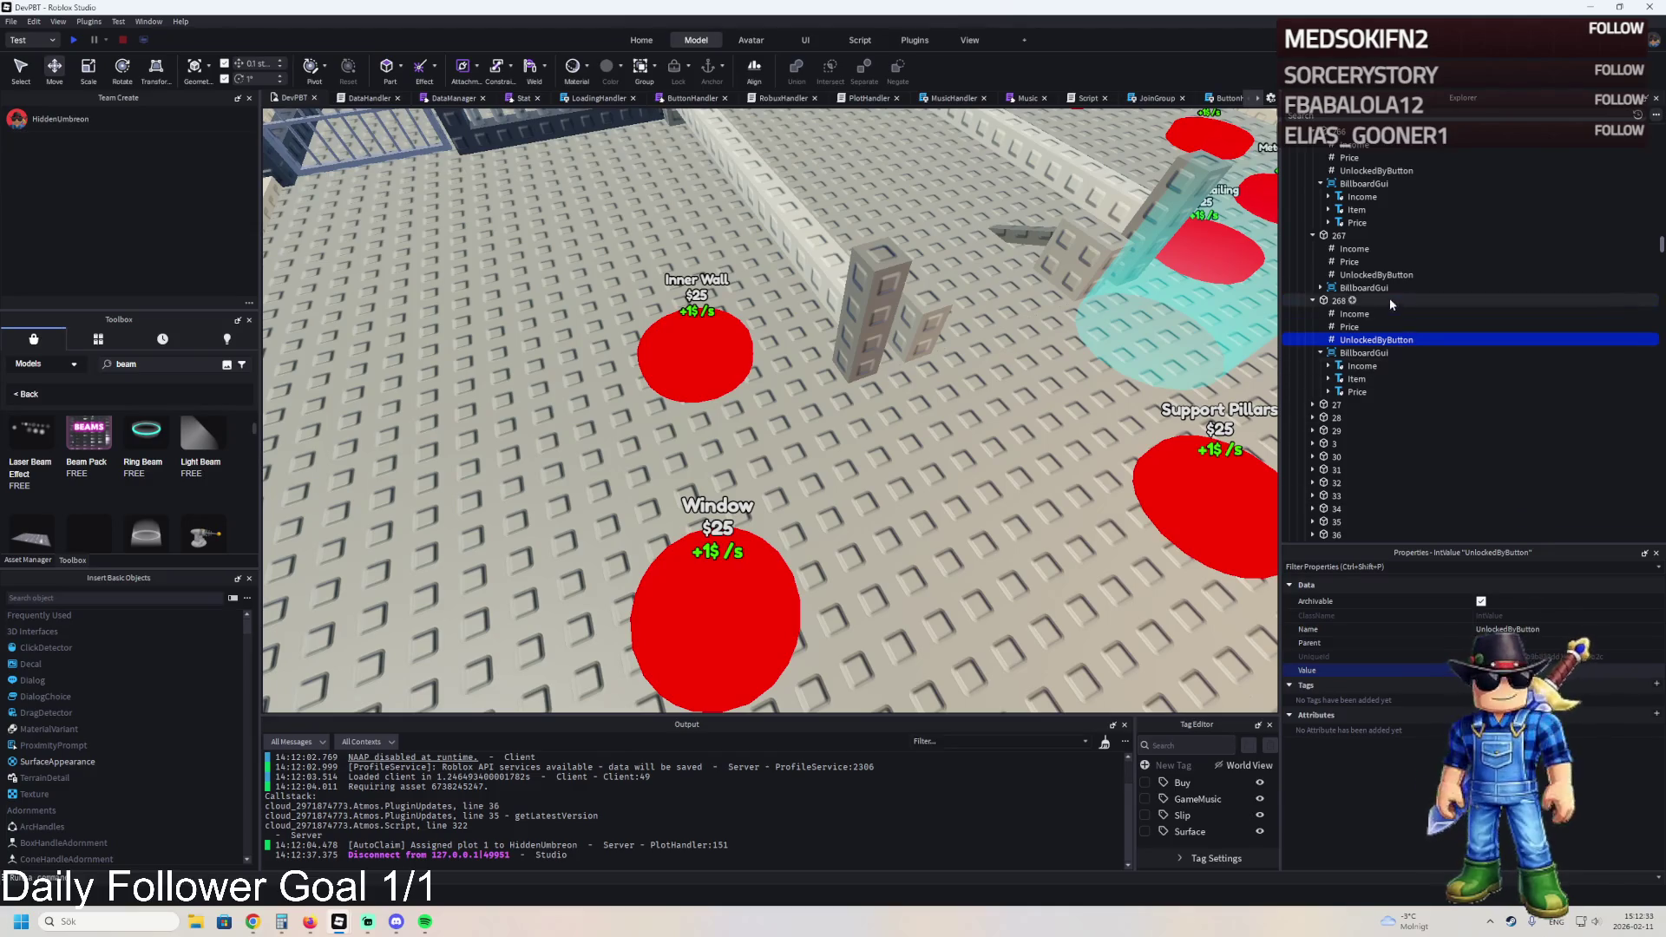
click(1375, 275)
click(1036, 400)
- Select the 267 window model in Explorer and duplicate it
key(f)
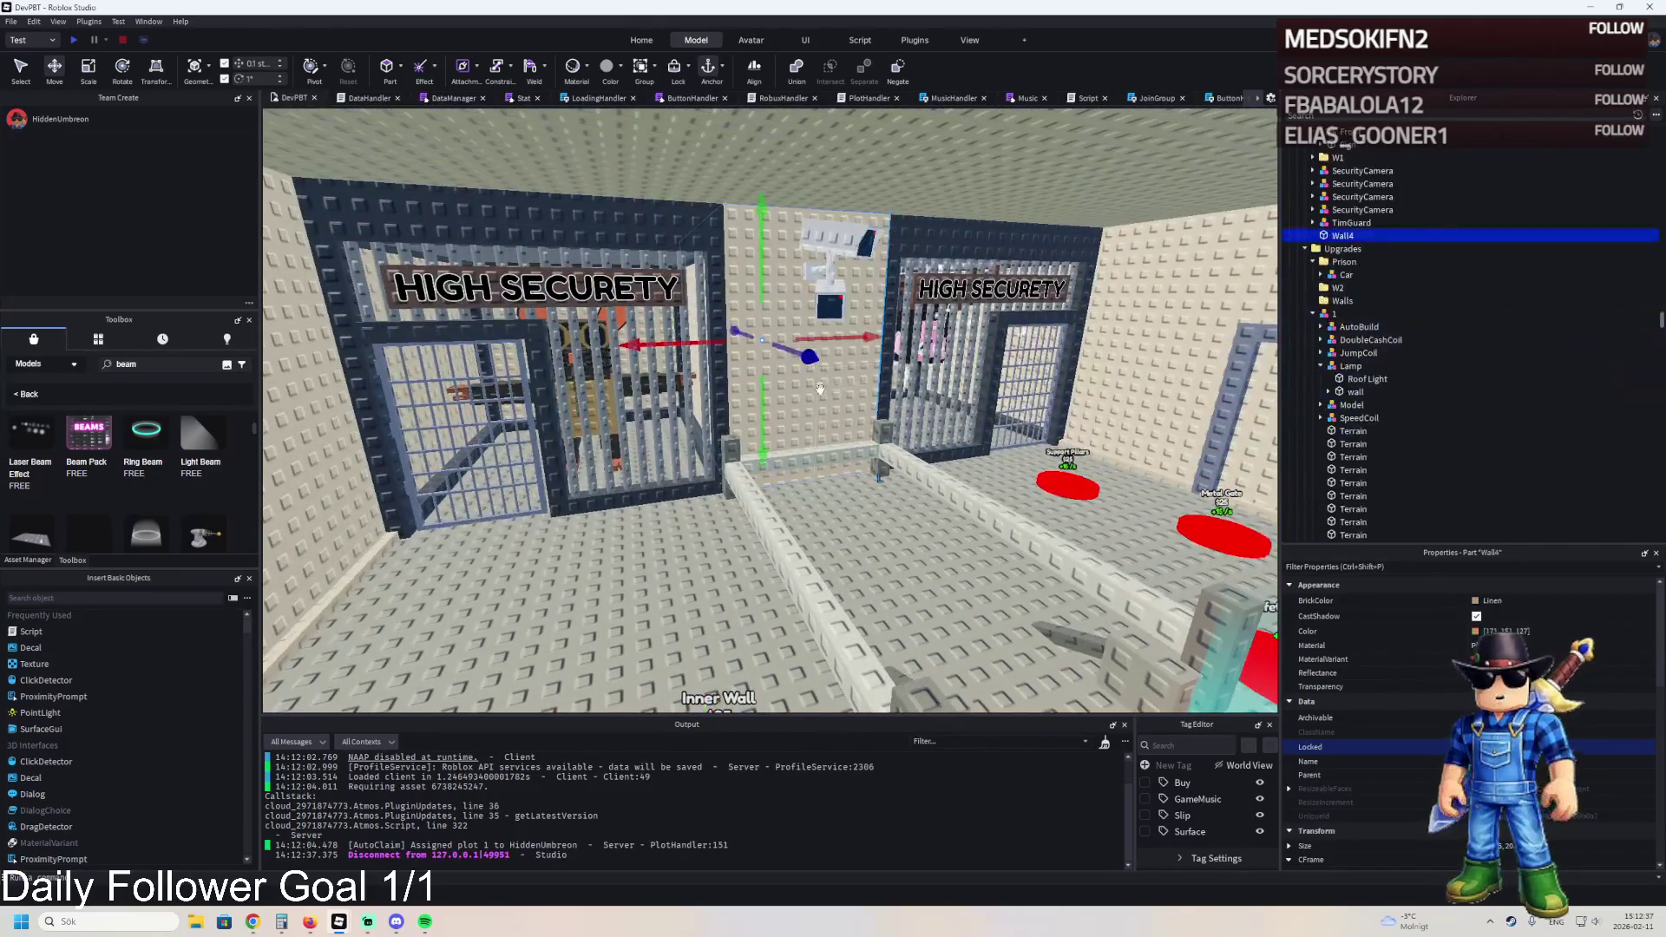
scroll(up, 3)
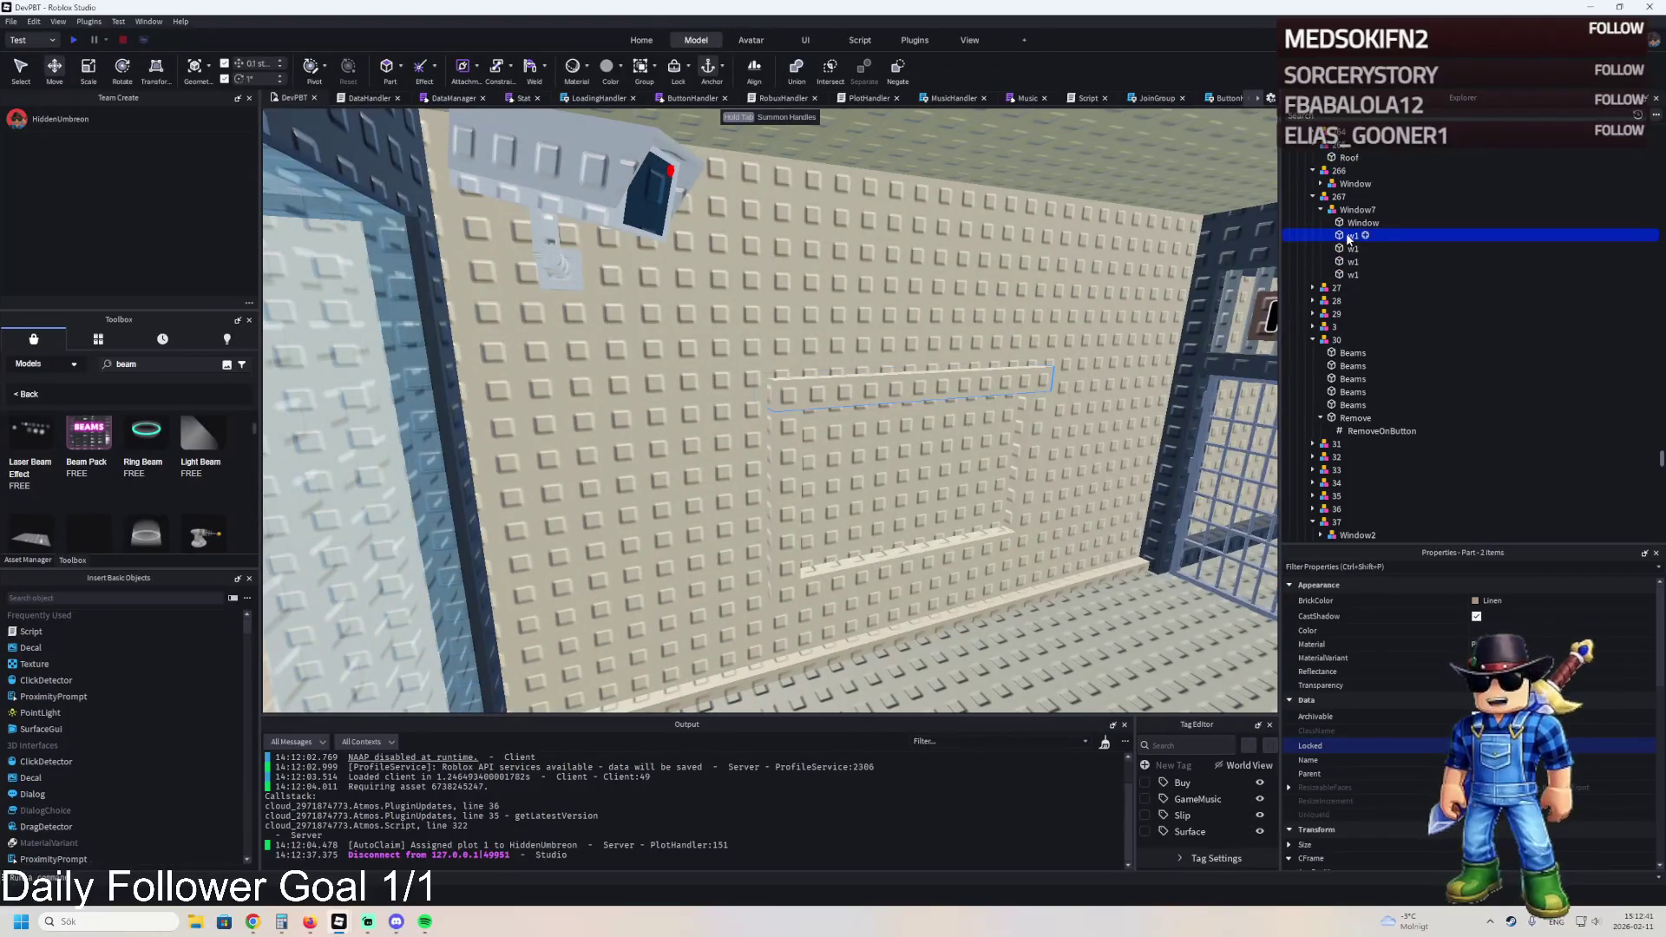
click(1353, 231)
click(1367, 223)
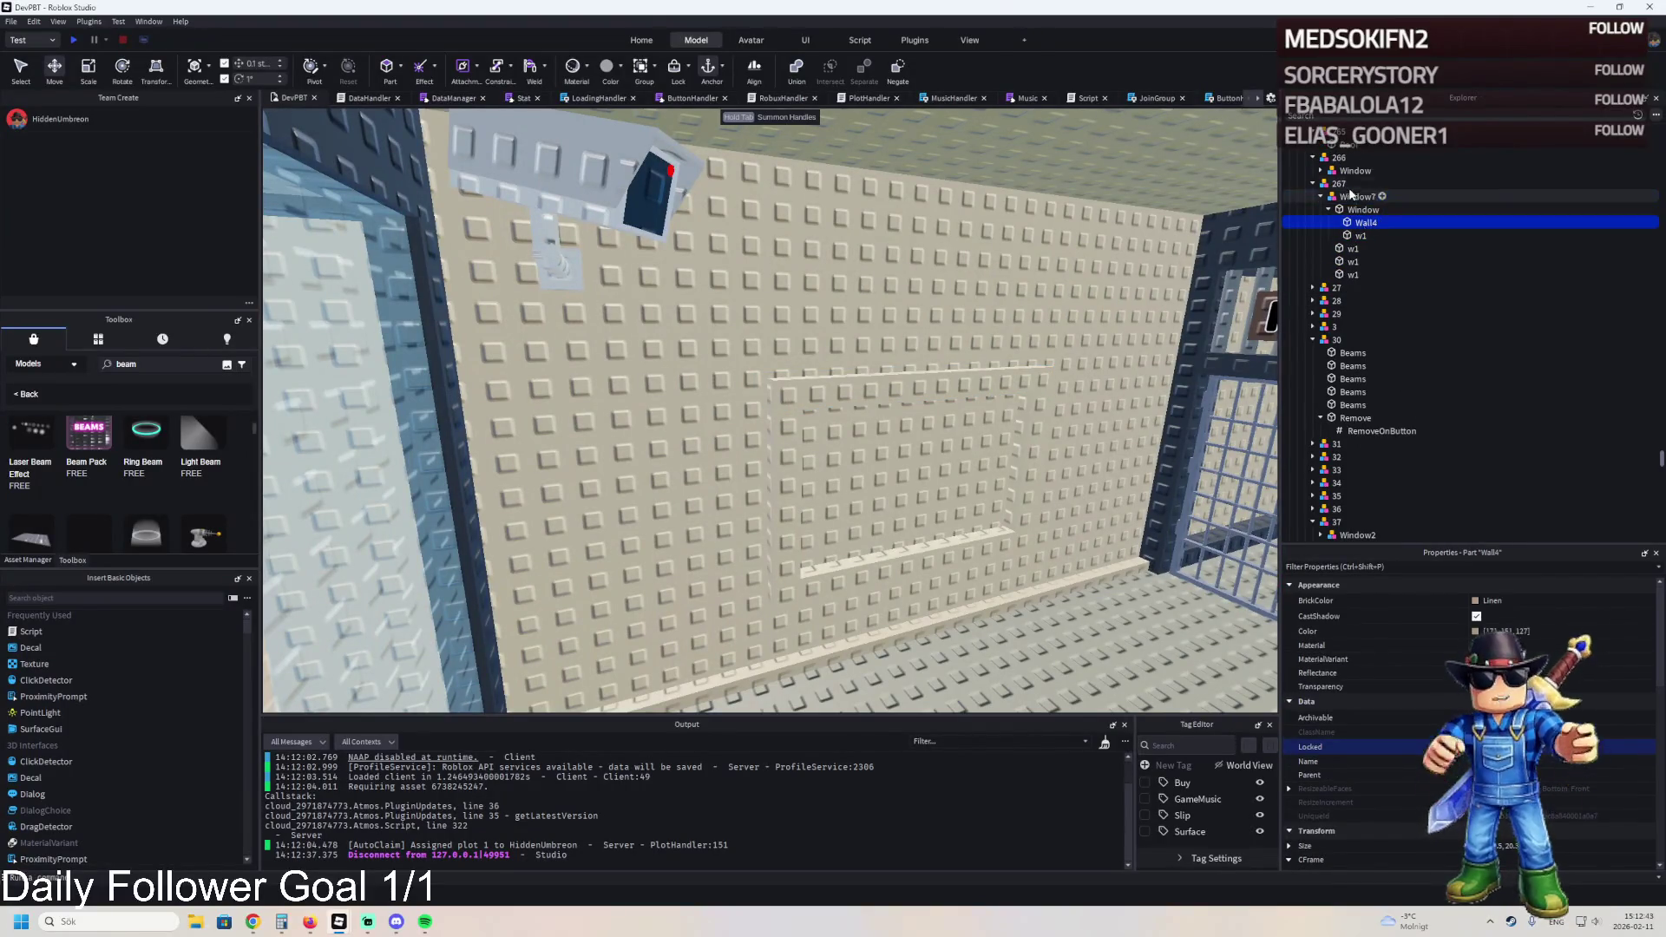
click(1339, 183)
key(ctrl+d)
- Rename the copy to 268 and move Wall4 into its Window7 group
click(1312, 183)
click(1487, 197)
key(F2)
text(268)
key(Return)
double_click(1487, 198)
click(1361, 222)
key(Down)
key(Down)
key(Down)
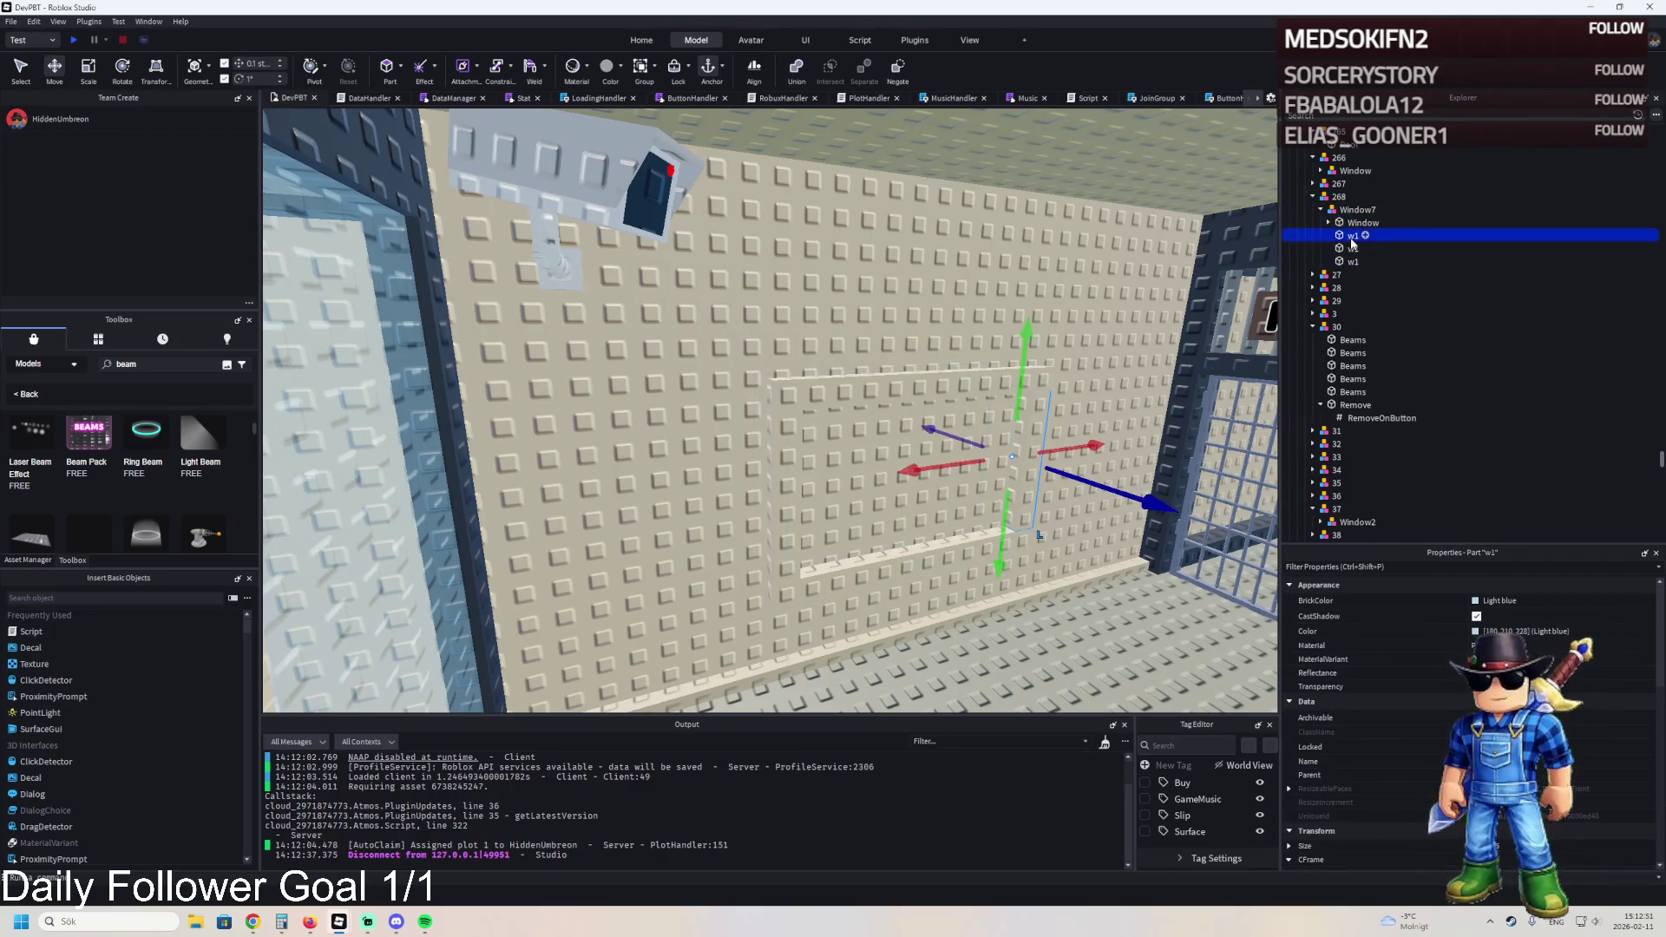
double_click(1356, 222)
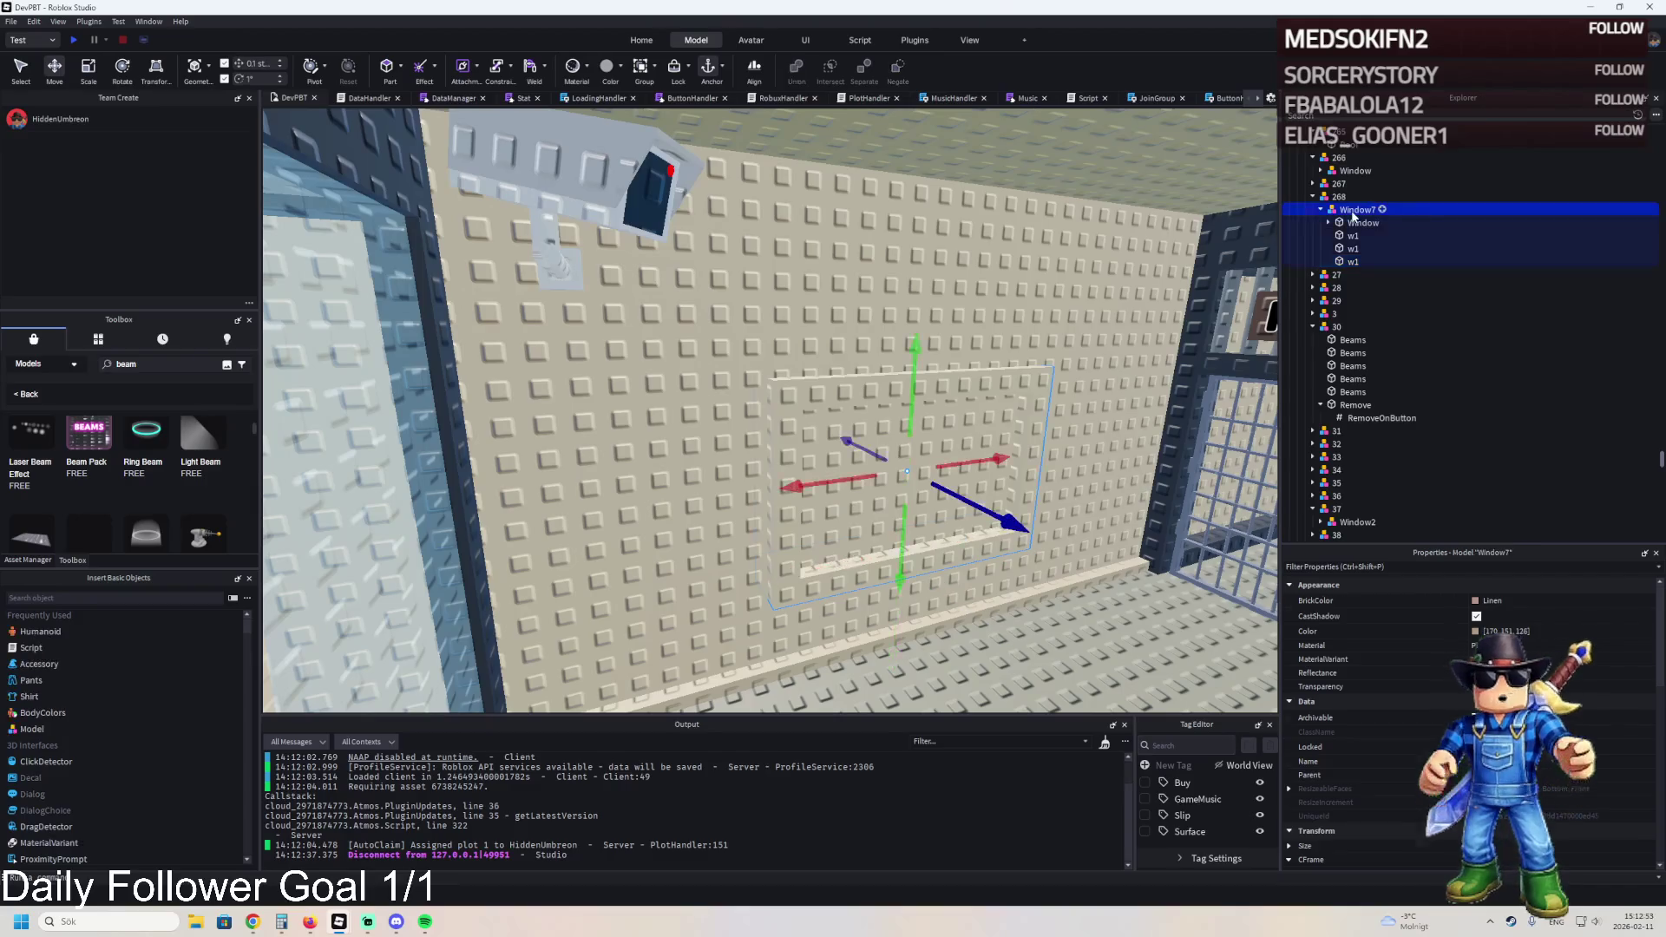
drag(1364, 235, 1343, 209)
- Frame model 268 and select the dark wall column piece in the cell corner
click(1339, 196)
key(f)
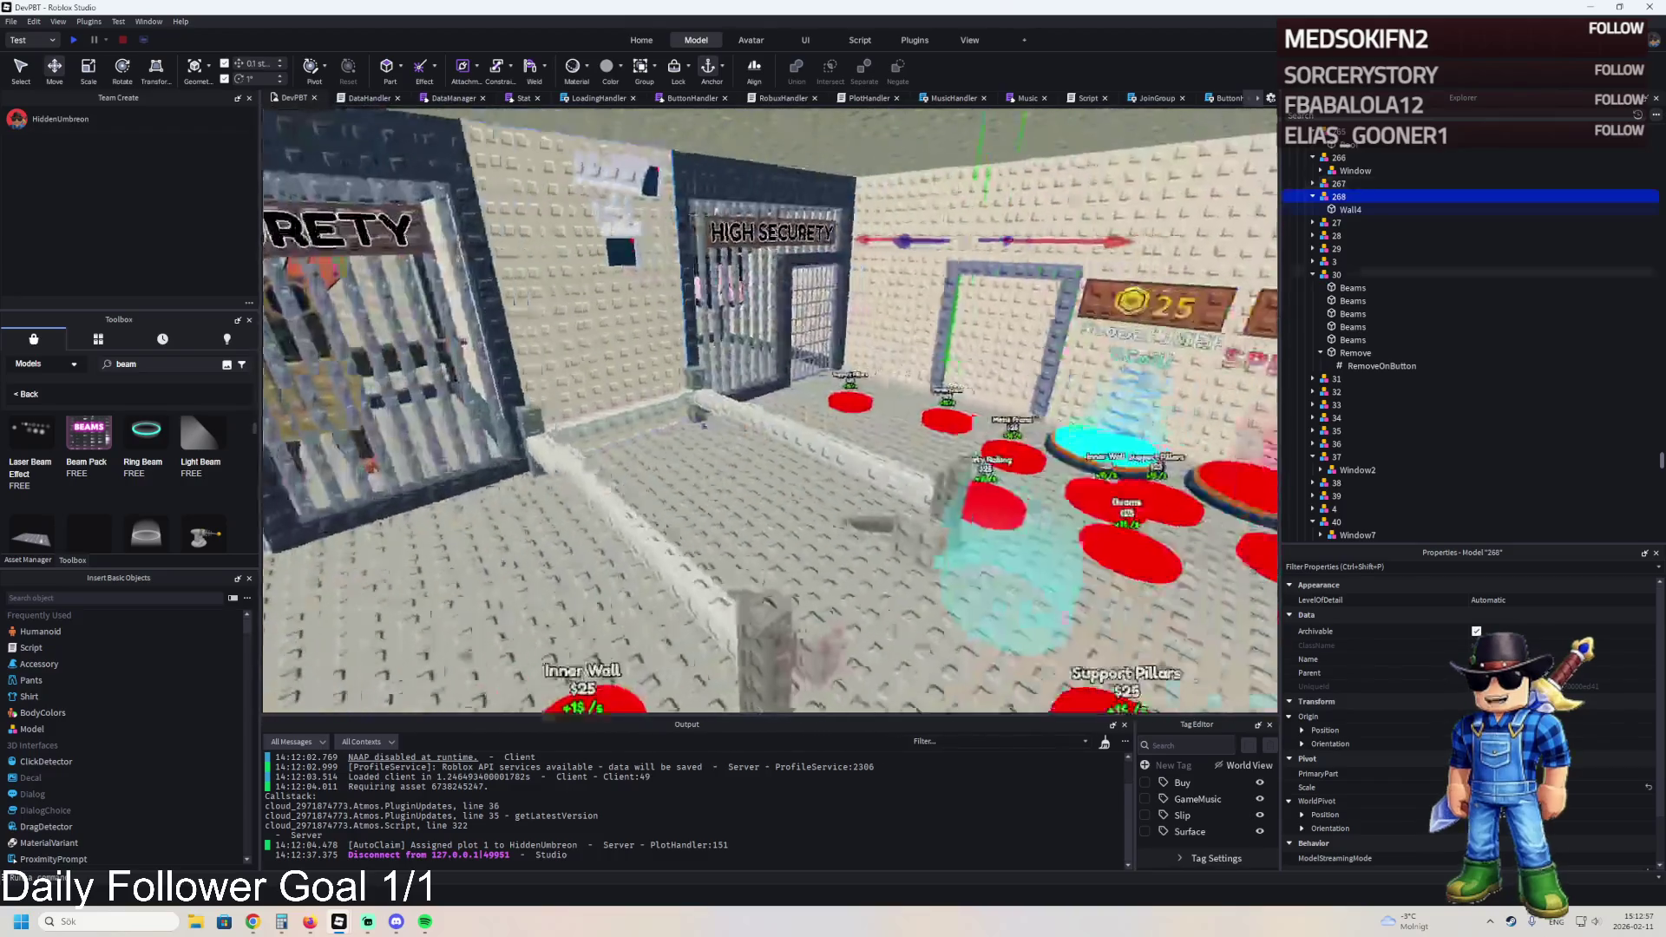
key(s)
key(w)
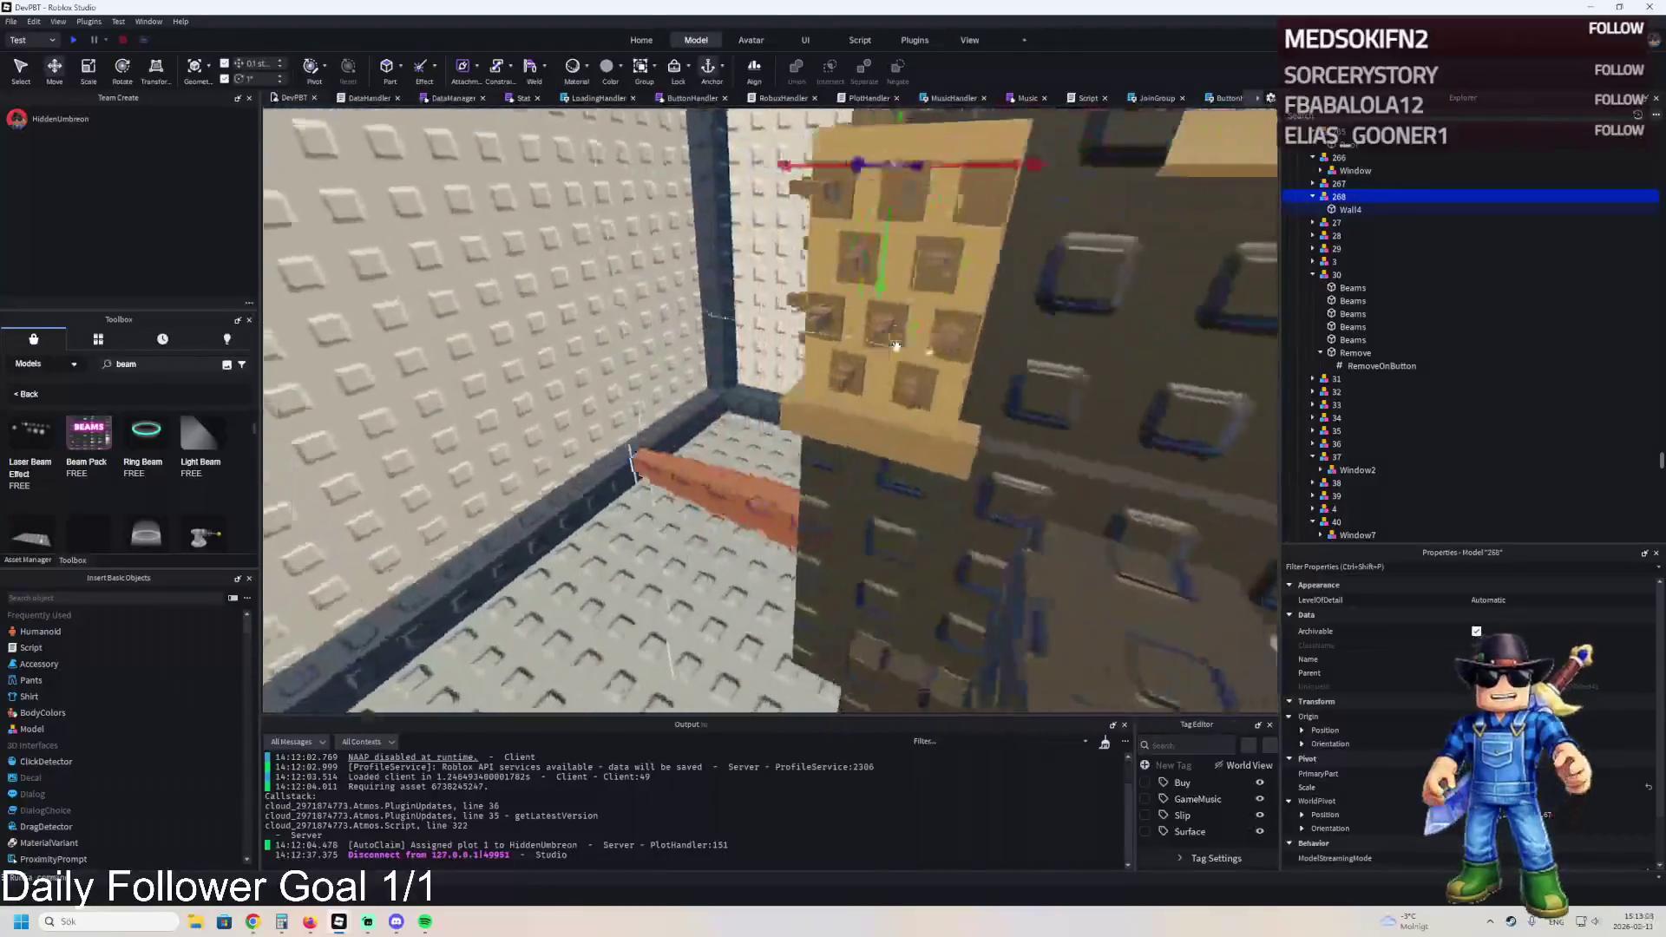
key(s)
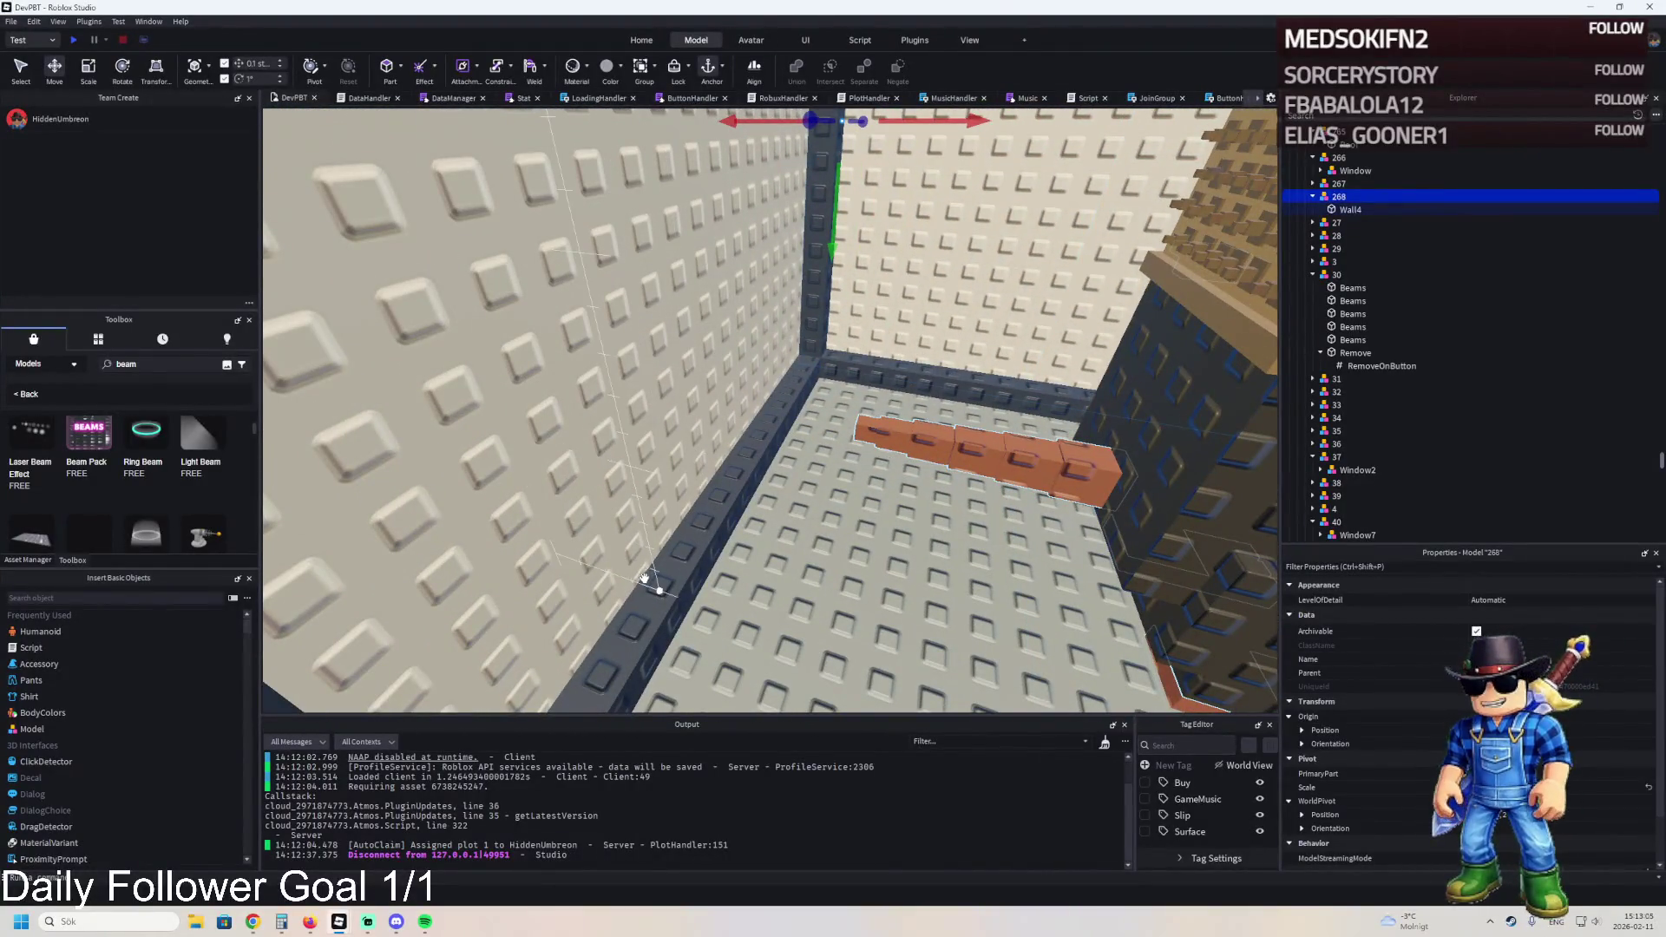
key(w)
click(583, 578)
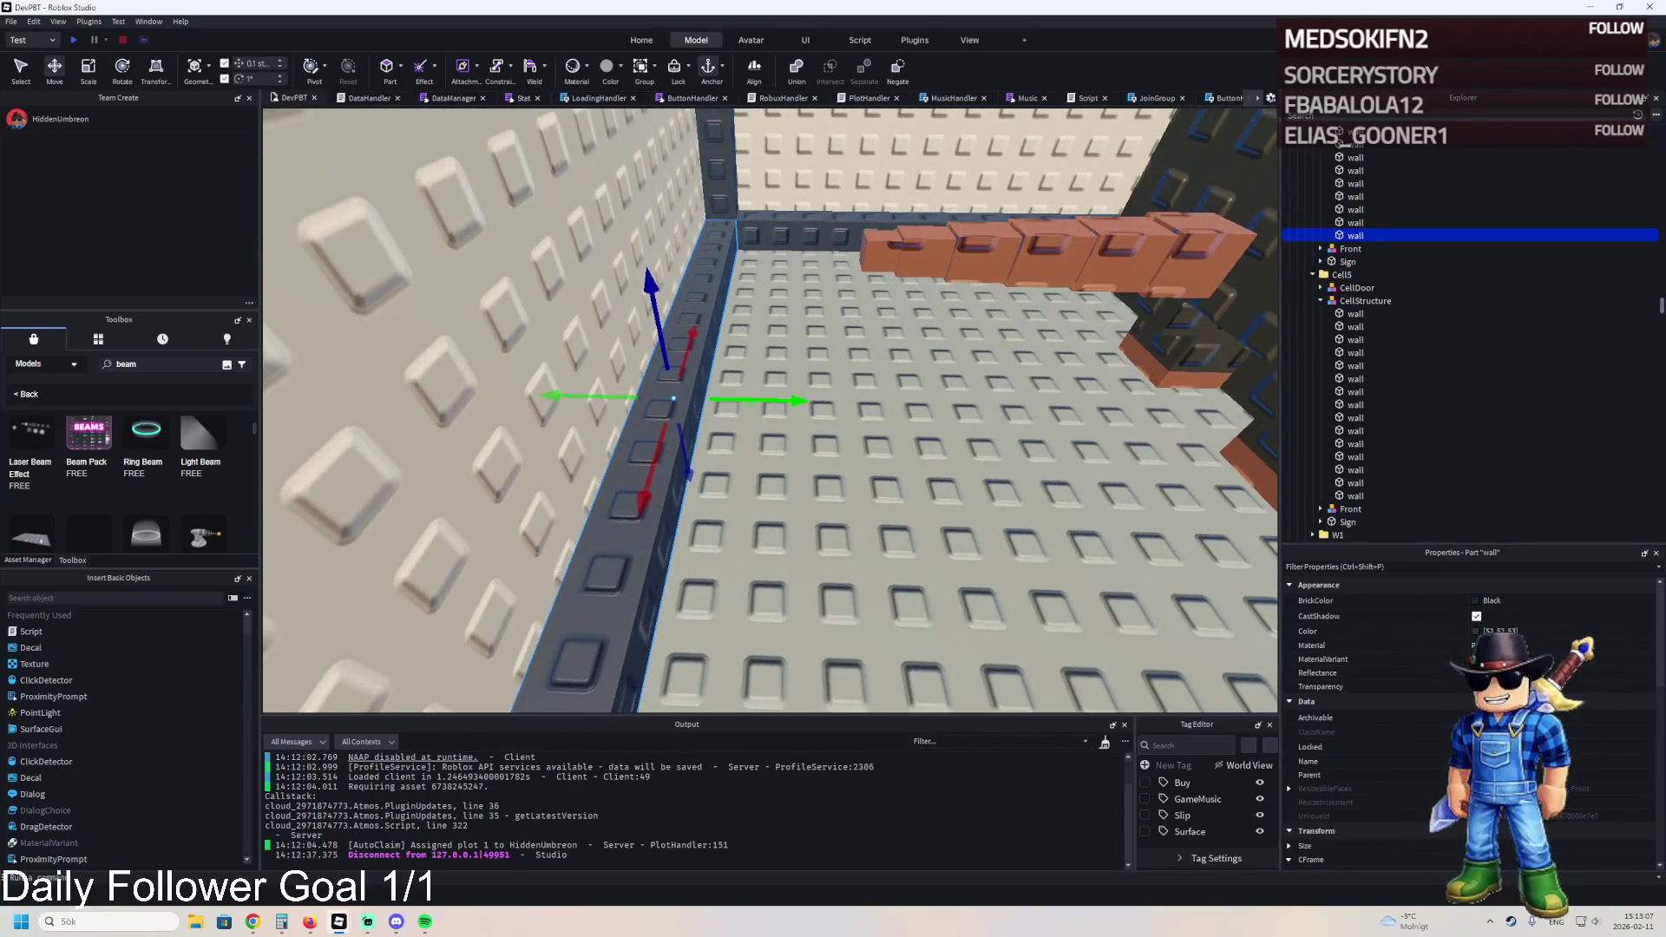
- Shorten the wall part to about 8 studs with the Scale tool
key(q)
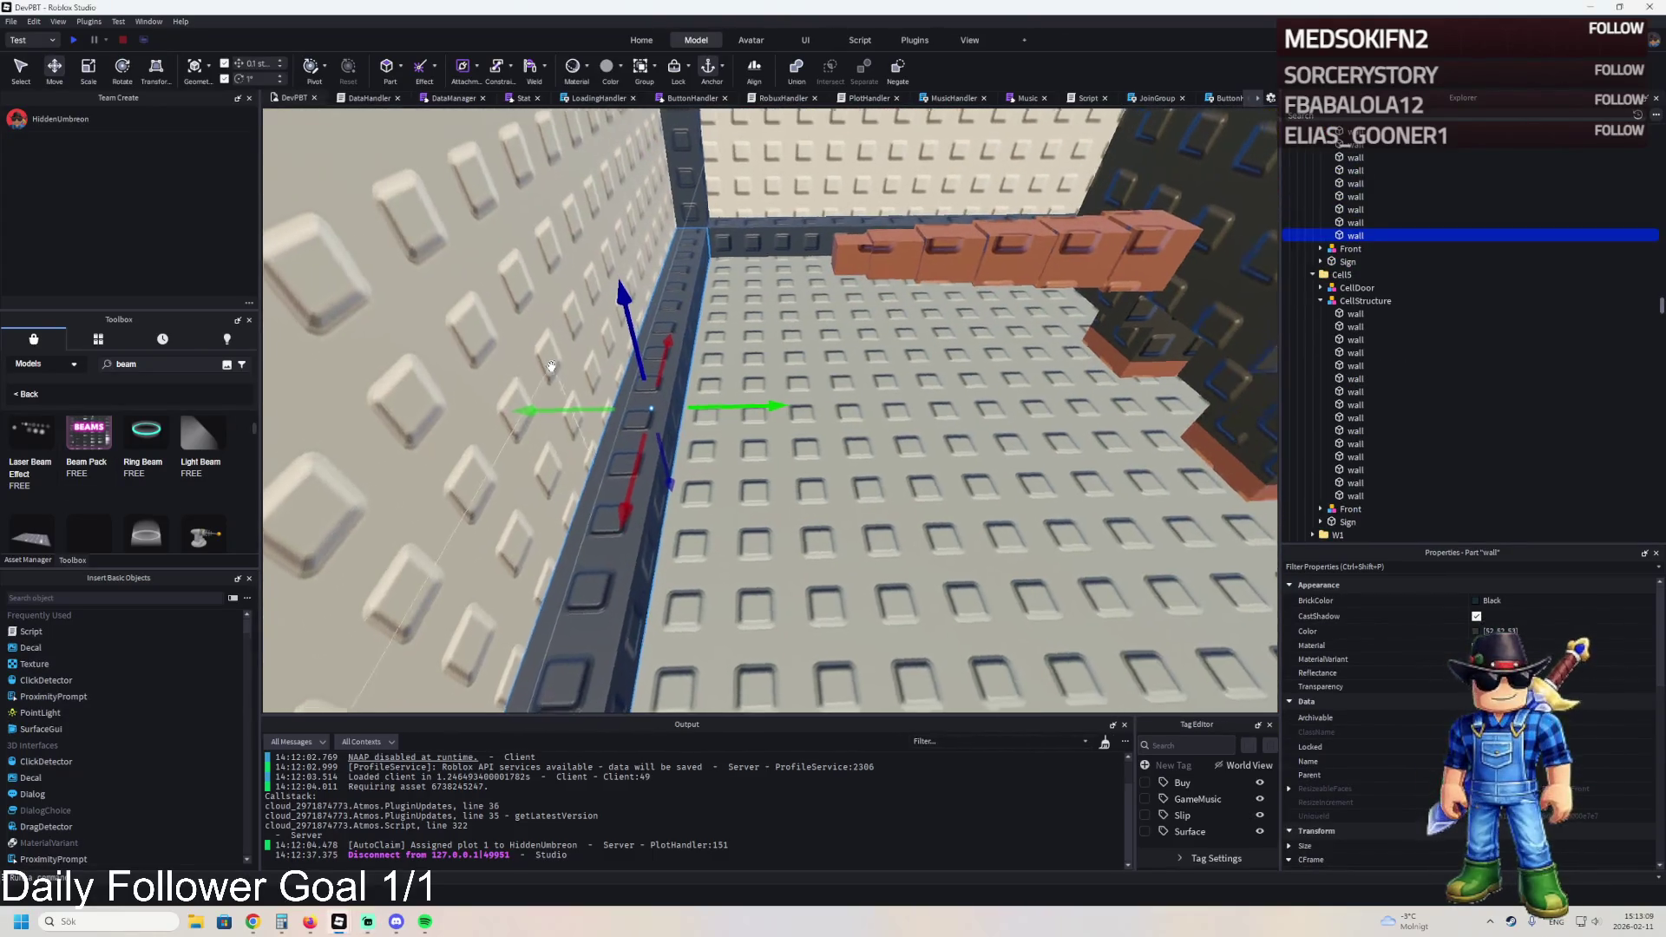
key(a)
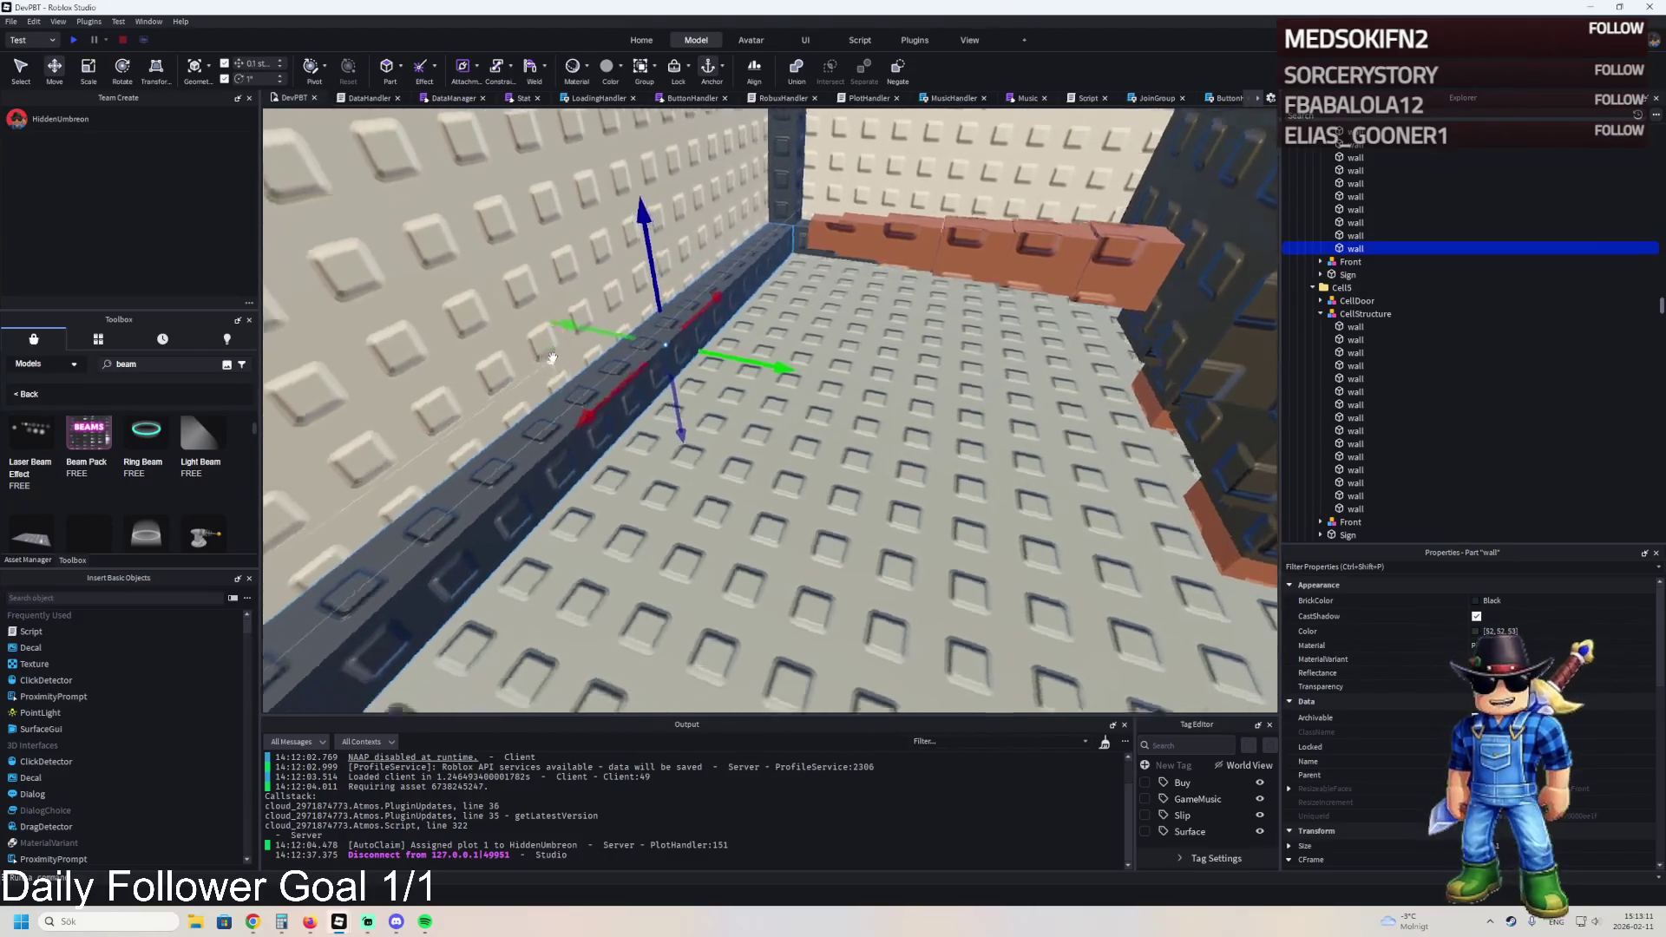
key(ctrl+3)
drag(887, 251, 834, 281)
key(w)
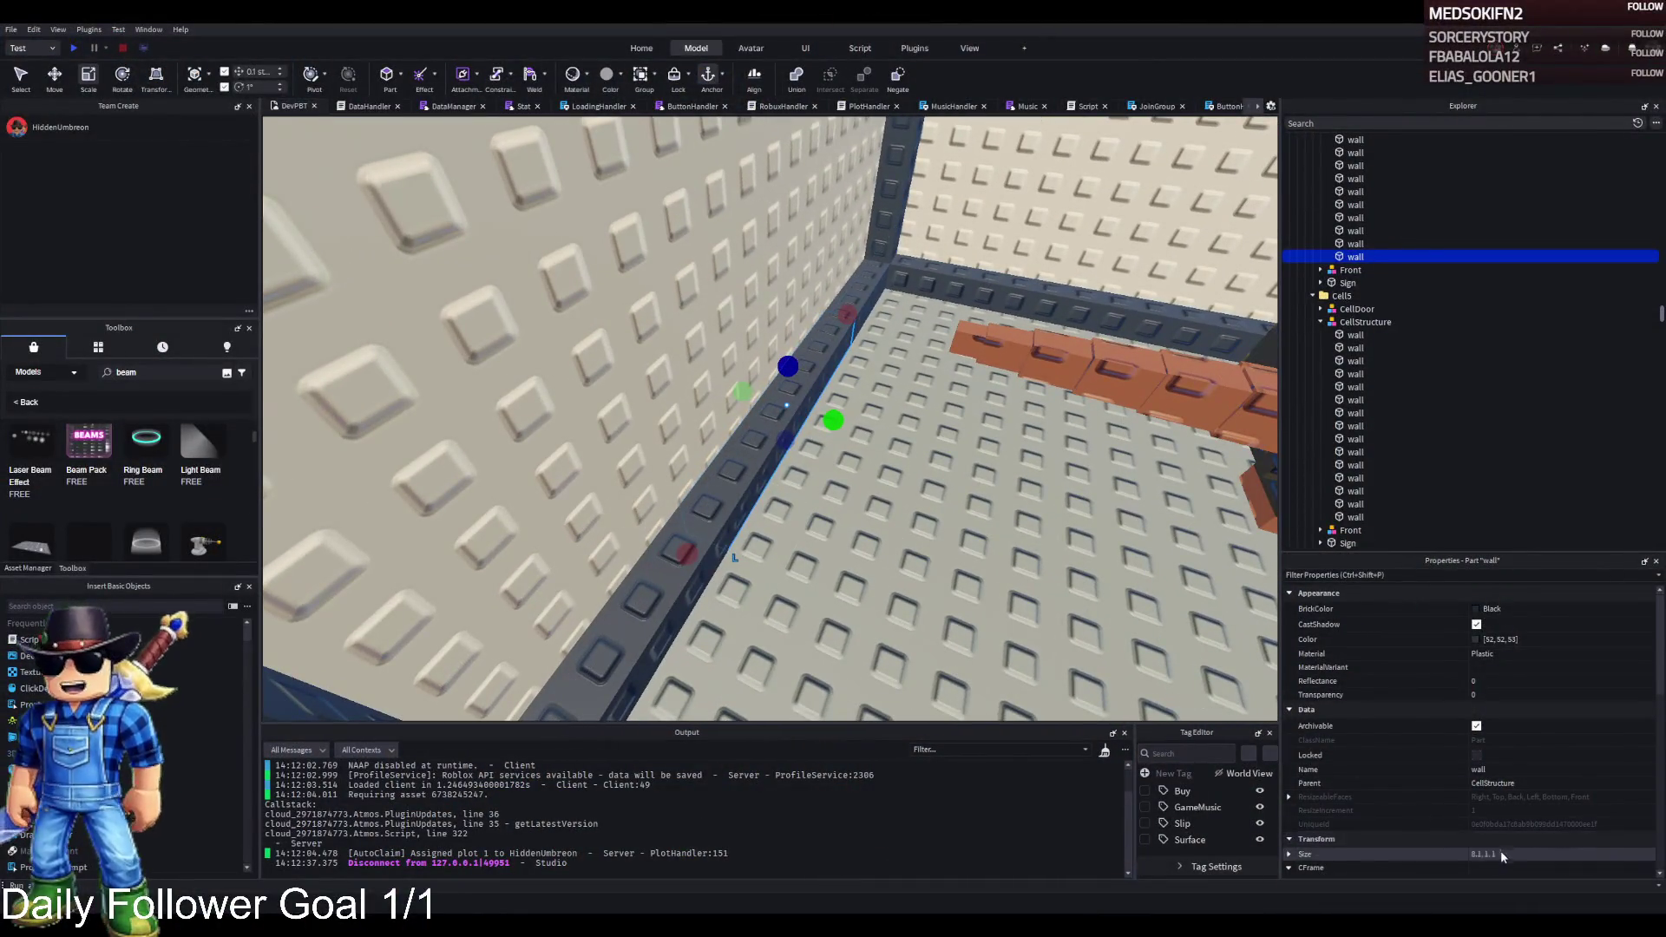
click(1523, 853)
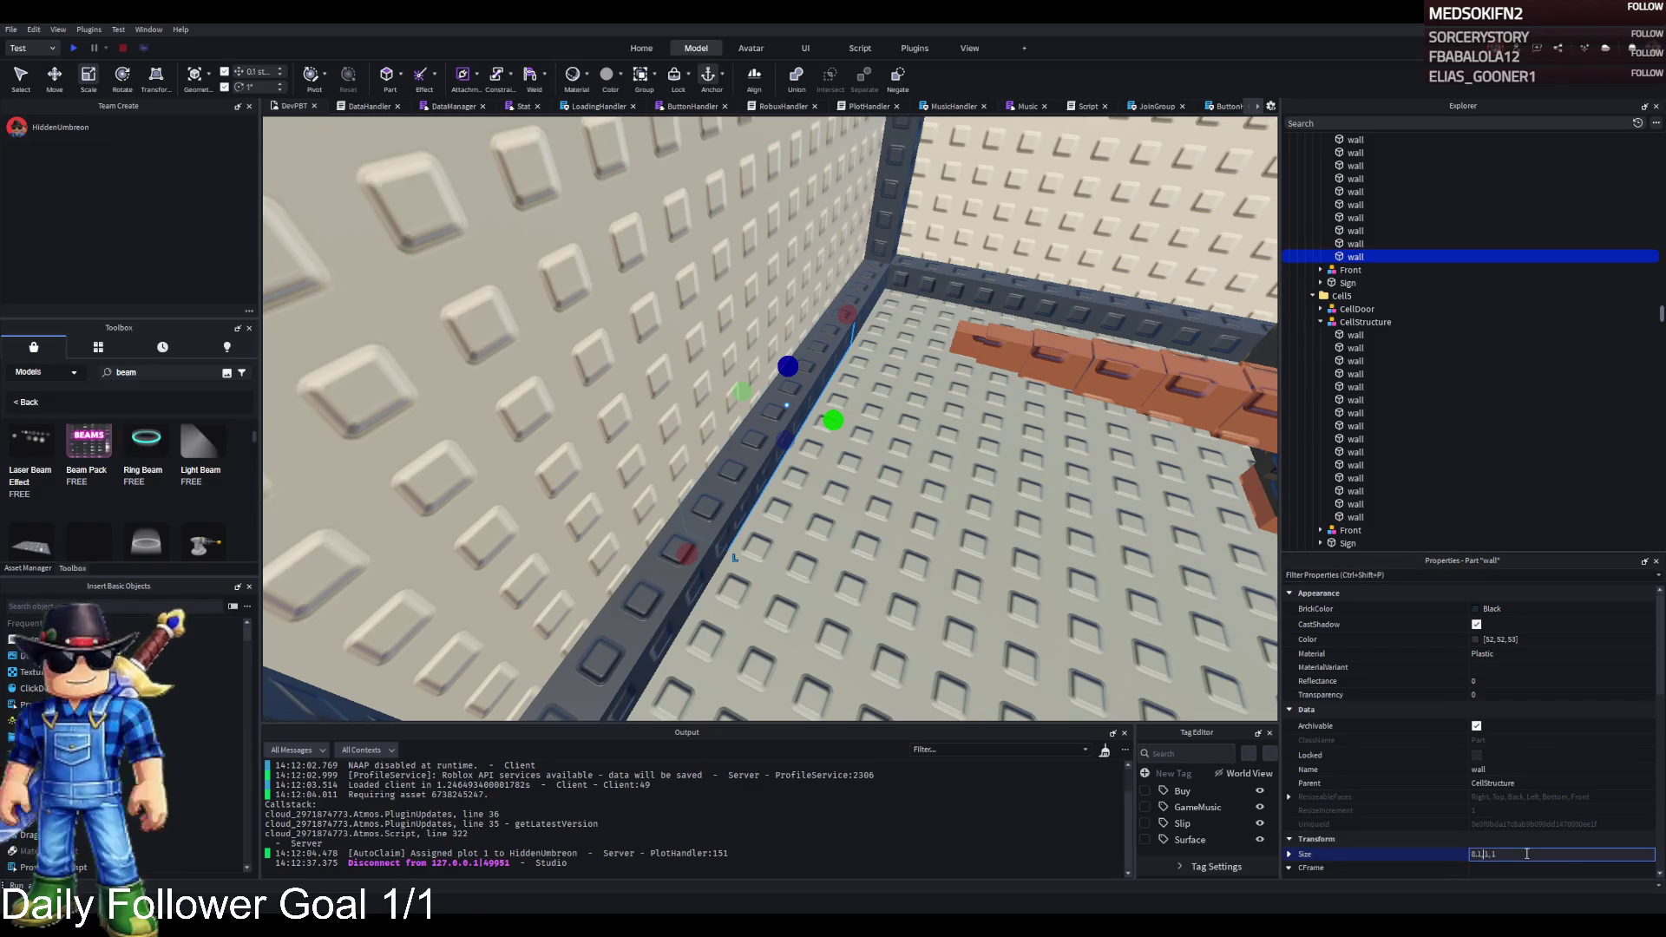
- Resize the wall block to 4 studs tall and 2.5 studs deep as a bench base
key(Return)
drag(833, 421, 958, 469)
drag(853, 387, 876, 313)
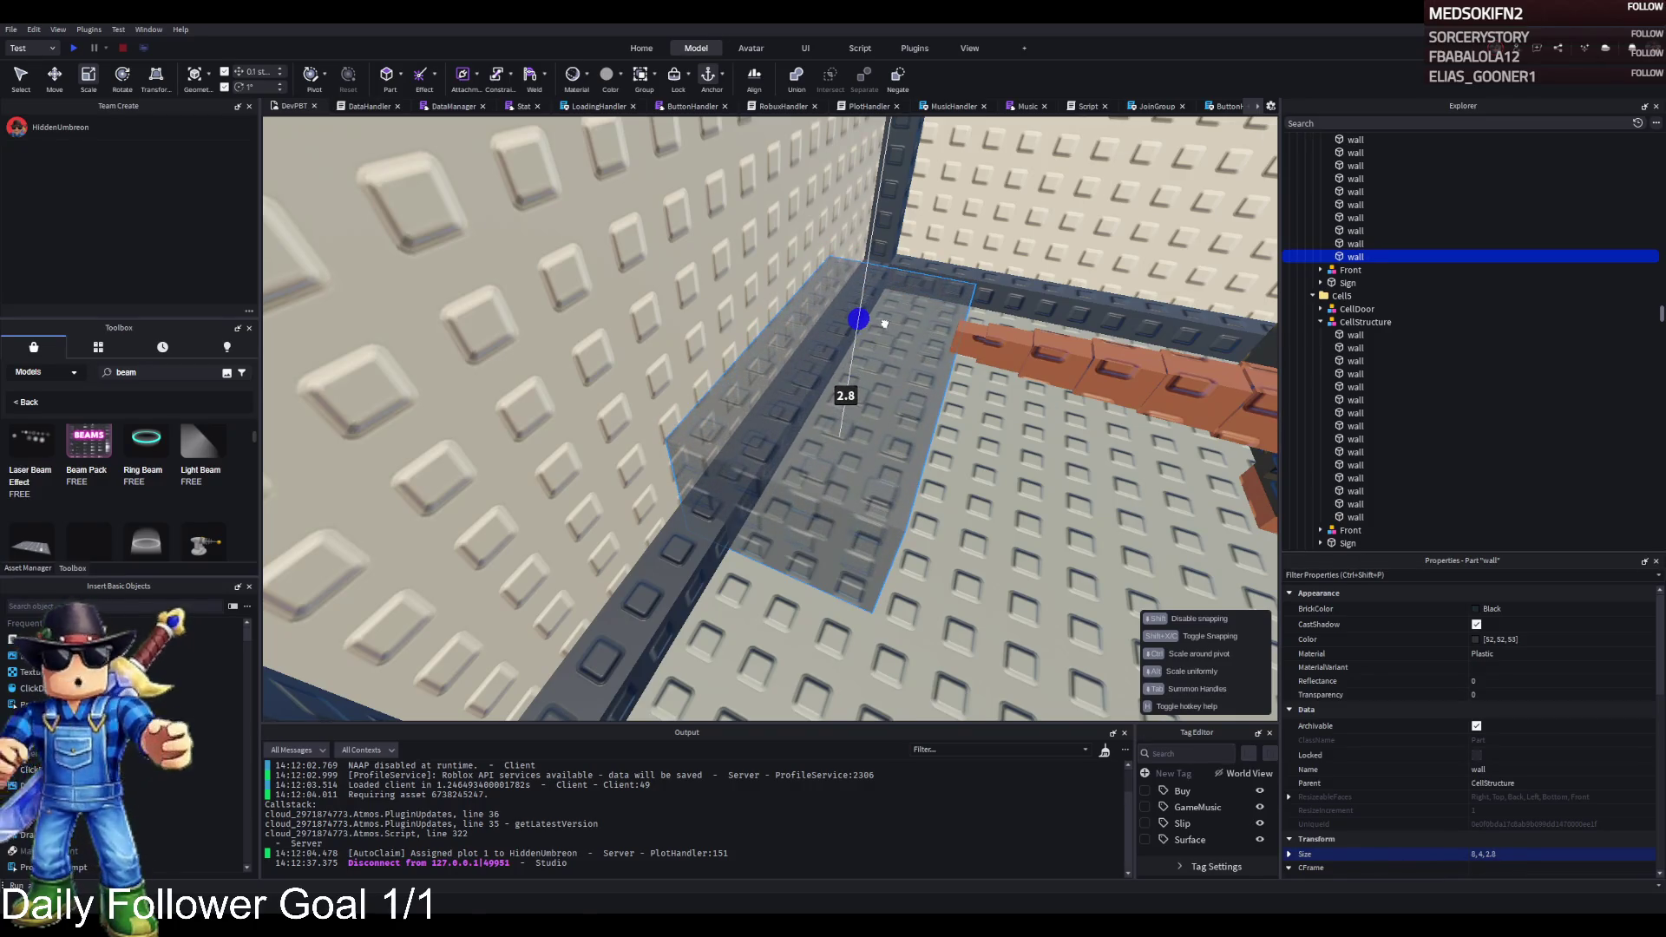
drag(888, 319, 889, 318)
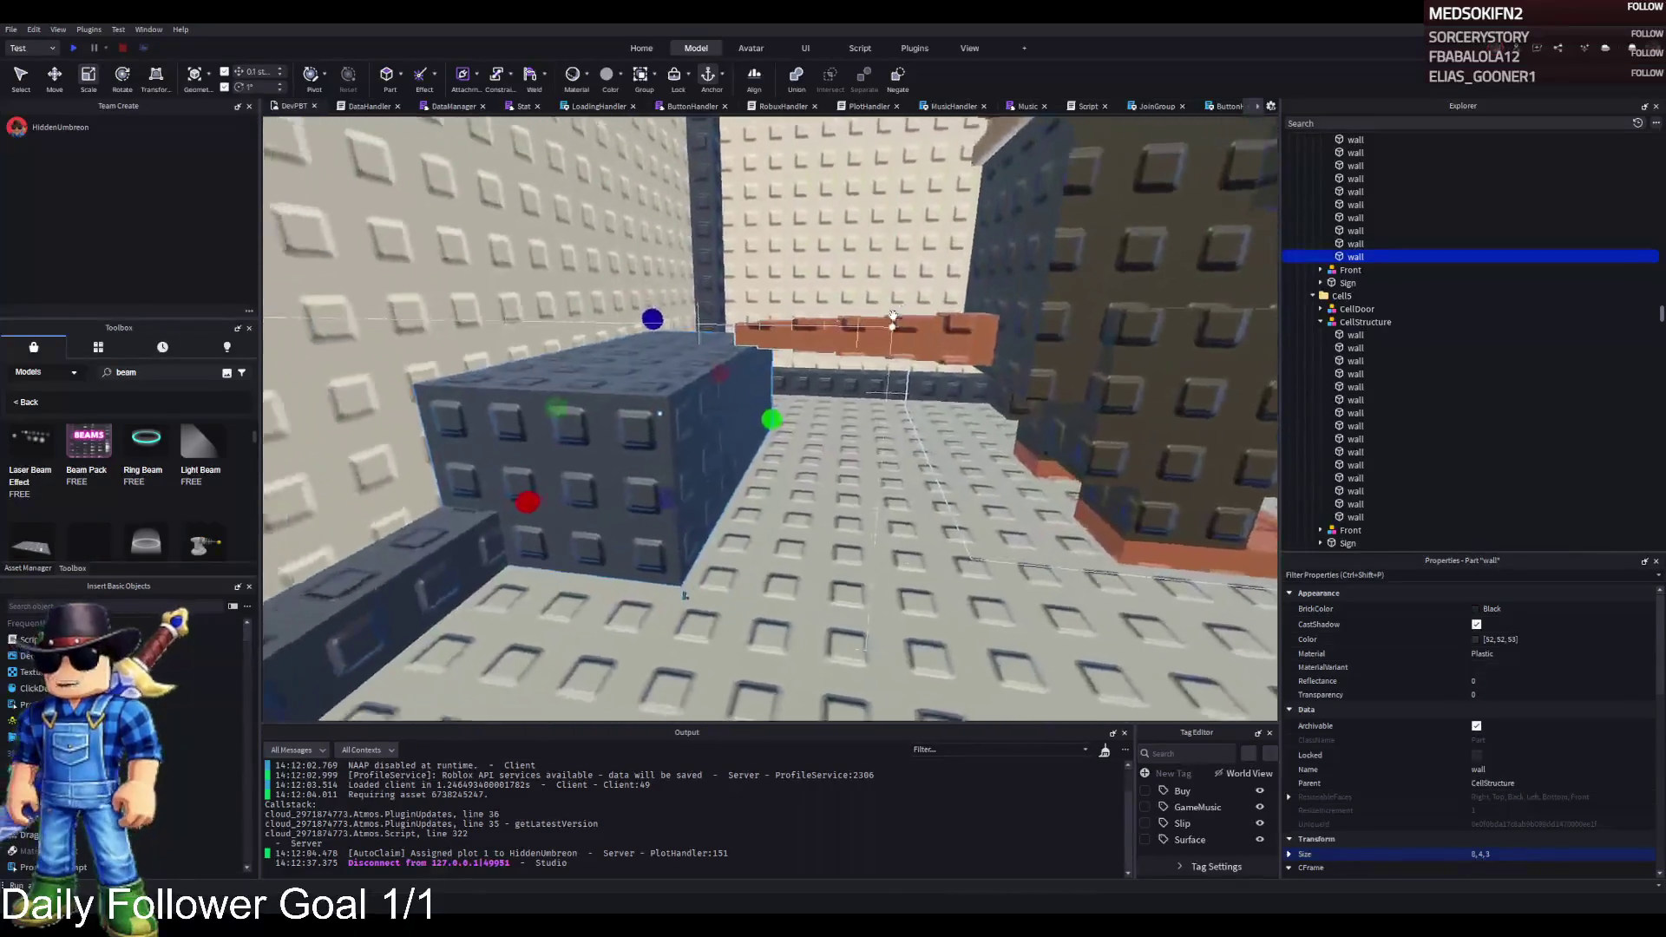
drag(637, 306, 640, 333)
scroll(up, 3)
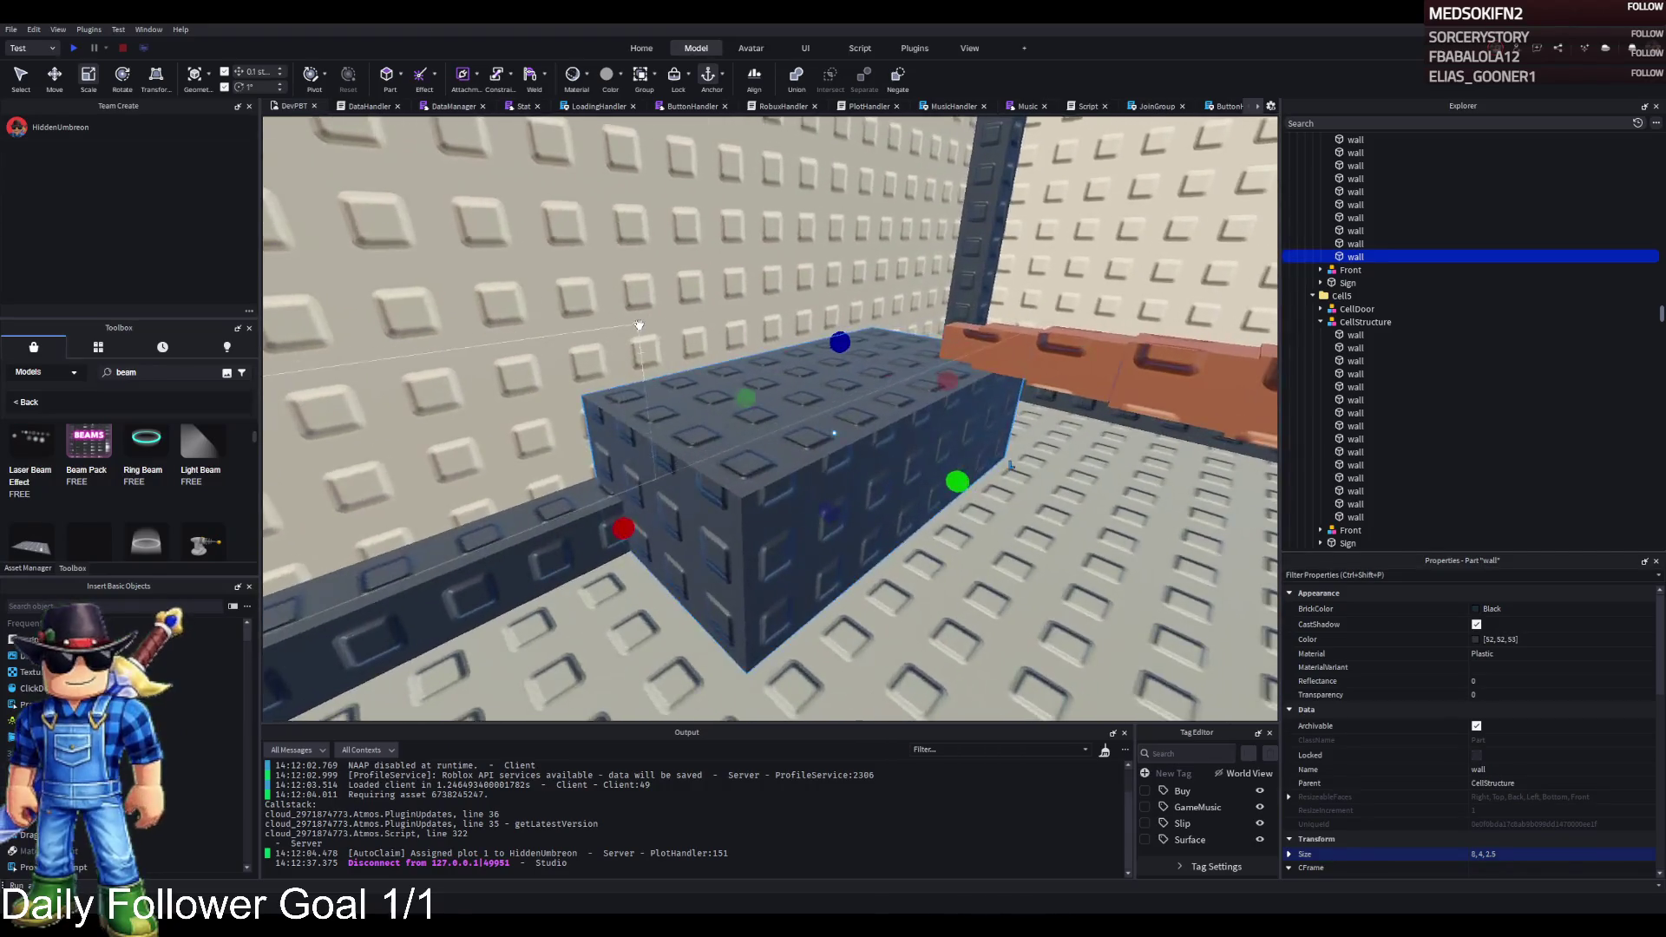
key(s)
key(w)
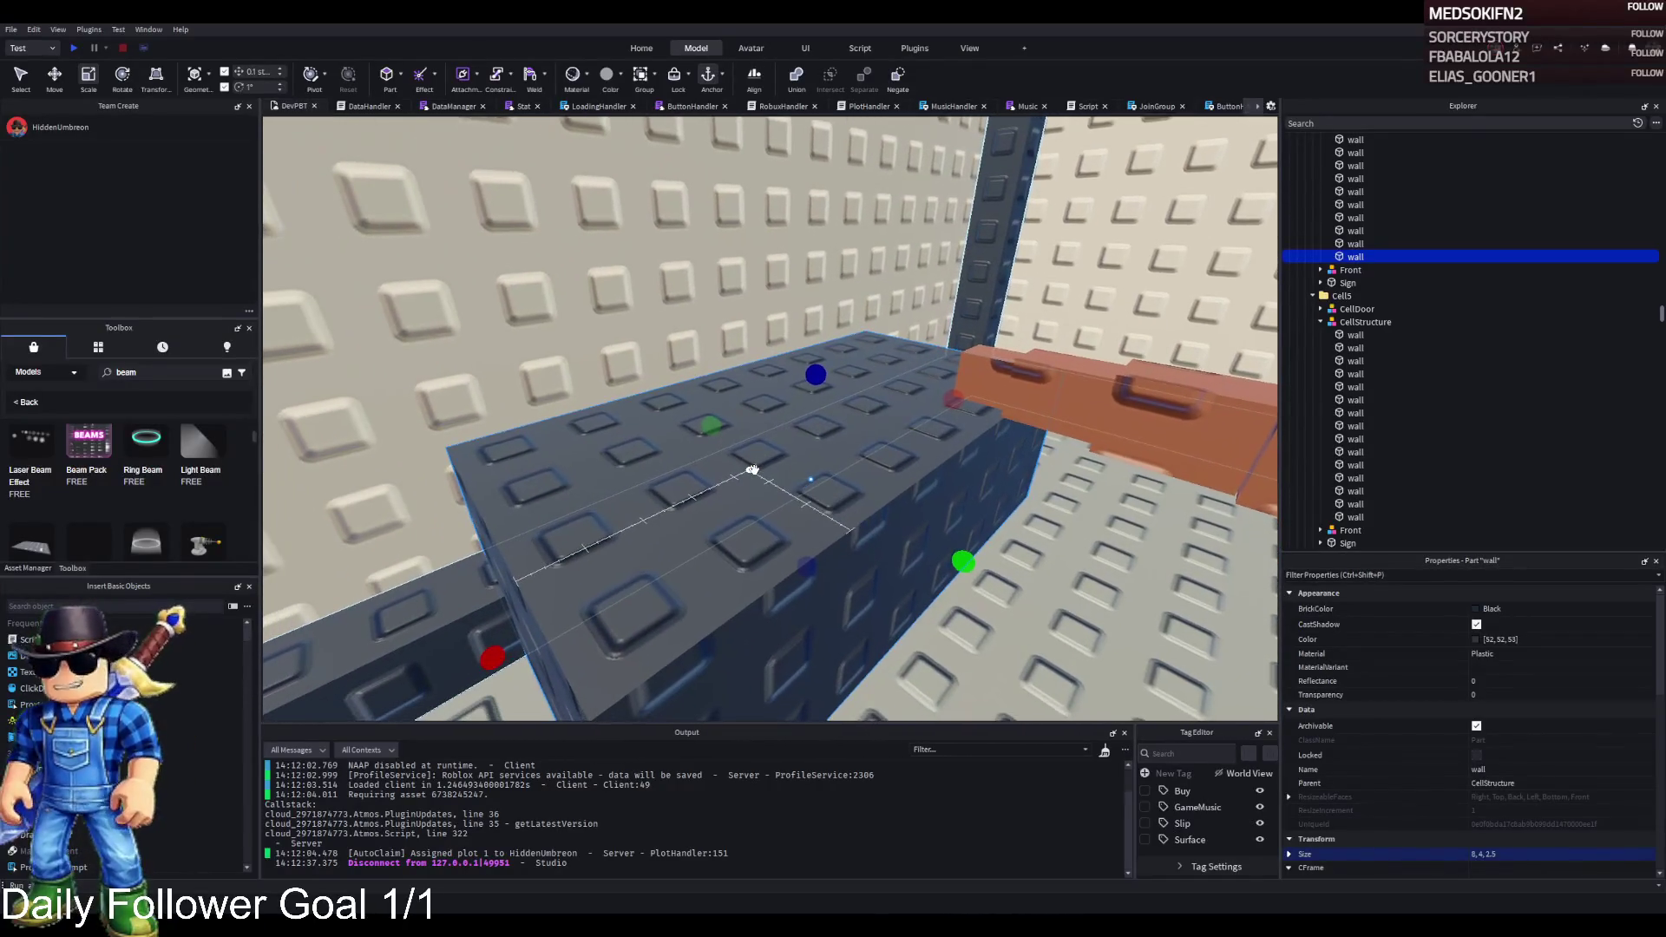
click(1250, 334)
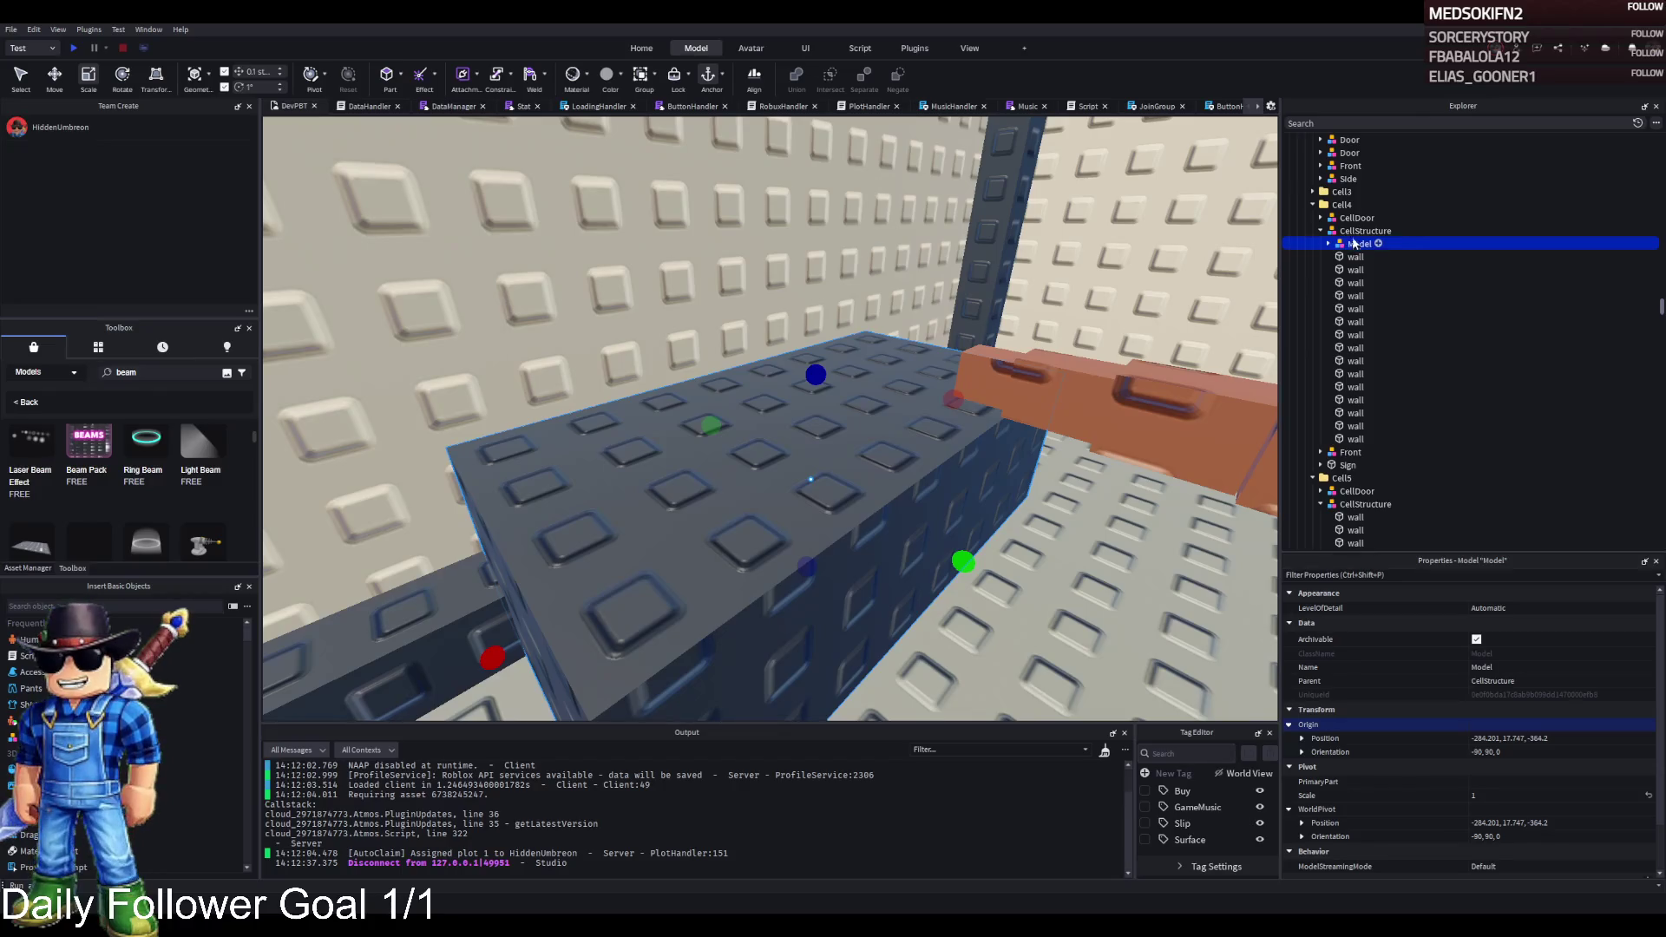
- Move the Model directly under Cell4 and rename it Seat
drag(1347, 211, 1347, 208)
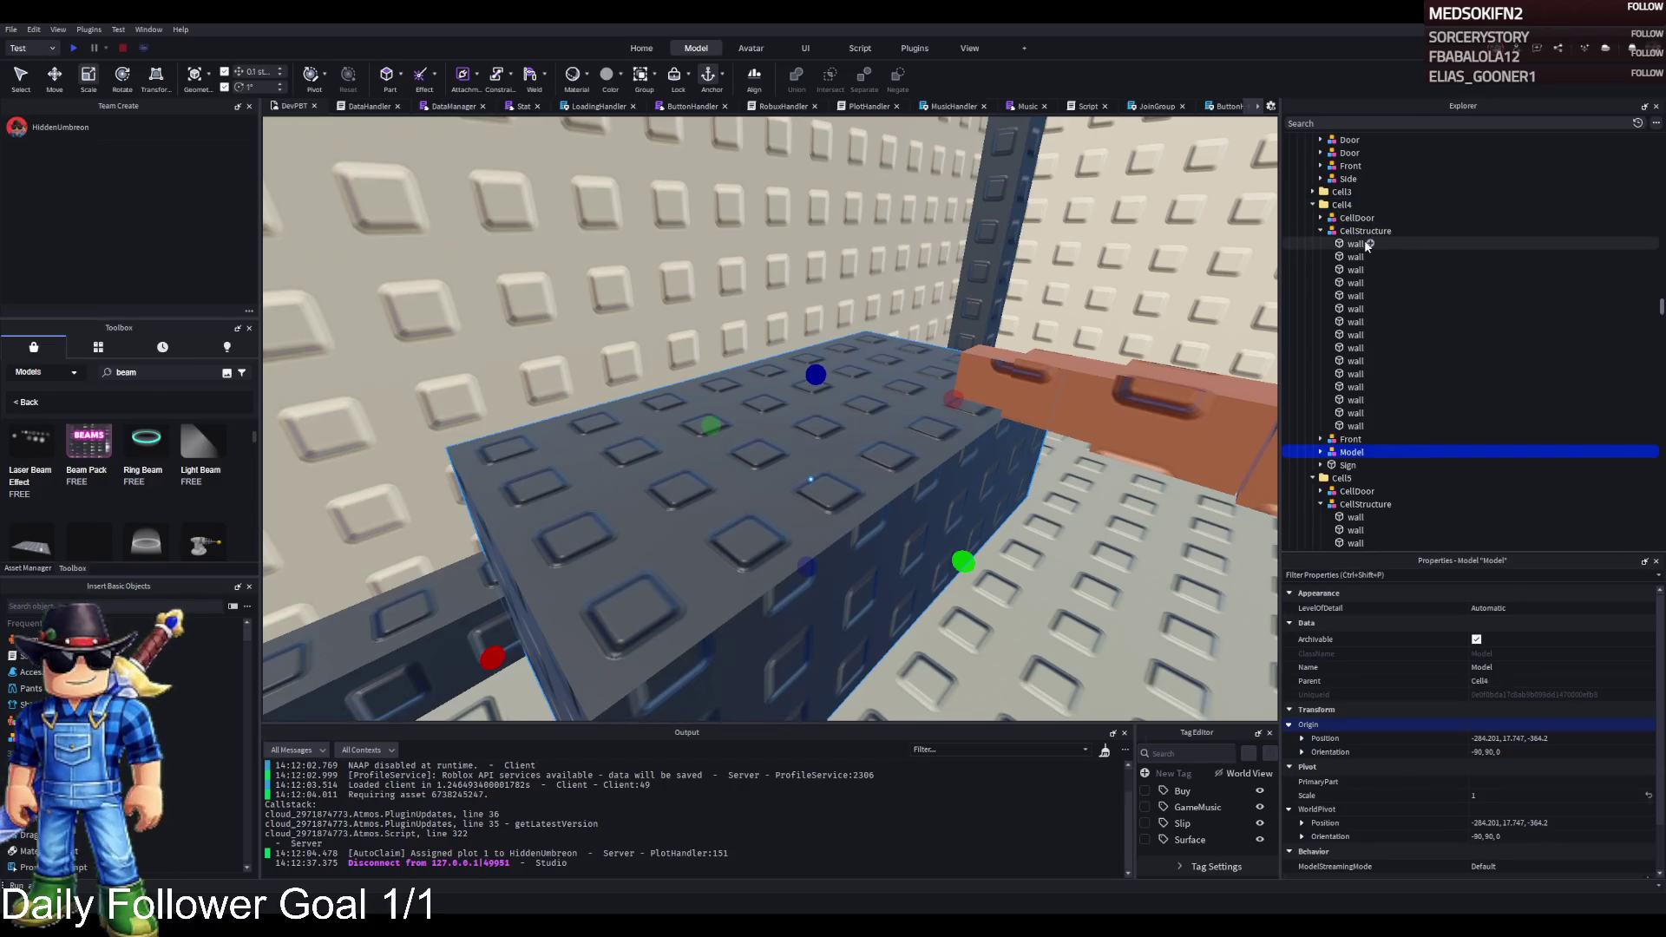
text(Seat)
key(Return)
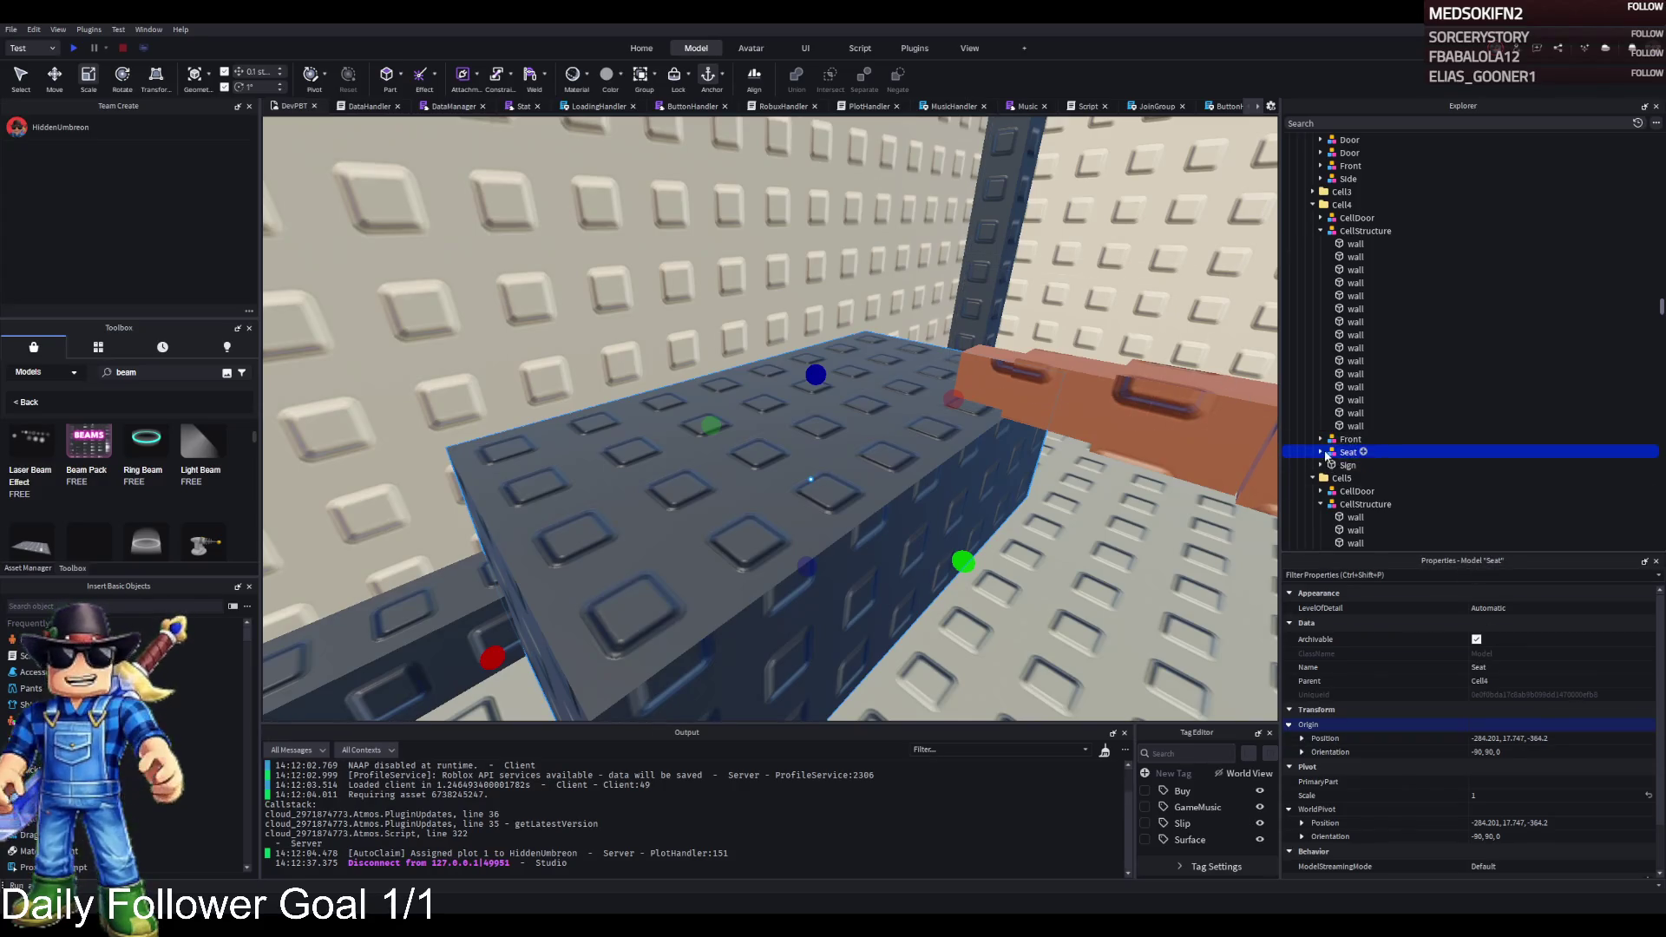
- Duplicate the bench block inside Seat and thin the copy to about 1 stud
click(1345, 464)
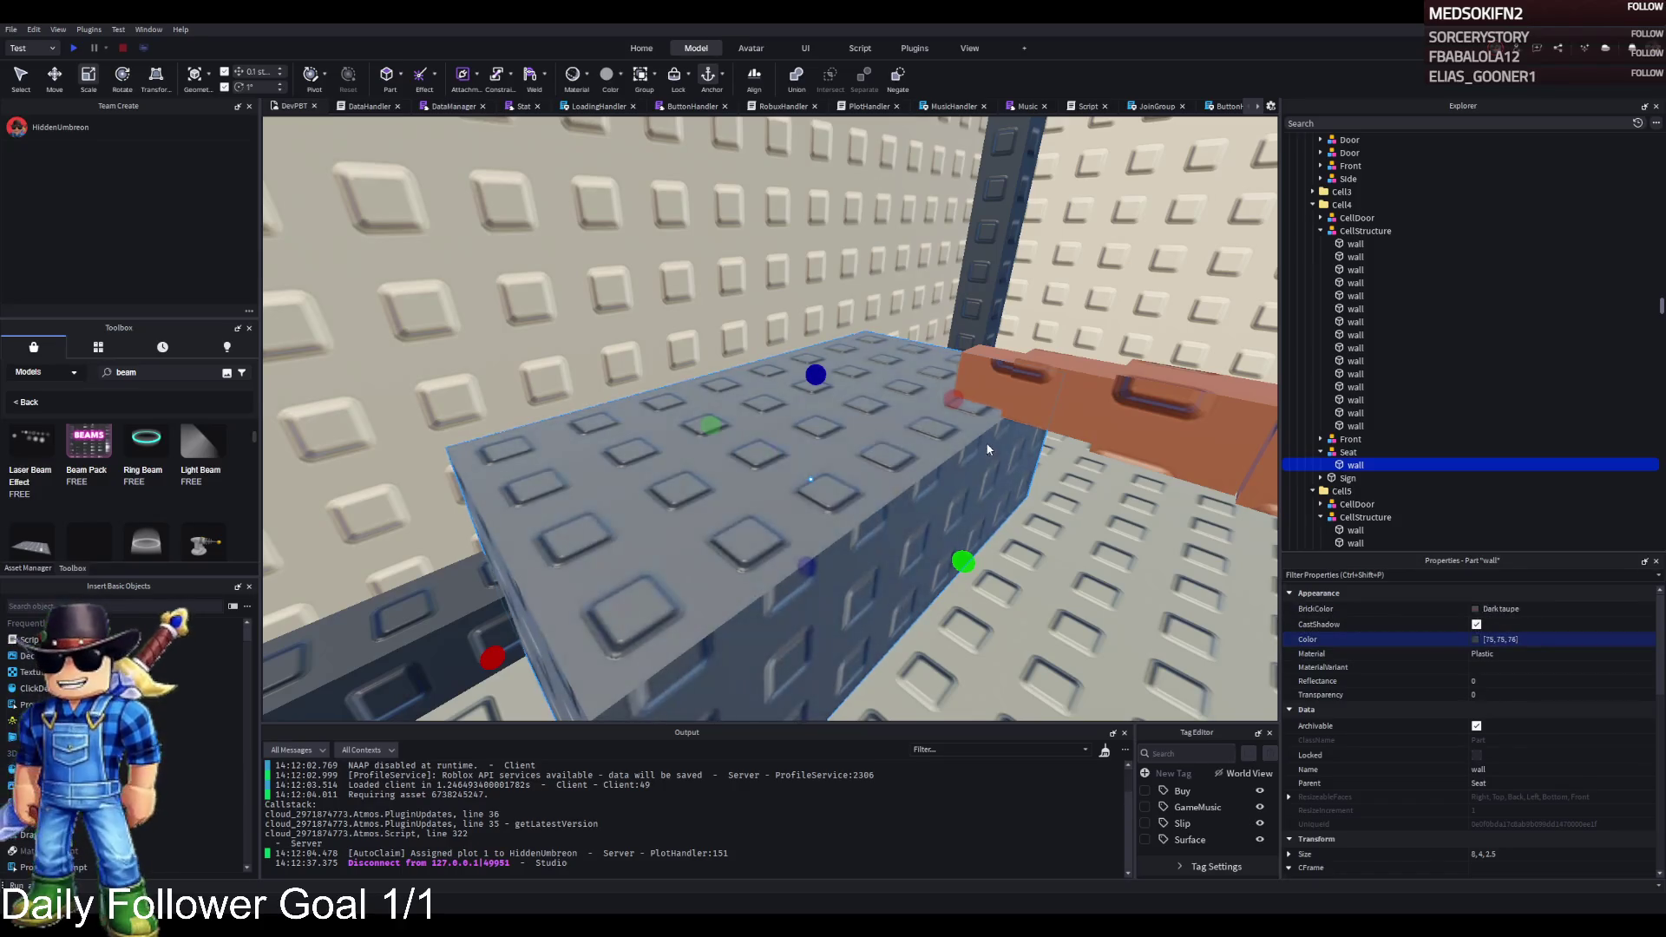
key(ctrl+d)
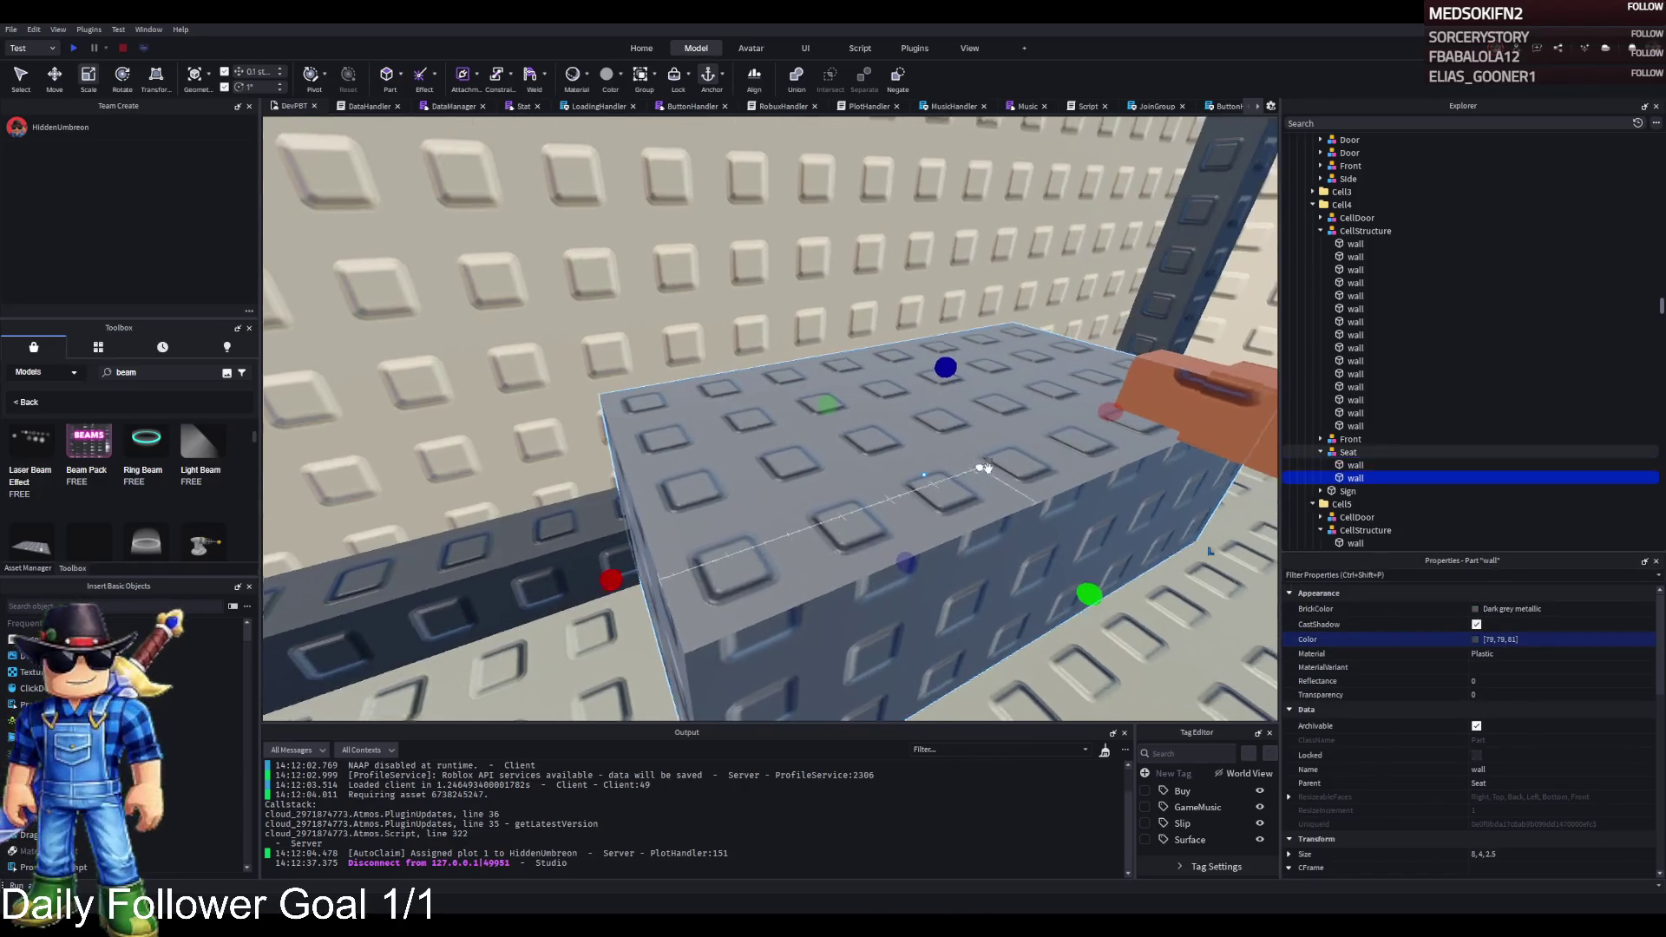
key(ctrl+1)
key(ctrl+4)
drag(1007, 386, 621, 517)
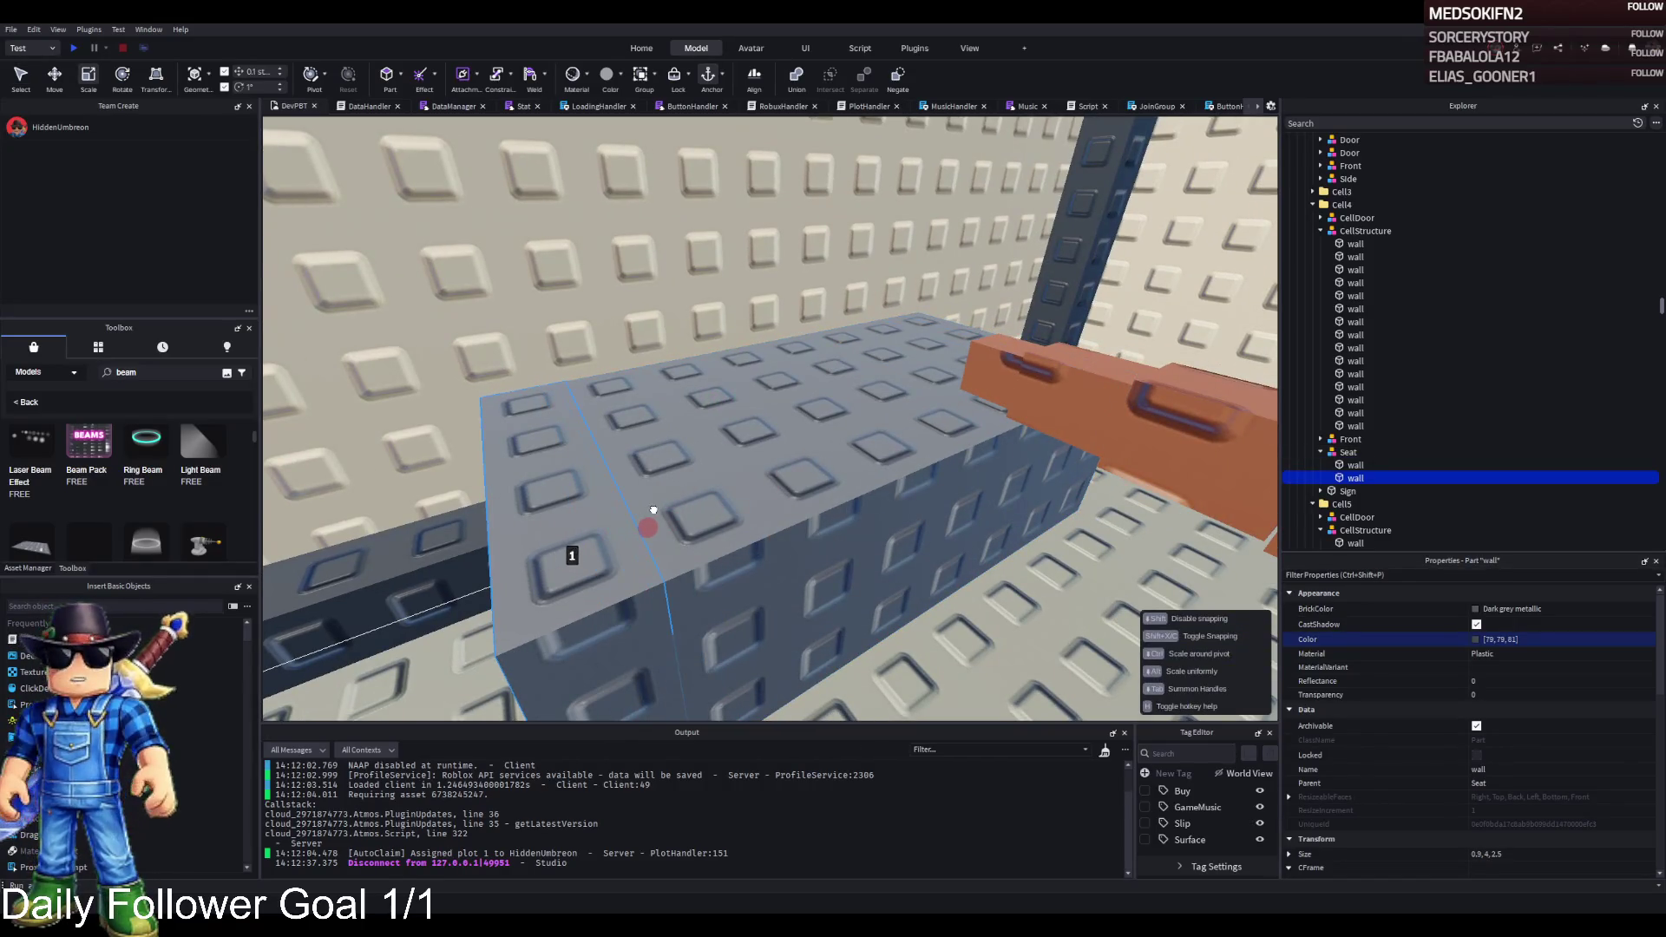
- Raise the thin panel 2.5 studs, then add a second panel 4.8 studs along
key(ctrl+2)
drag(543, 447, 485, 228)
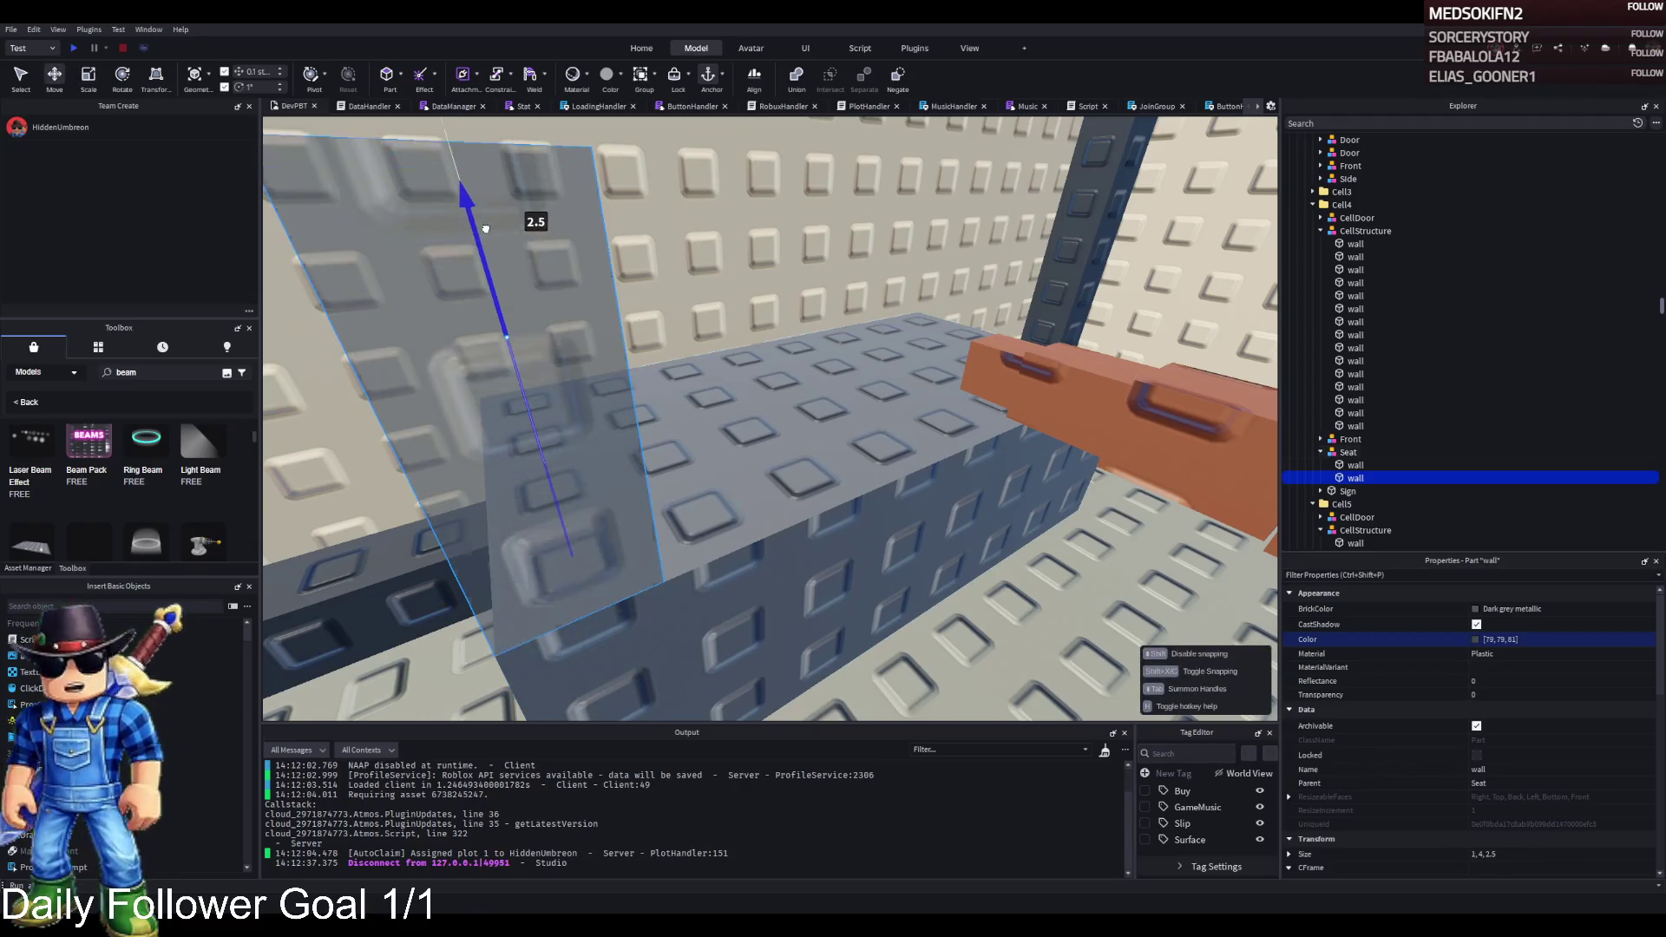
key(ctrl+d)
drag(577, 356, 835, 354)
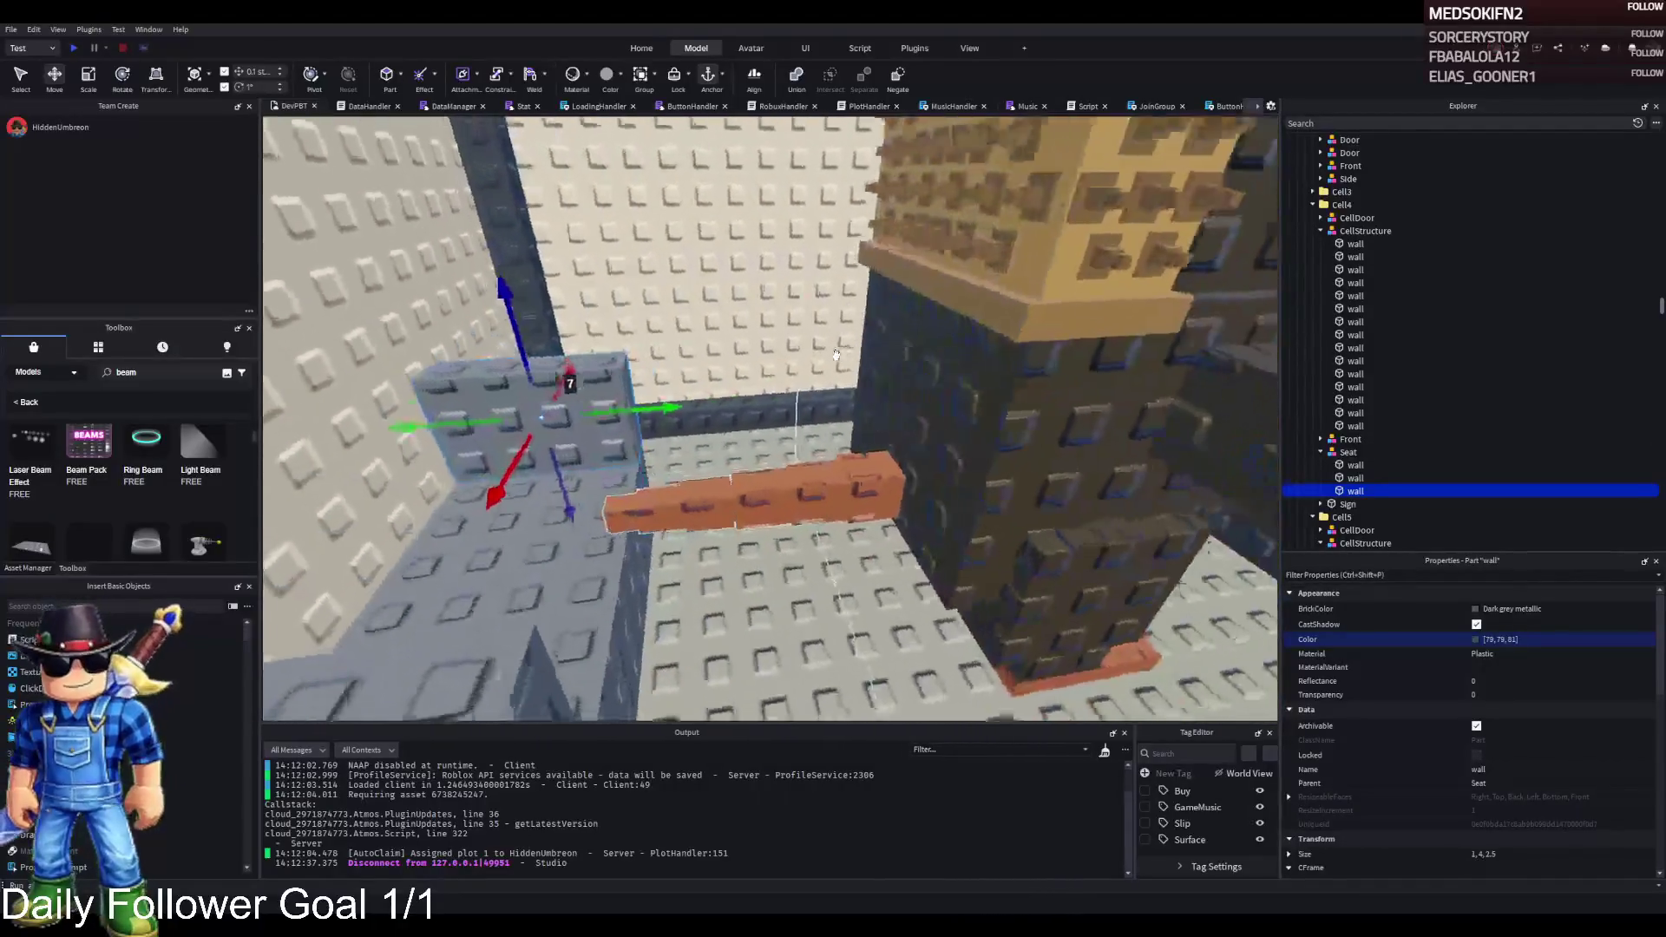
- Look around the seat and select the whole Talpa_Di_Fero mole model
drag(835, 355, 833, 353)
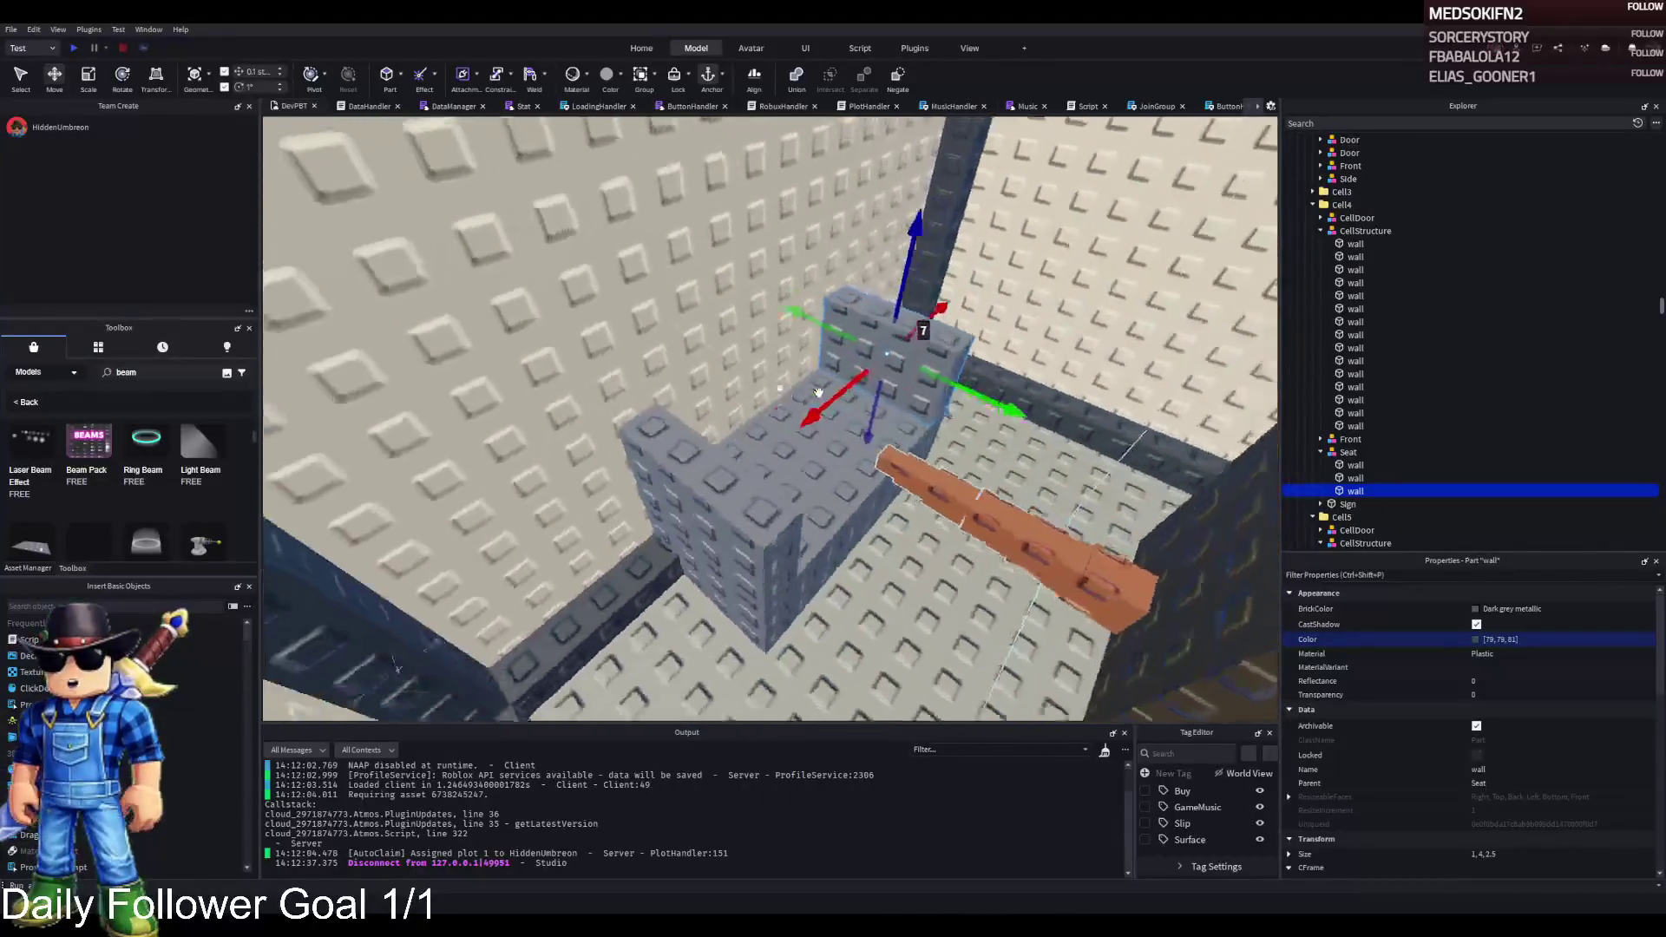
drag(820, 392, 819, 393)
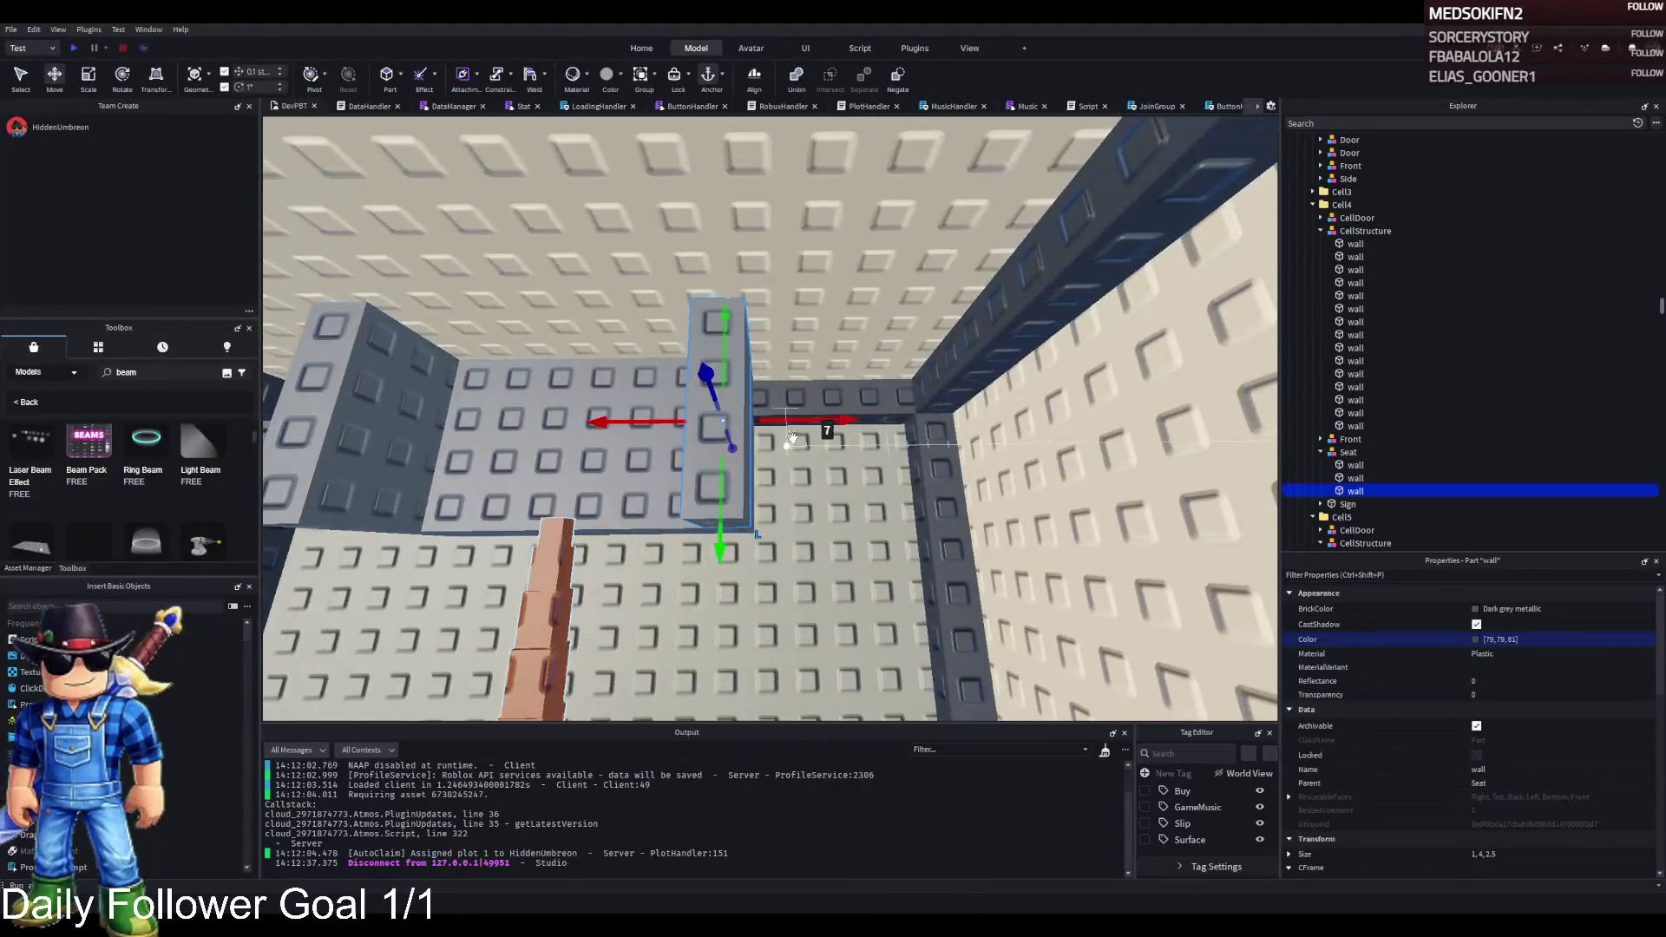
click(545, 572)
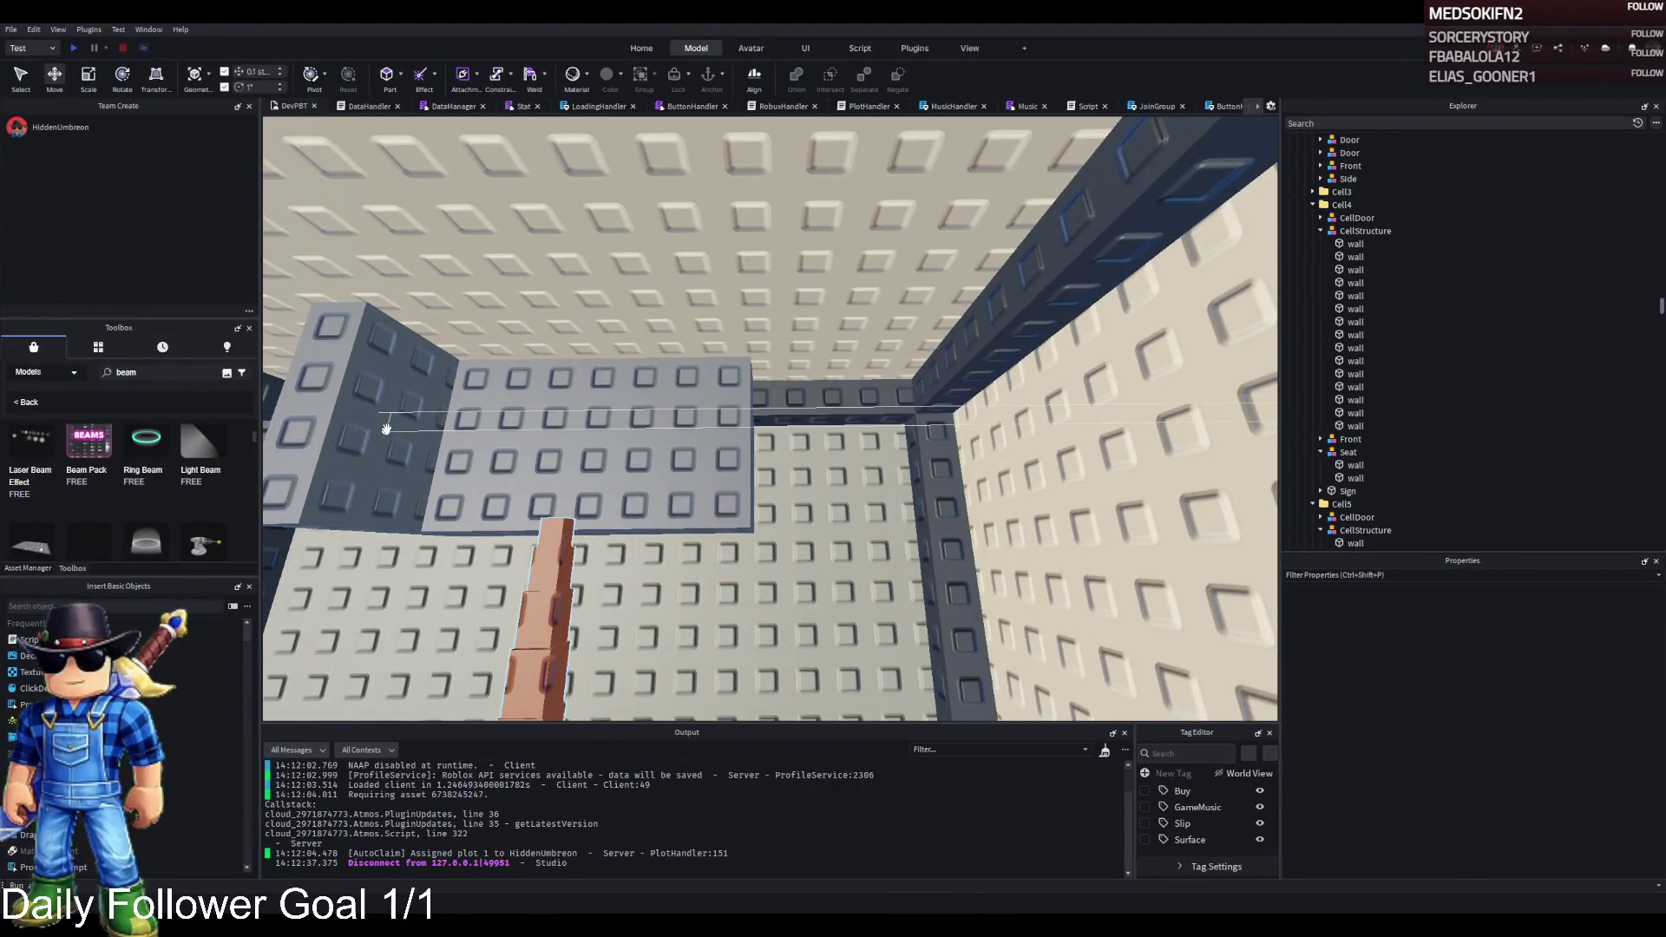
click(1351, 166)
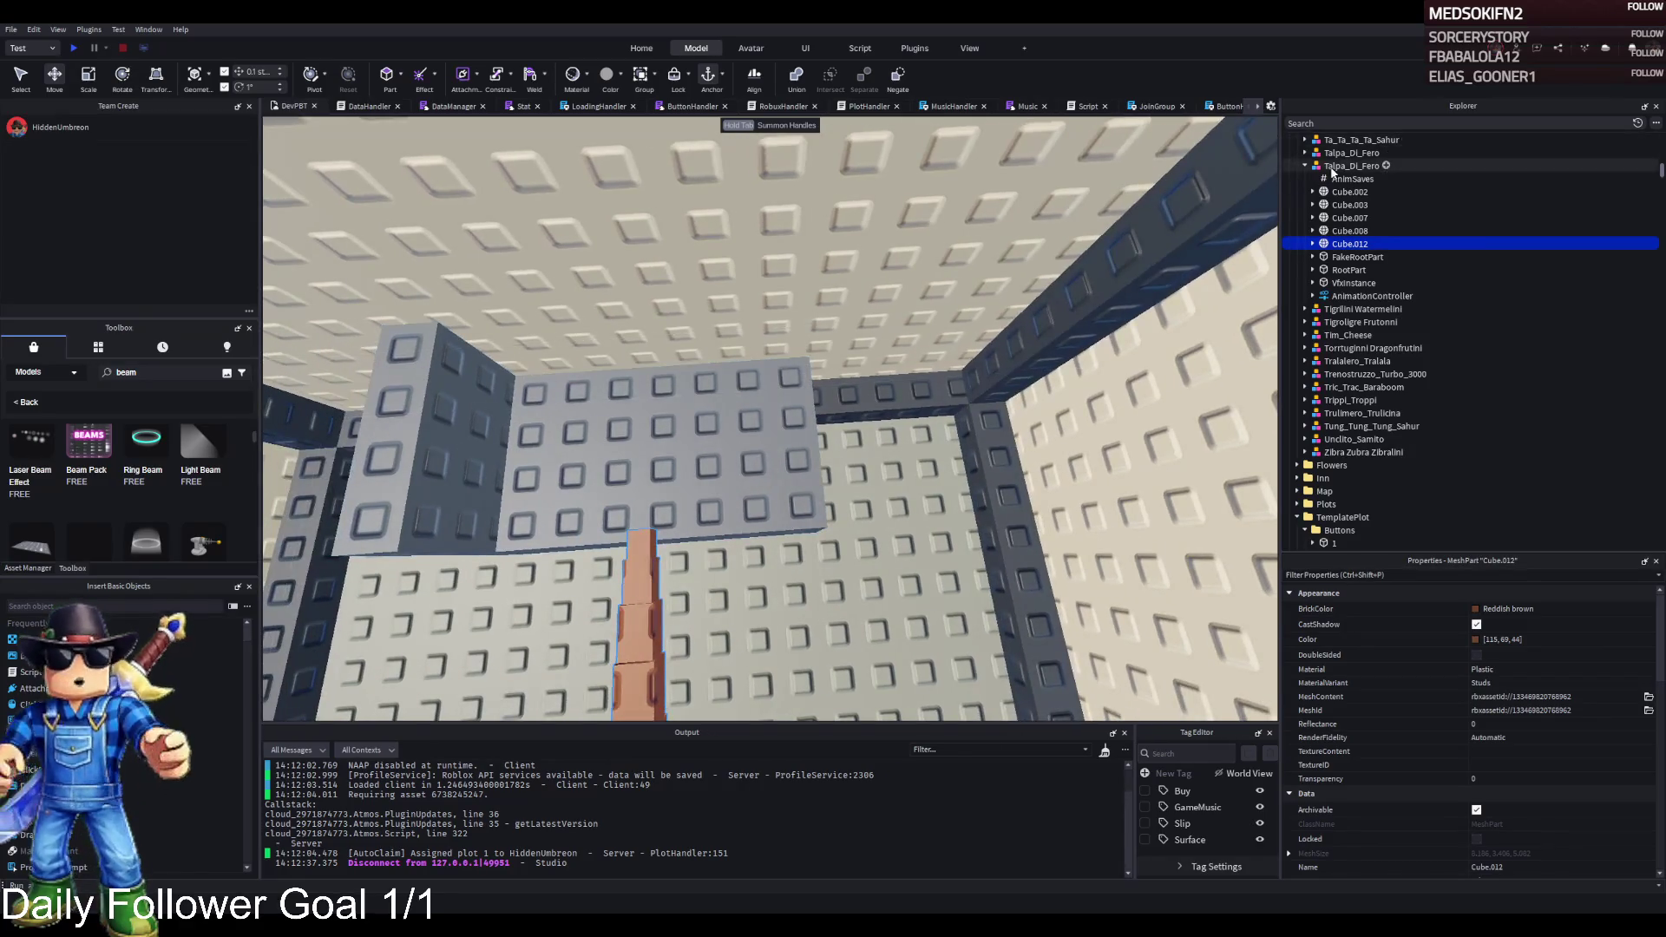
- Move the Talpa_Di_Fero mole model out of Seat to sit directly under Cell4
key(f)
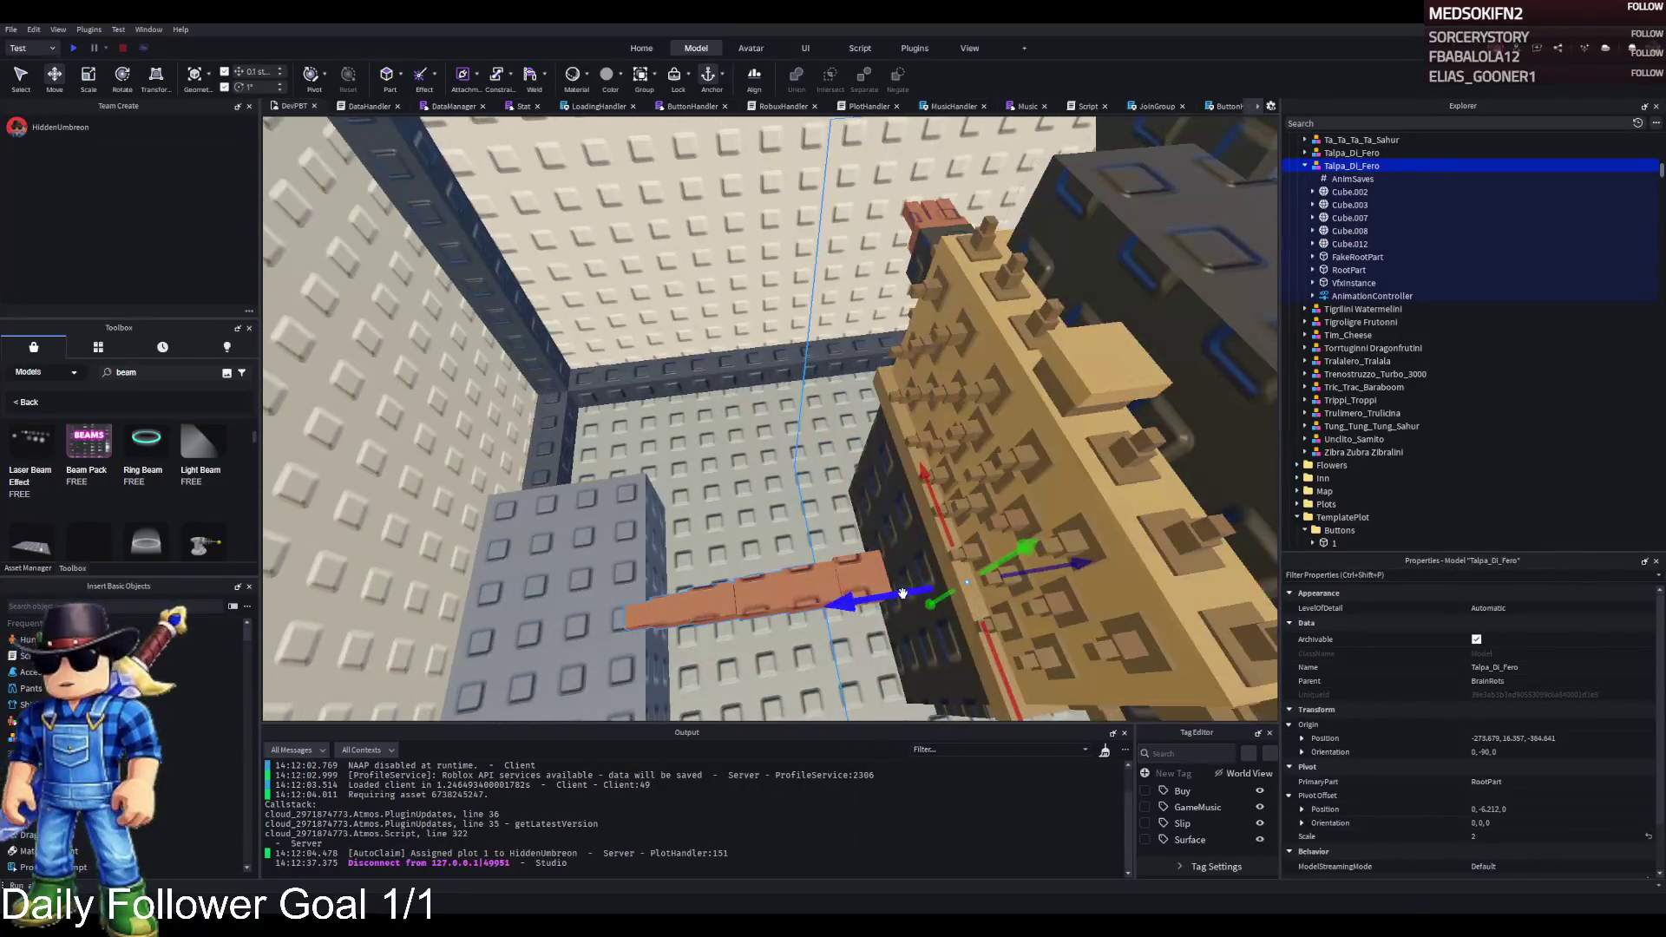
click(975, 546)
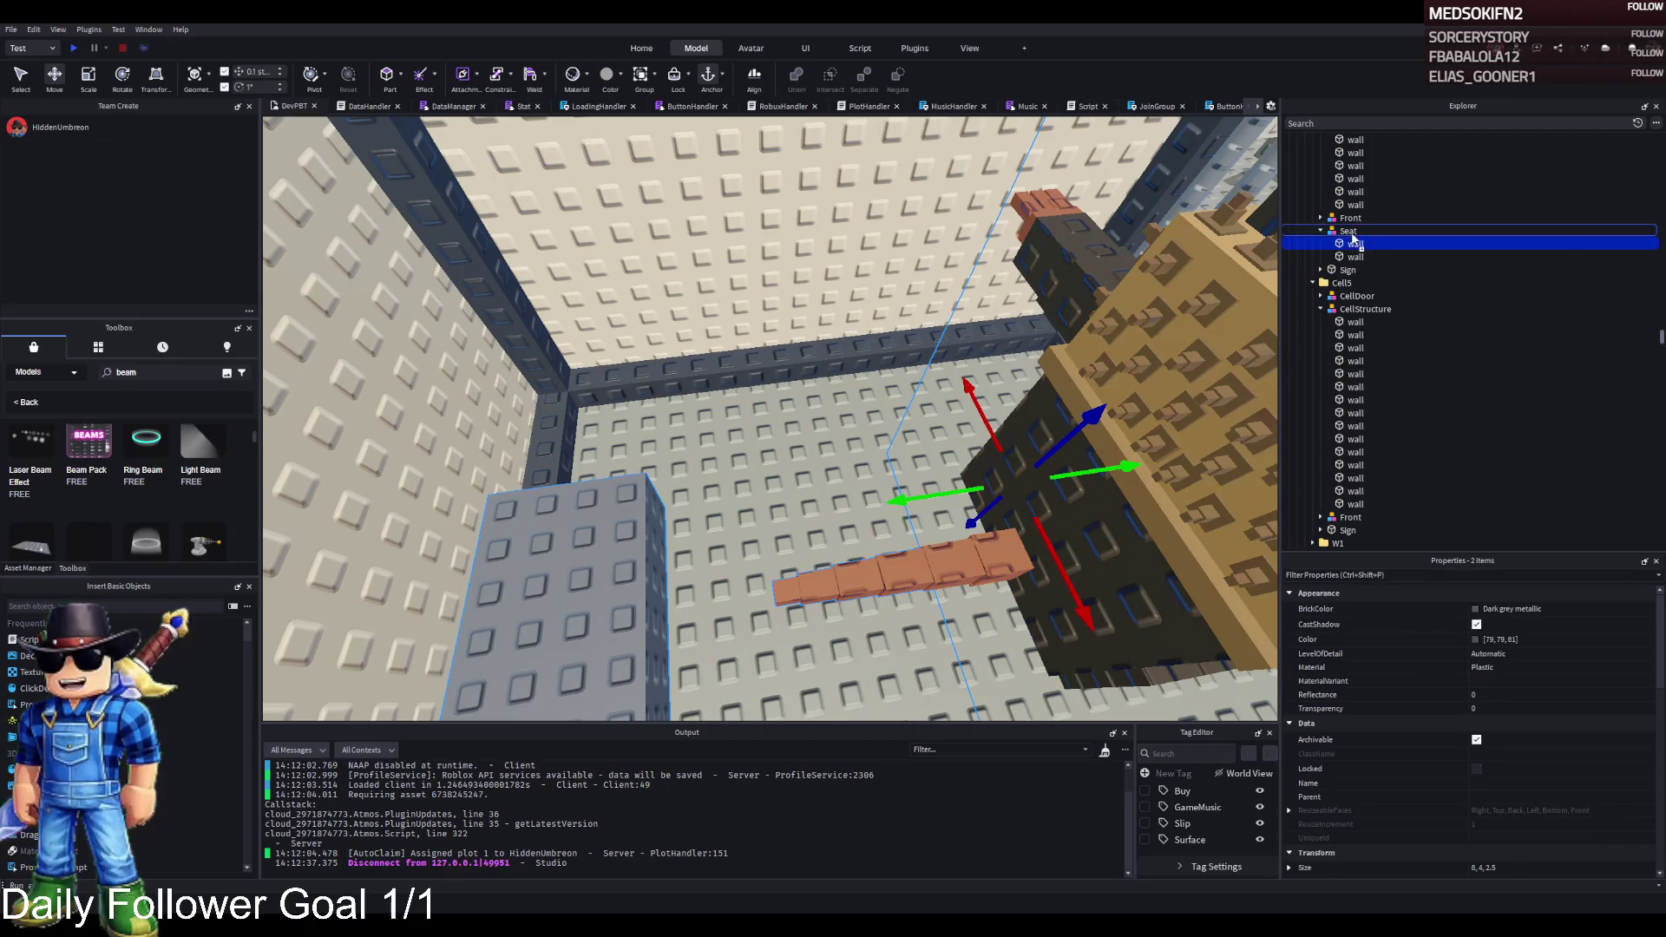
drag(1352, 238, 1353, 234)
click(1355, 242)
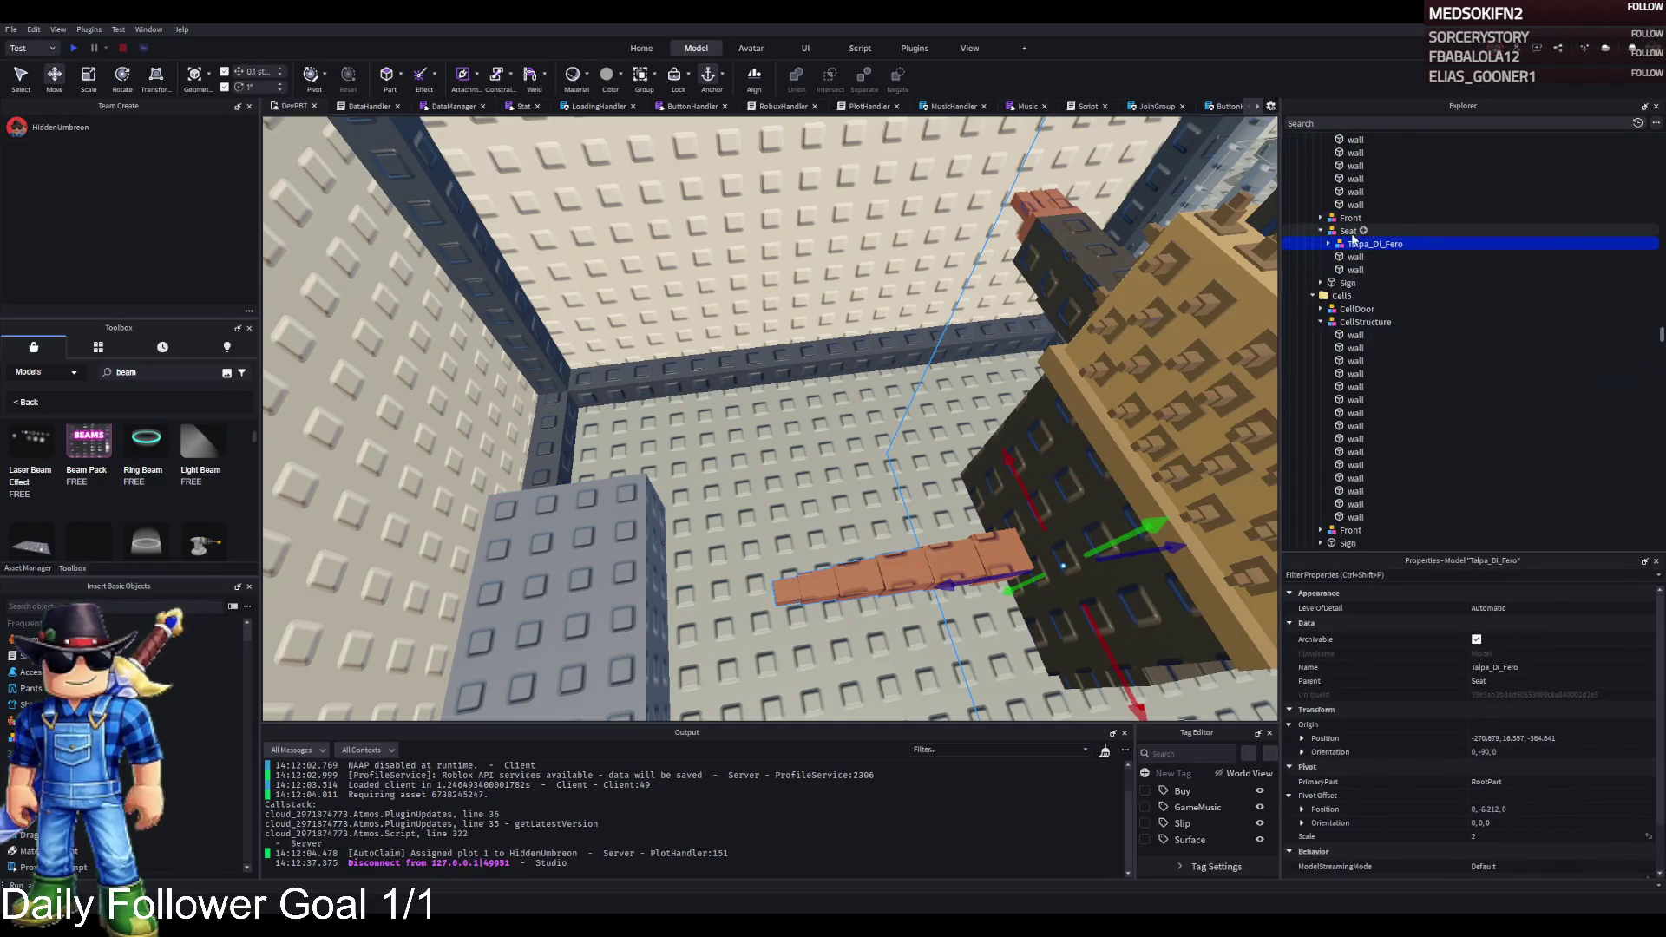
drag(1351, 232, 1351, 229)
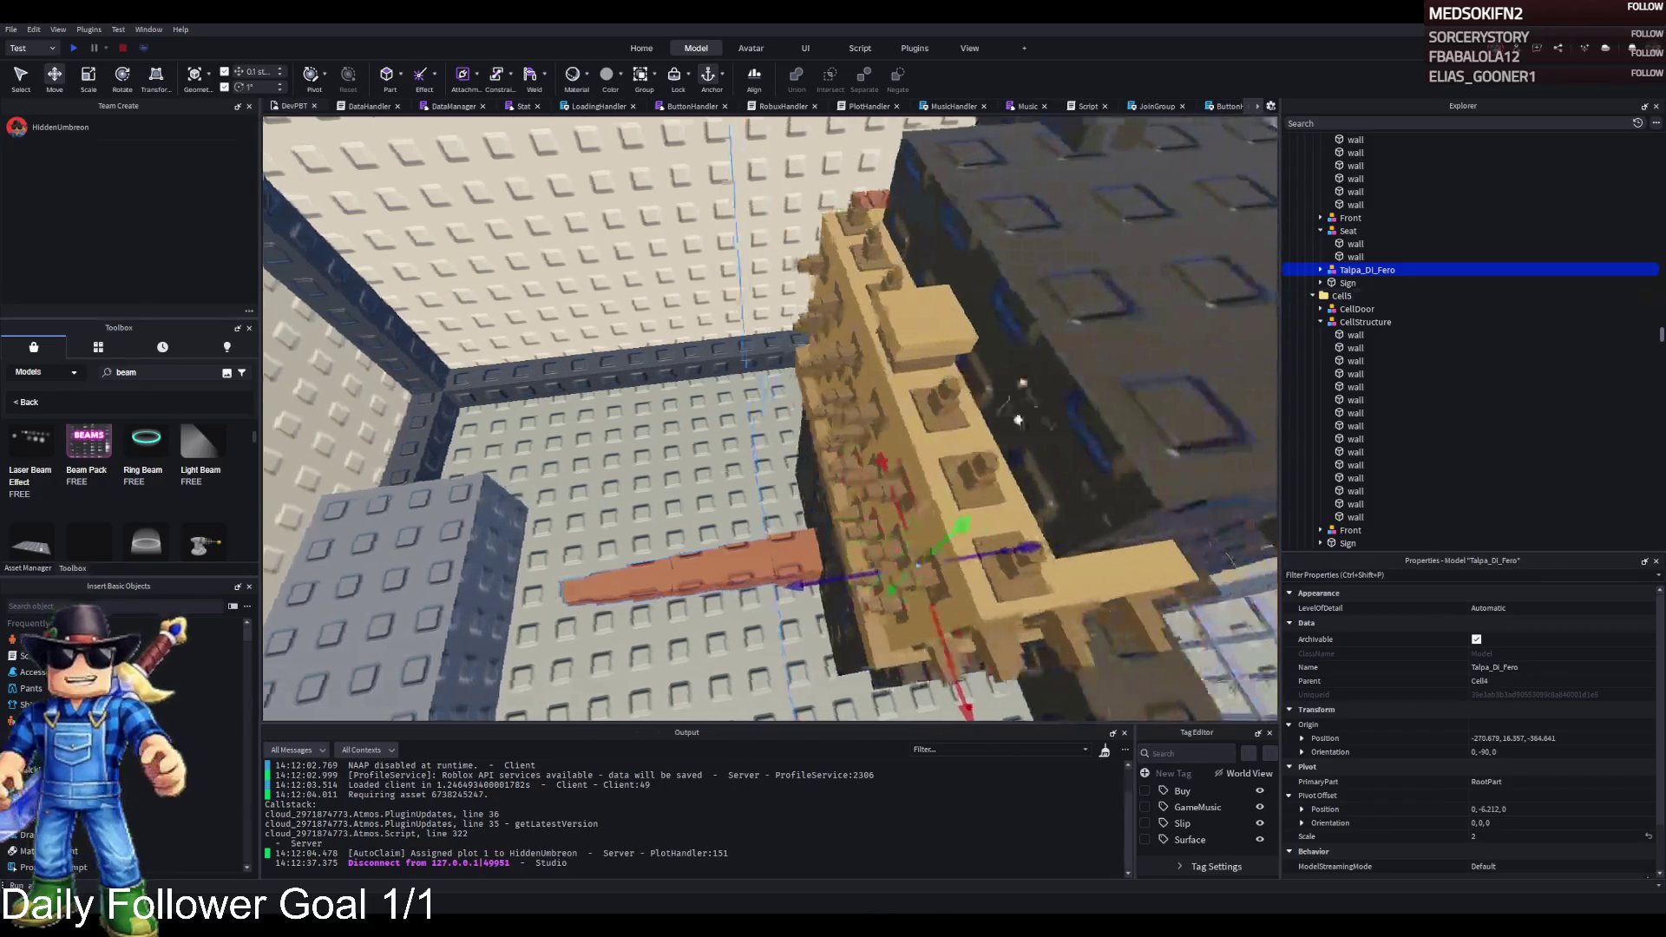
- Slide Talpa_Di_Fero 3.4 studs along one axis inside the cell
drag(786, 587, 912, 567)
click(912, 567)
key(ctrl+3)
- Colour the seat's top wall Khaki
key(f)
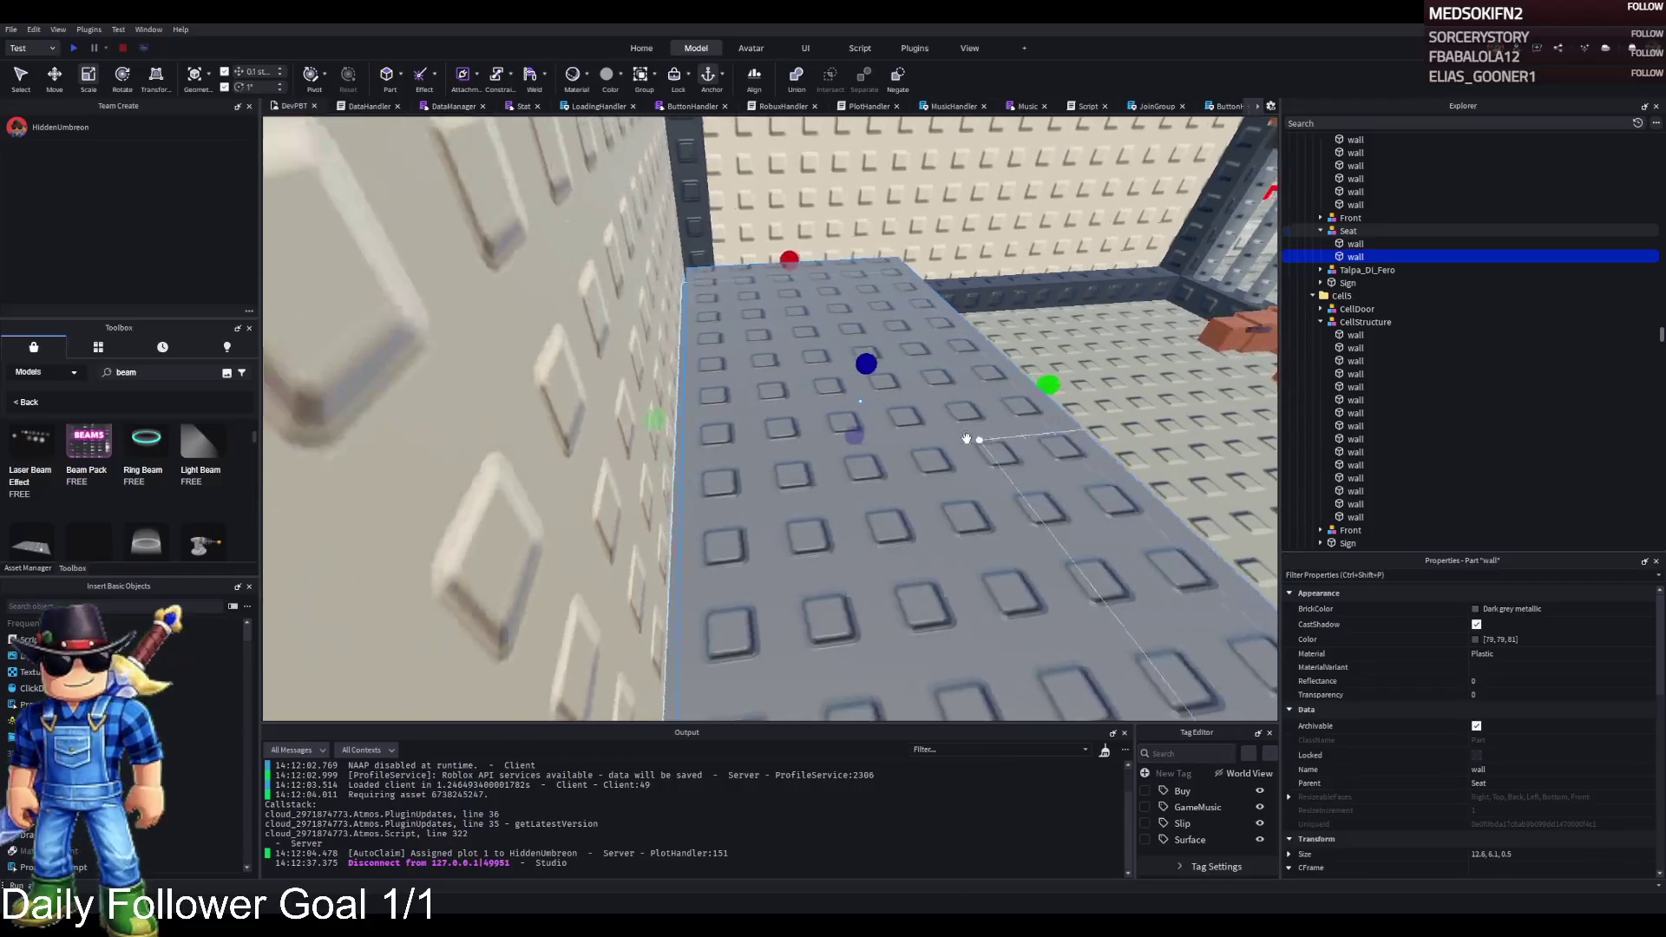
key(ctrl+v)
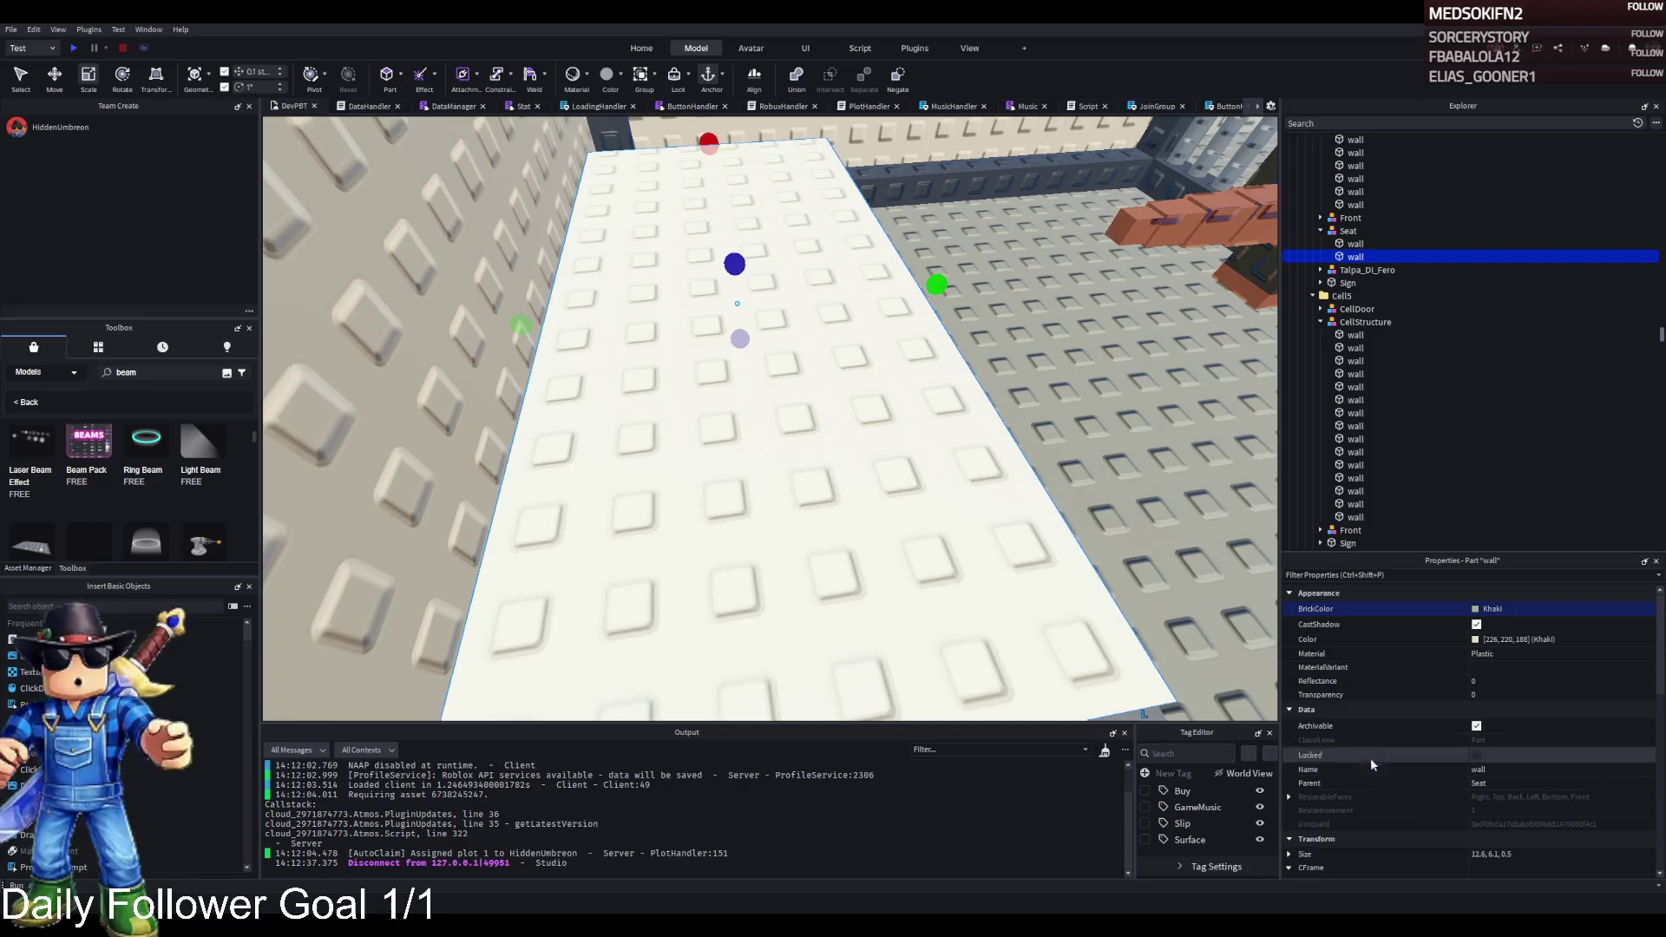
drag(875, 452, 875, 452)
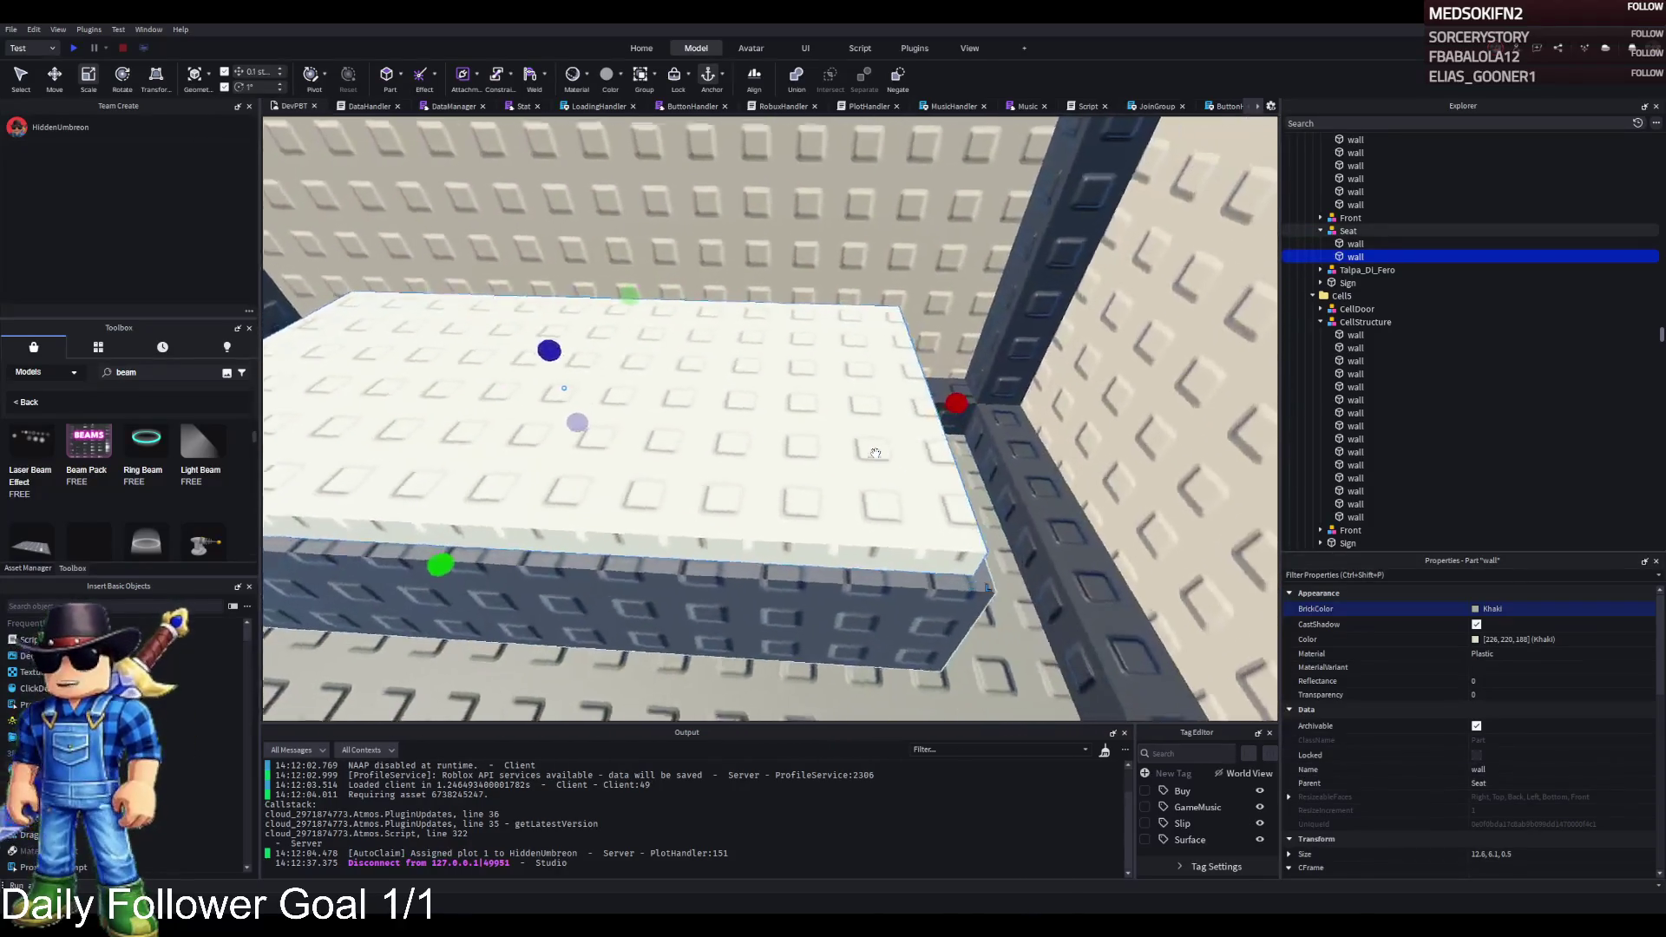
- Duplicate the Khaki wall and size the copy to 3 × 5 × 0.5 as a pillow
key(ctrl+d)
drag(319, 382, 627, 413)
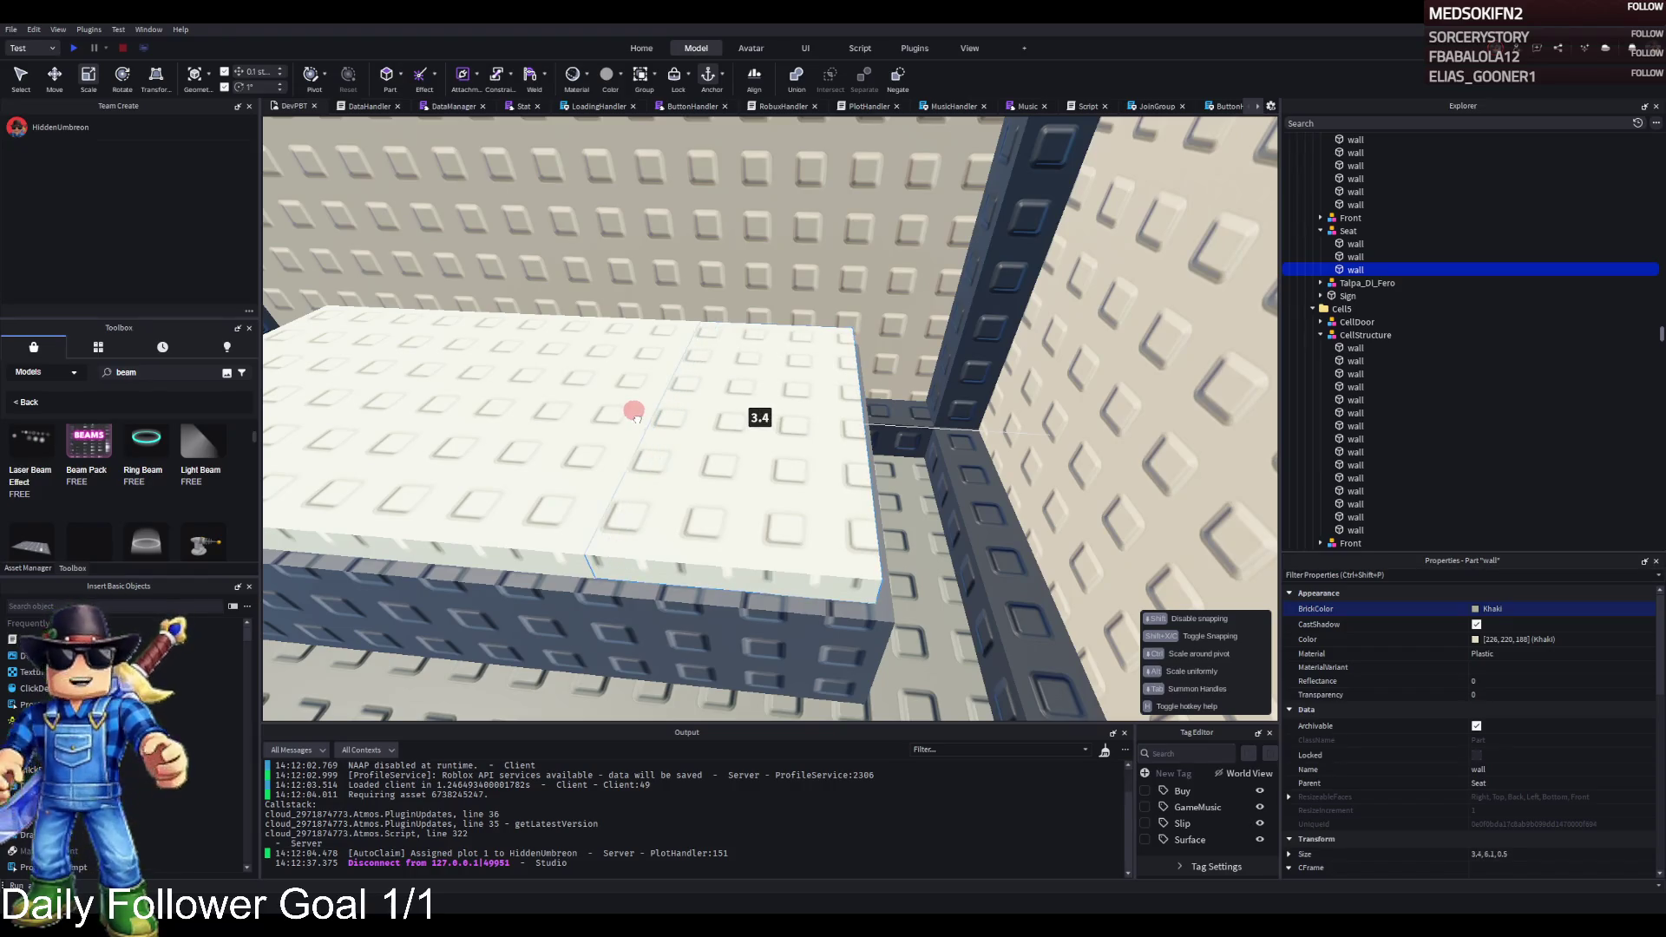
drag(634, 412, 626, 410)
drag(892, 428, 854, 424)
drag(960, 454, 929, 464)
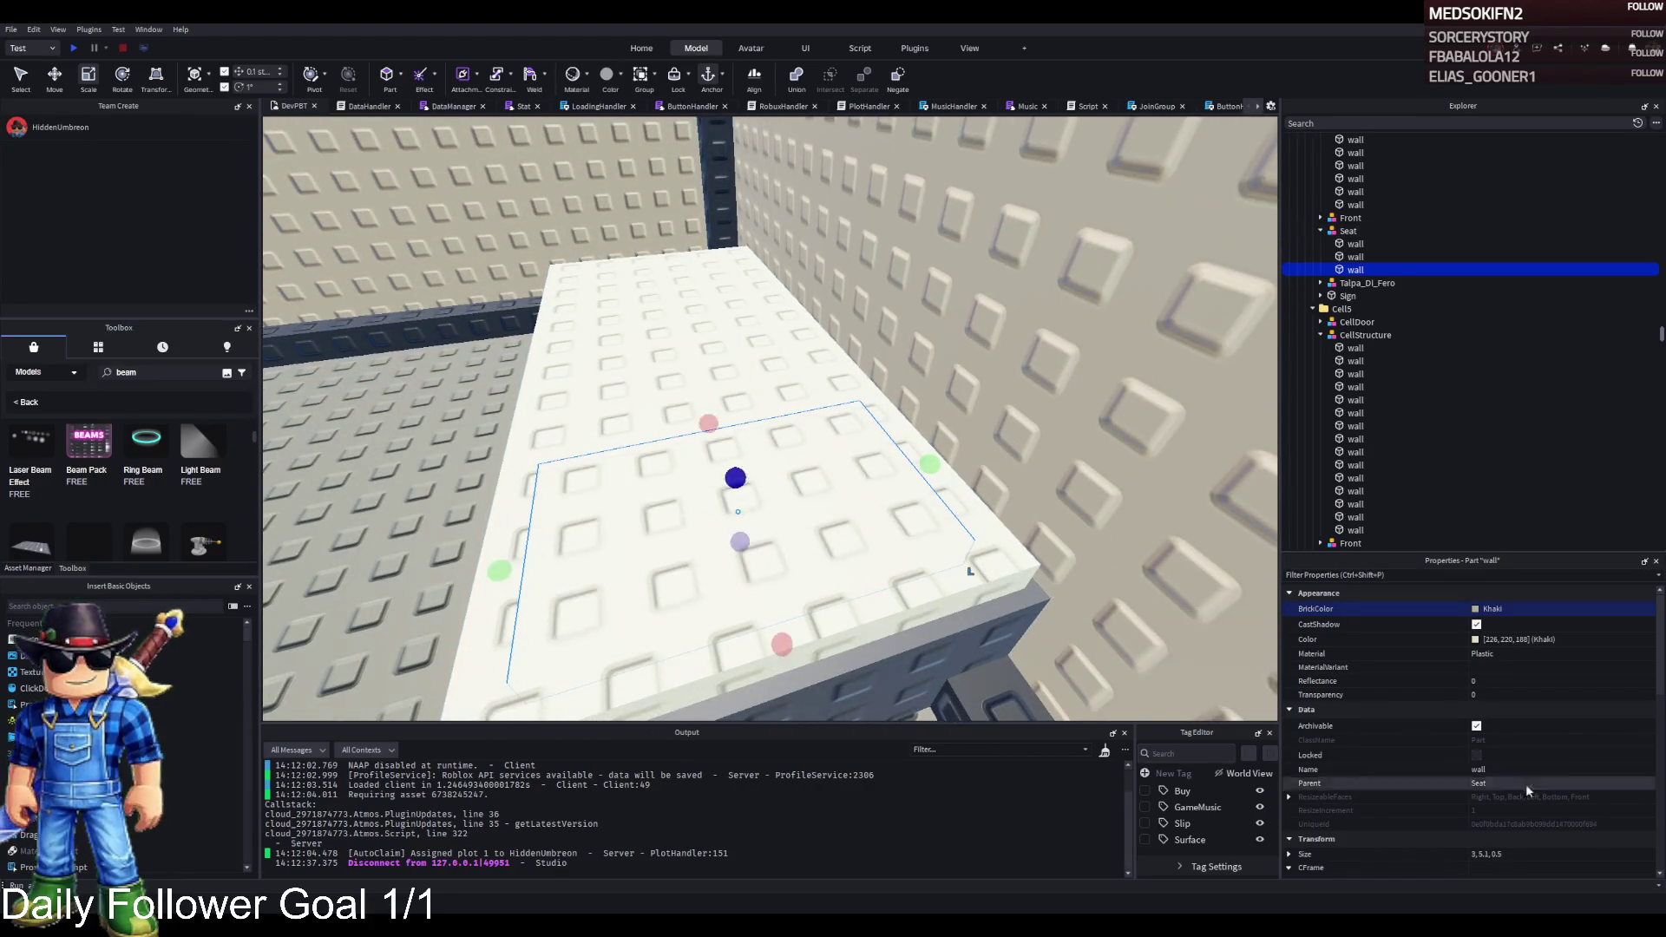
click(1487, 856)
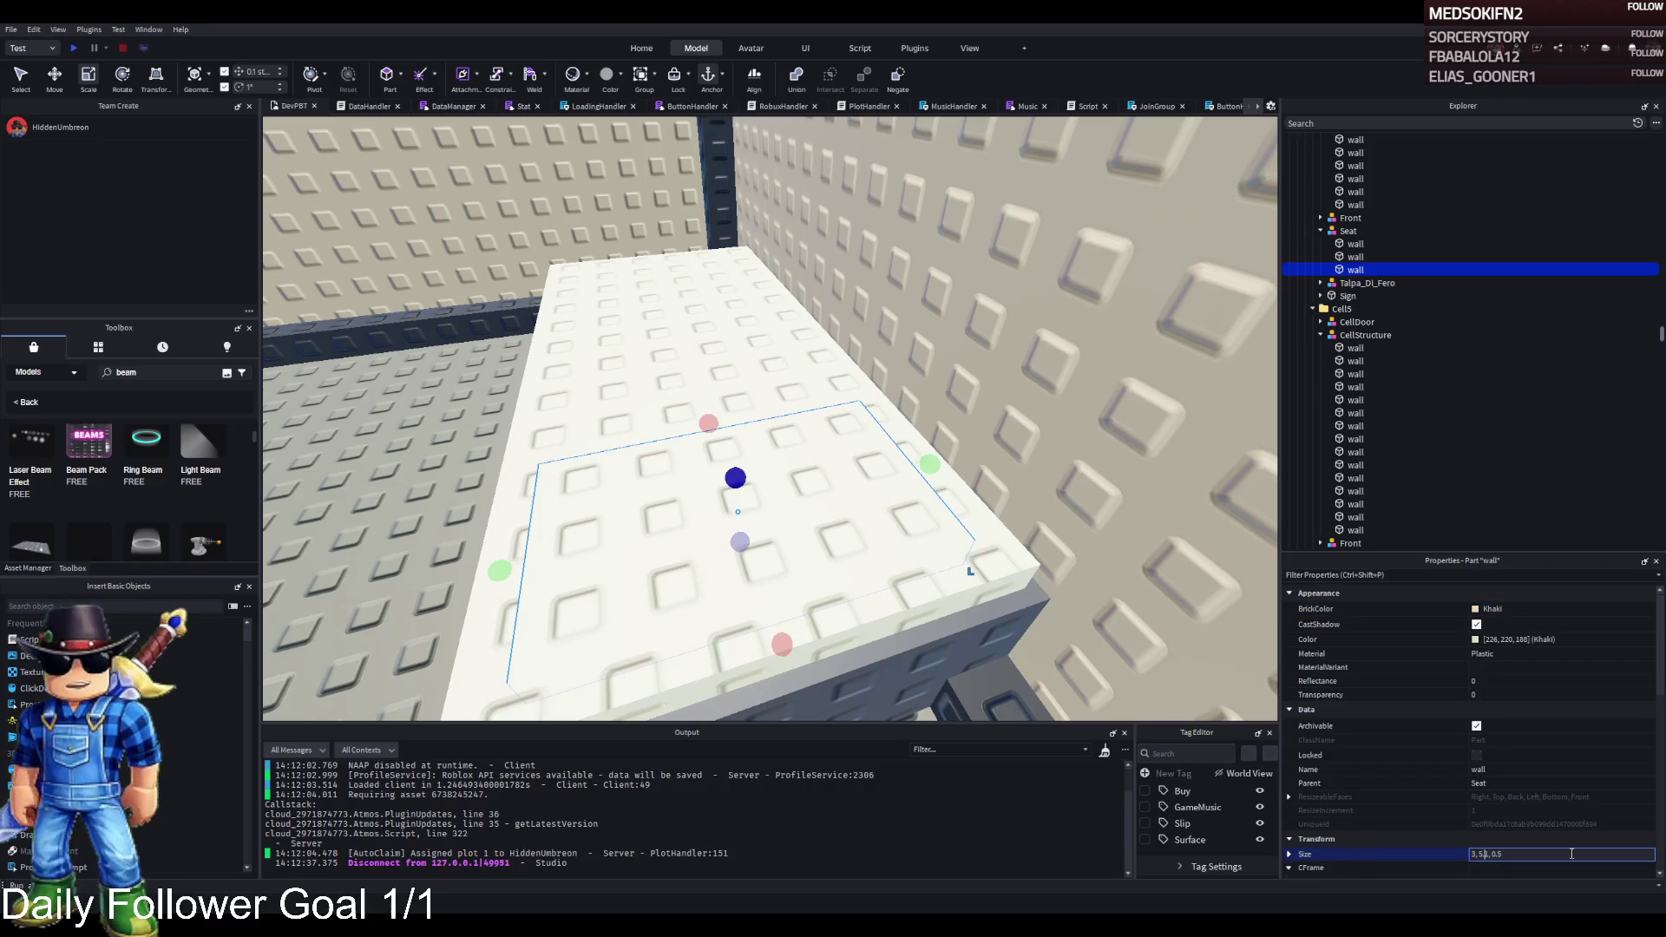
key(Return)
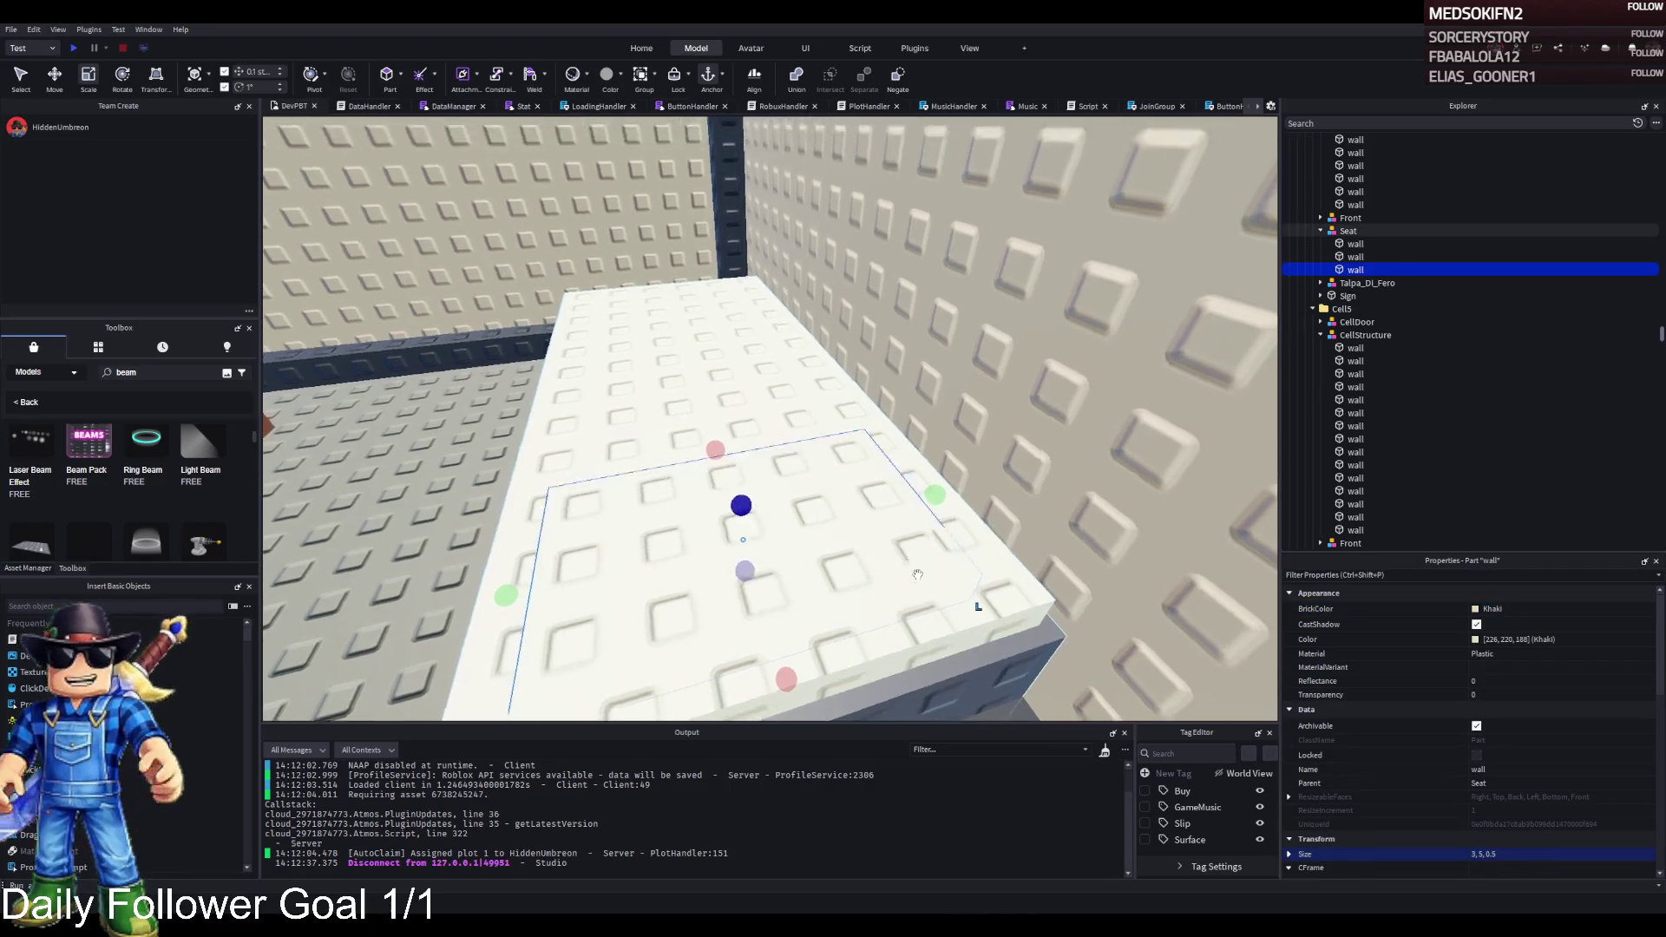
- Raise the pillow onto the mattress and fine-tune its thickness and position
key(ctrl+2)
drag(733, 393, 742, 359)
key(ctrl+4)
key(ctrl+3)
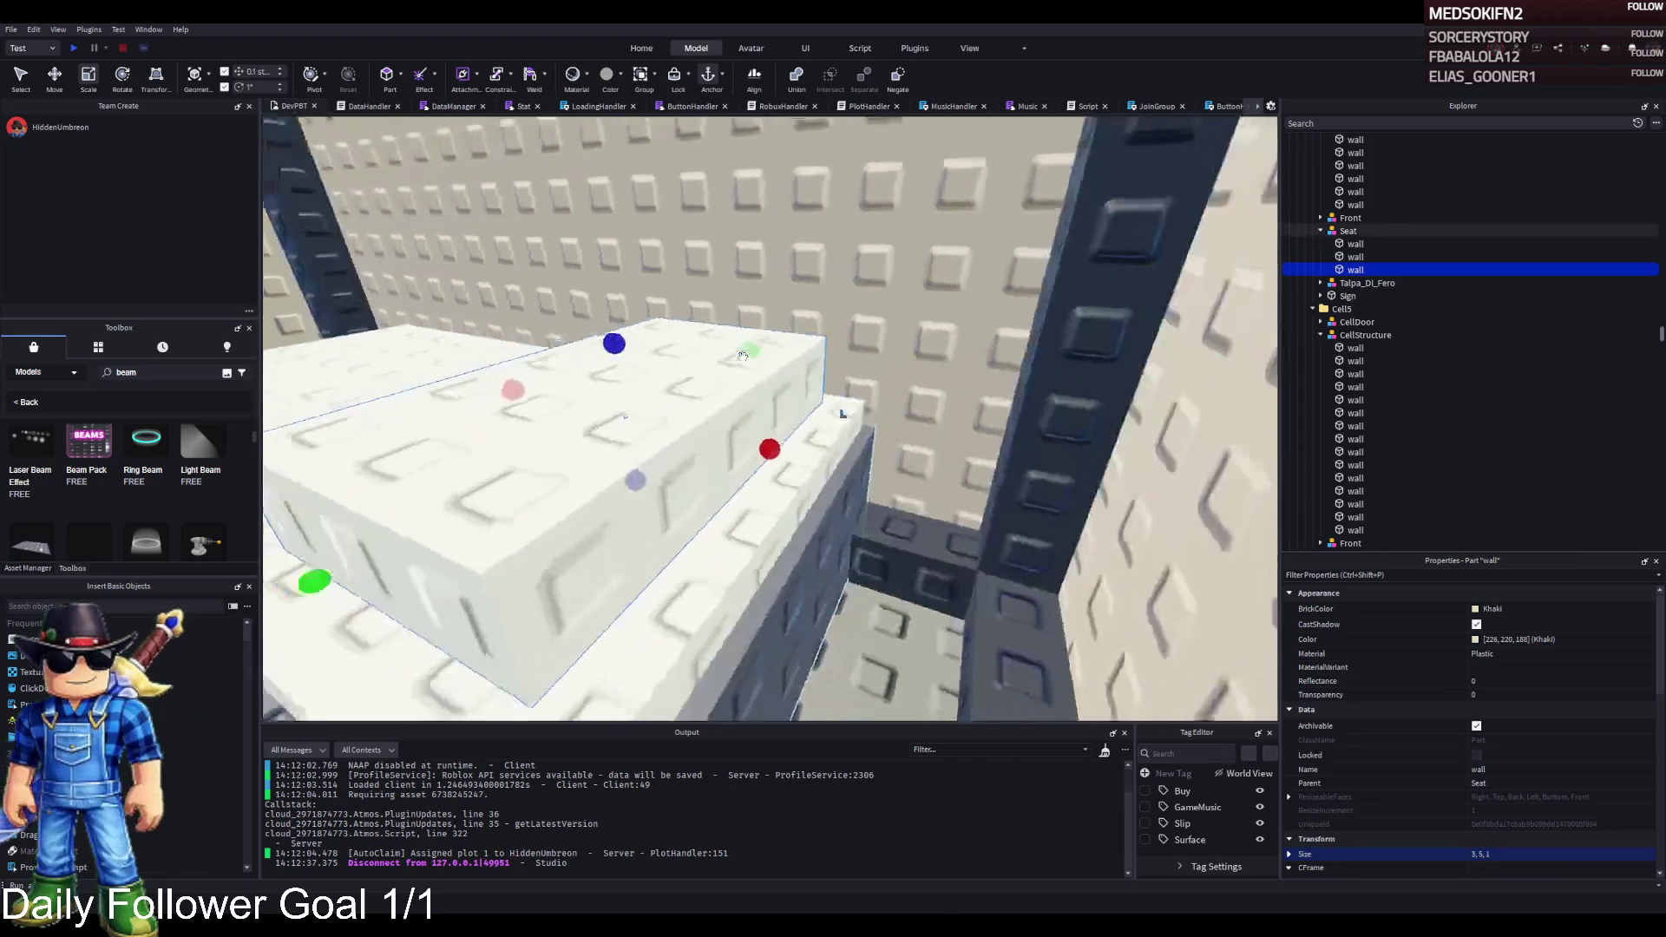
scroll(up, 3)
drag(923, 369, 1288, 380)
click(1476, 641)
click(921, 581)
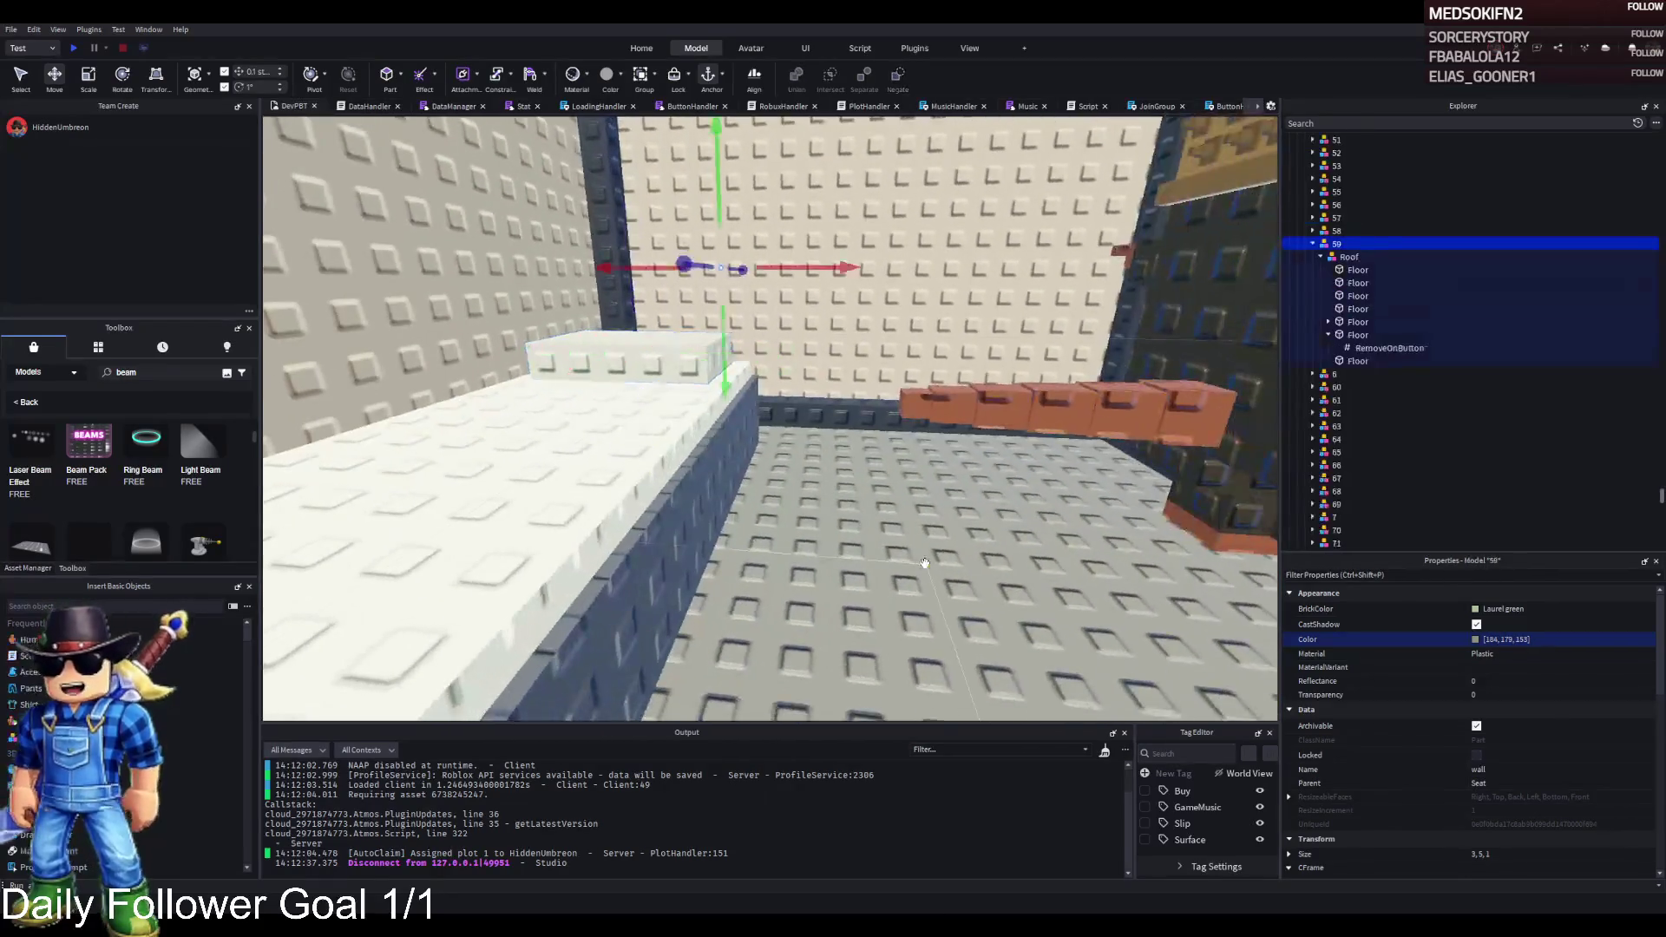
- Rename the Seat model holding the mattress and pillow to Bed
click(1019, 341)
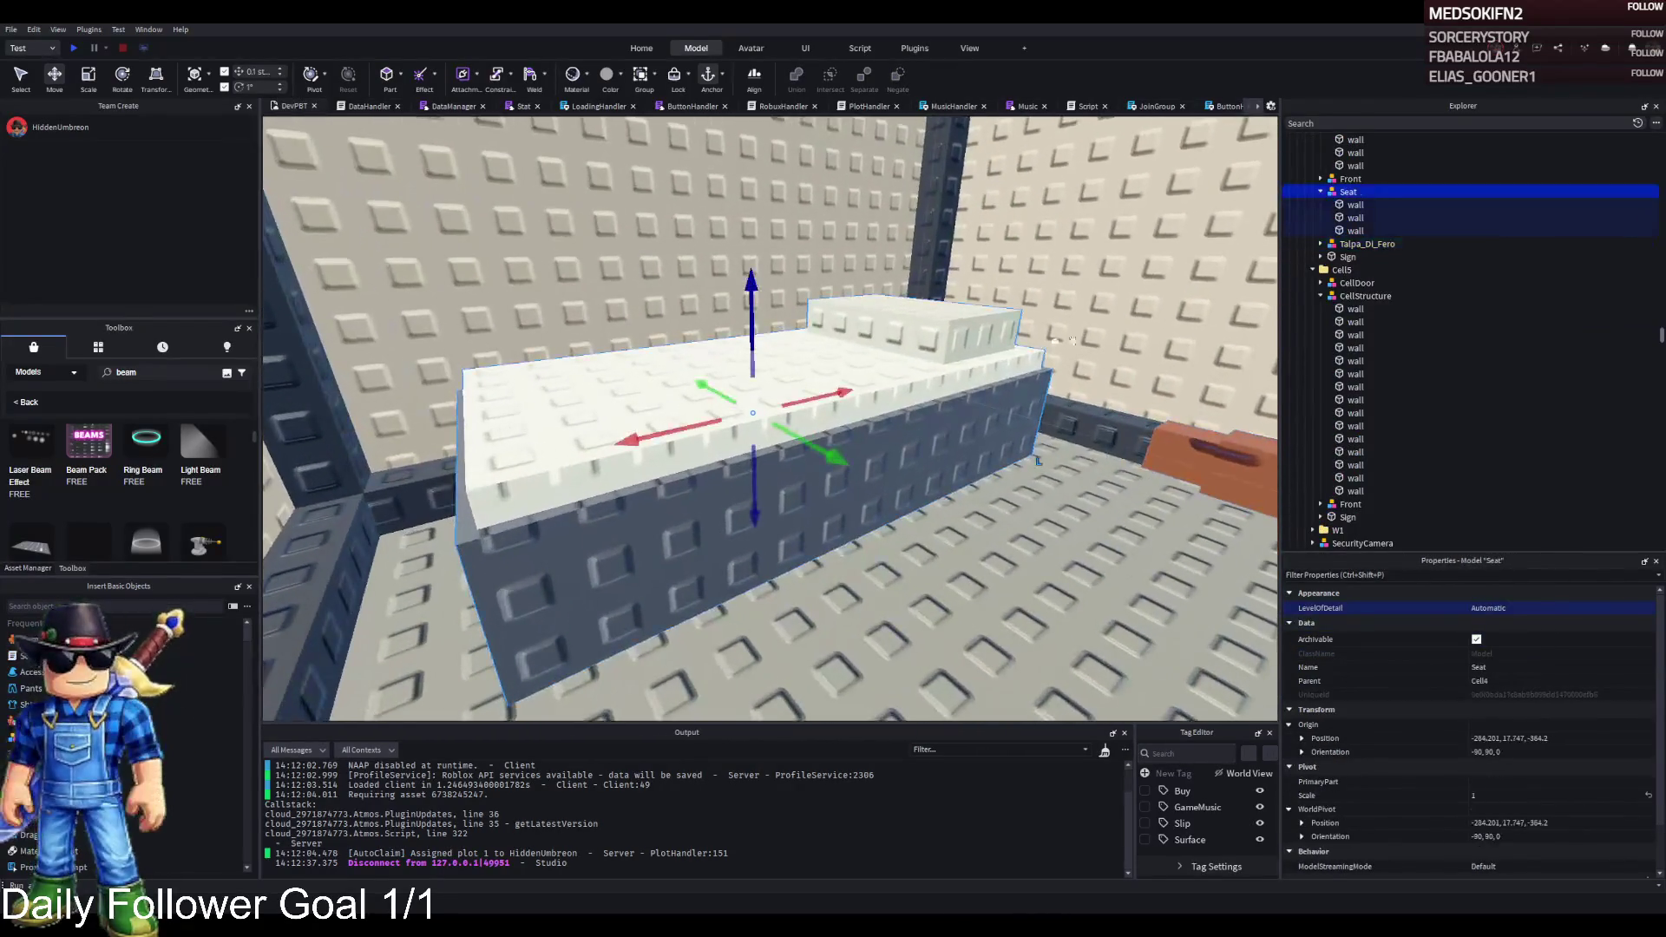
key(F2)
text(Bed)
key(Return)
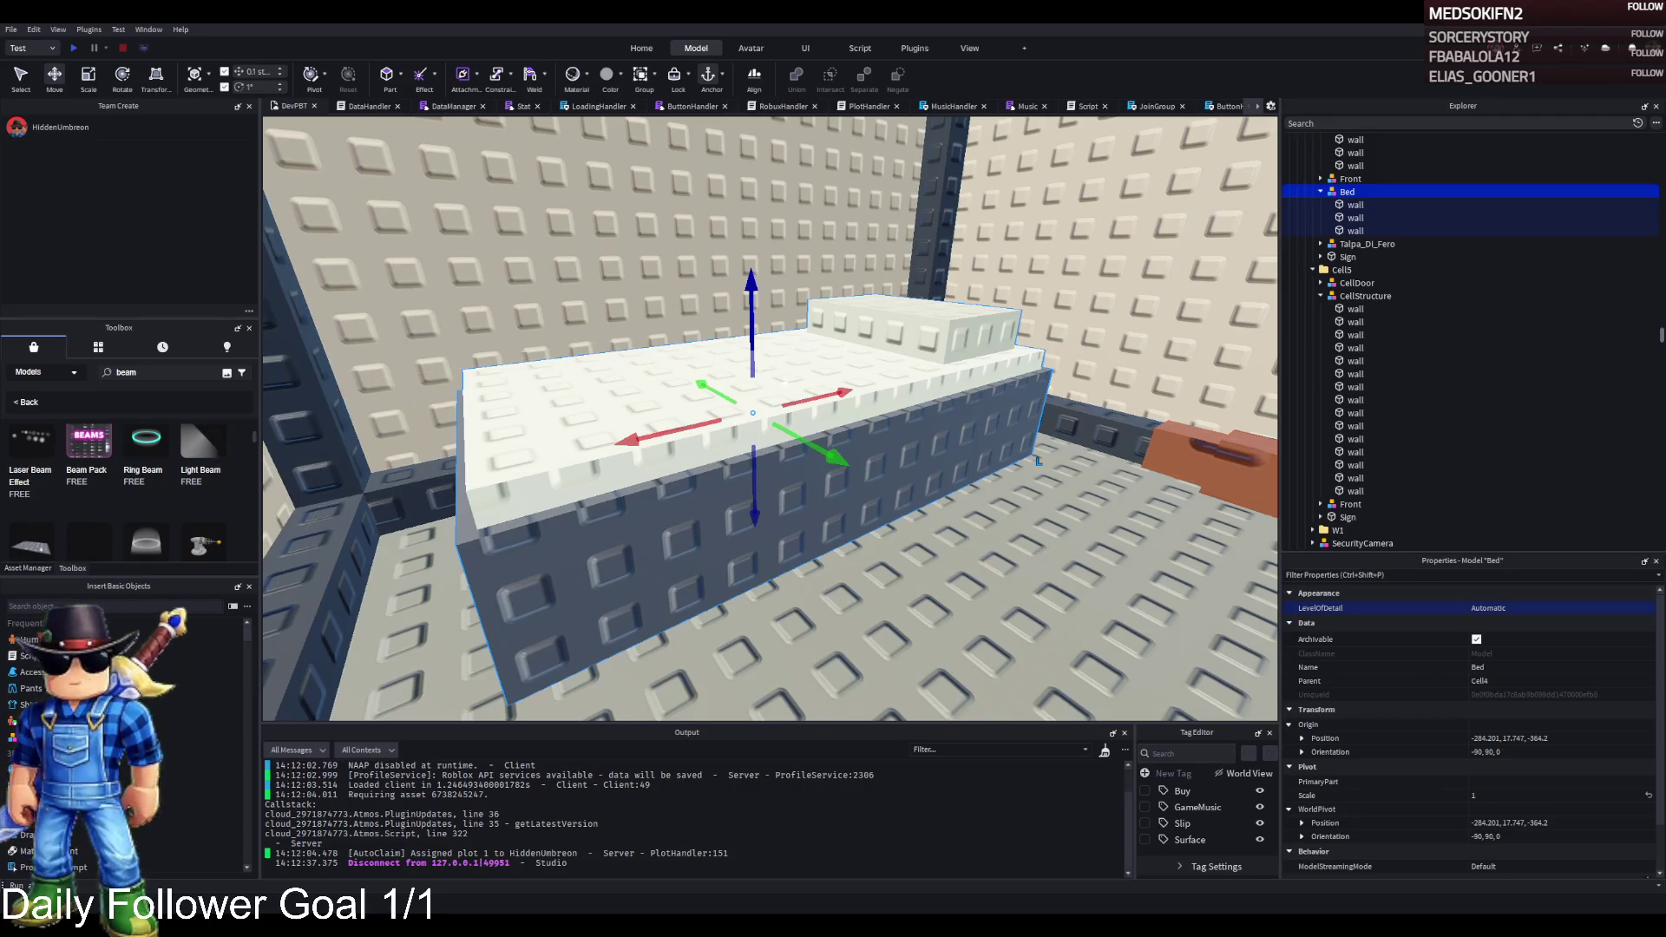
key(w)
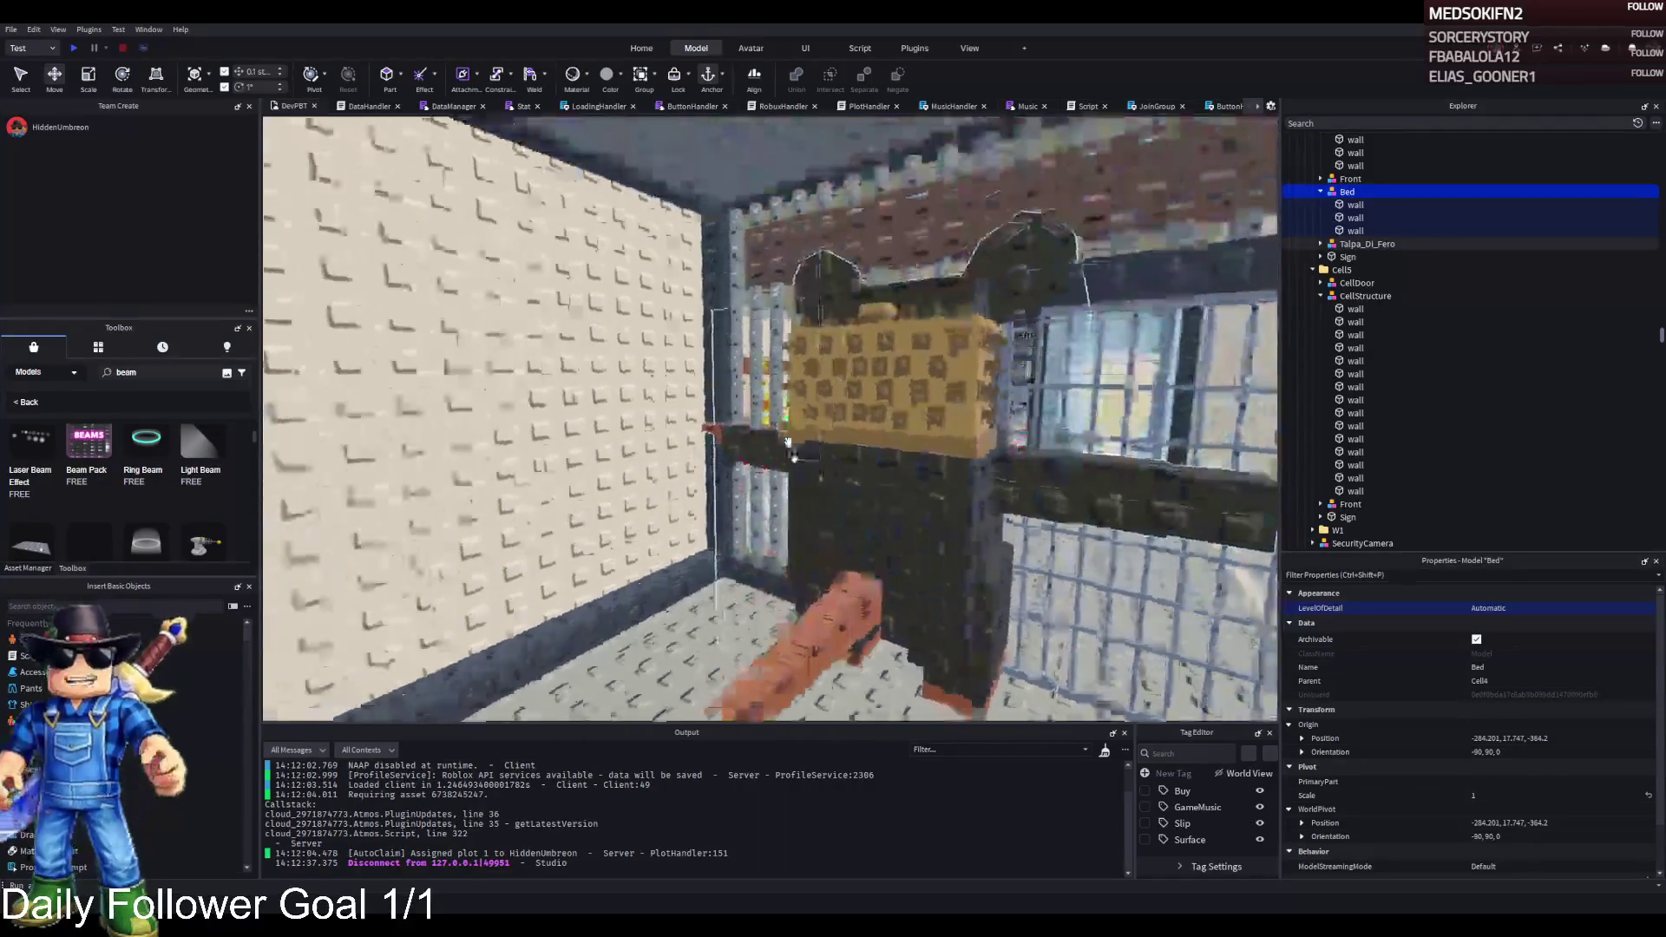
key(w)
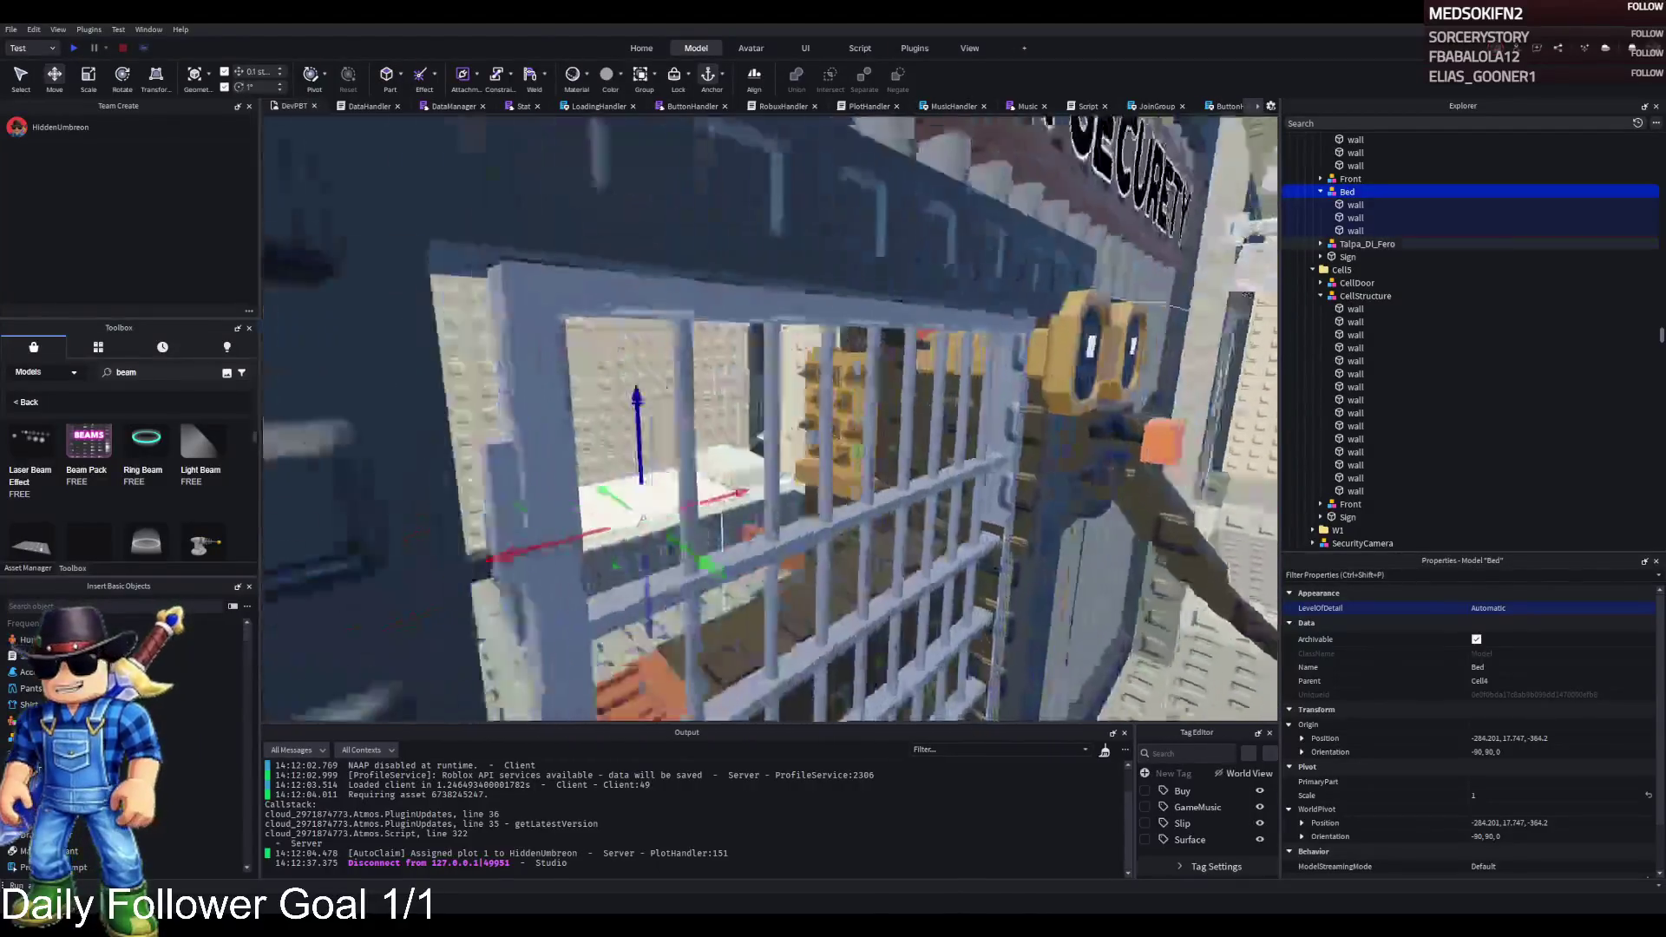
key(s)
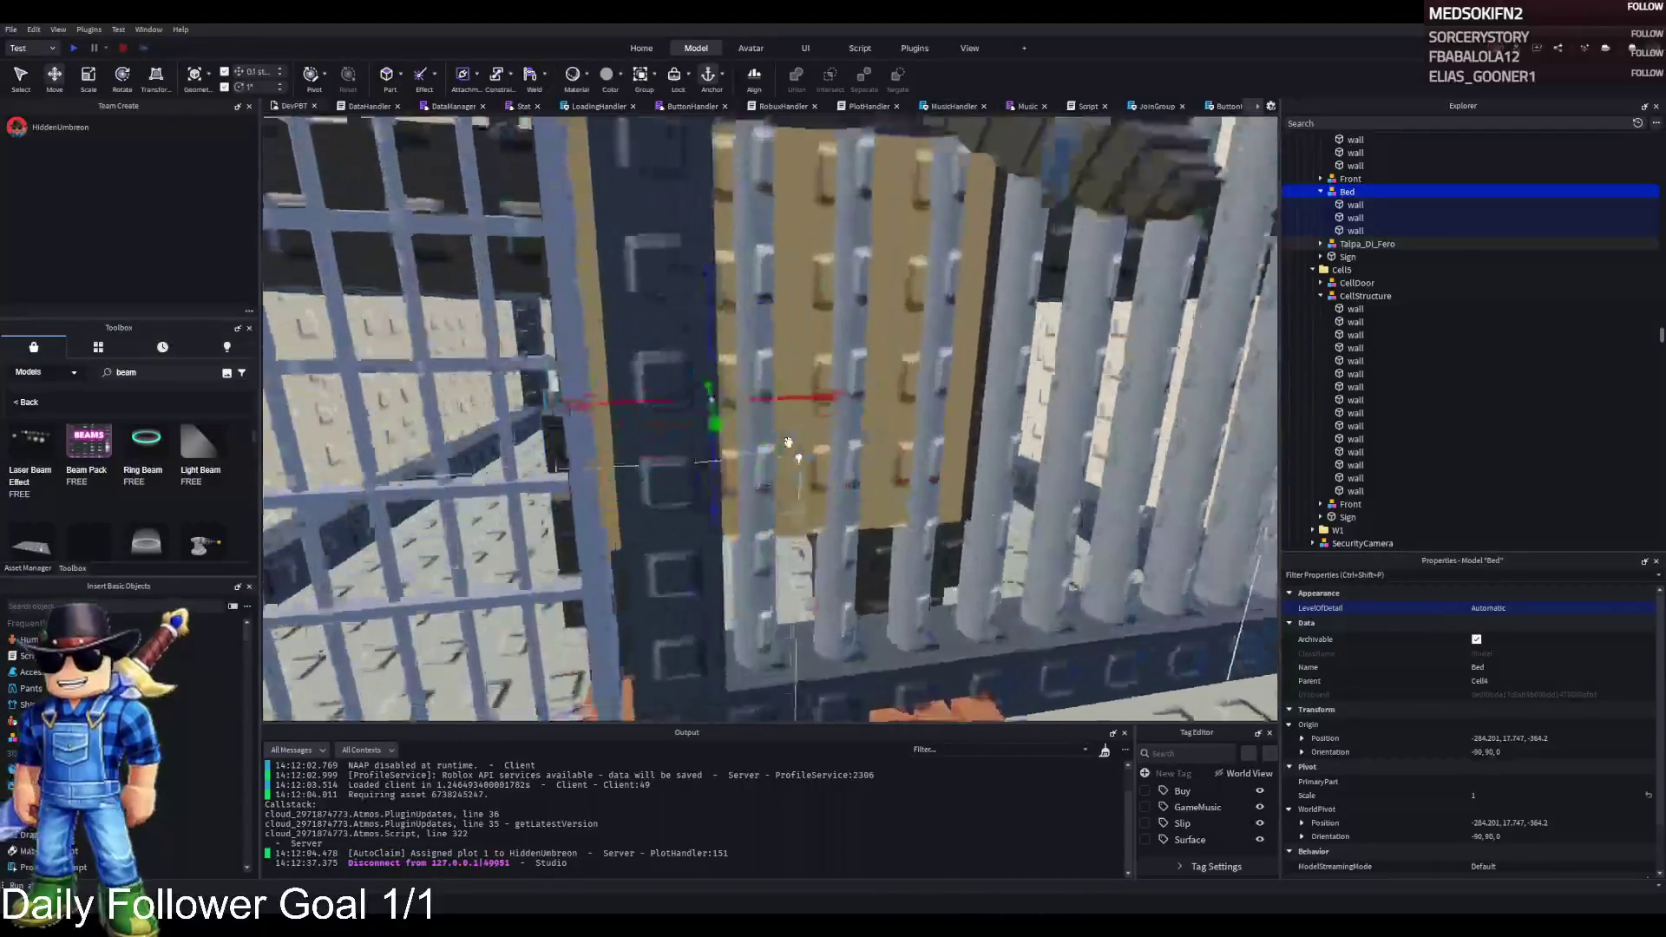
key(w)
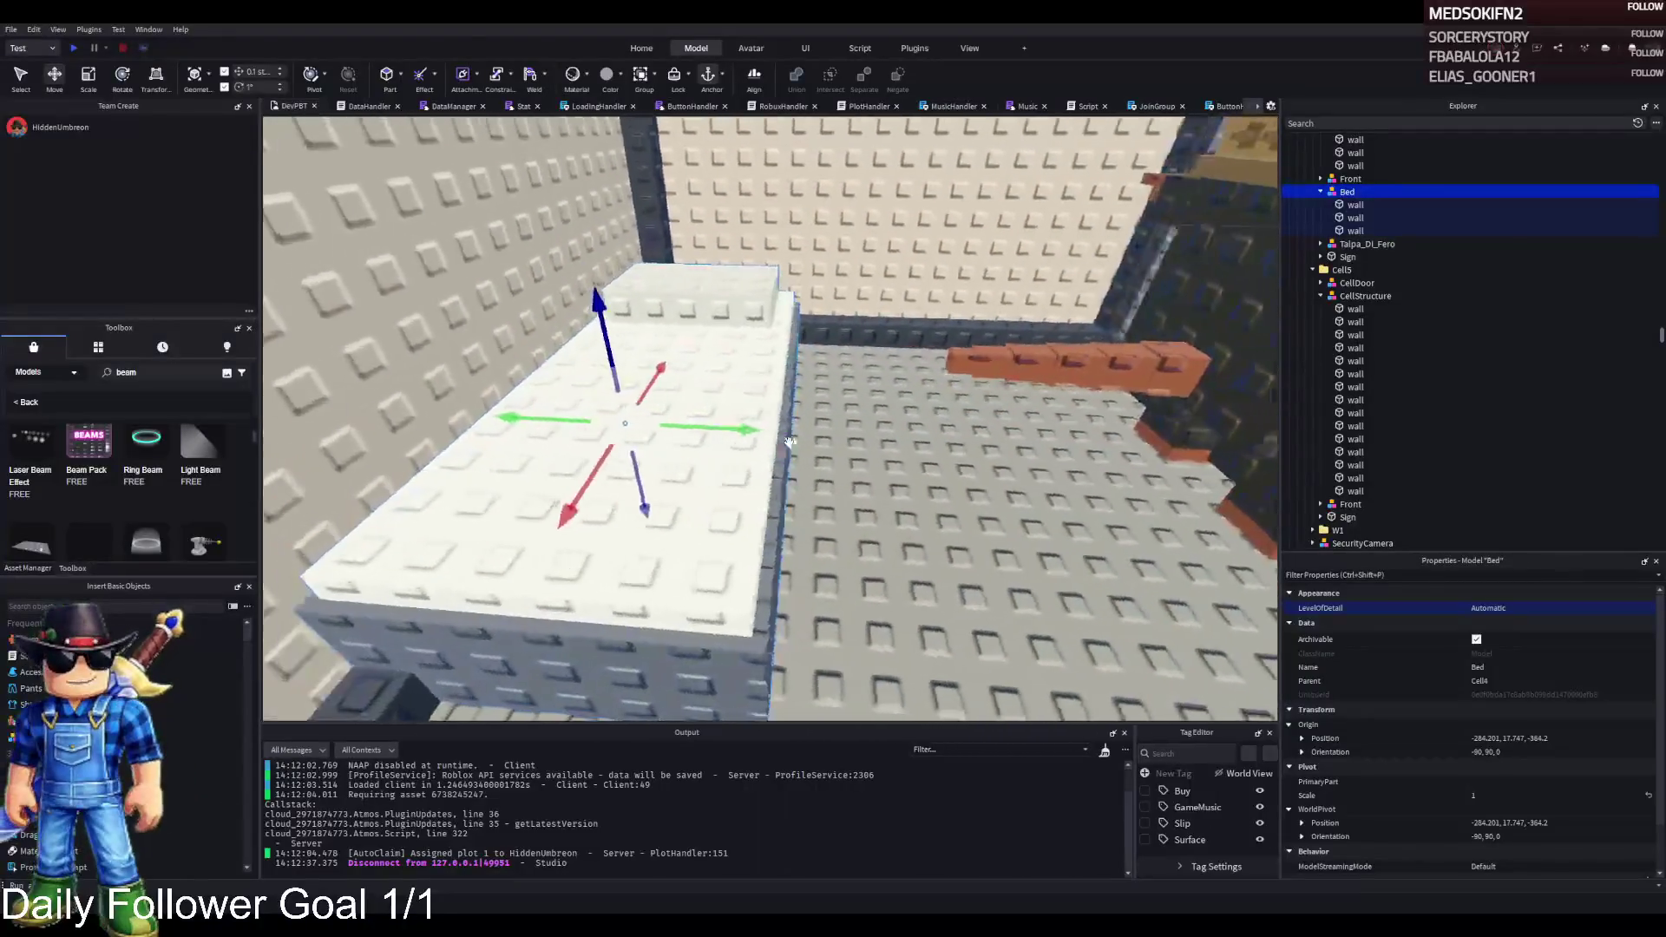
key(s)
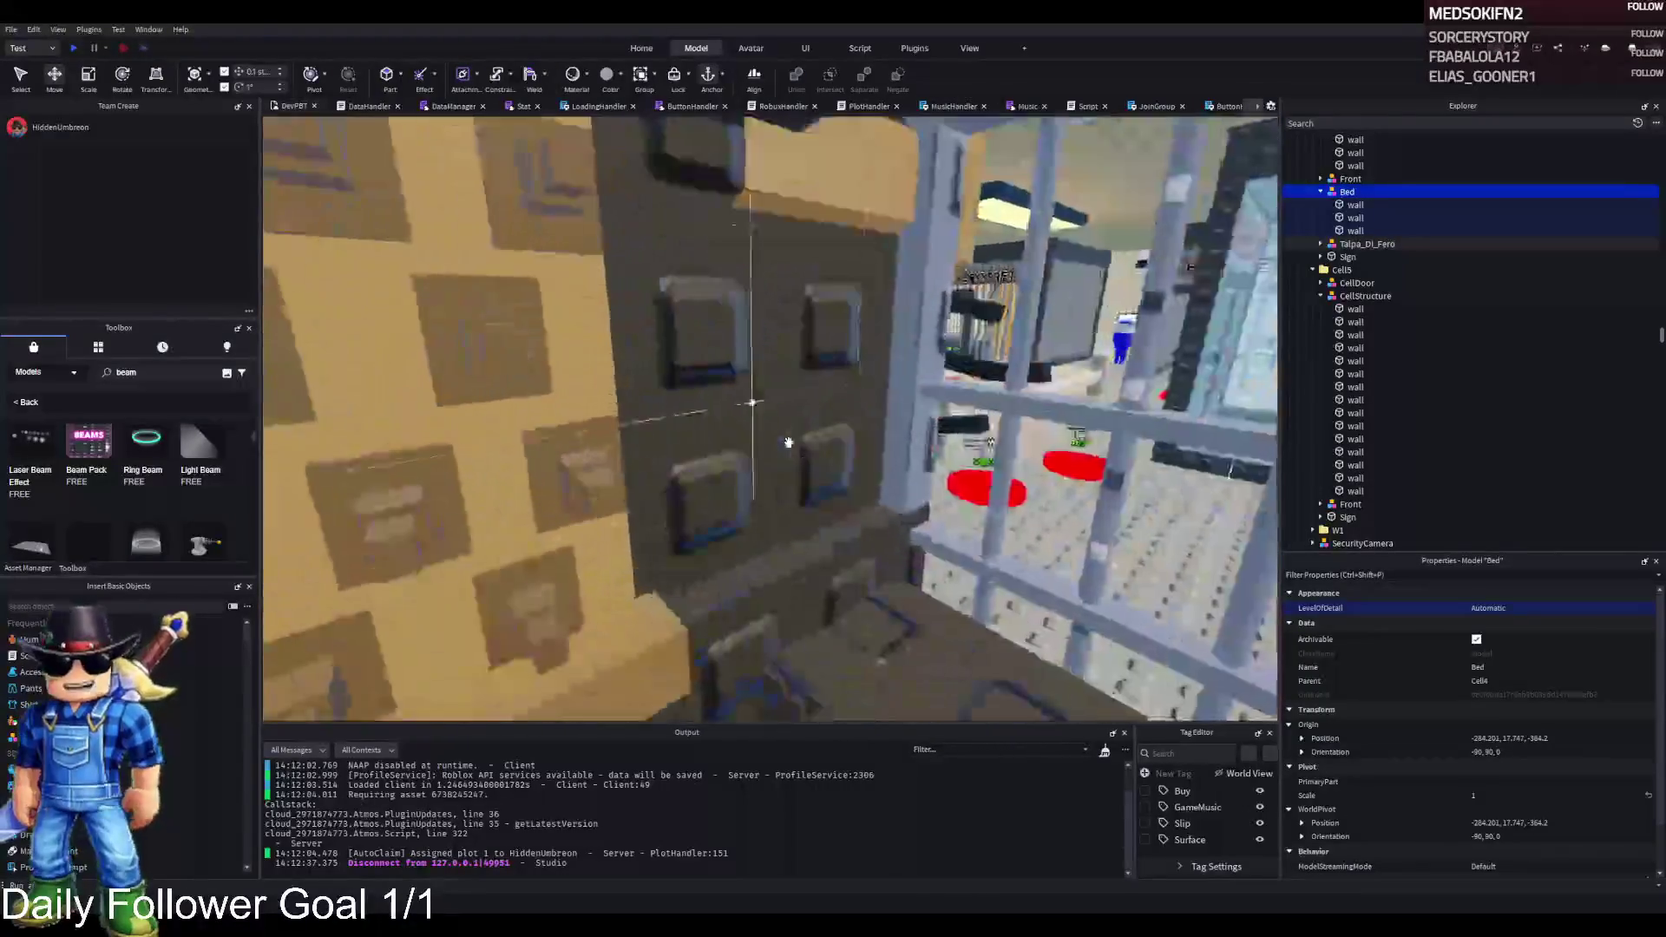
- Move the Talpa_Di_Fero mole model up and away from the bed
key(w)
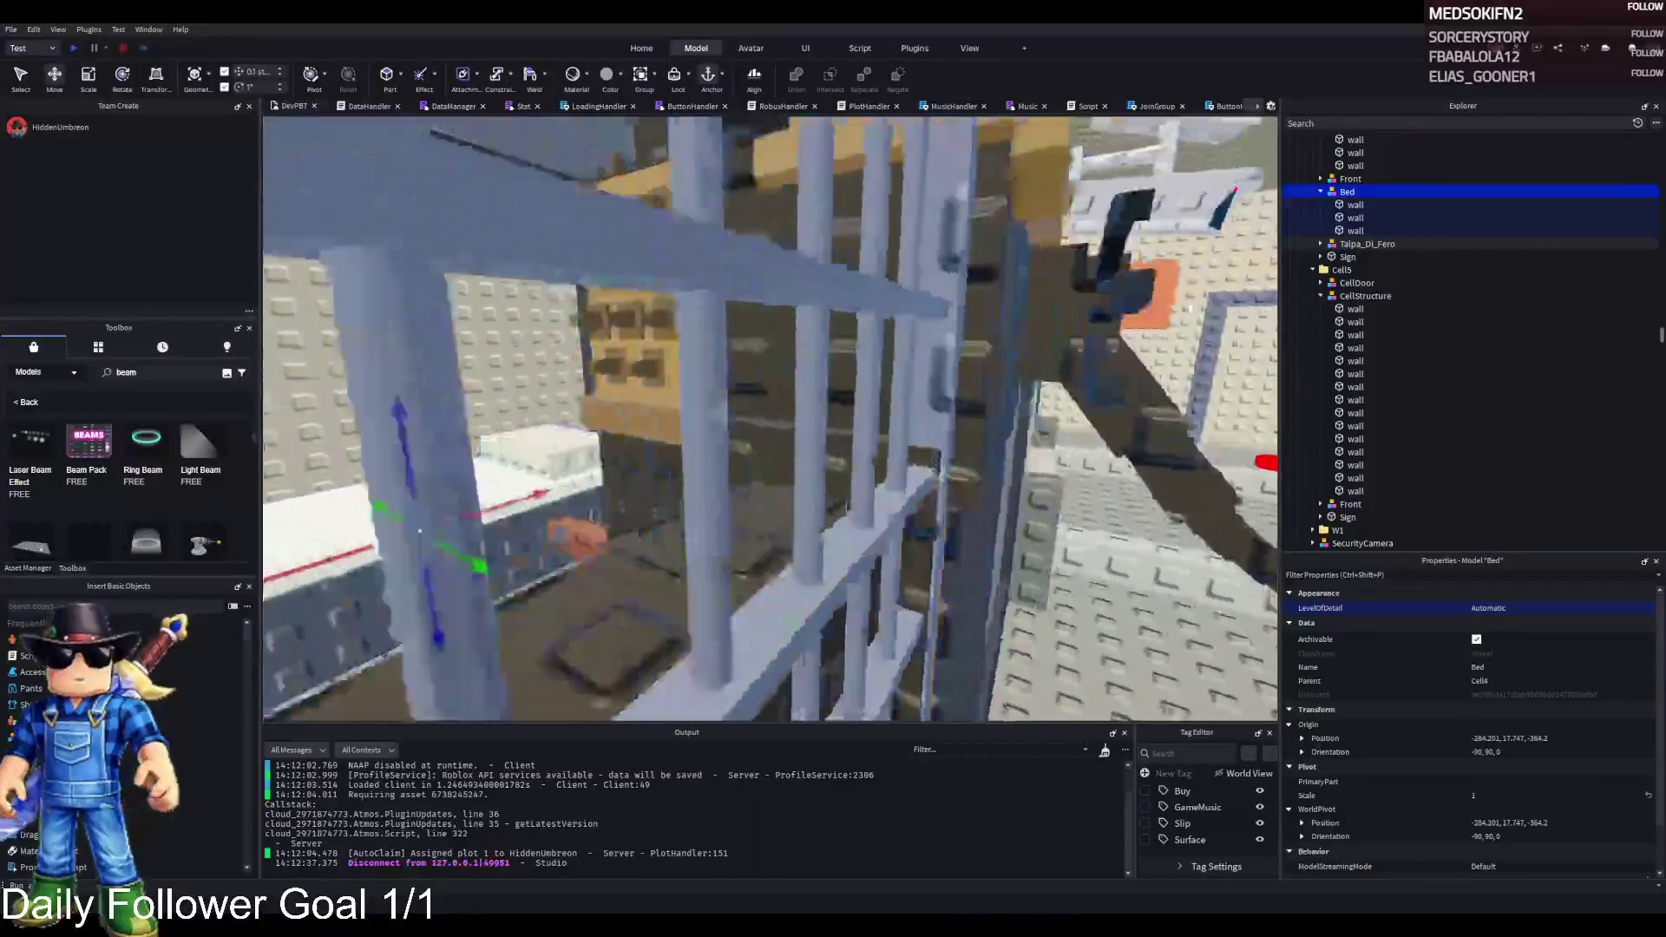
click(1029, 345)
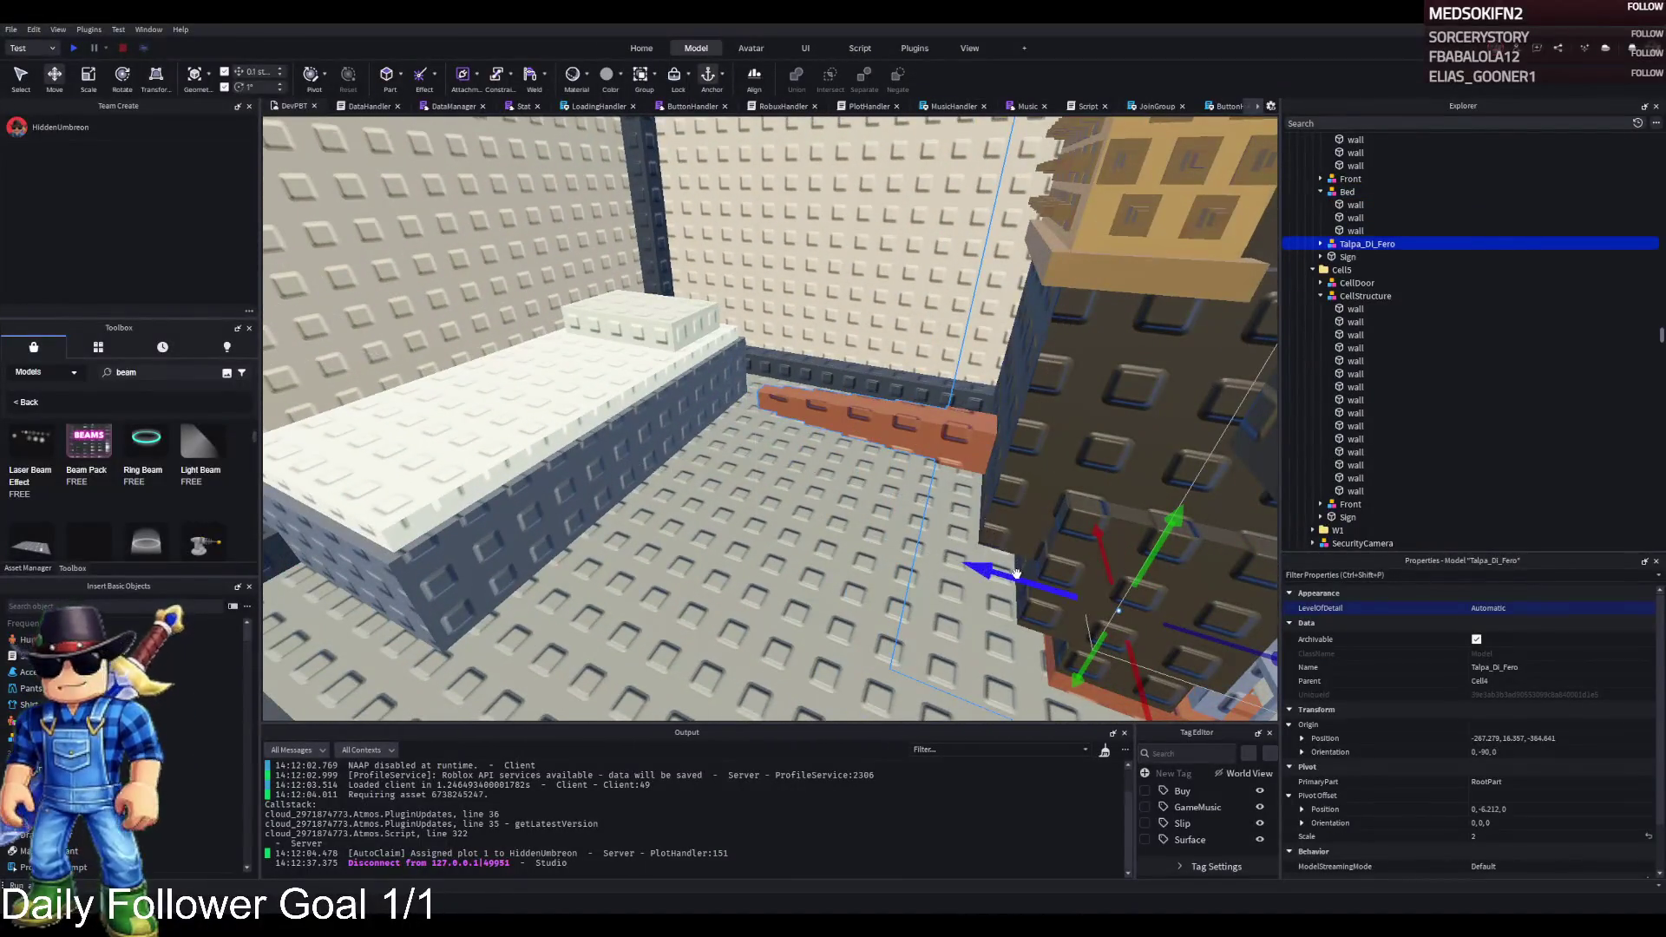
drag(564, 476, 562, 461)
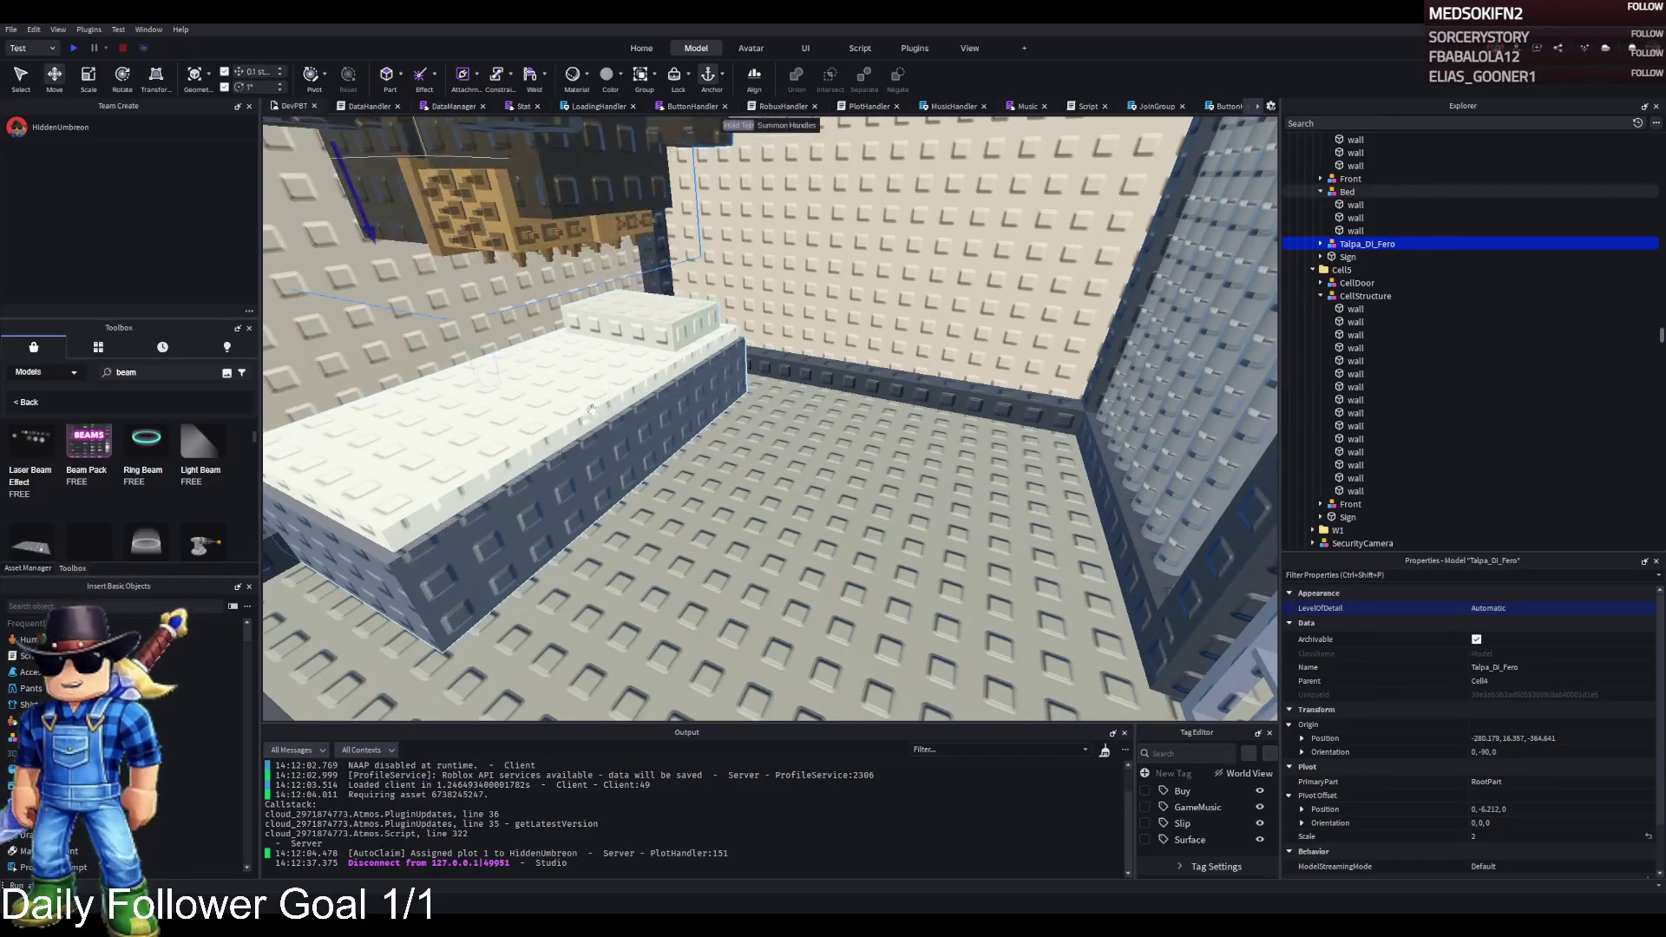
- Fly the camera through the bars to face the cell's bare back wall
right_click(584, 419)
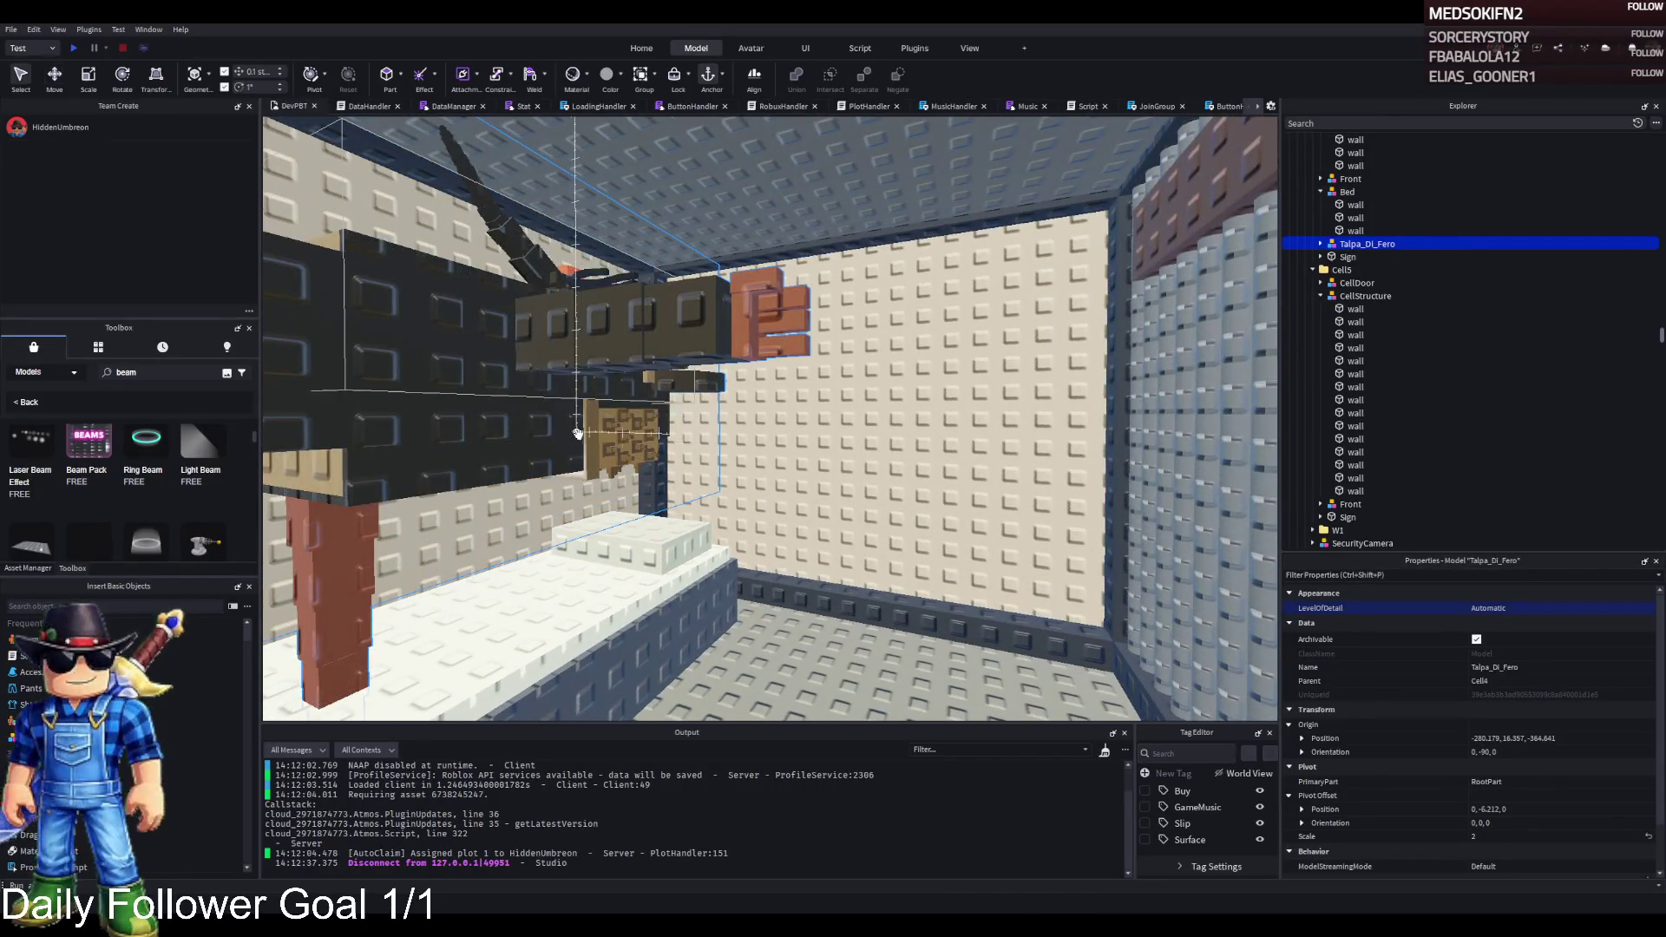
right_click(578, 433)
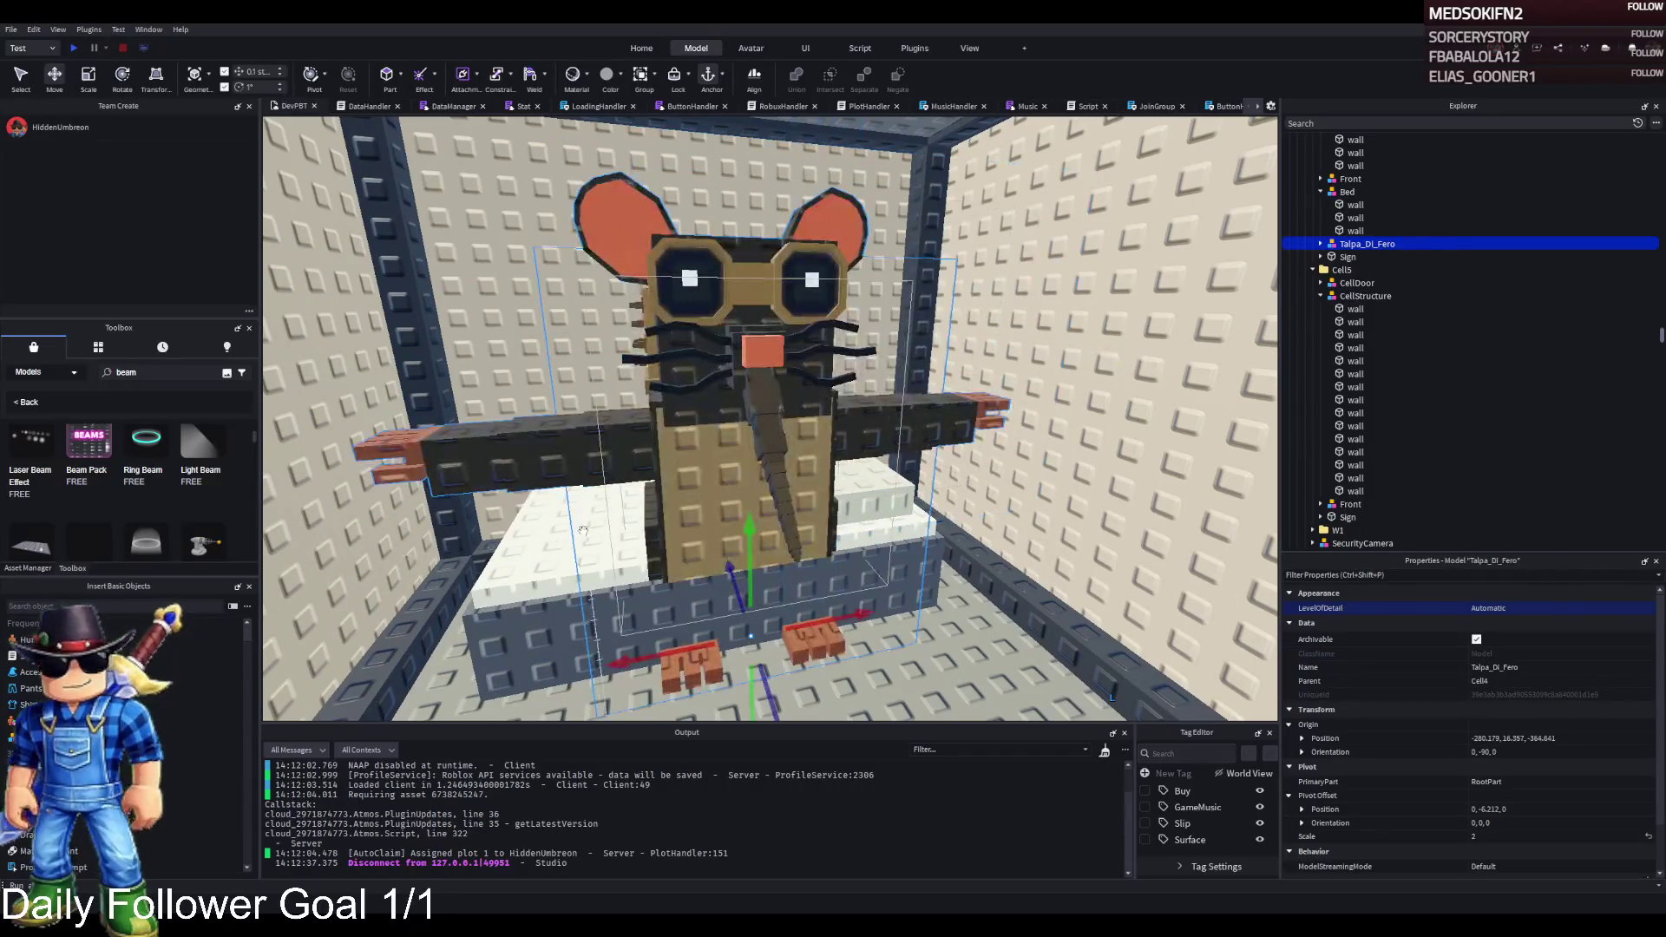
right_click(582, 531)
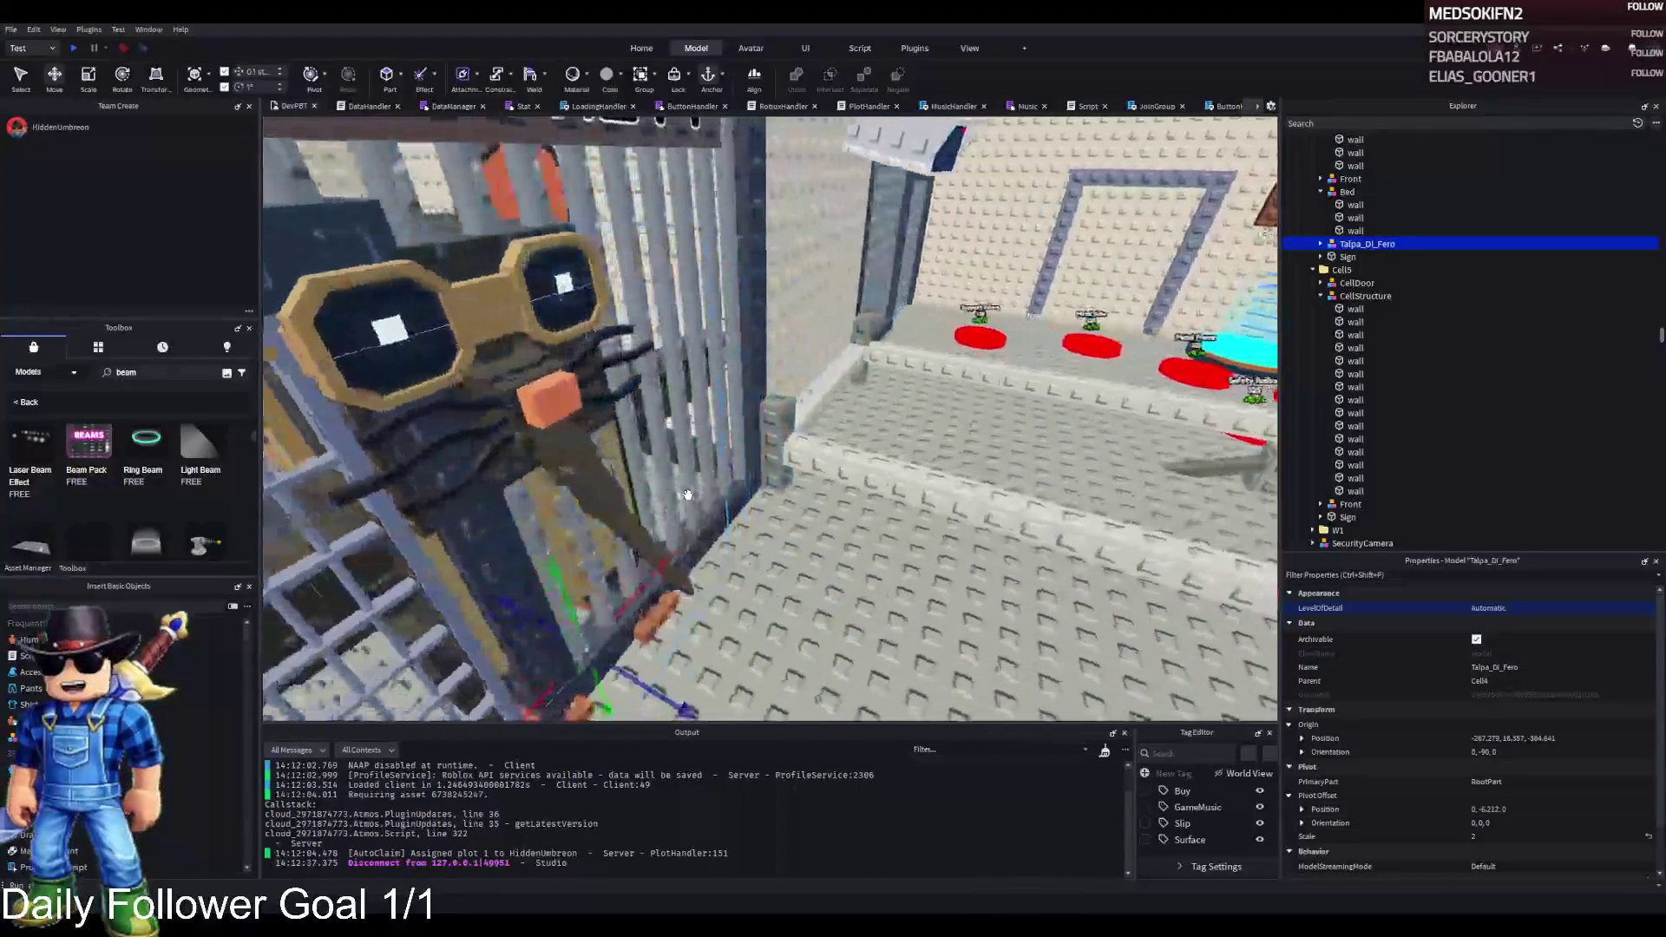
right_click(687, 495)
scroll(up, 3)
key(a)
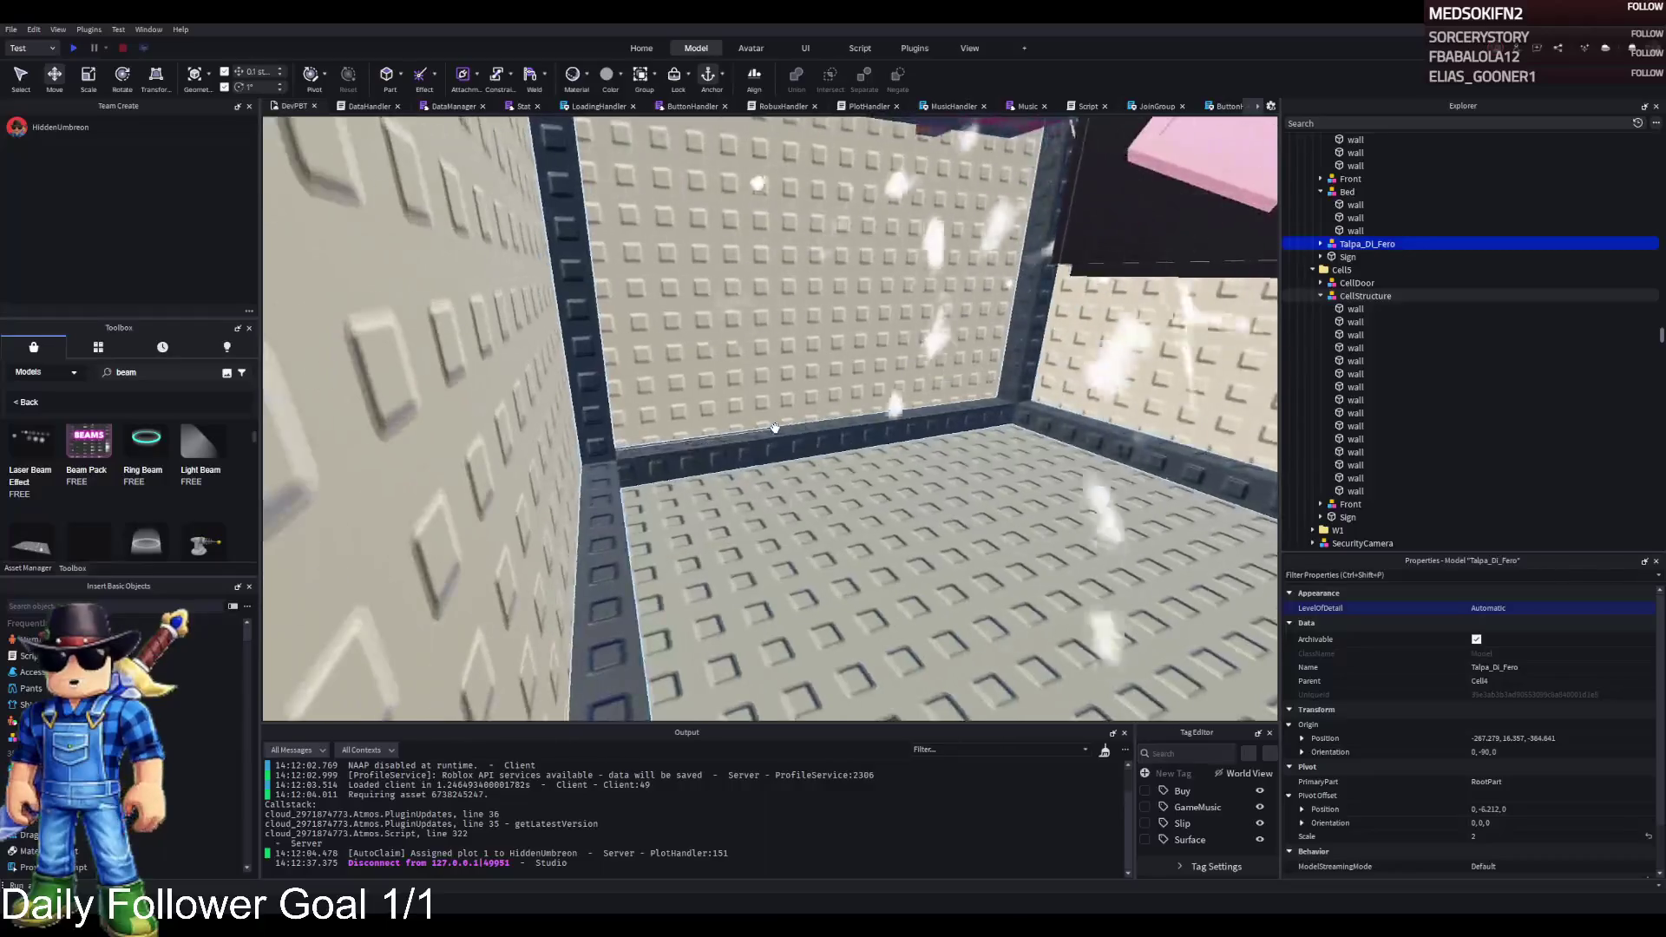
- Resize the back-wall strip to 1,1,1 and change its Shape to Cylinder
click(824, 450)
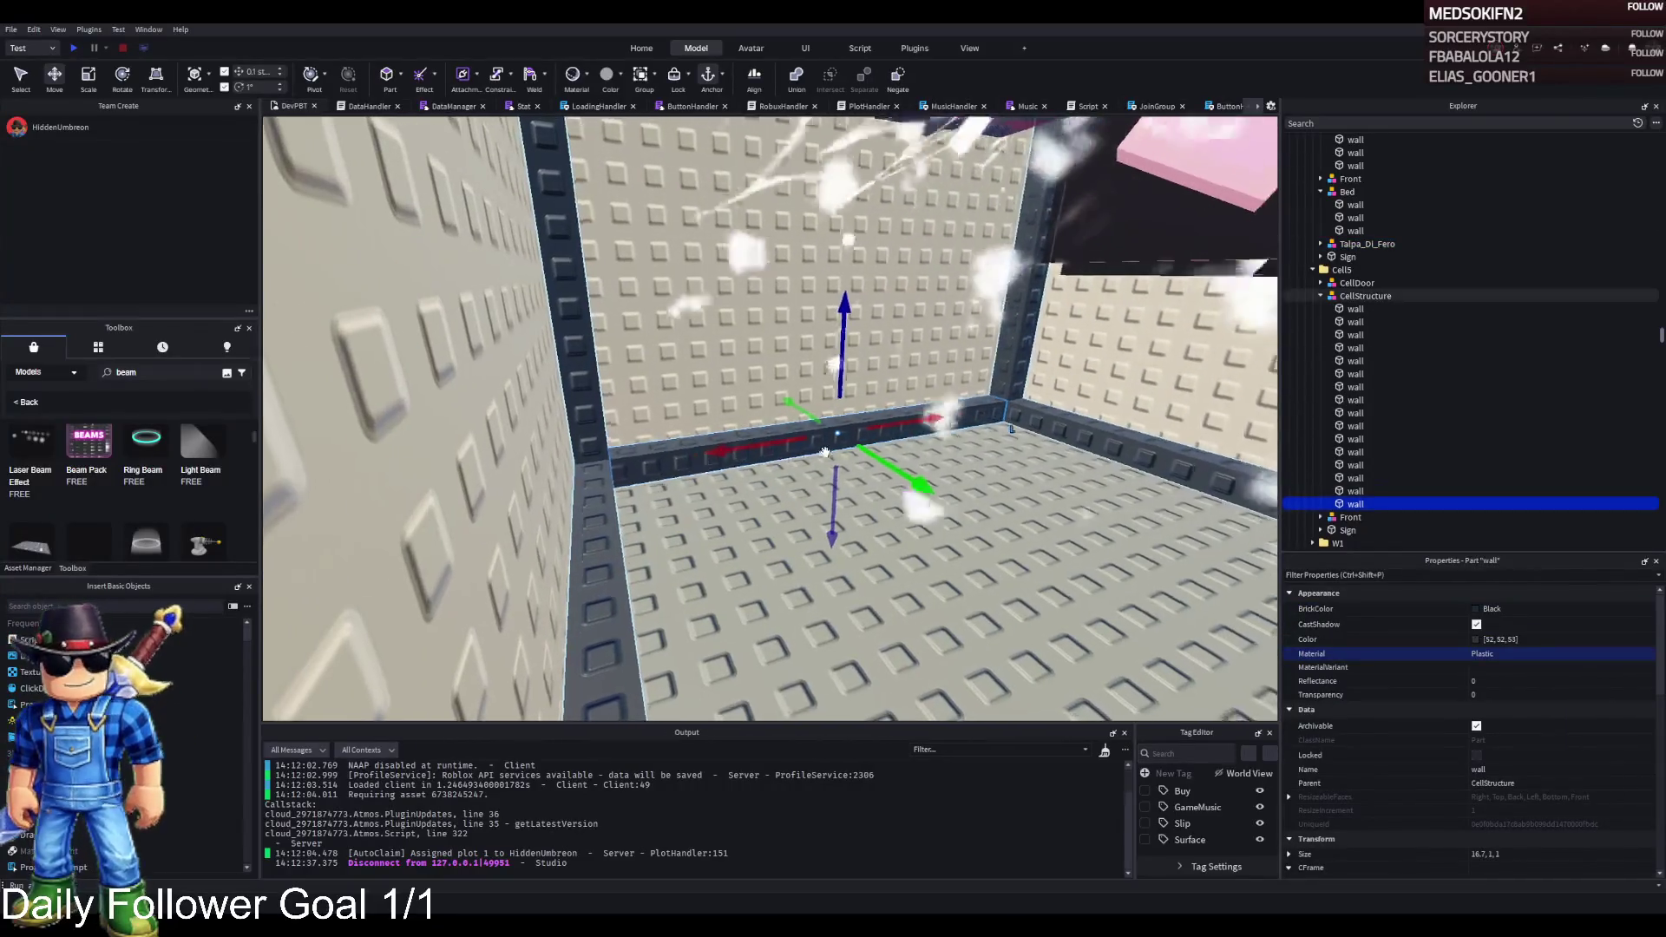
key(e)
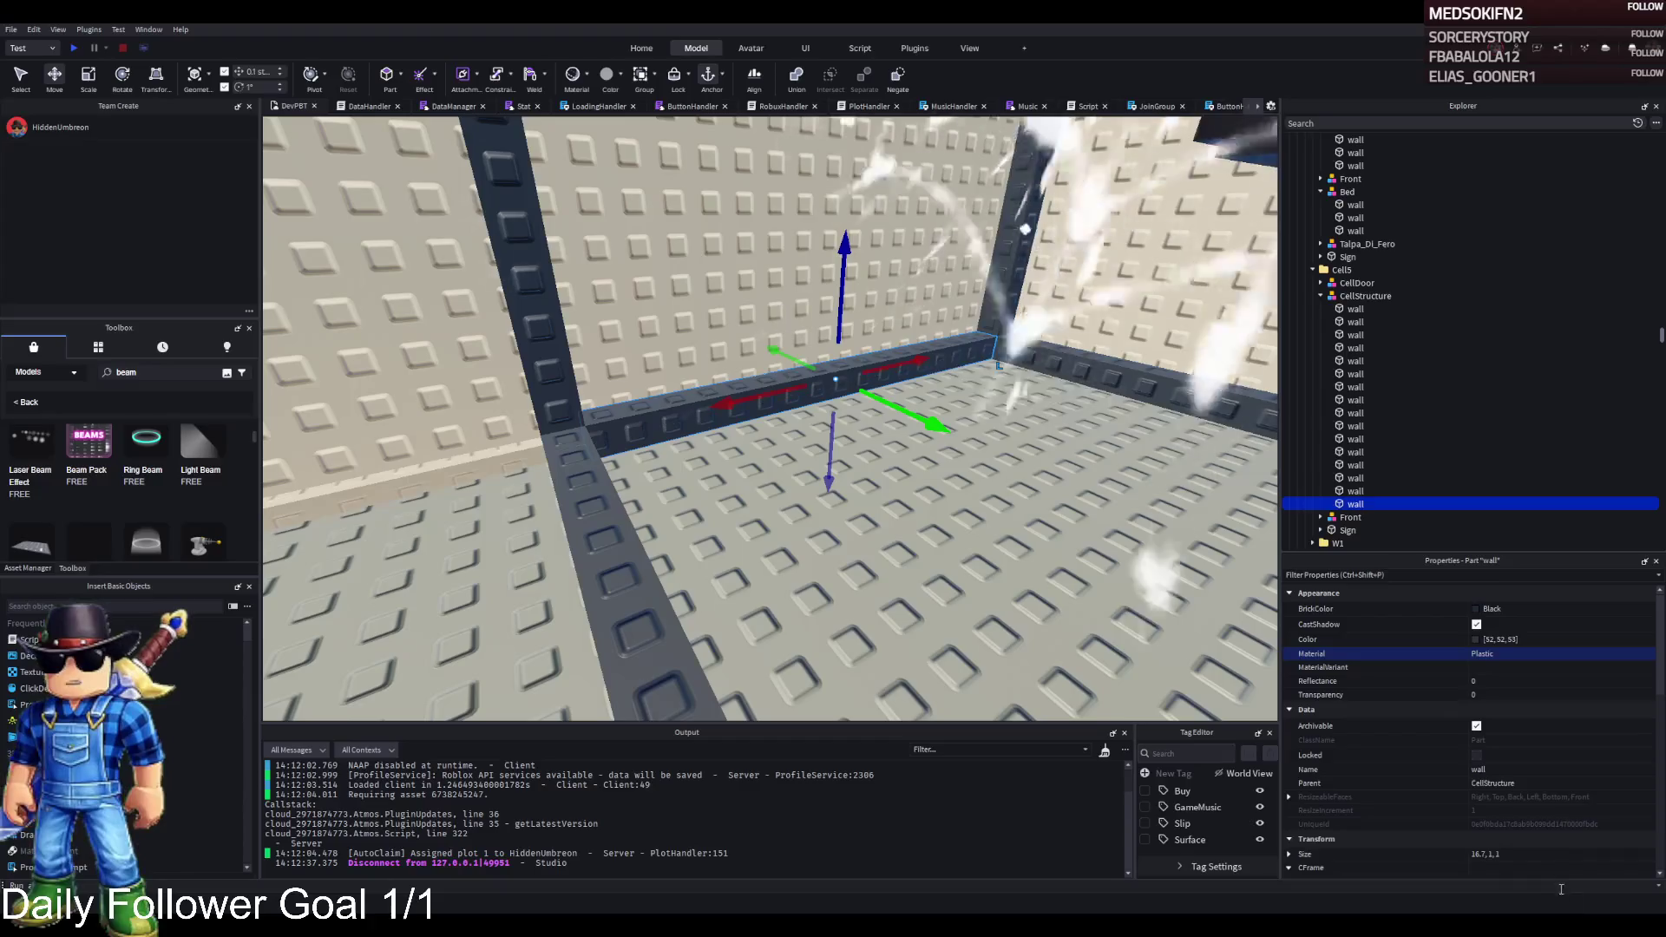
click(1554, 854)
text(1)
key(Return)
scroll(down, 3)
scroll(down, 3)
scroll(down, 3)
click(1533, 726)
click(1534, 753)
- Rotate the cylinder flat, widen it into a large disc, and place it on the floor
key(a)
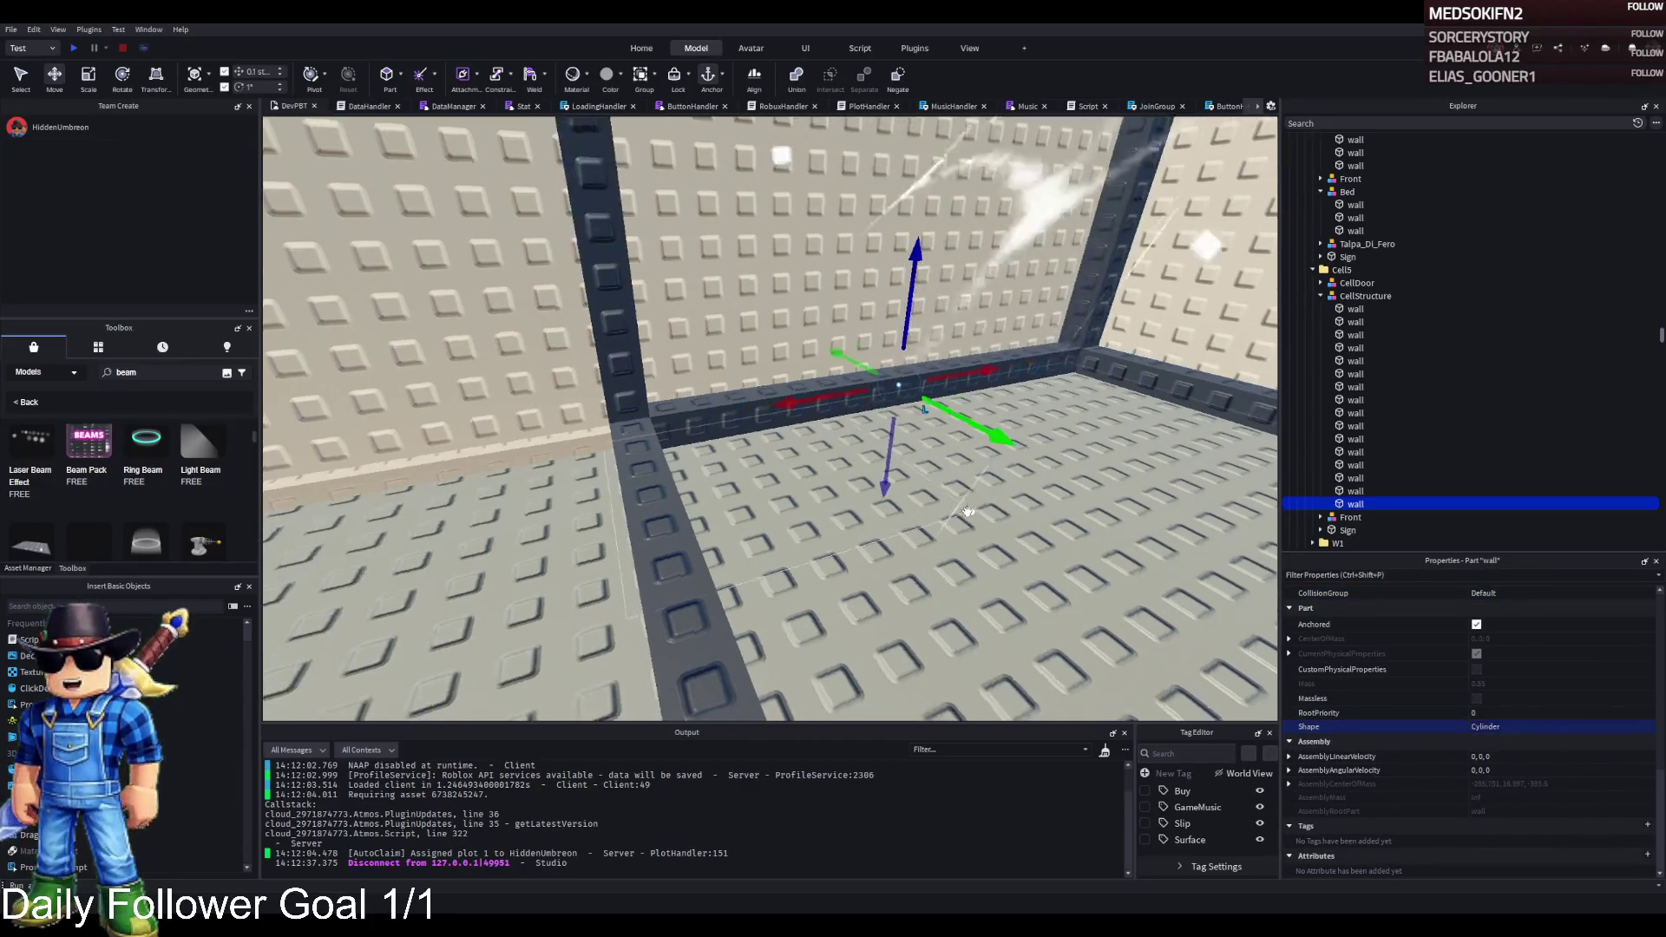
key(ctrl+t)
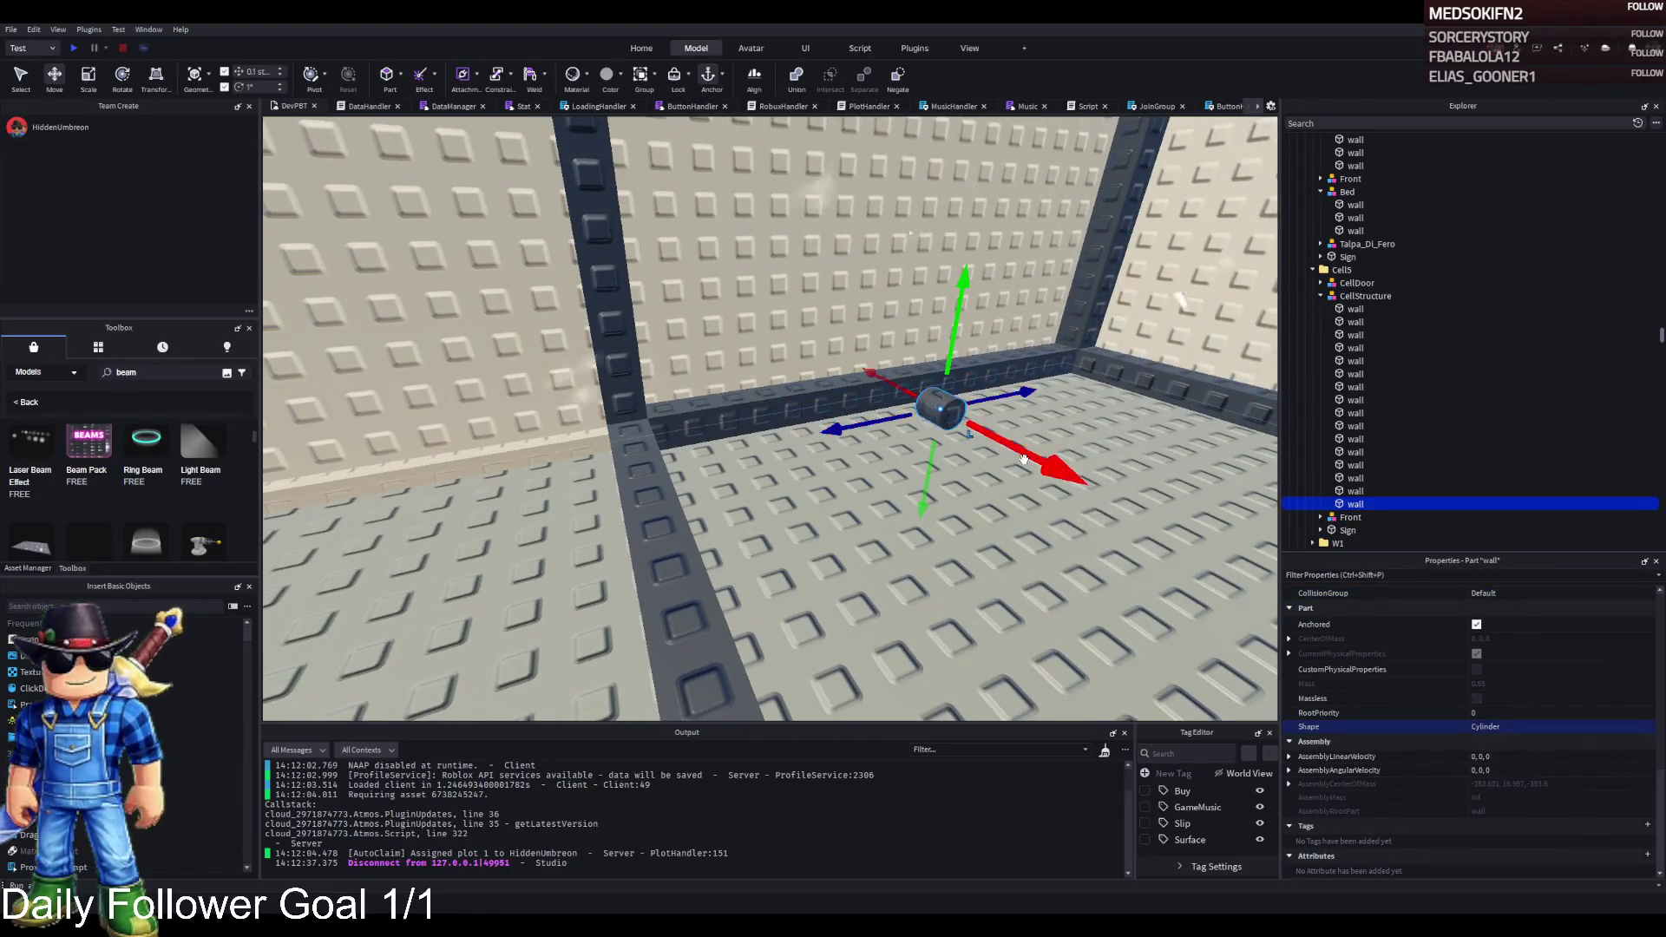
key(ctrl+3)
drag(971, 424, 1114, 479)
drag(971, 235, 976, 241)
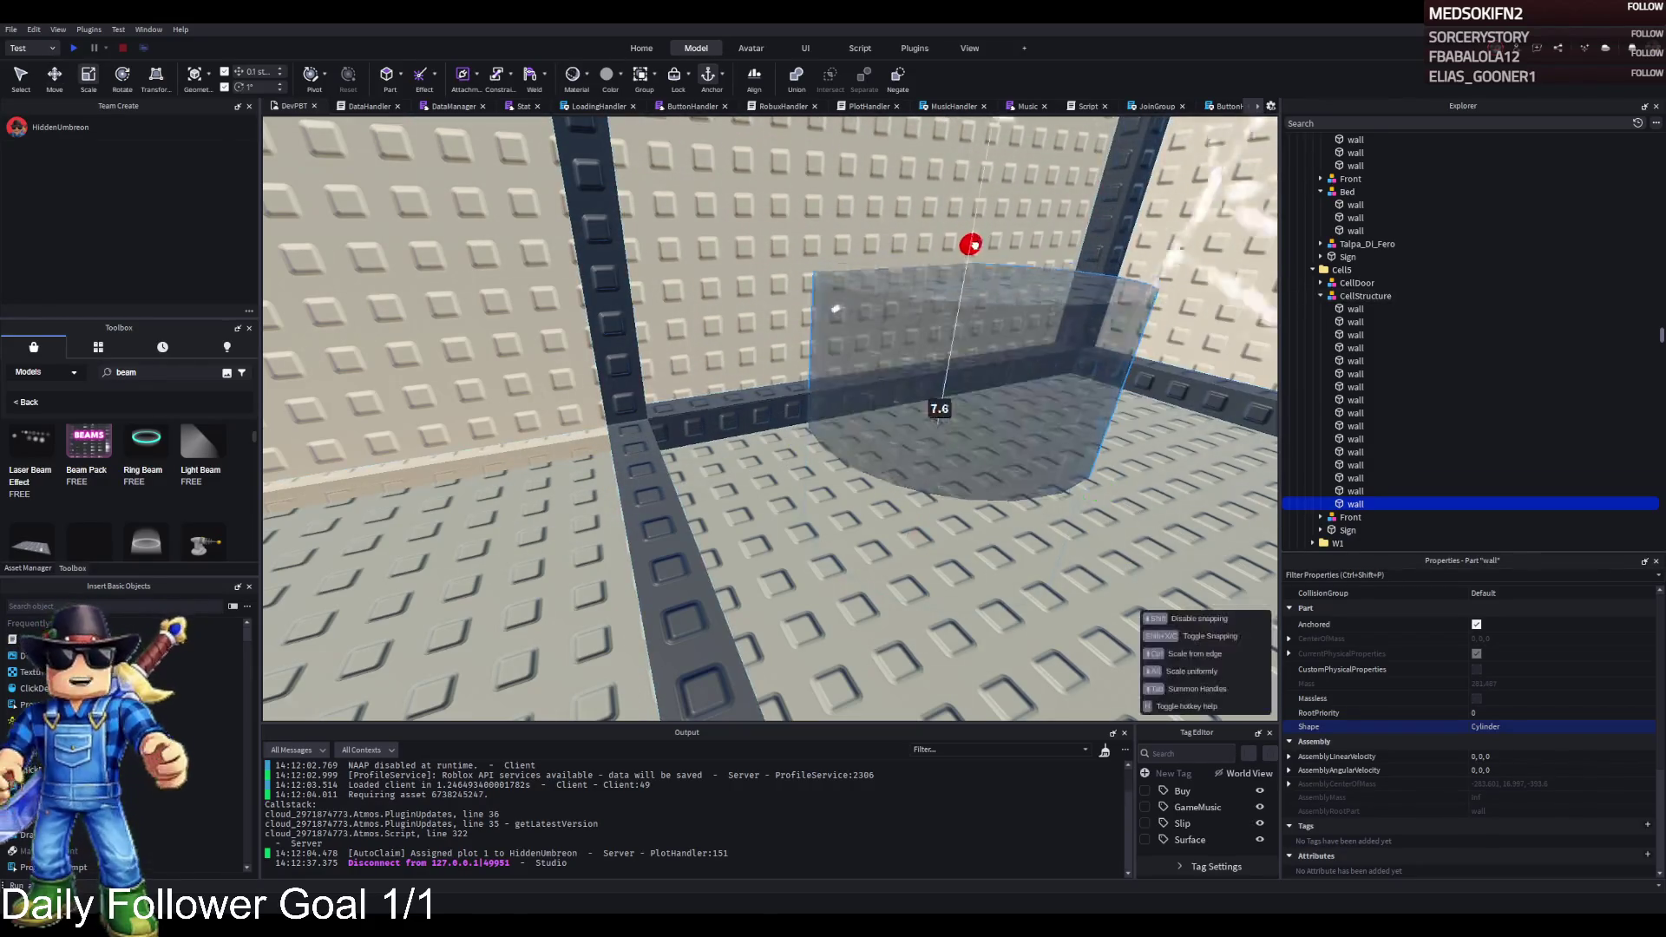
drag(952, 347, 951, 349)
key(ctrl+2)
drag(794, 418, 674, 484)
drag(717, 402, 761, 376)
key(ctrl+2)
scroll(up, 3)
- Set the cylinder's size to 2, 9, 9 and raise it slightly off the floor
key(ctrl+3)
drag(692, 473, 703, 421)
scroll(down, 3)
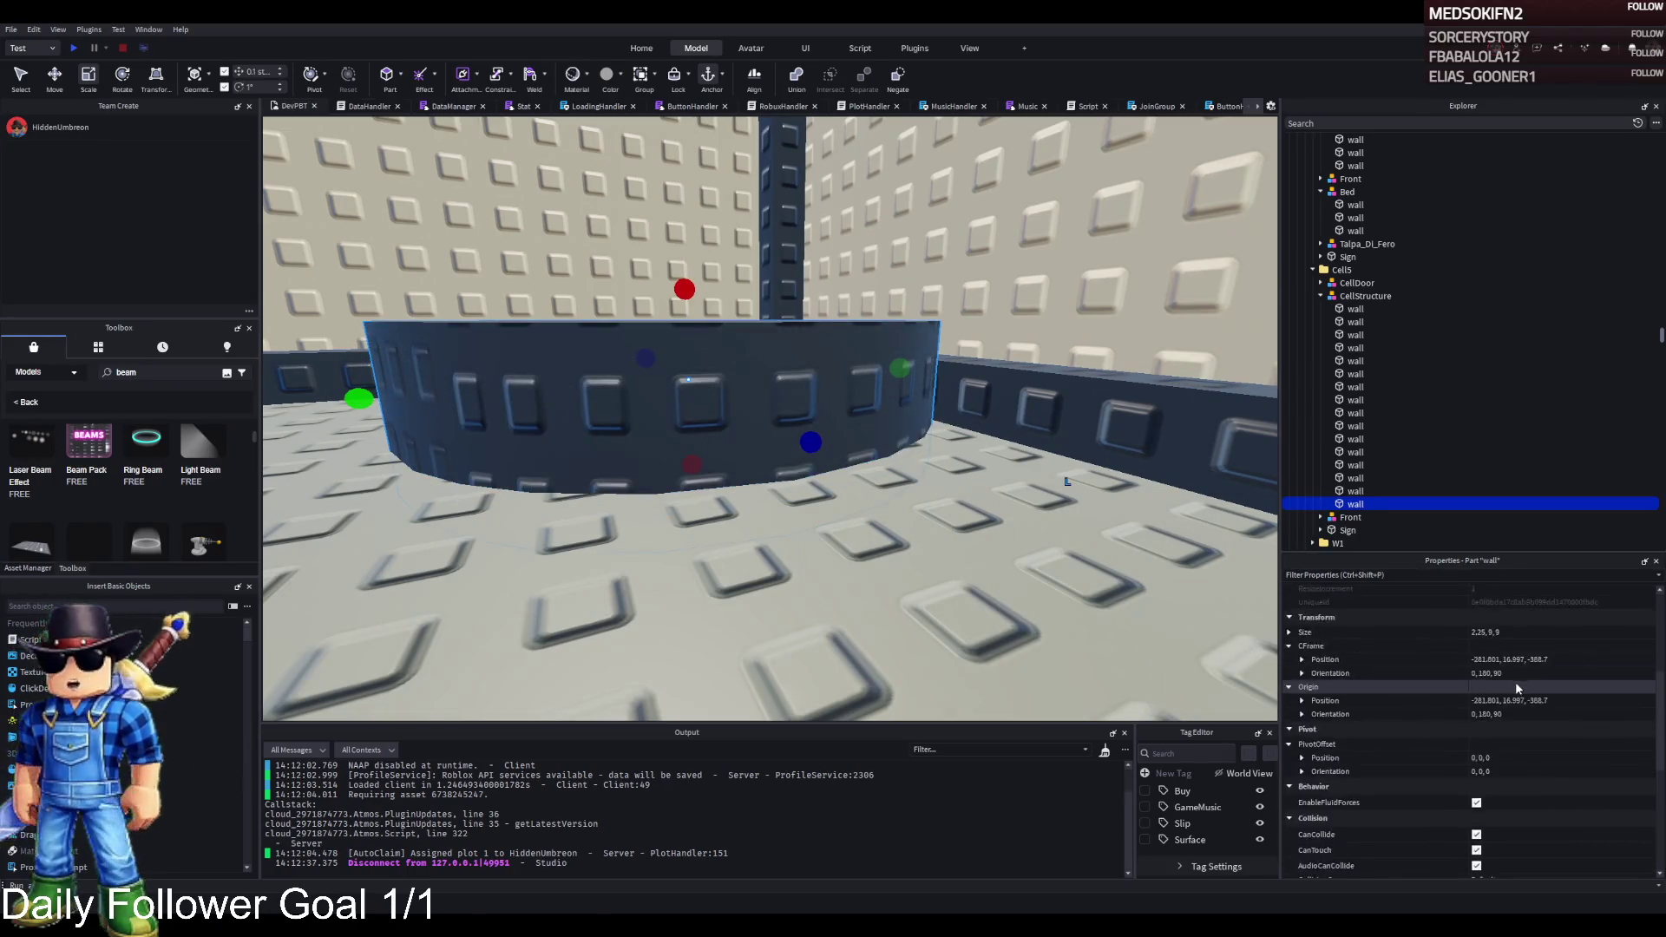
click(1481, 756)
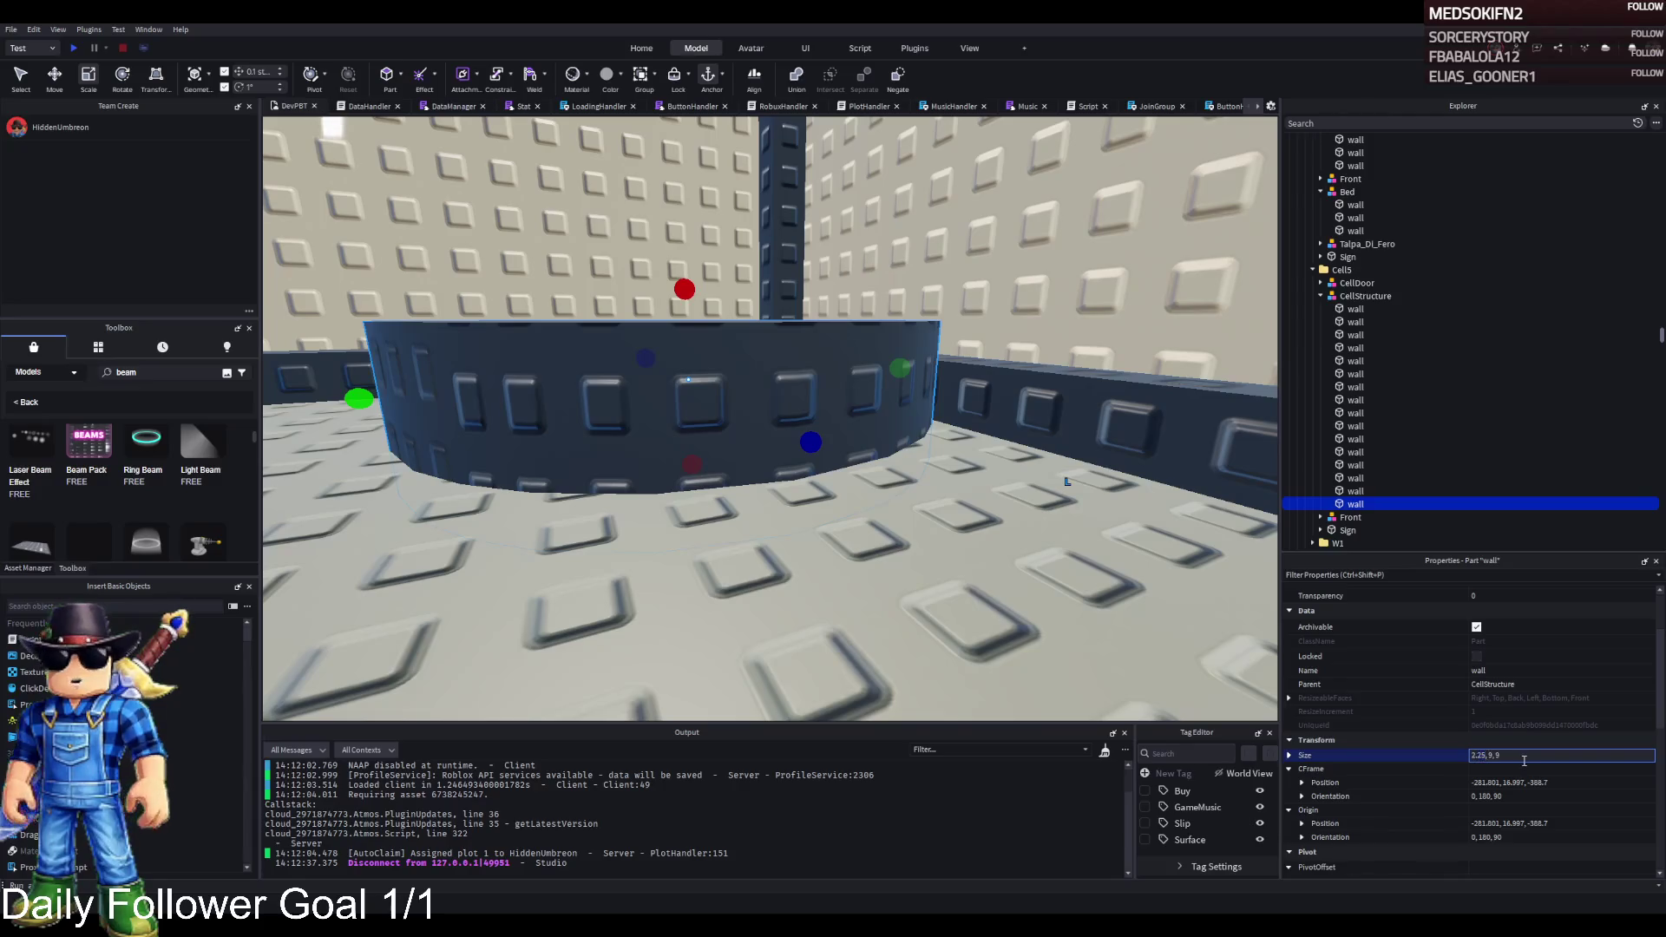
text(2, 9, 9)
key(Return)
key(f)
key(ctrl+2)
drag(732, 520, 742, 477)
- Shape the top tier to 1.5 thick and 8 wide and lift it onto the base
key(ctrl+3)
drag(740, 328, 762, 380)
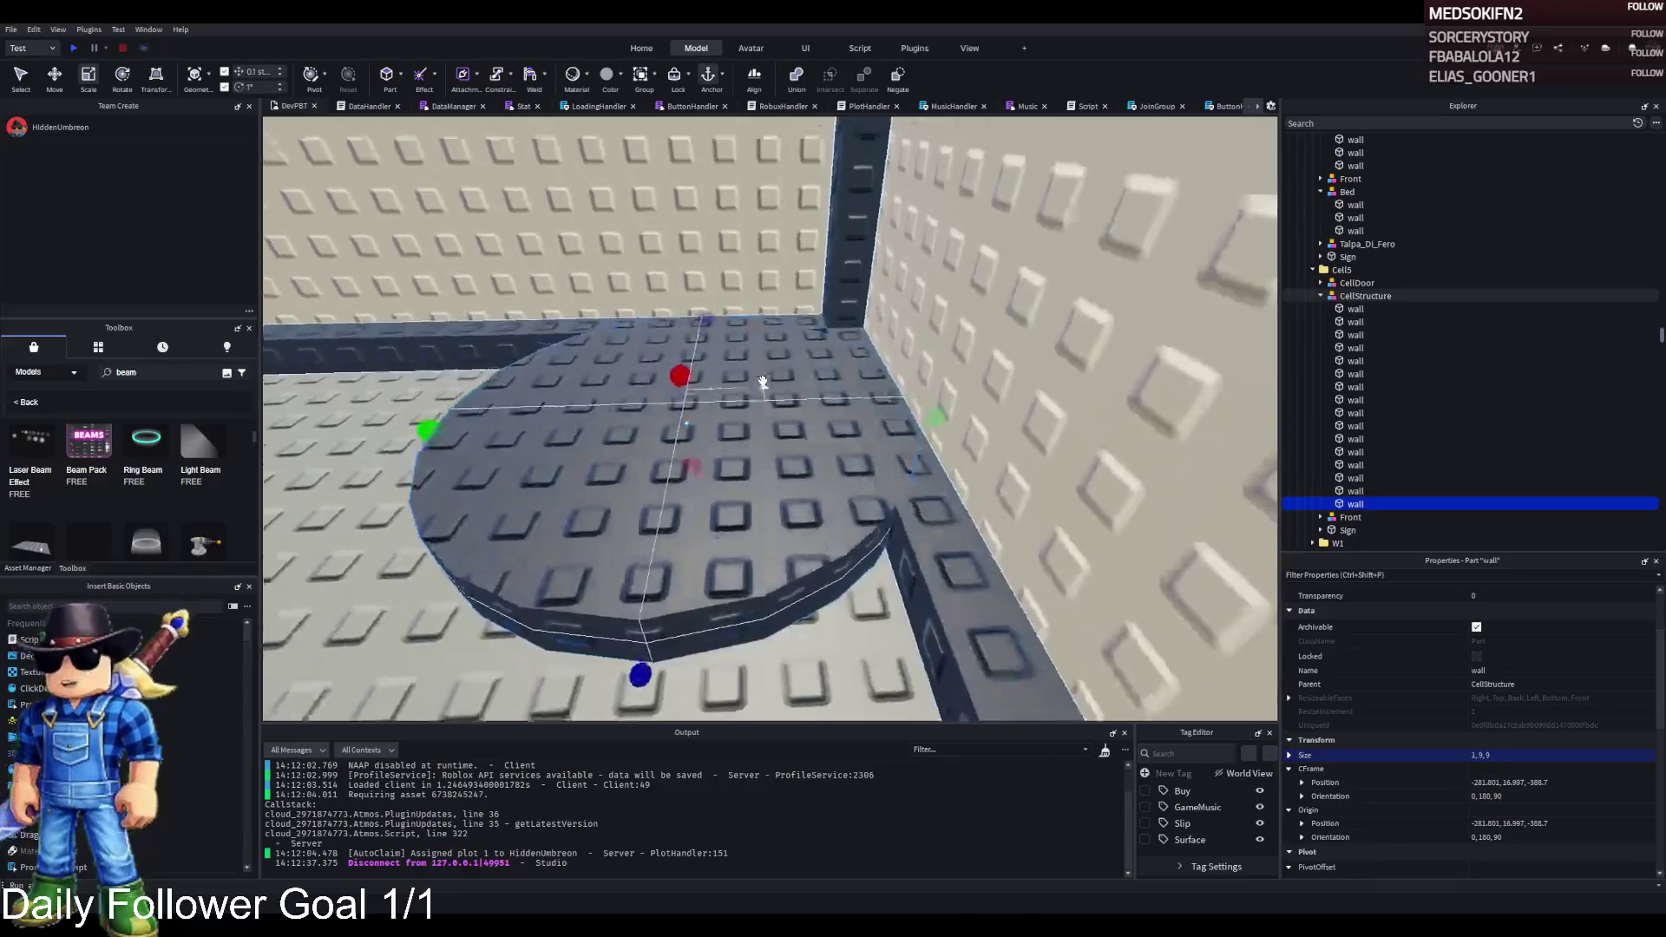
scroll(down, 3)
drag(810, 330, 834, 305)
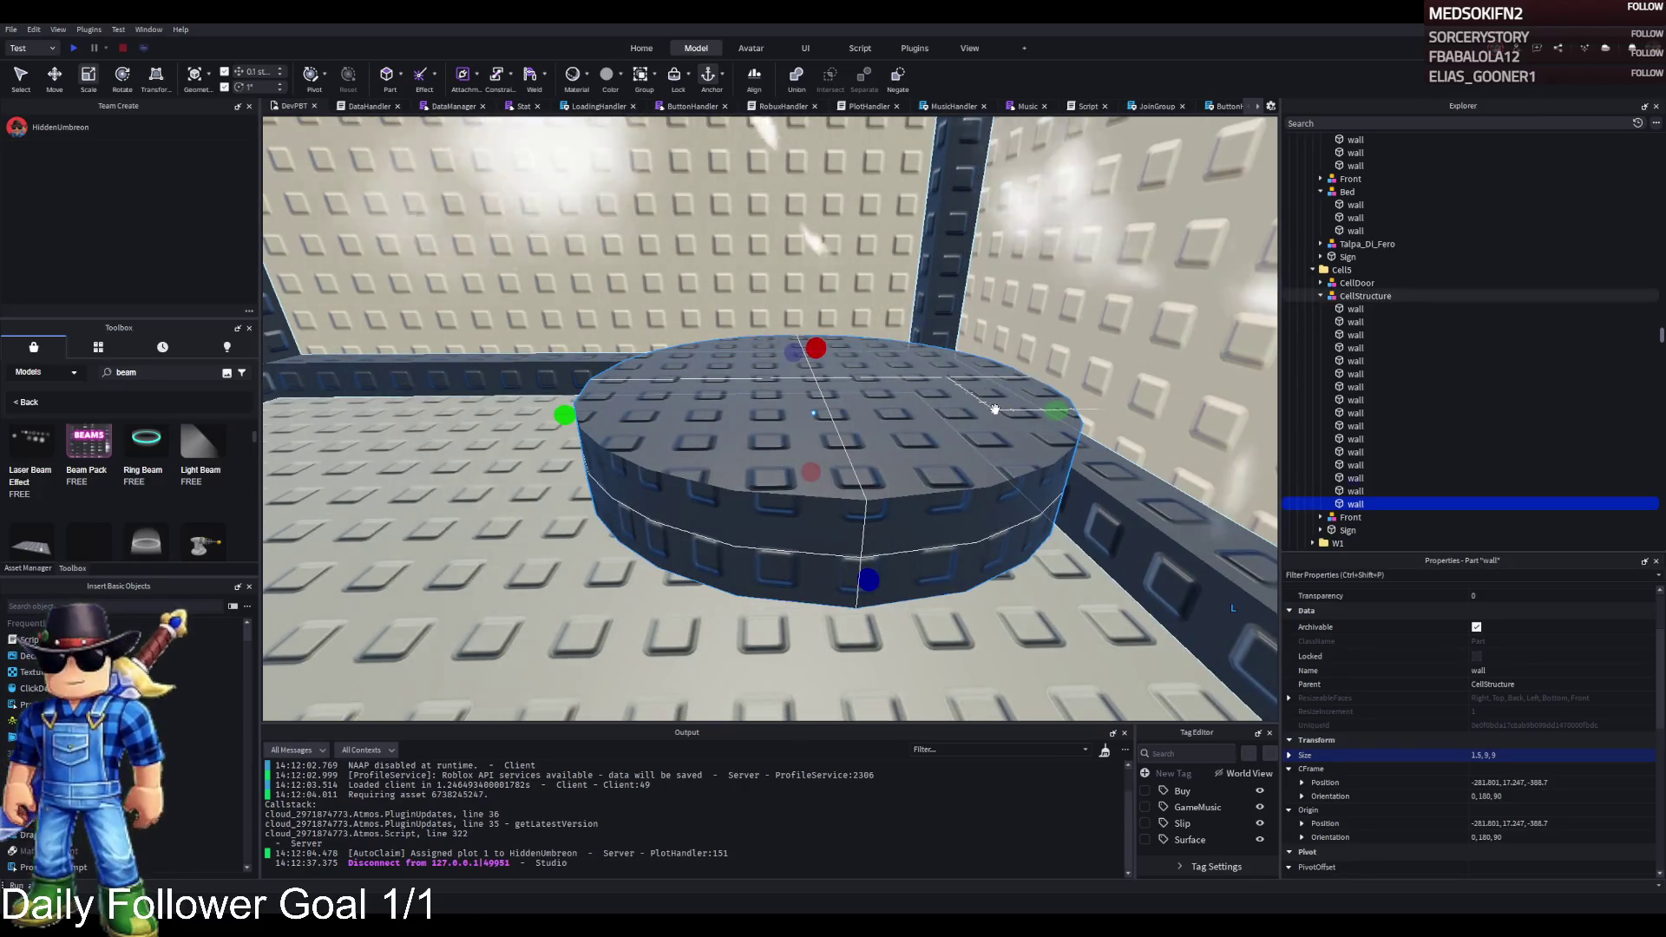
drag(876, 346, 880, 344)
scroll(up, 3)
scroll(down, 3)
drag(990, 373, 970, 376)
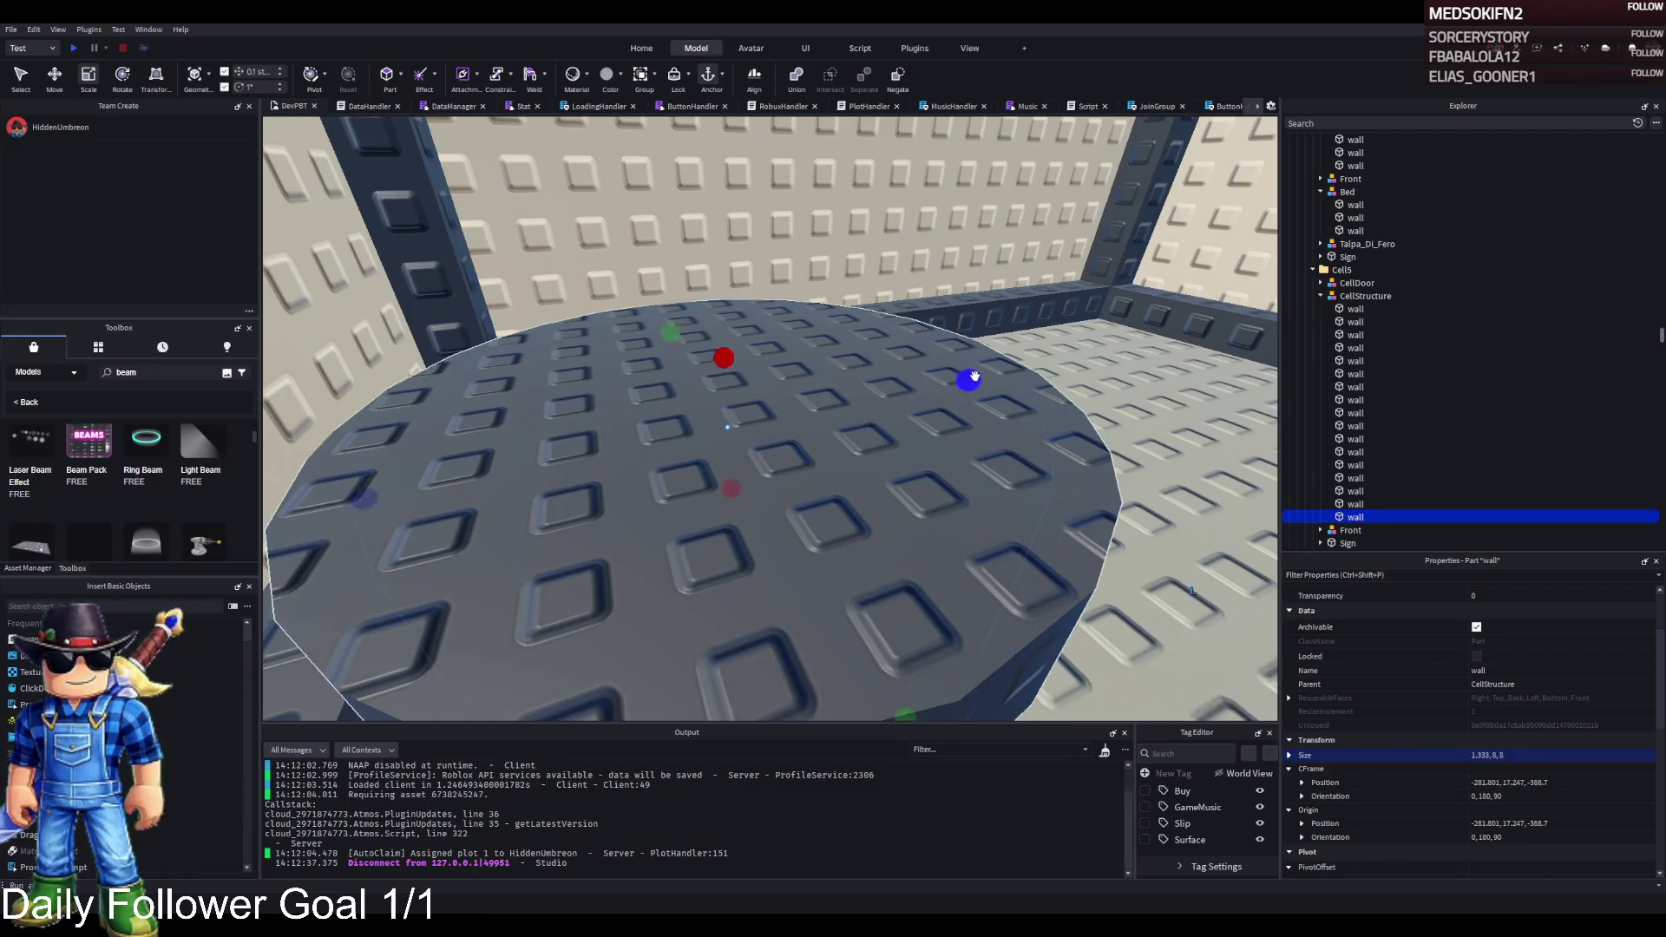
key(ctrl+2)
drag(726, 343, 740, 285)
key(ctrl+3)
scroll(up, 3)
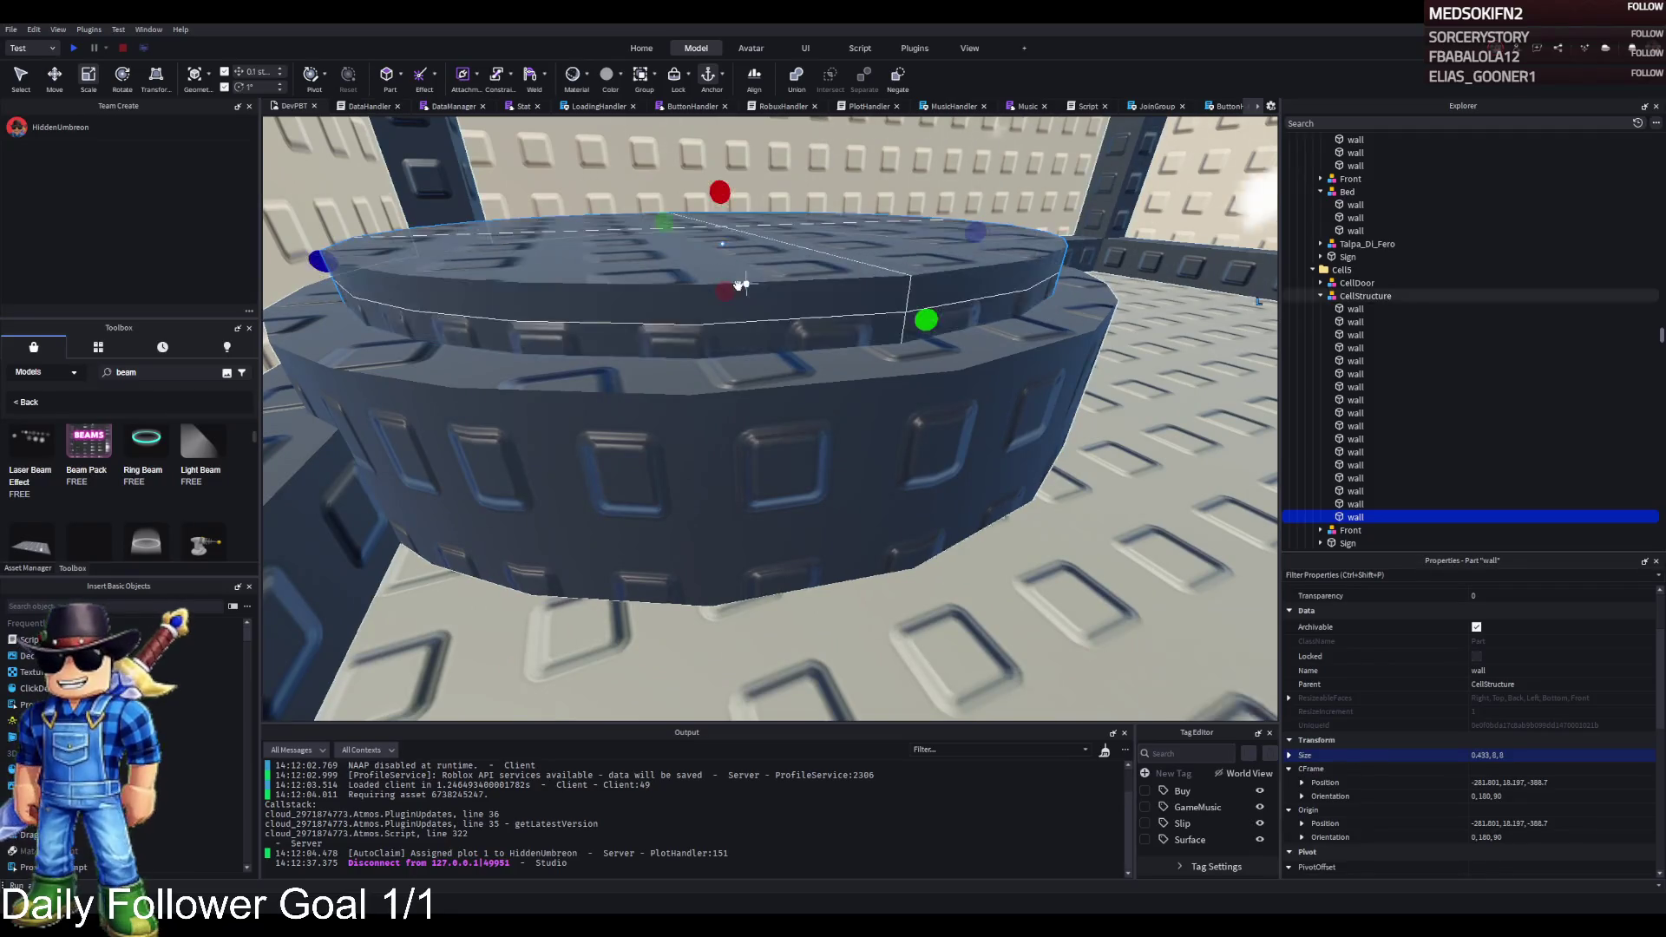
click(858, 496)
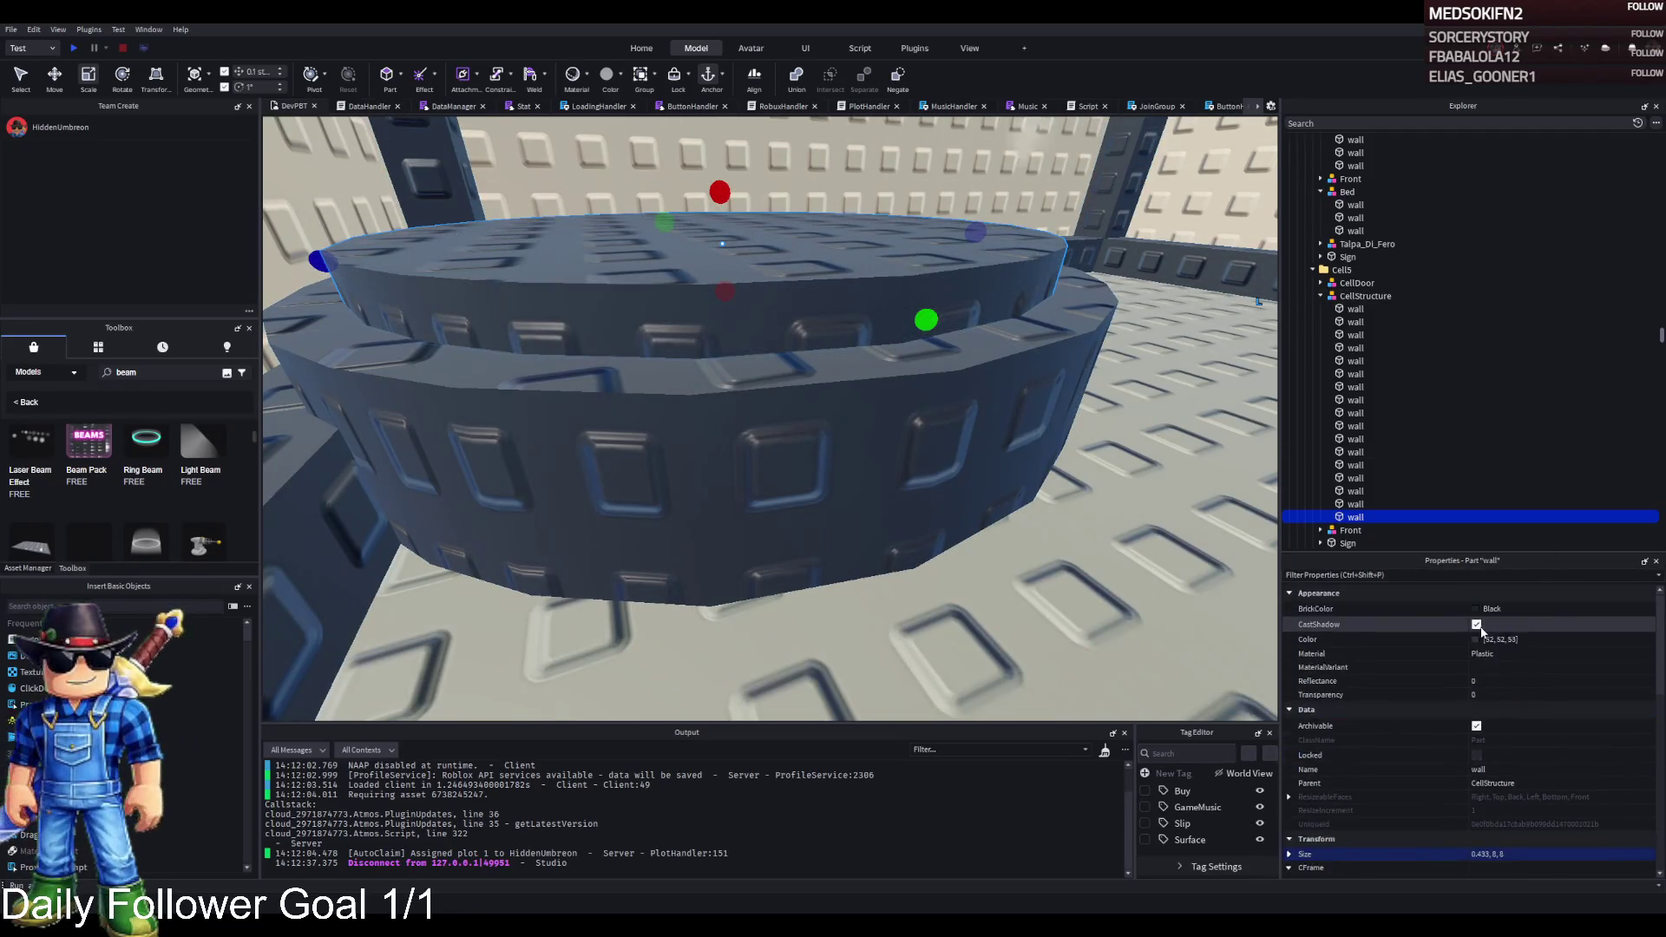
- Colour both table tiers Pine Cone brown
click(1523, 608)
click(1488, 786)
click(1336, 783)
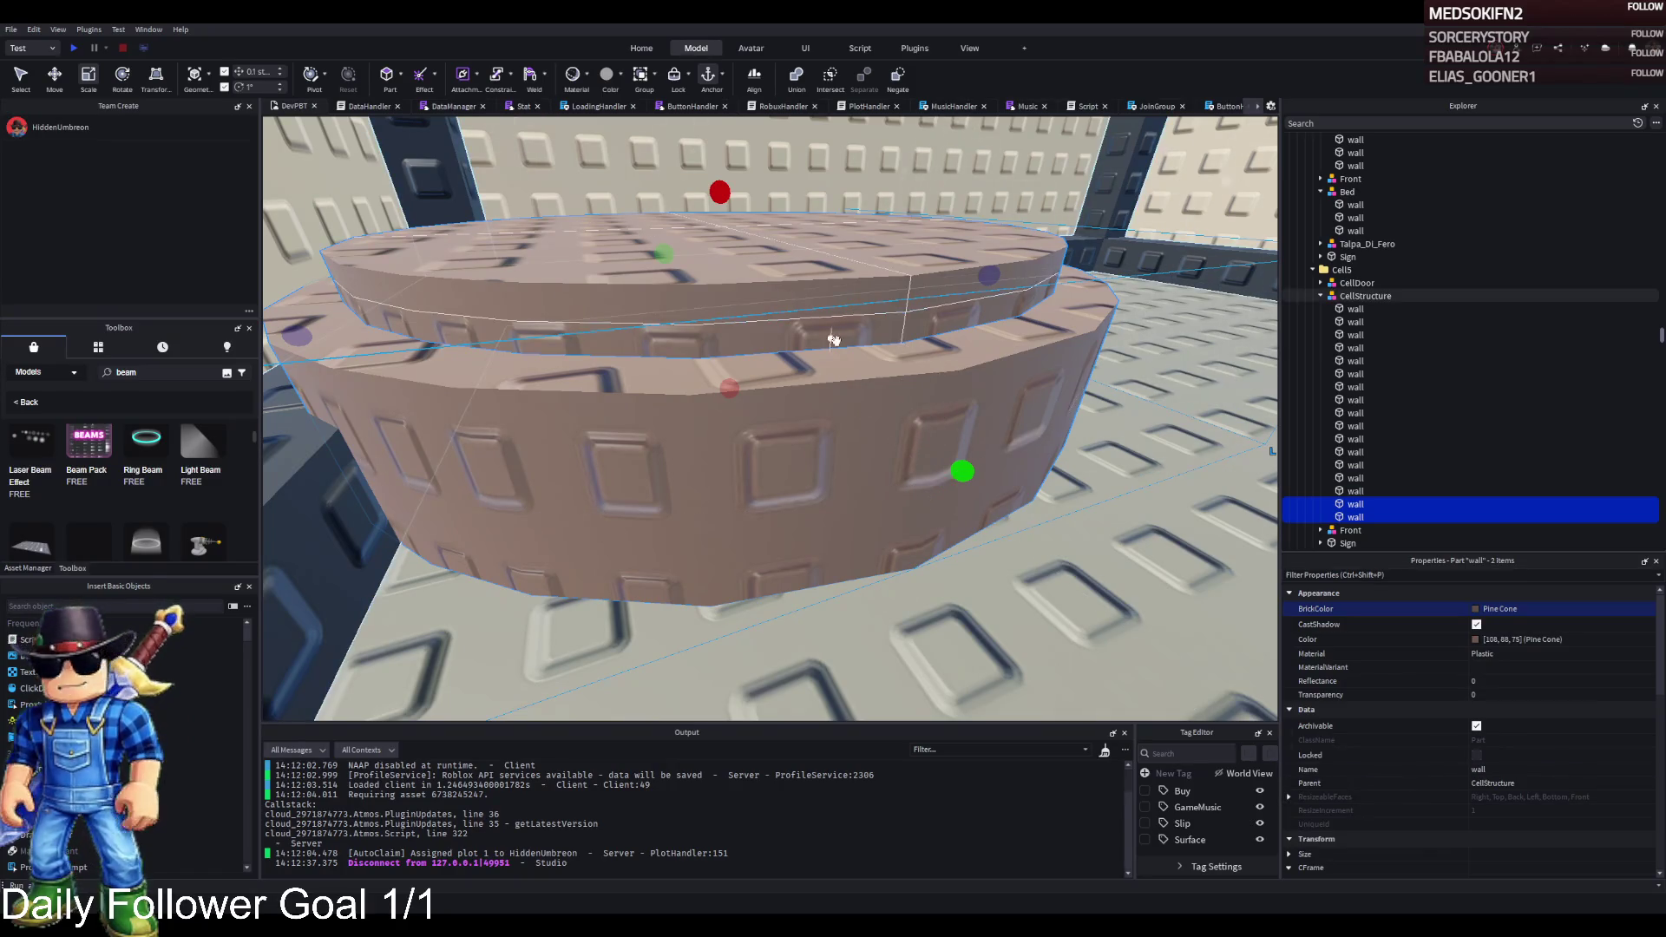
- Give the upper tier the darker brown colour 79,64,55
click(873, 338)
click(1501, 639)
key(ctrl+v)
key(Return)
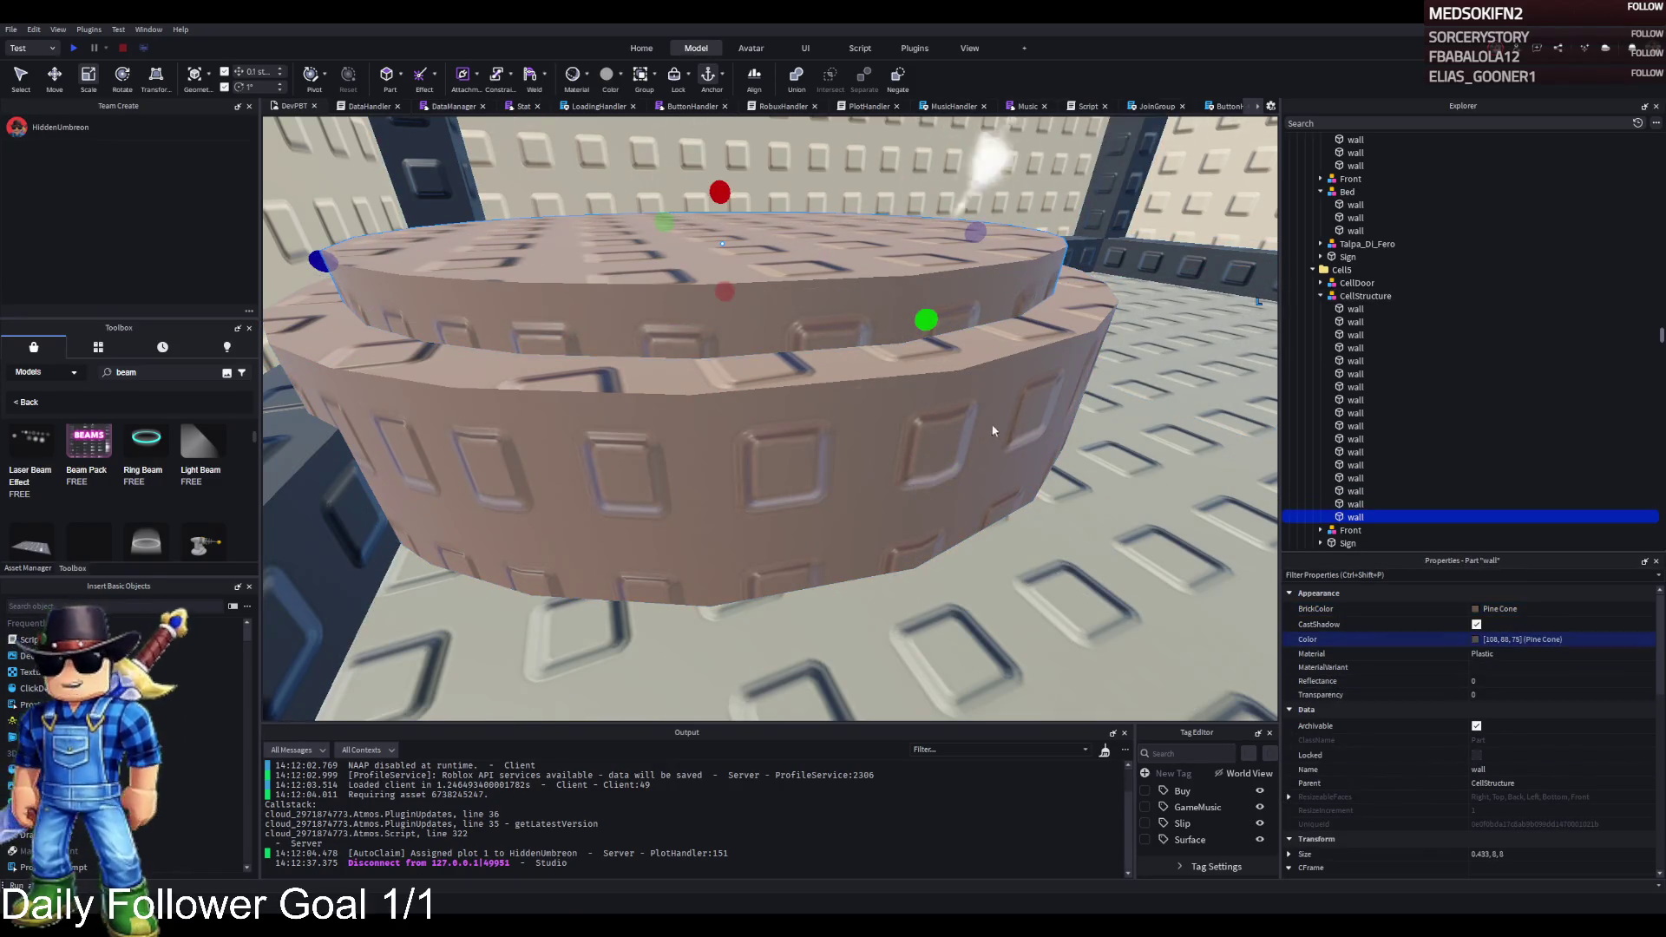
text(79,64,55)
key(Return)
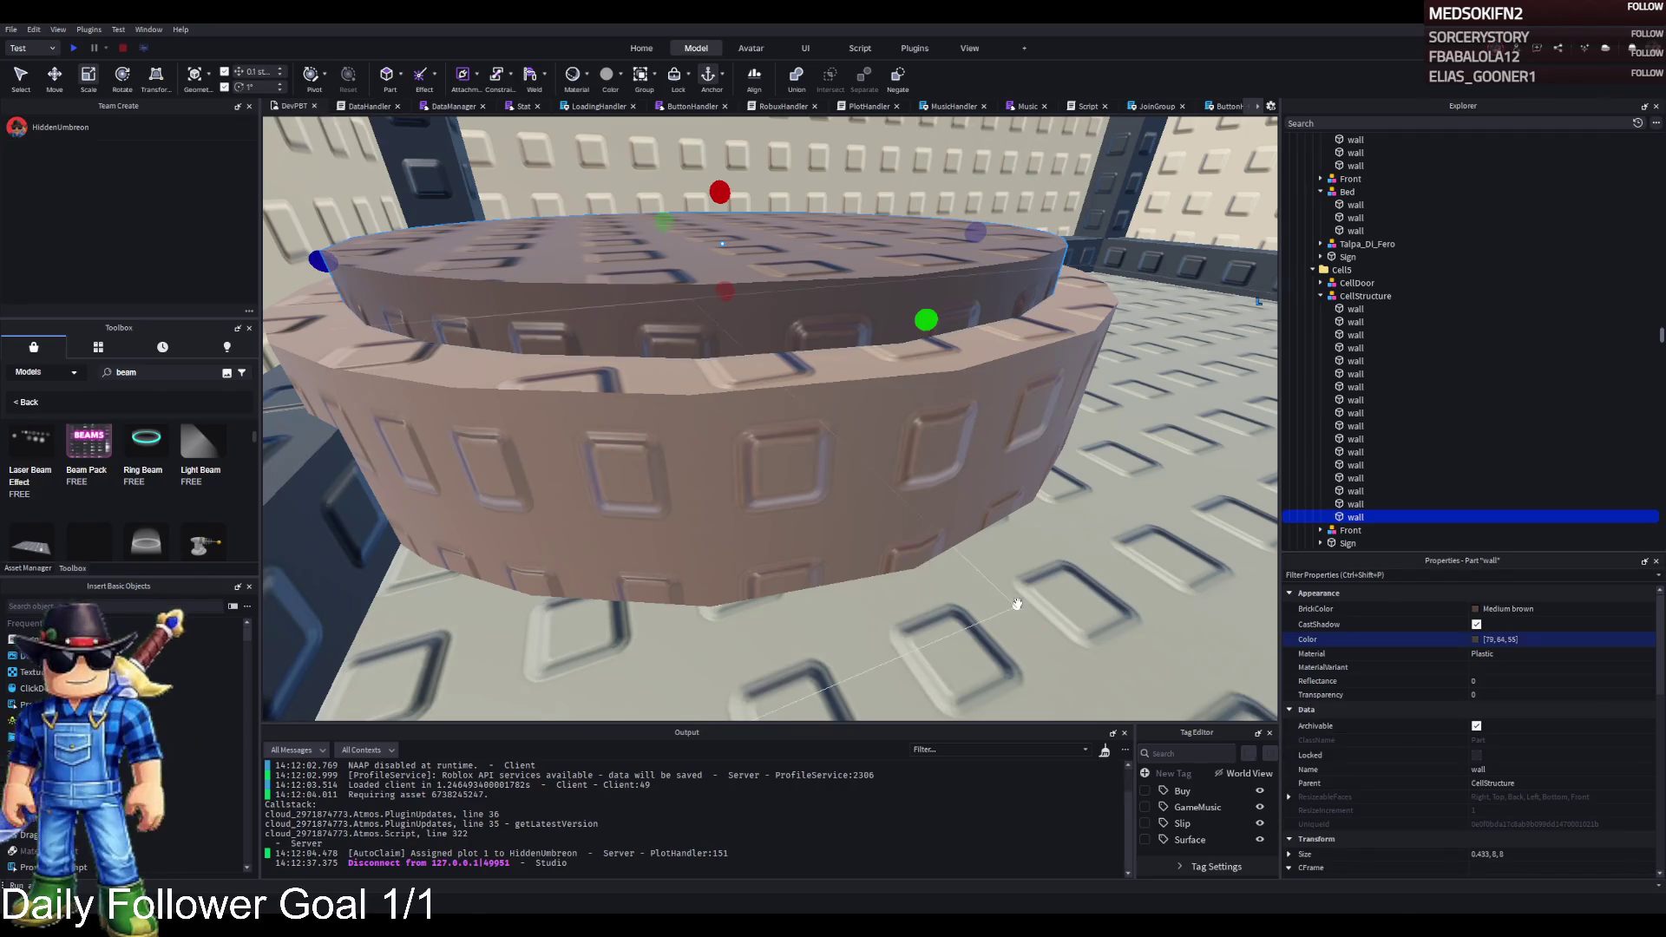
click(1017, 603)
- Pull the camera back from cage 59 to a wide corridor view of both cells
key(f)
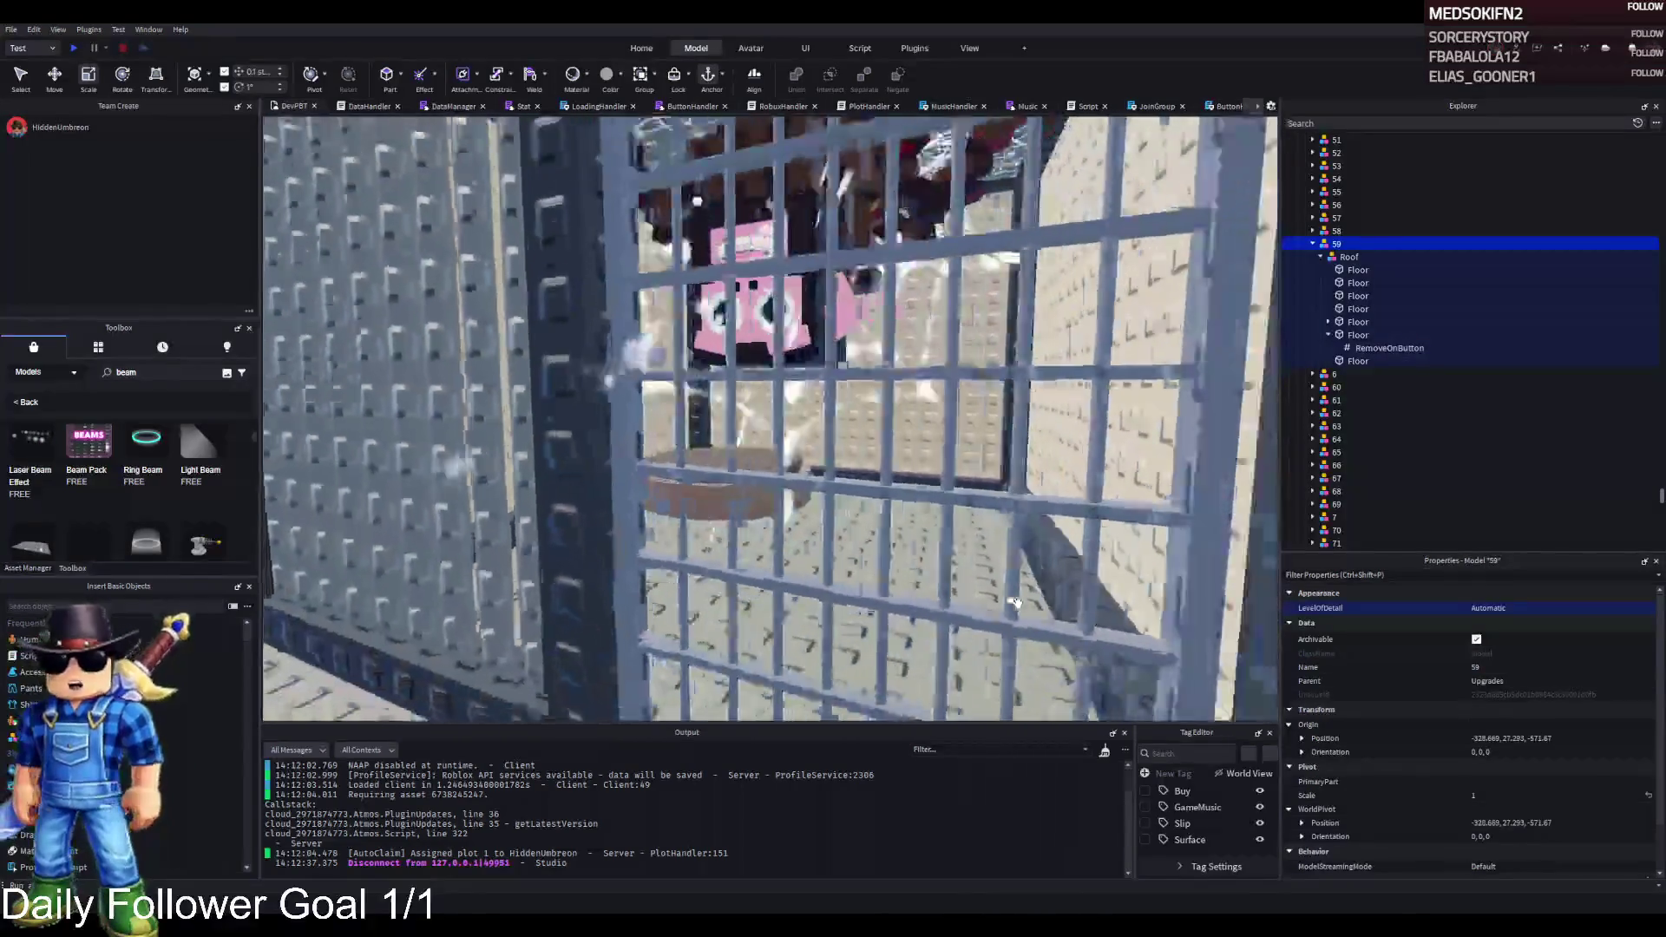
scroll(down, 3)
scroll(down, 3)
scroll(up, 3)
key(a)
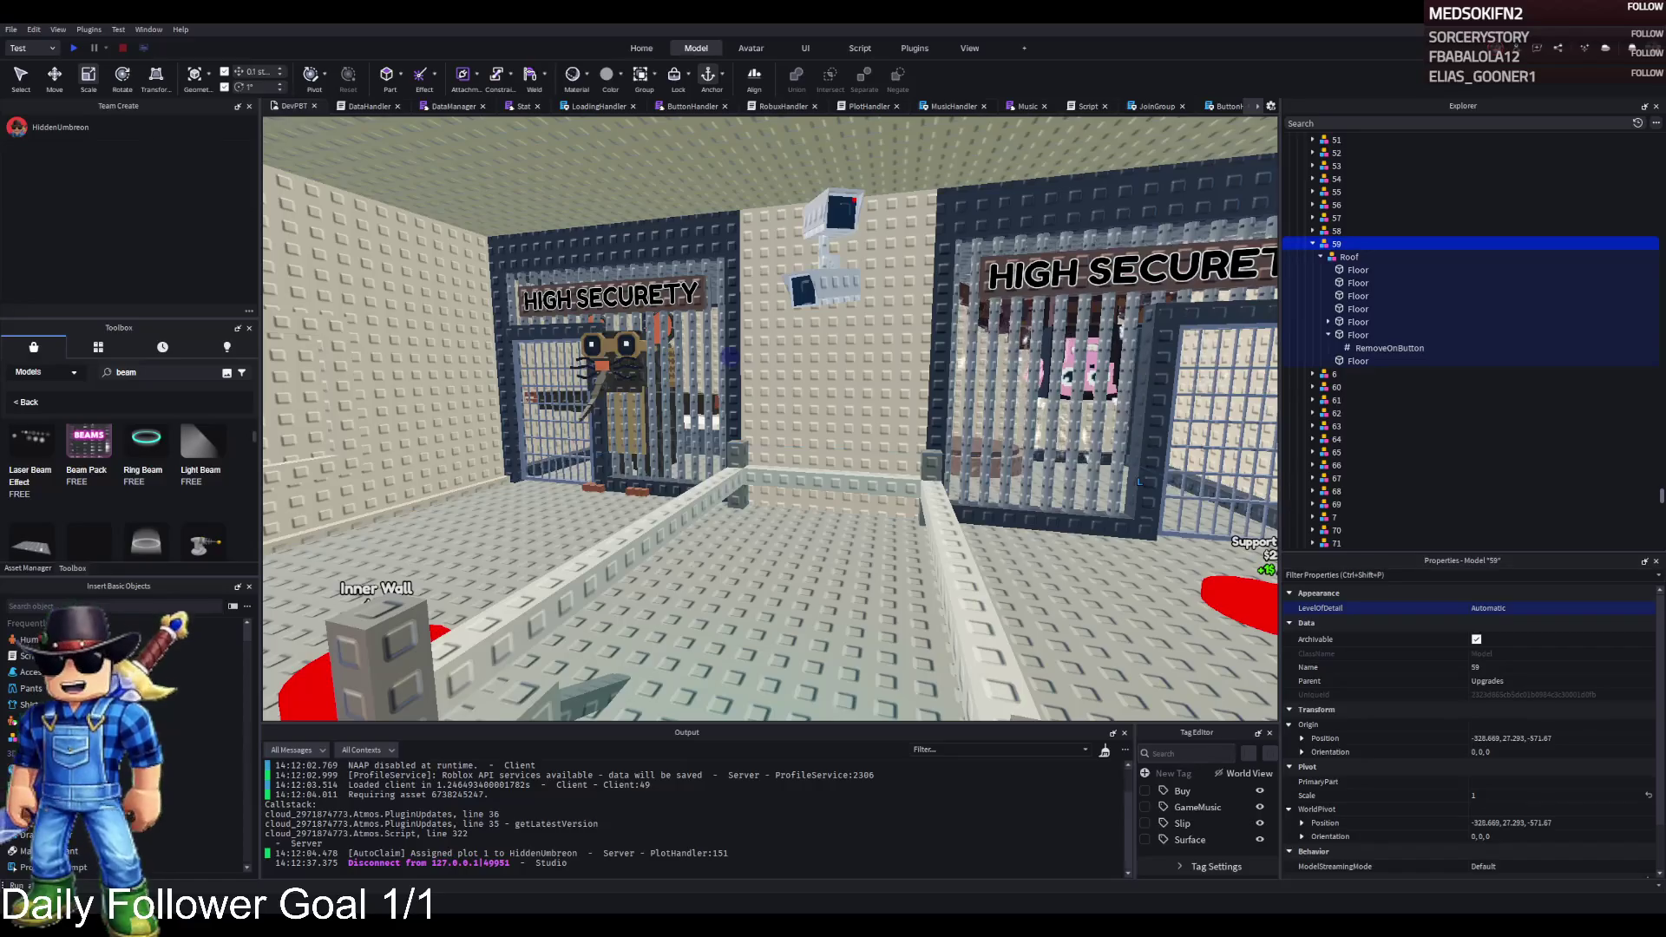
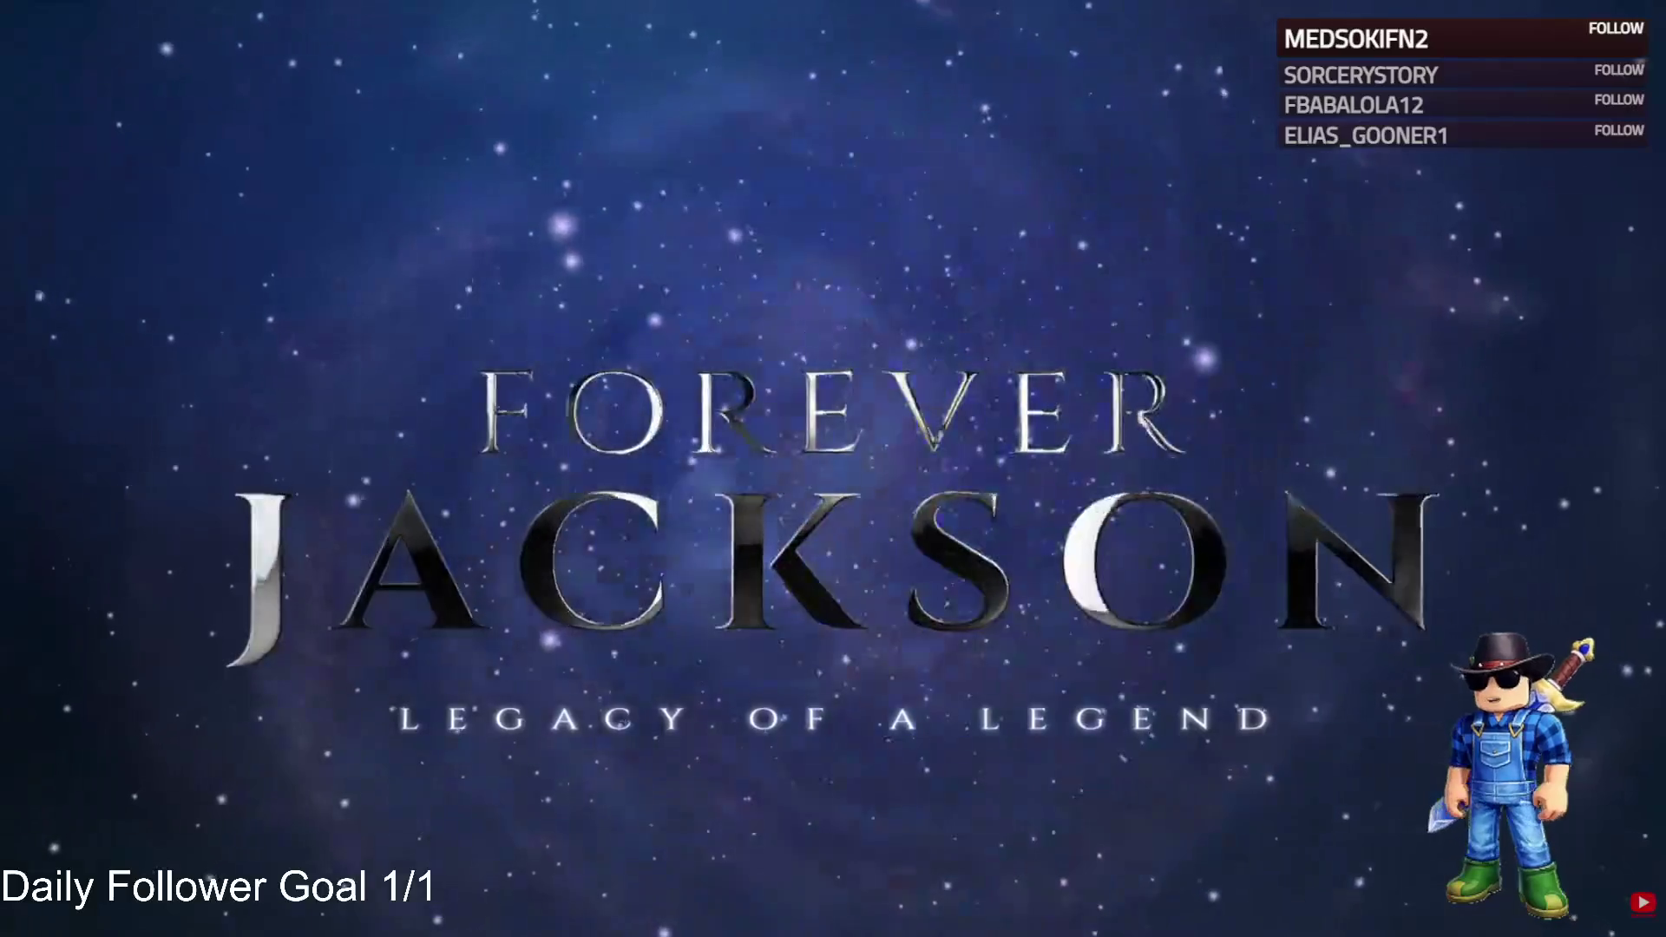
- Replace the promo reel with the Forever Jackson 'Smooth Criminal – Live Footage' video, playing full screen
key(space)
key(Escape)
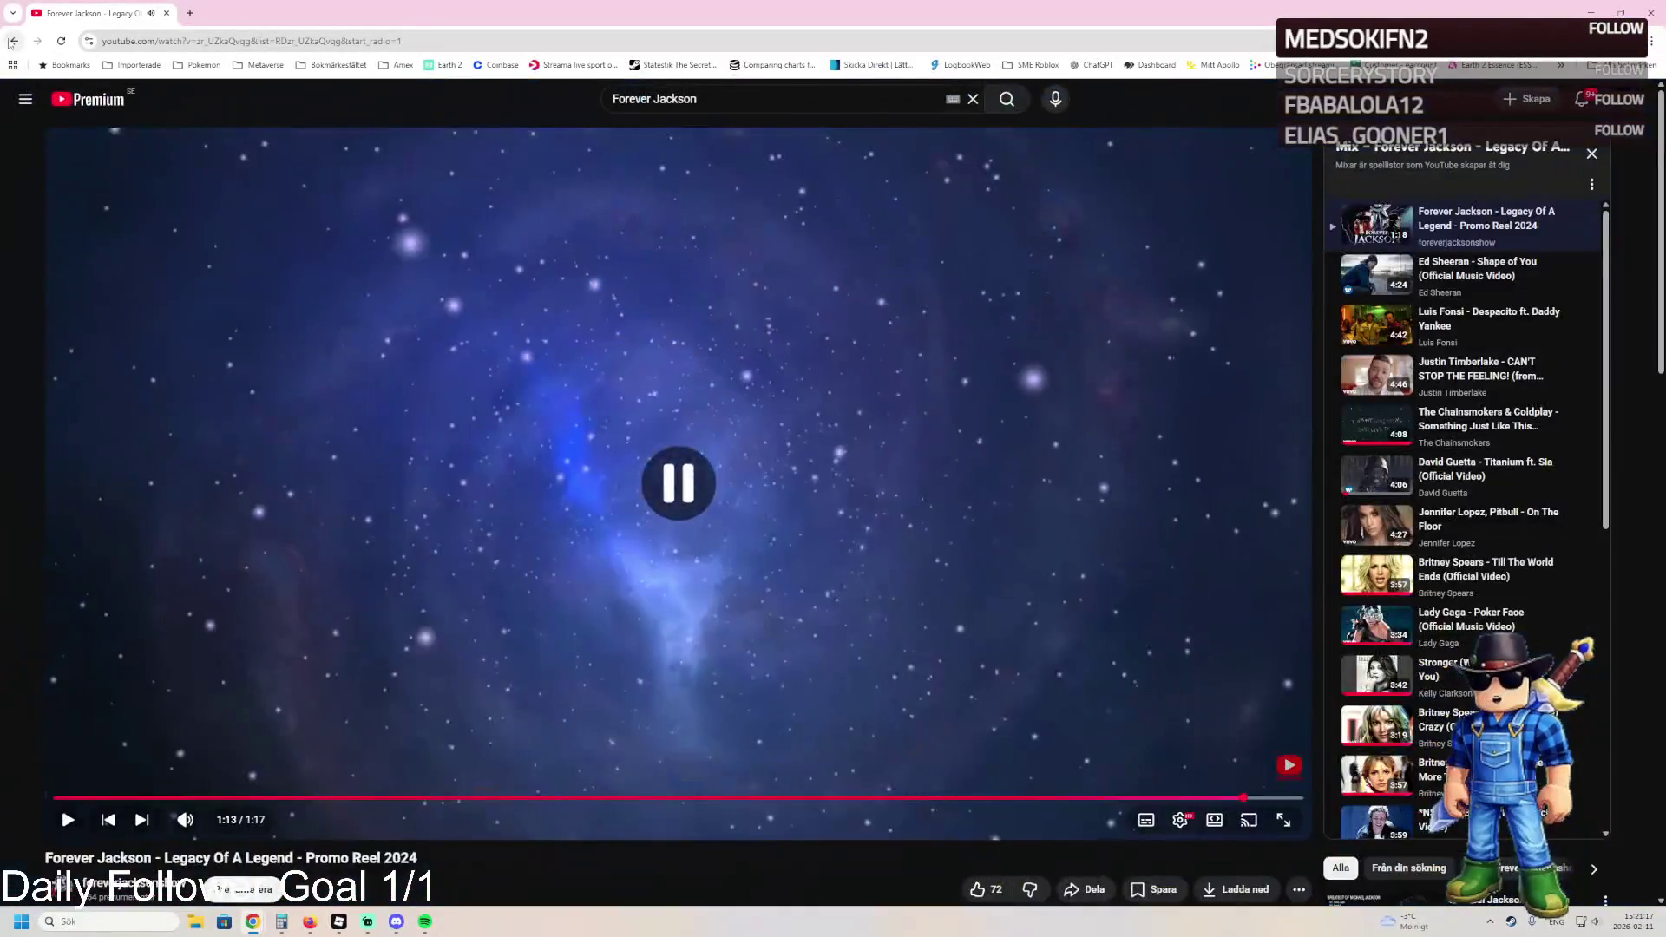
click(12, 41)
mouse_move(708, 449)
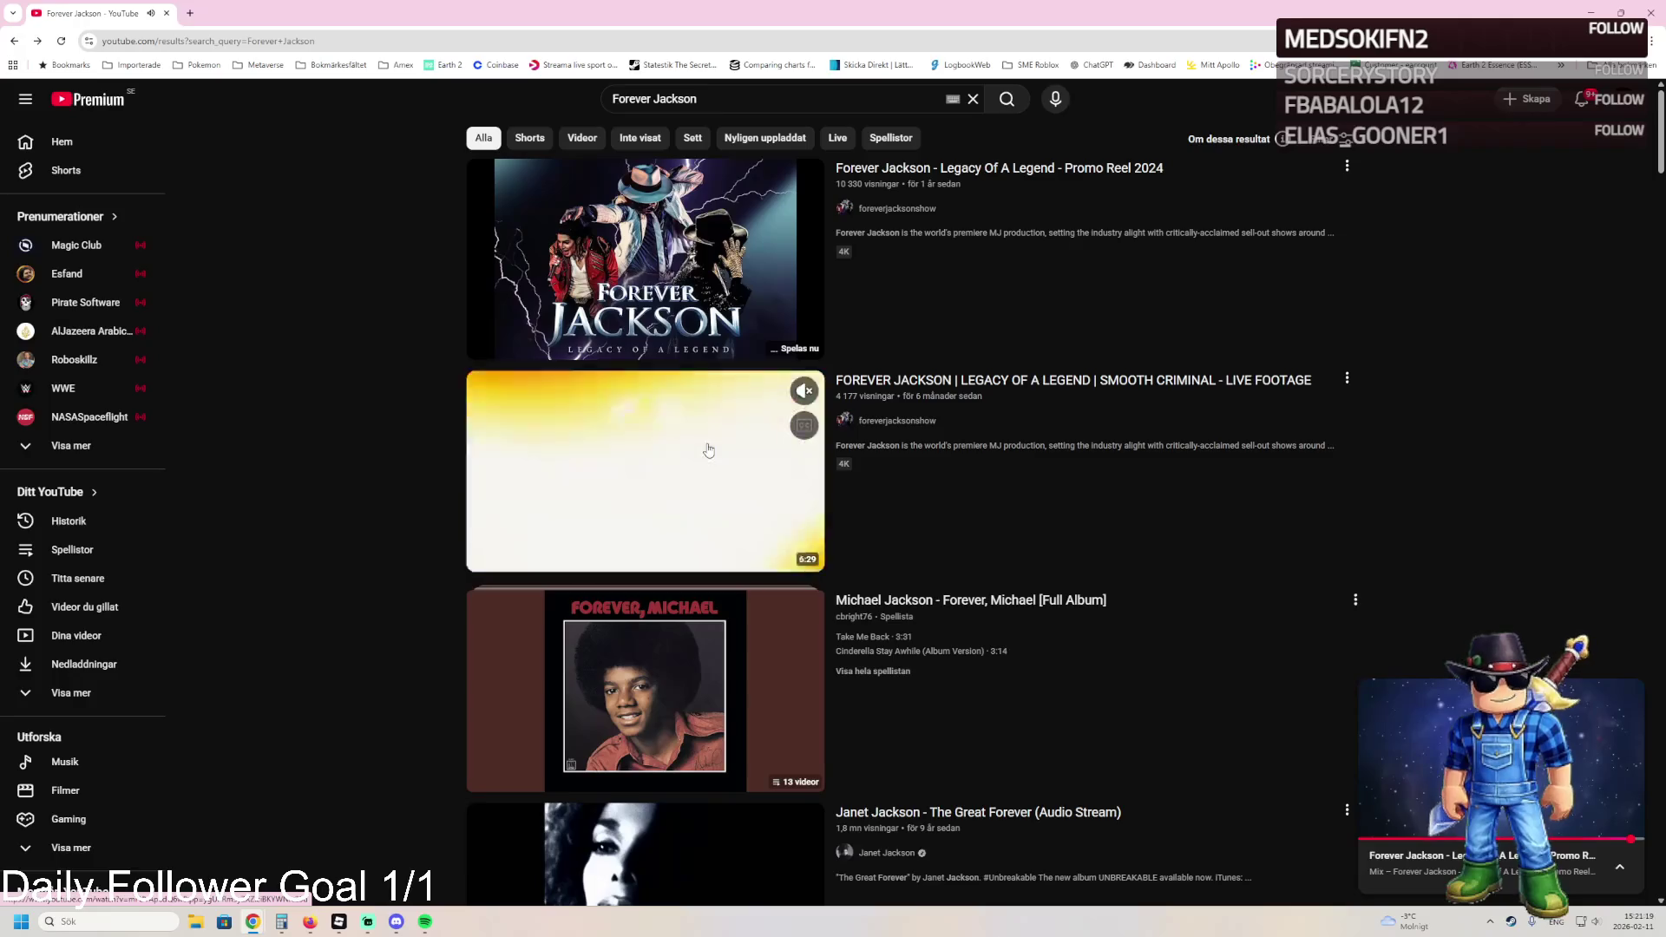
click(708, 450)
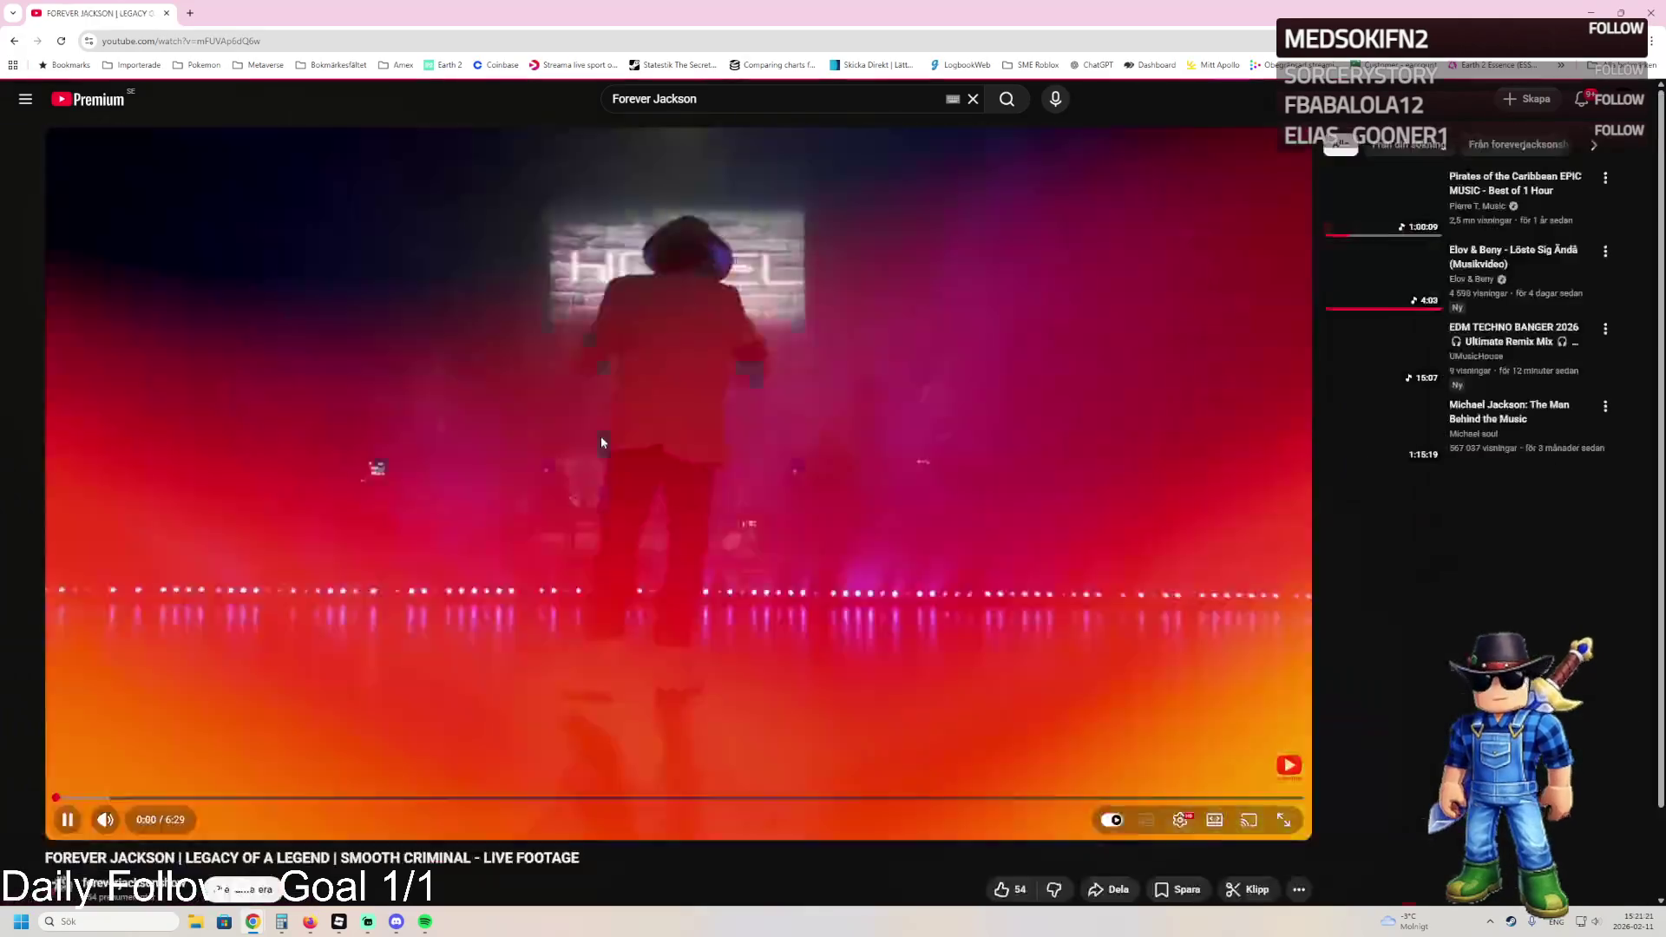
key(f)
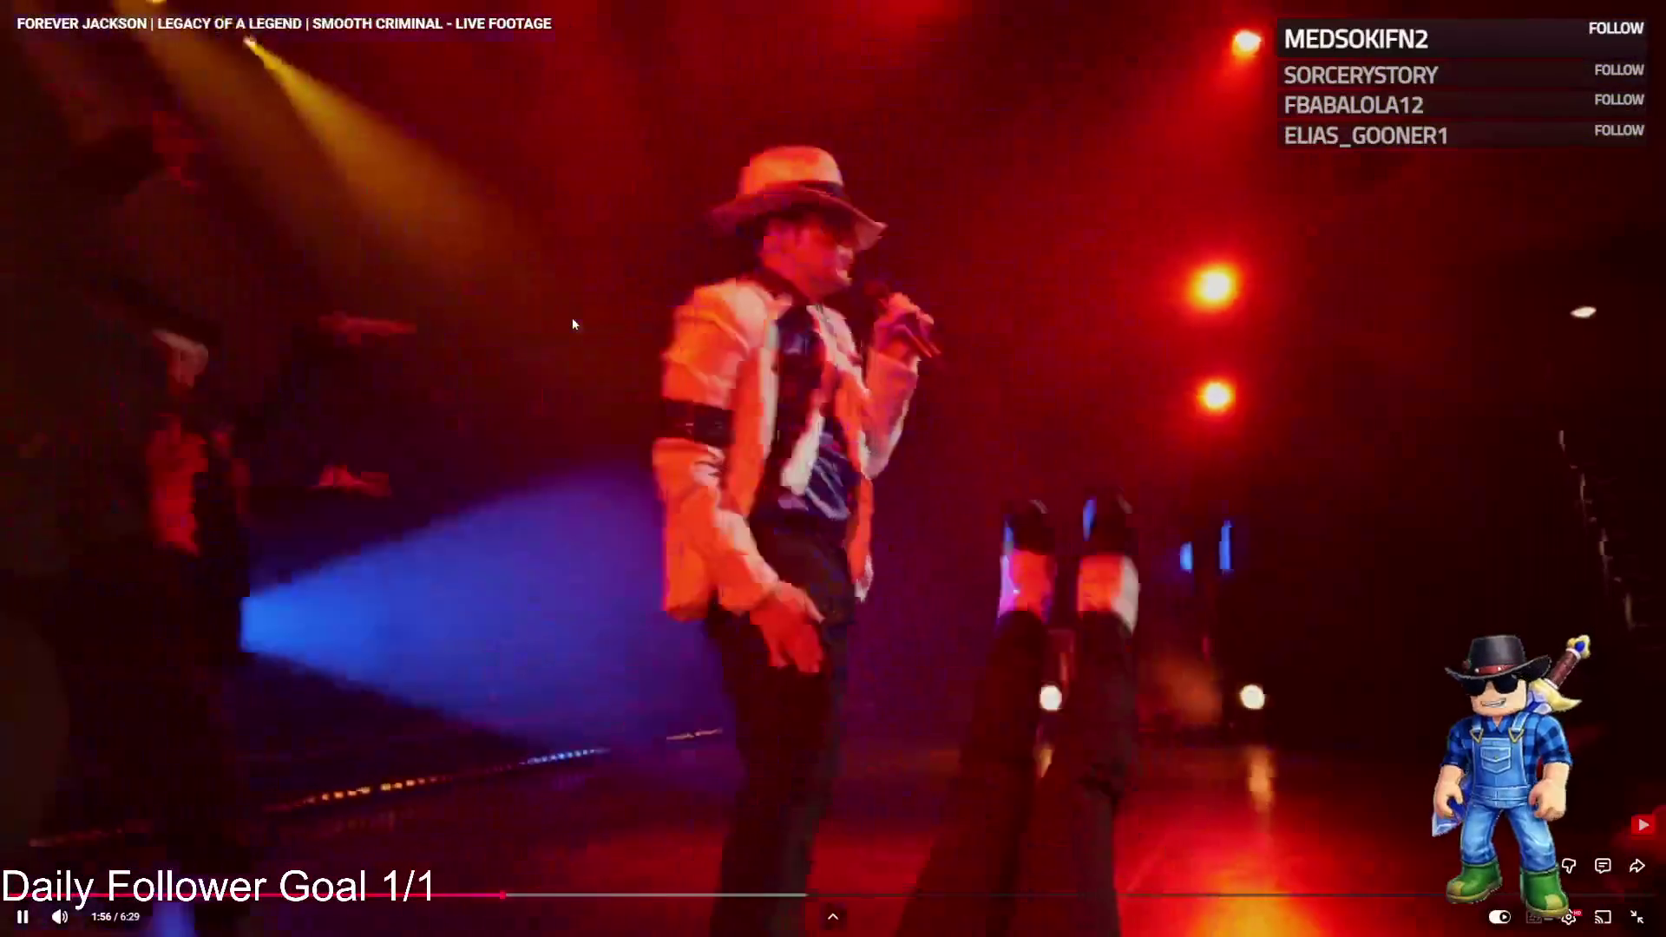
- Leave YouTube full screen and return to the Roblox Studio DevPBT prison tycoon place
key(Escape)
key(alt+Tab)
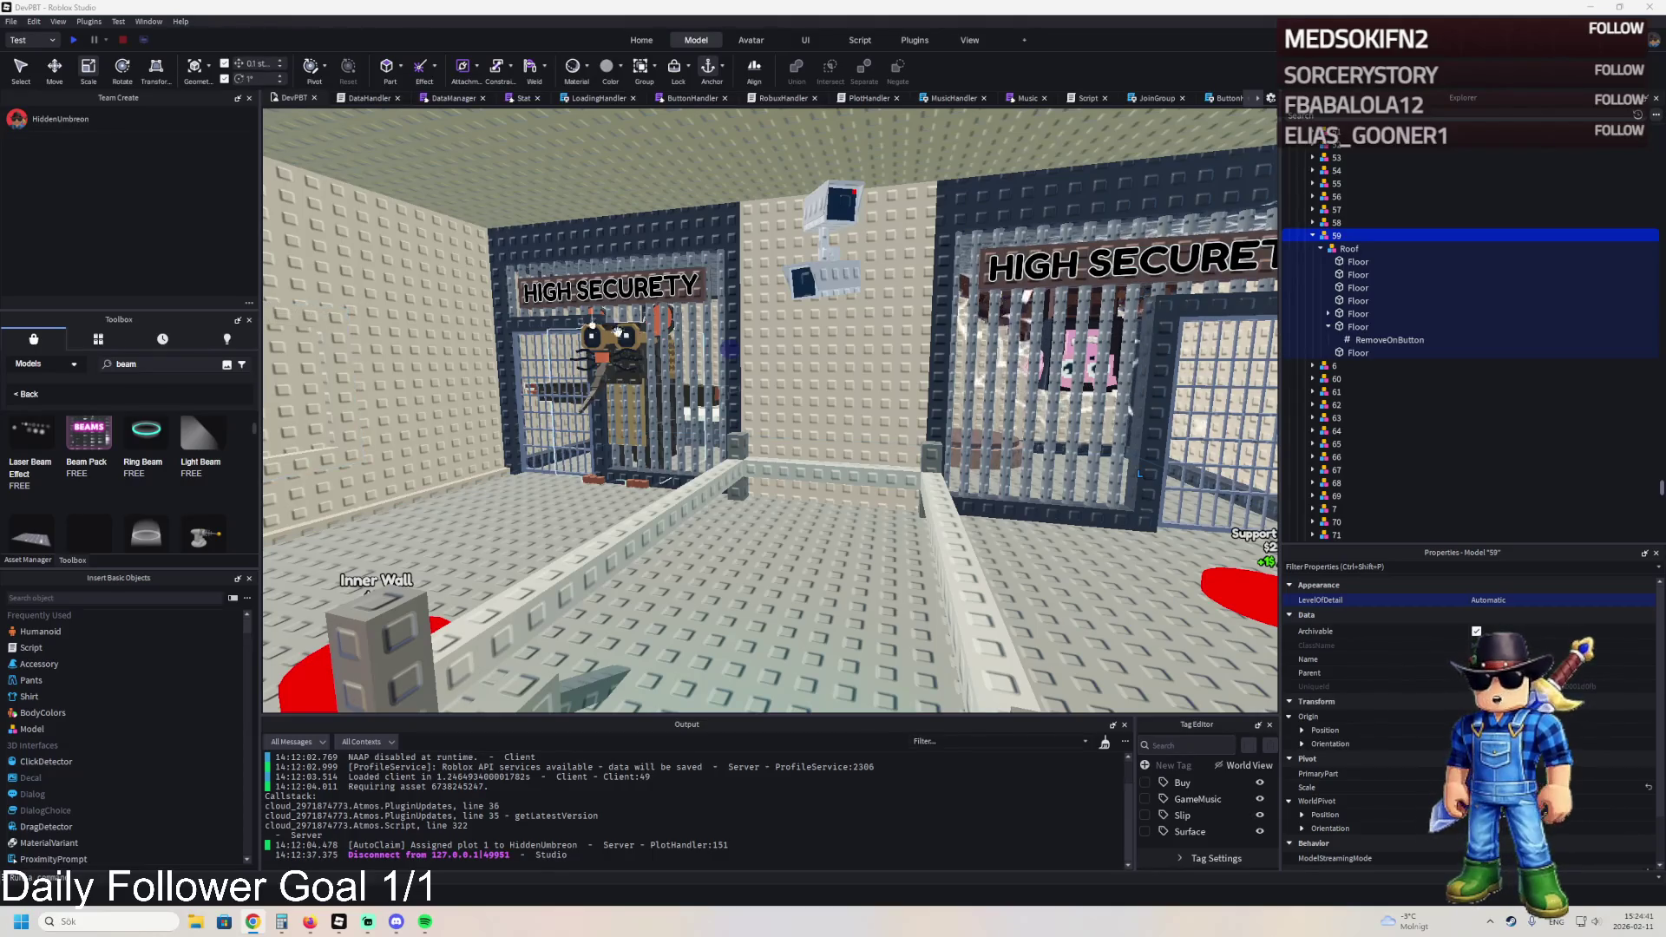
- Fly the camera over the plot to the HIGH SECURETY prison cell
key(w)
key(a)
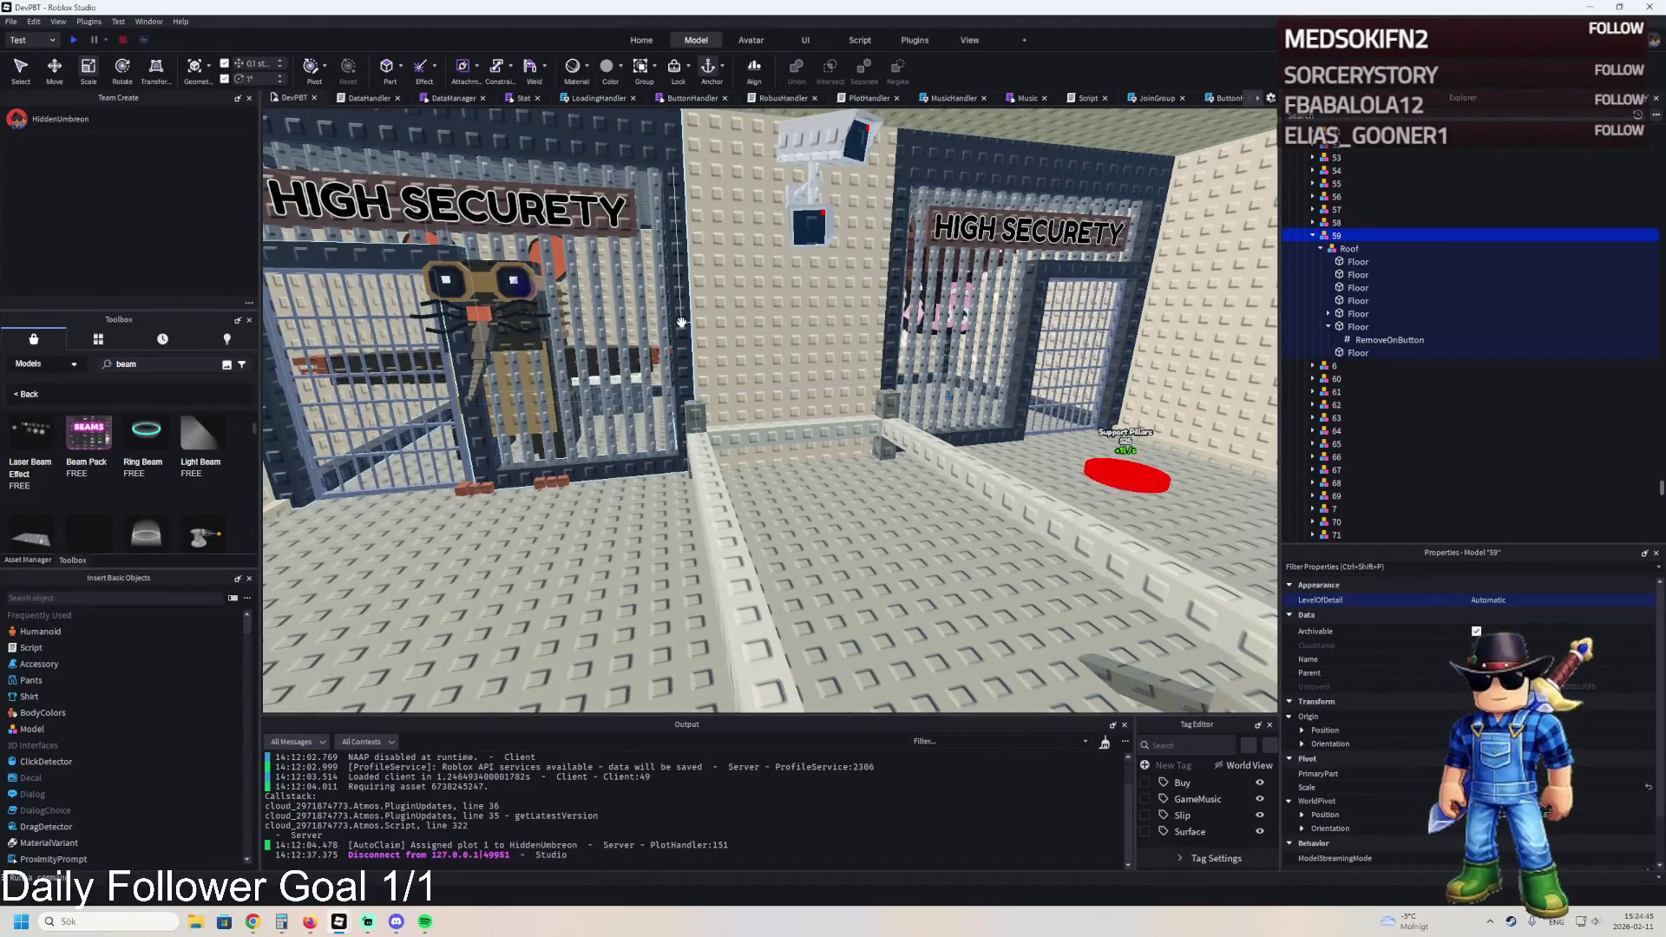
key(w)
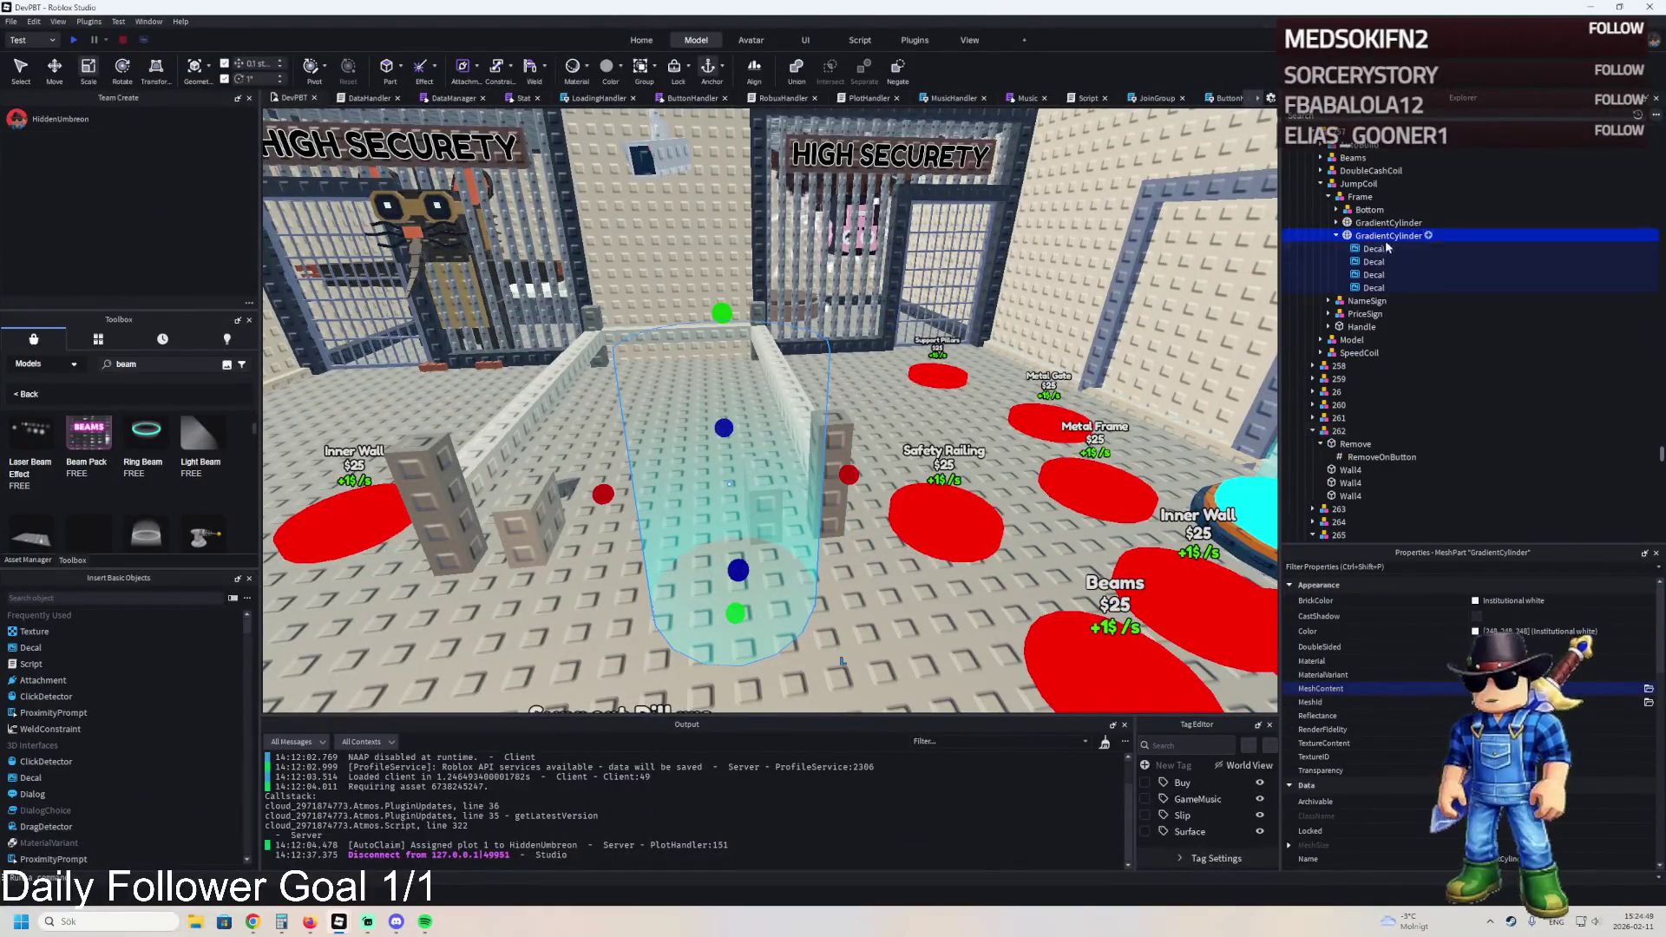
click(751, 535)
key(Left)
key(Right)
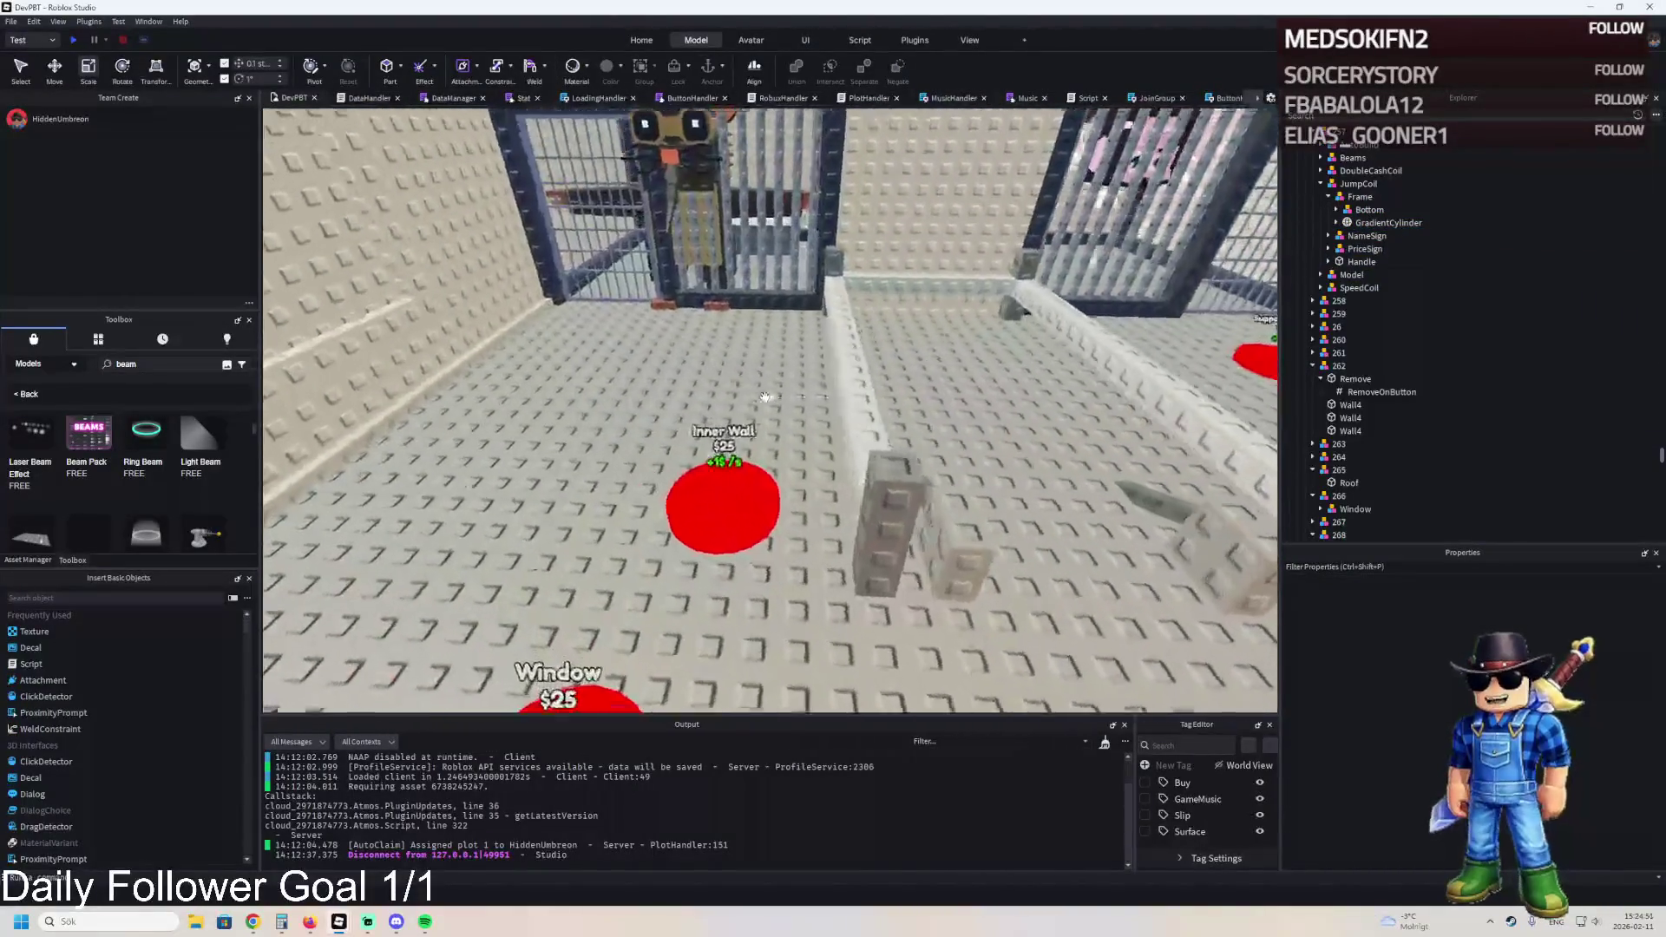
key(w)
key(w)
key(d)
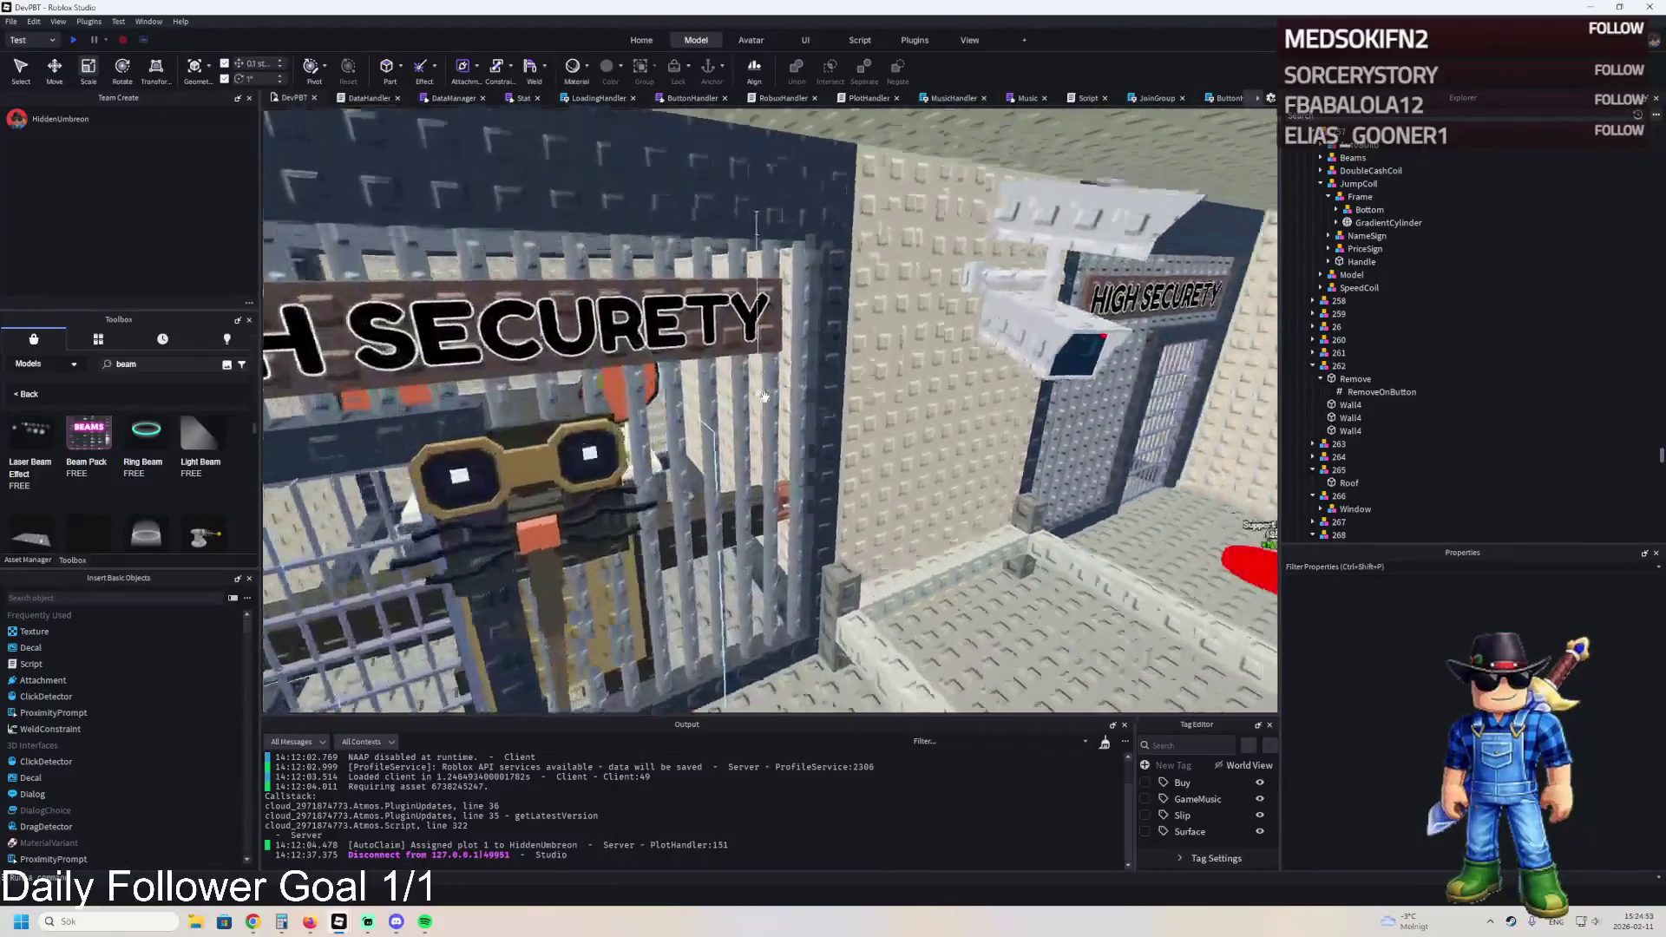
- Swing back to the red purchase pads and select the Inner Wall pad, part 268
key(s)
key(Right)
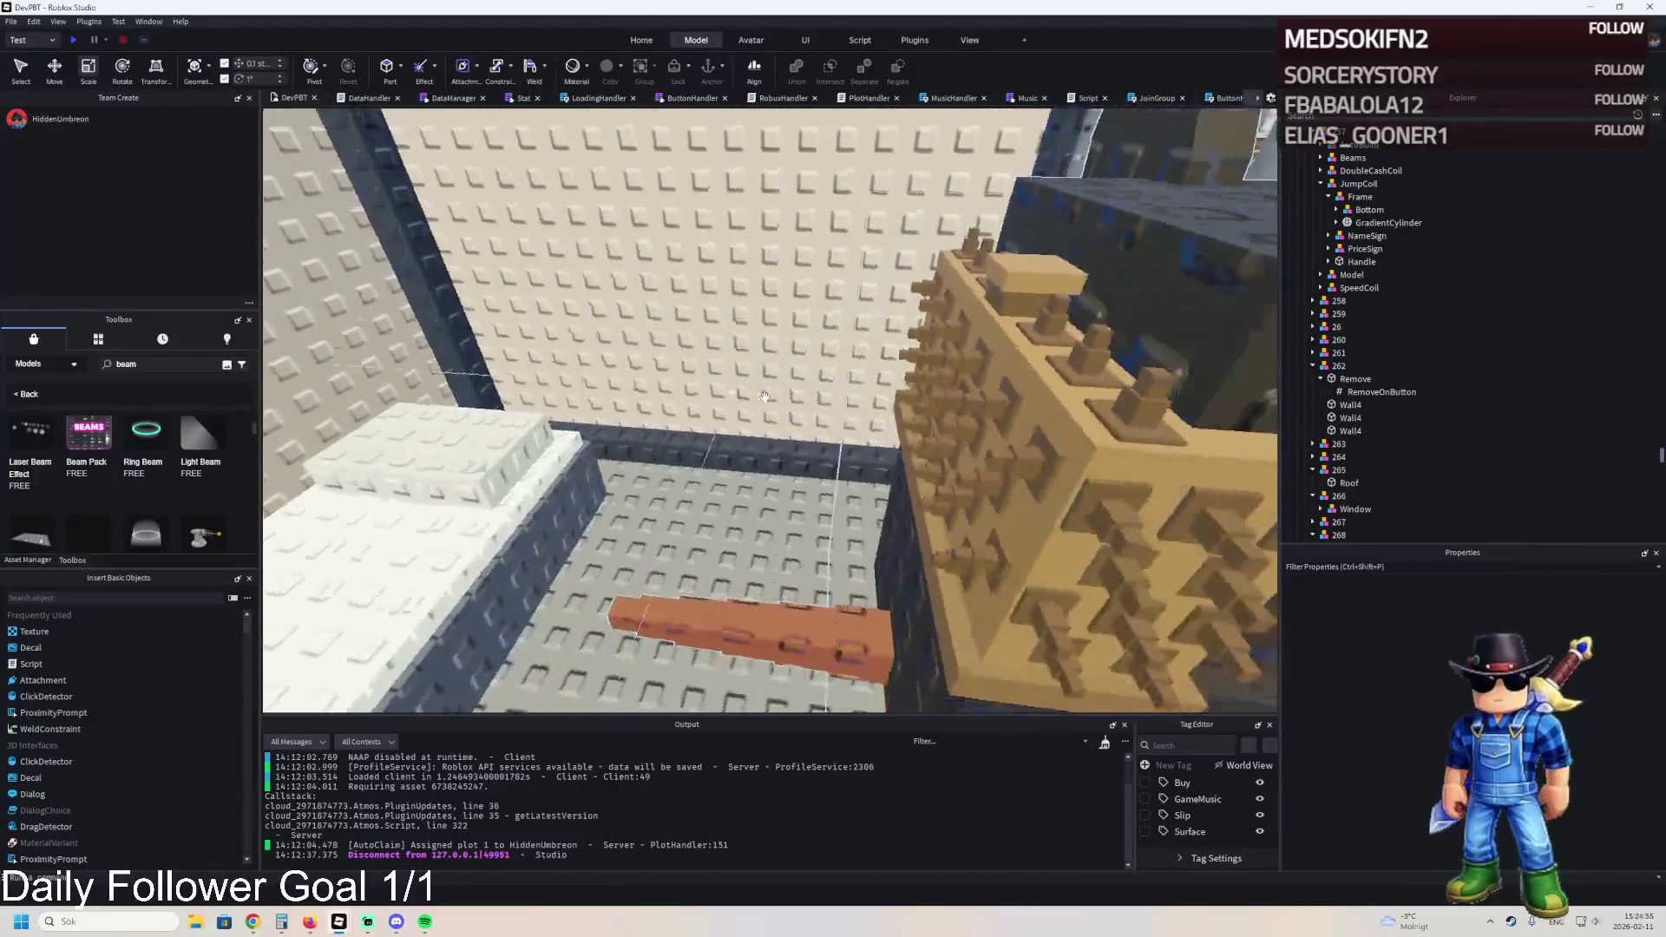
key(s)
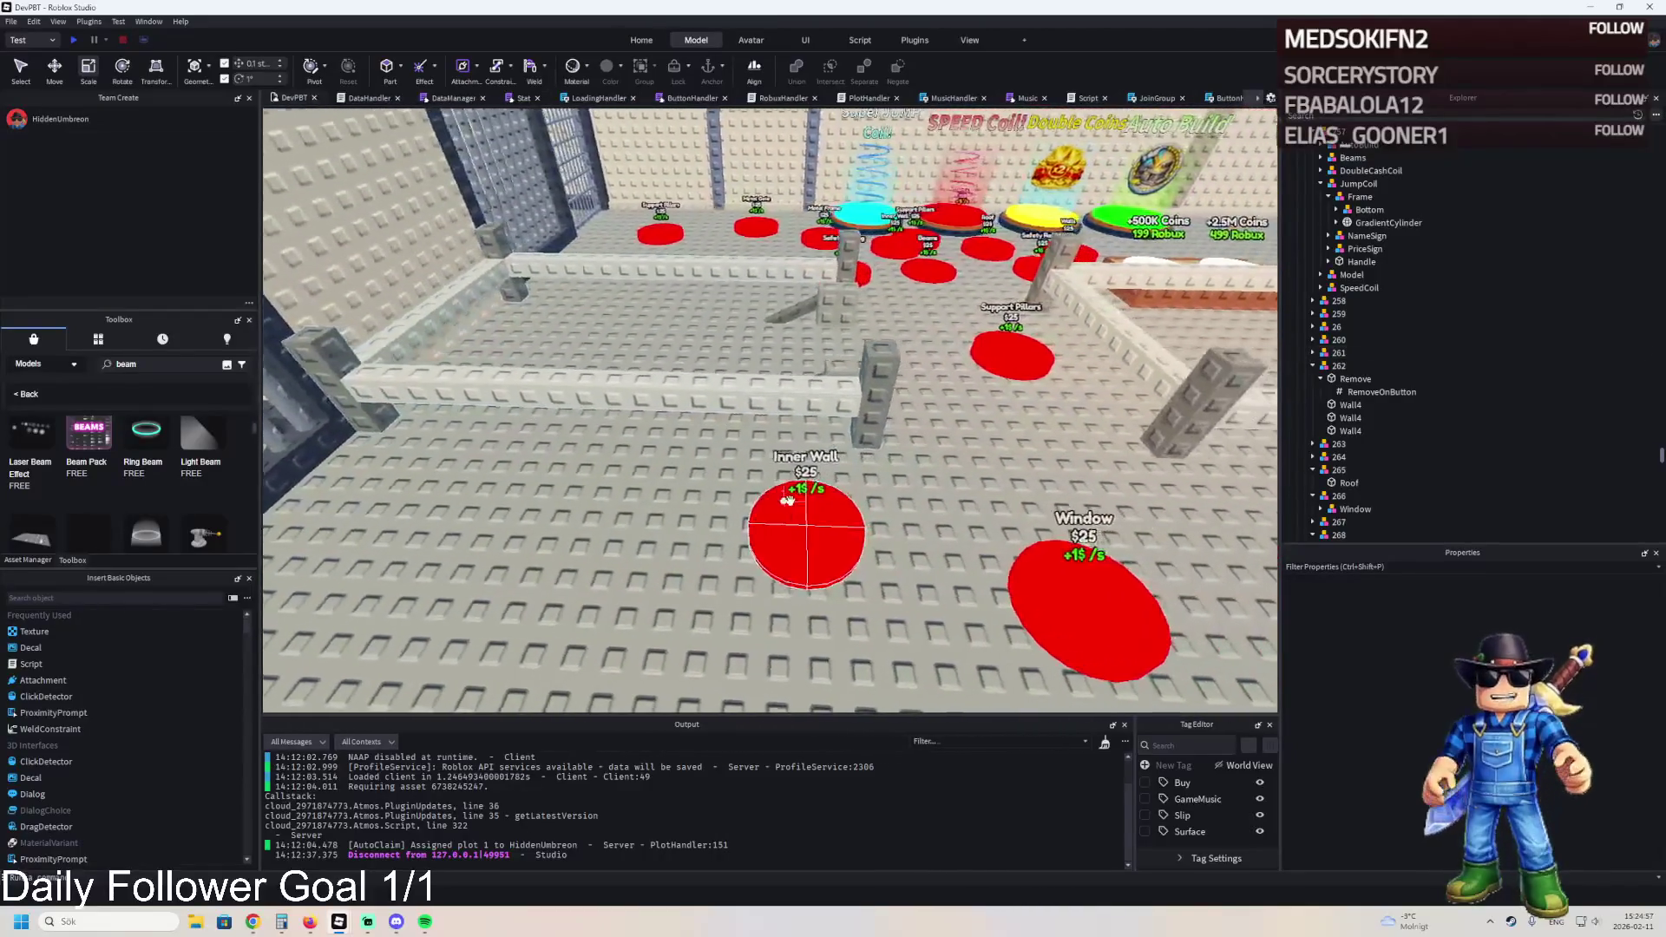
click(833, 503)
key(a)
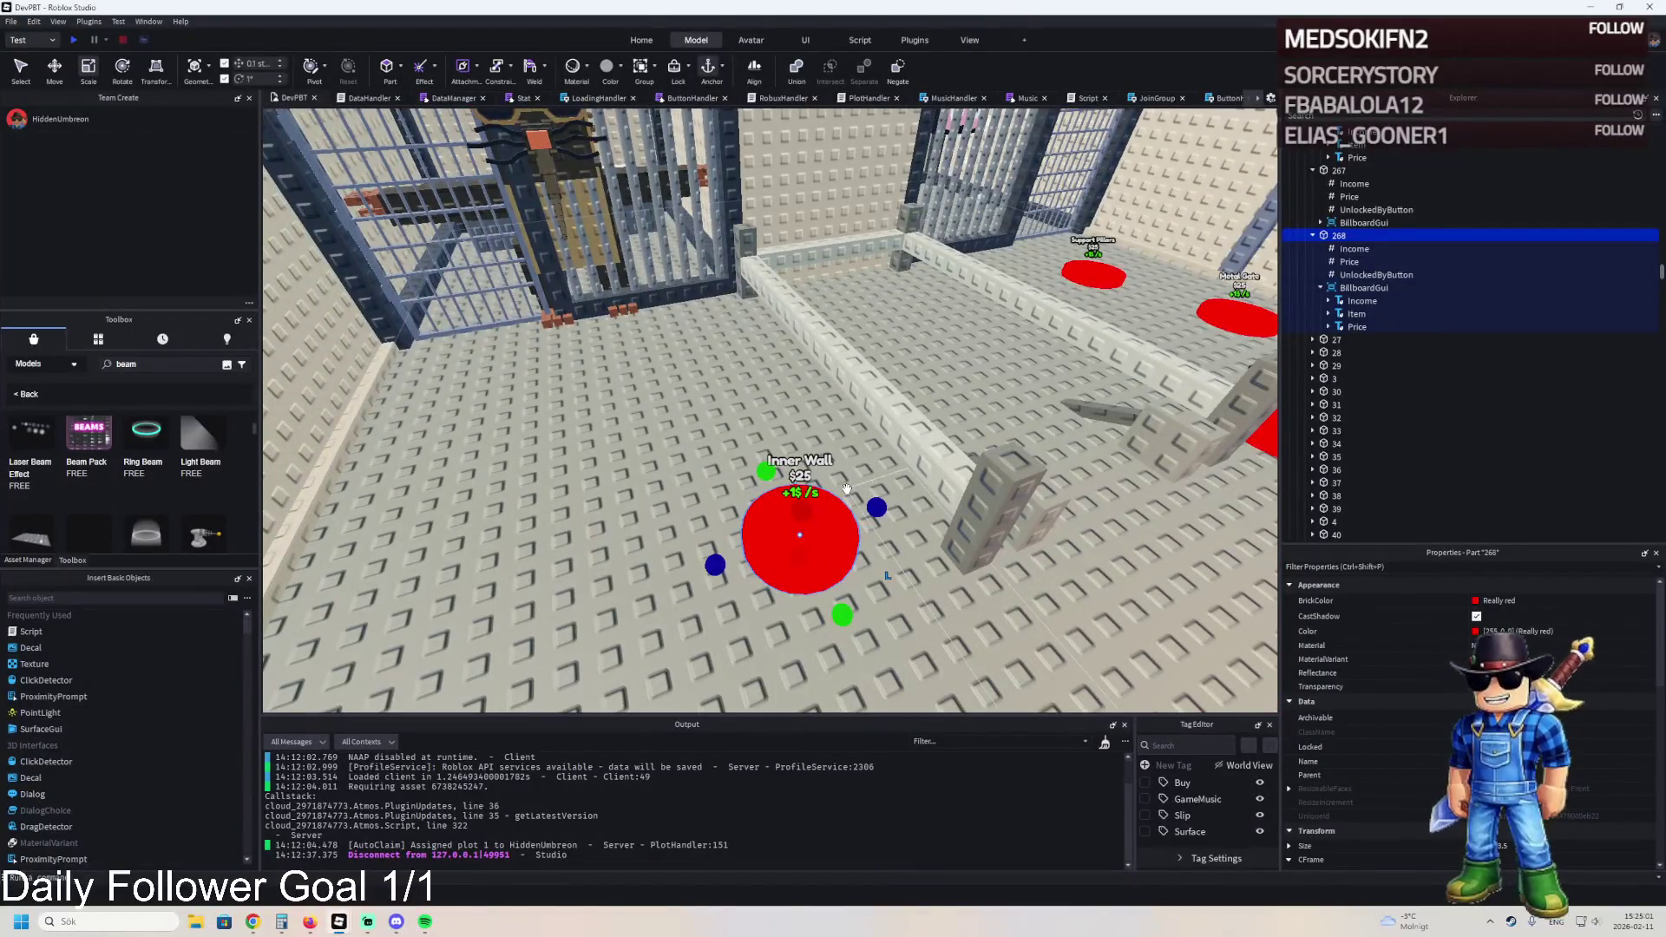
- Duplicate the Inner Wall pad and name the copy 269
key(w)
key(ctrl+d)
key(F2)
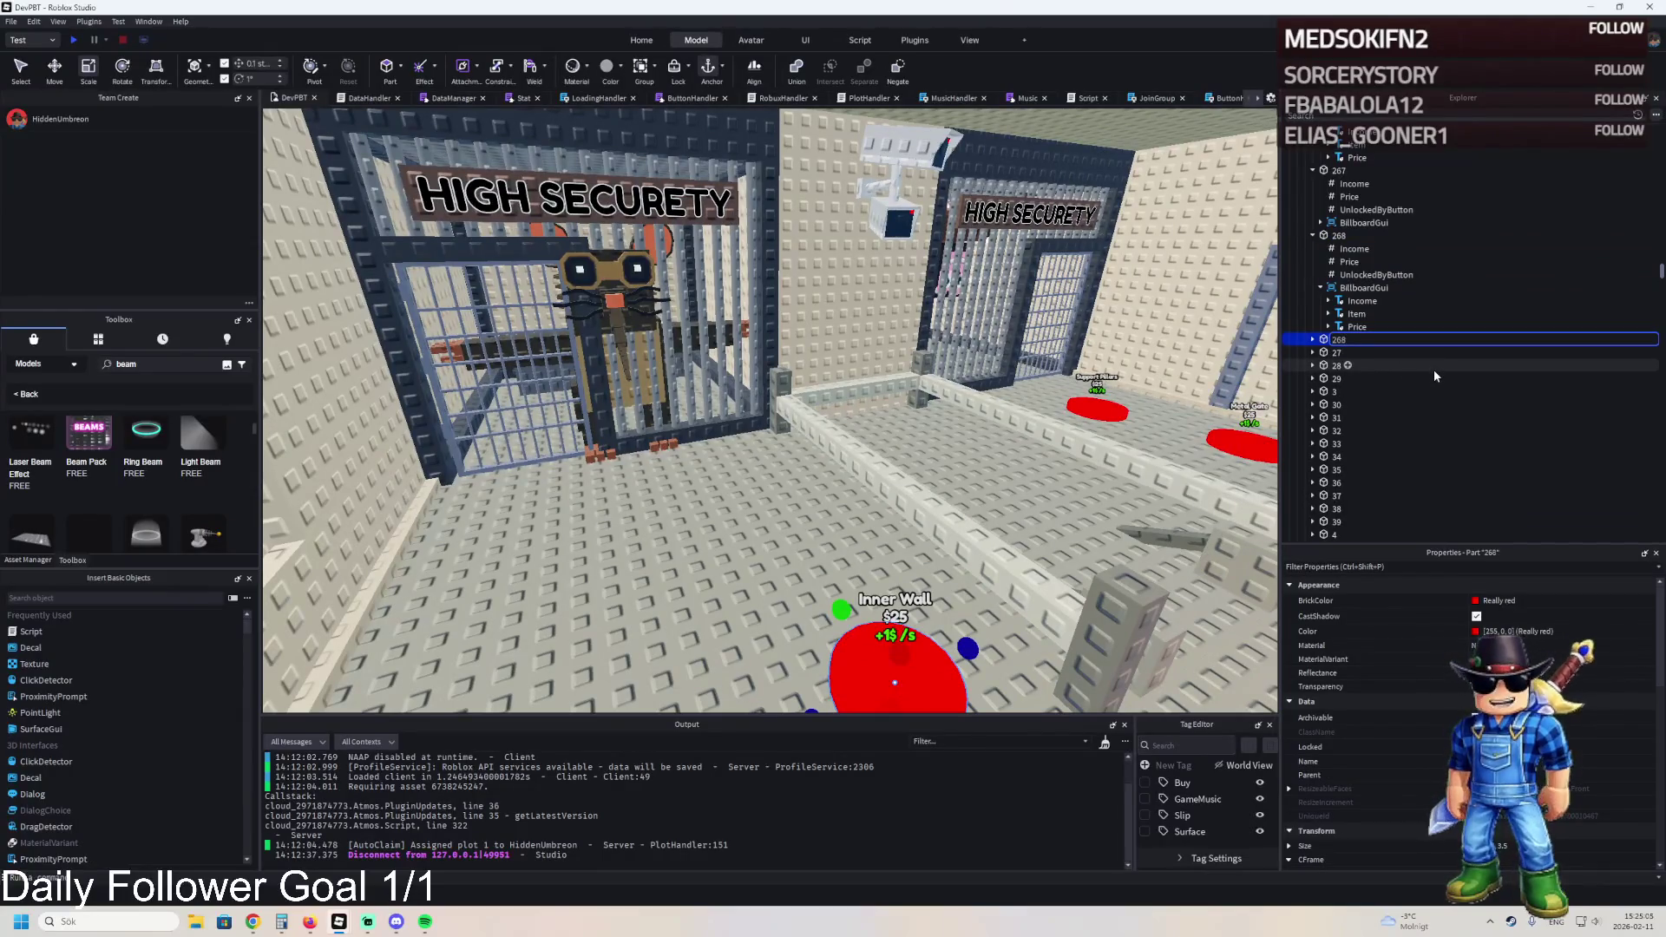
text(269)
key(Return)
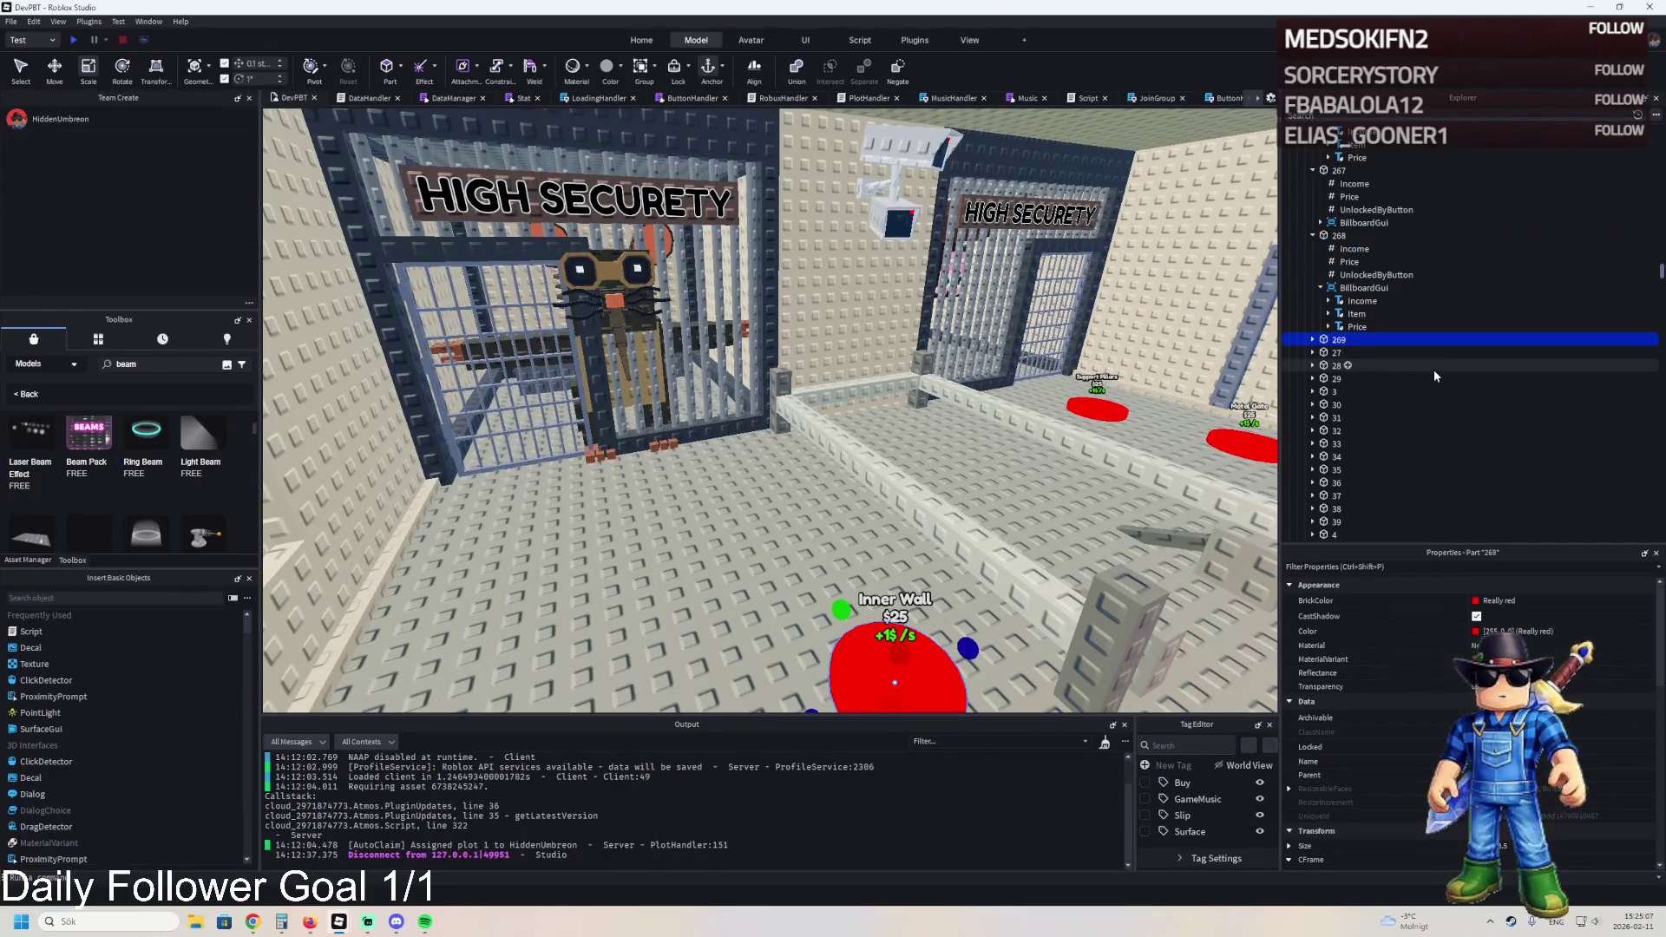
- Shift pad 269 about 5 studs up-left of the original and expand it in Explorer
key(ctrl+2)
key(f)
drag(816, 425, 589, 373)
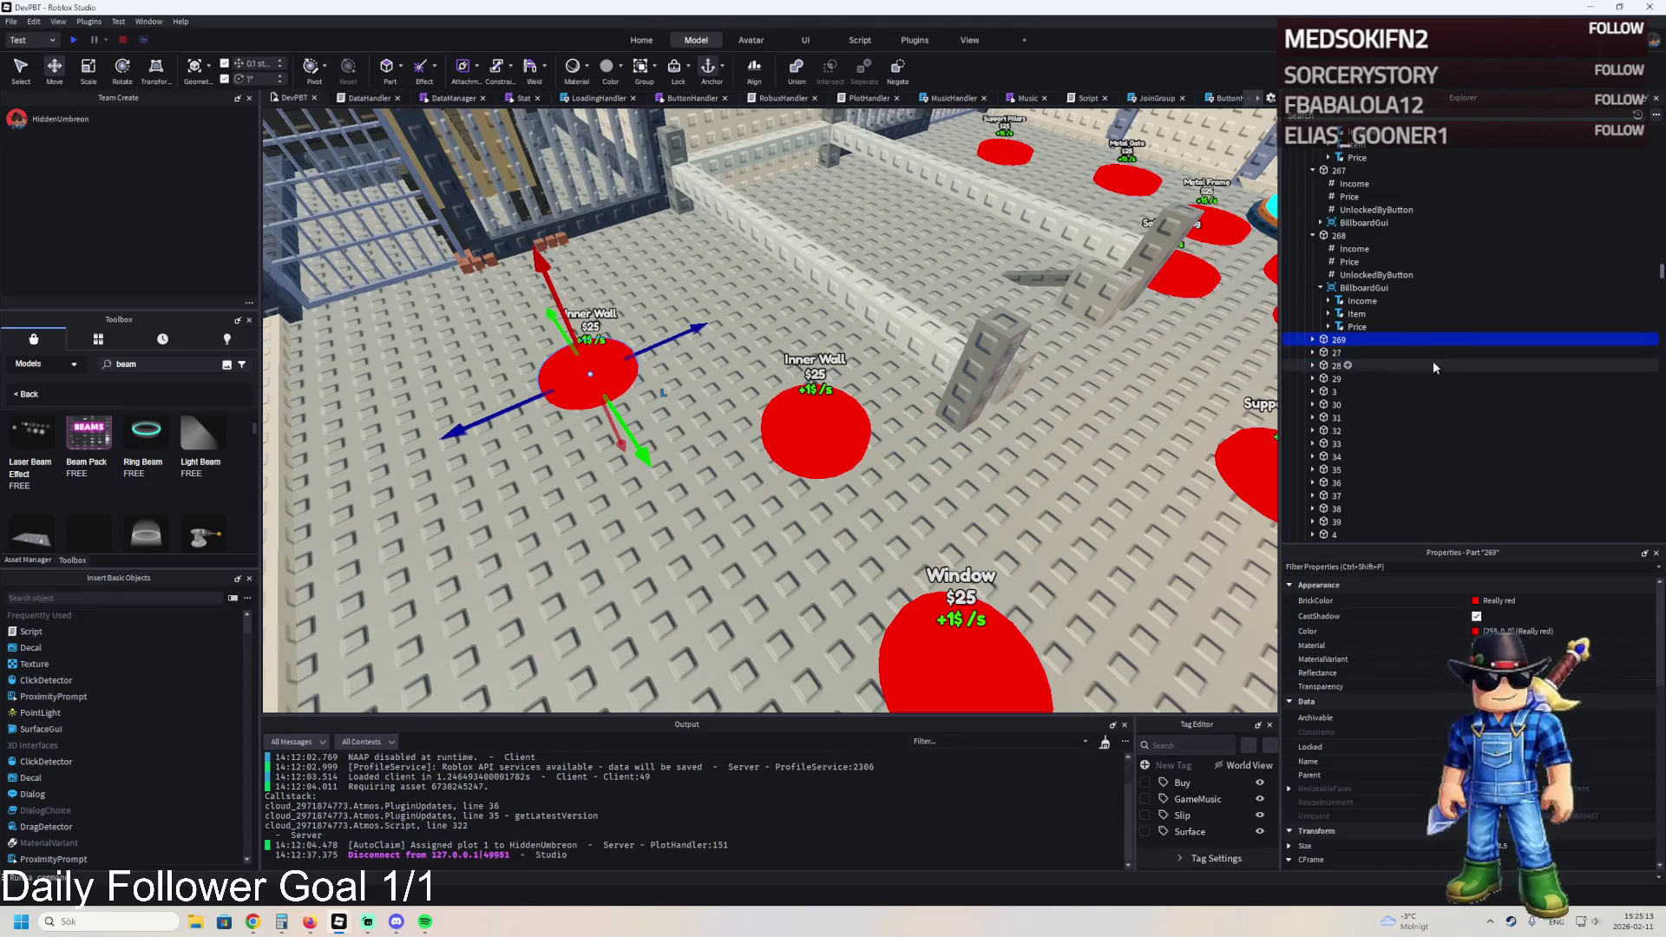
click(1312, 340)
click(1321, 391)
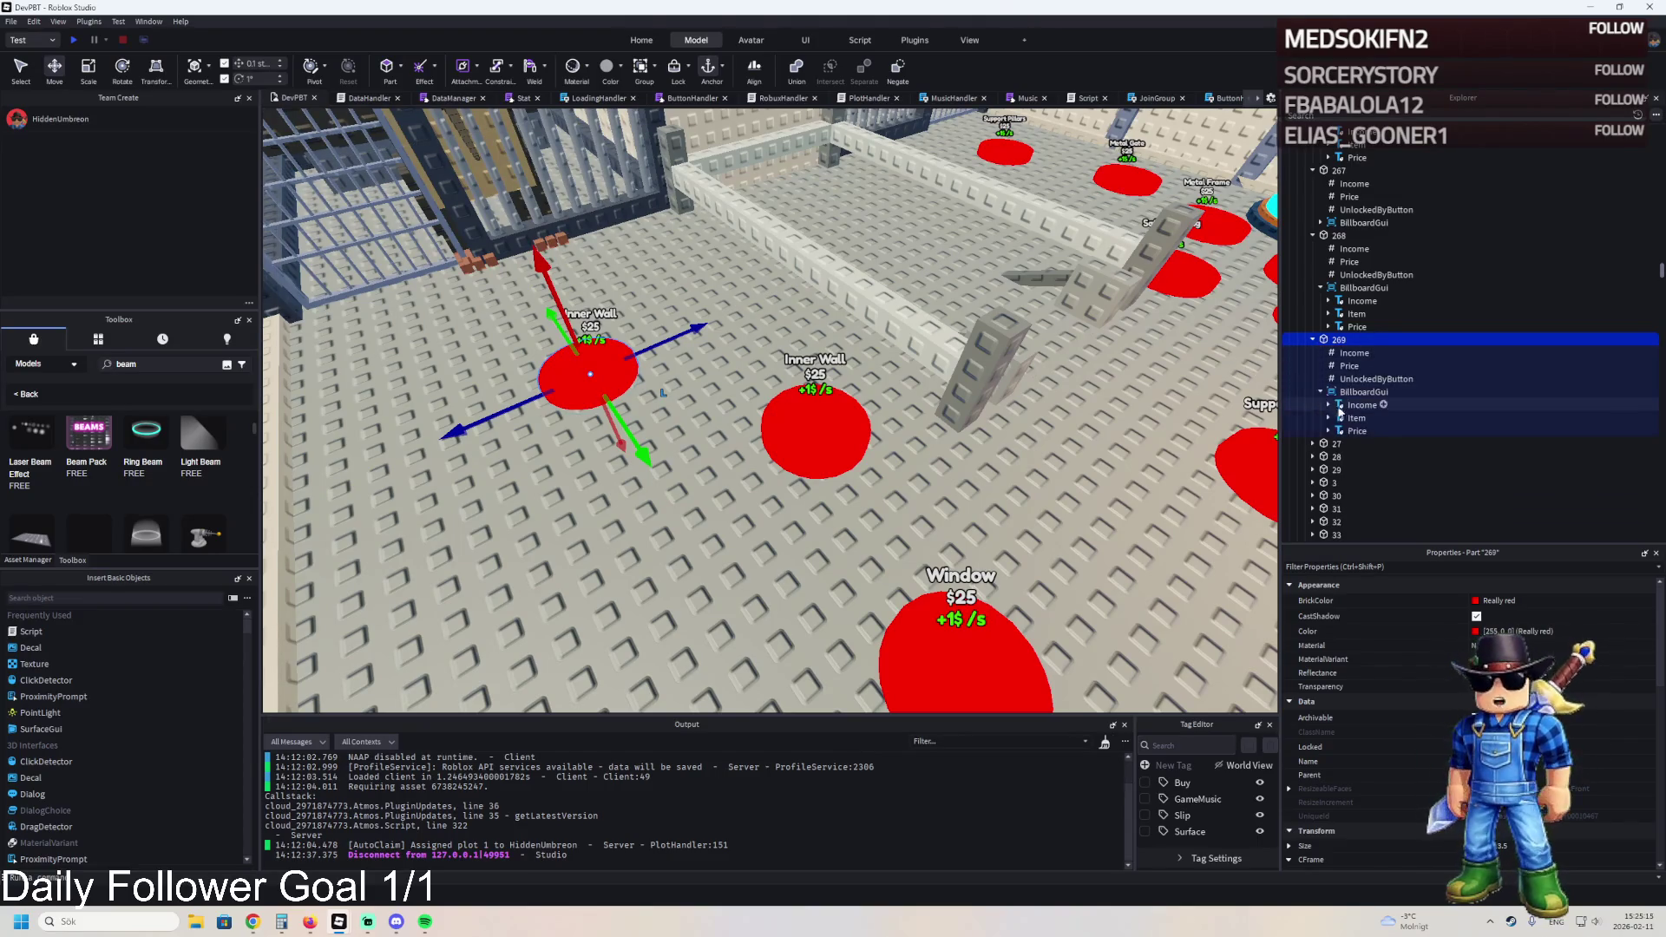
- Change pad 269's Item label text to 'Reinforced Pillars' and select its UnlockedByButton value
click(1356, 418)
scroll(down, 3)
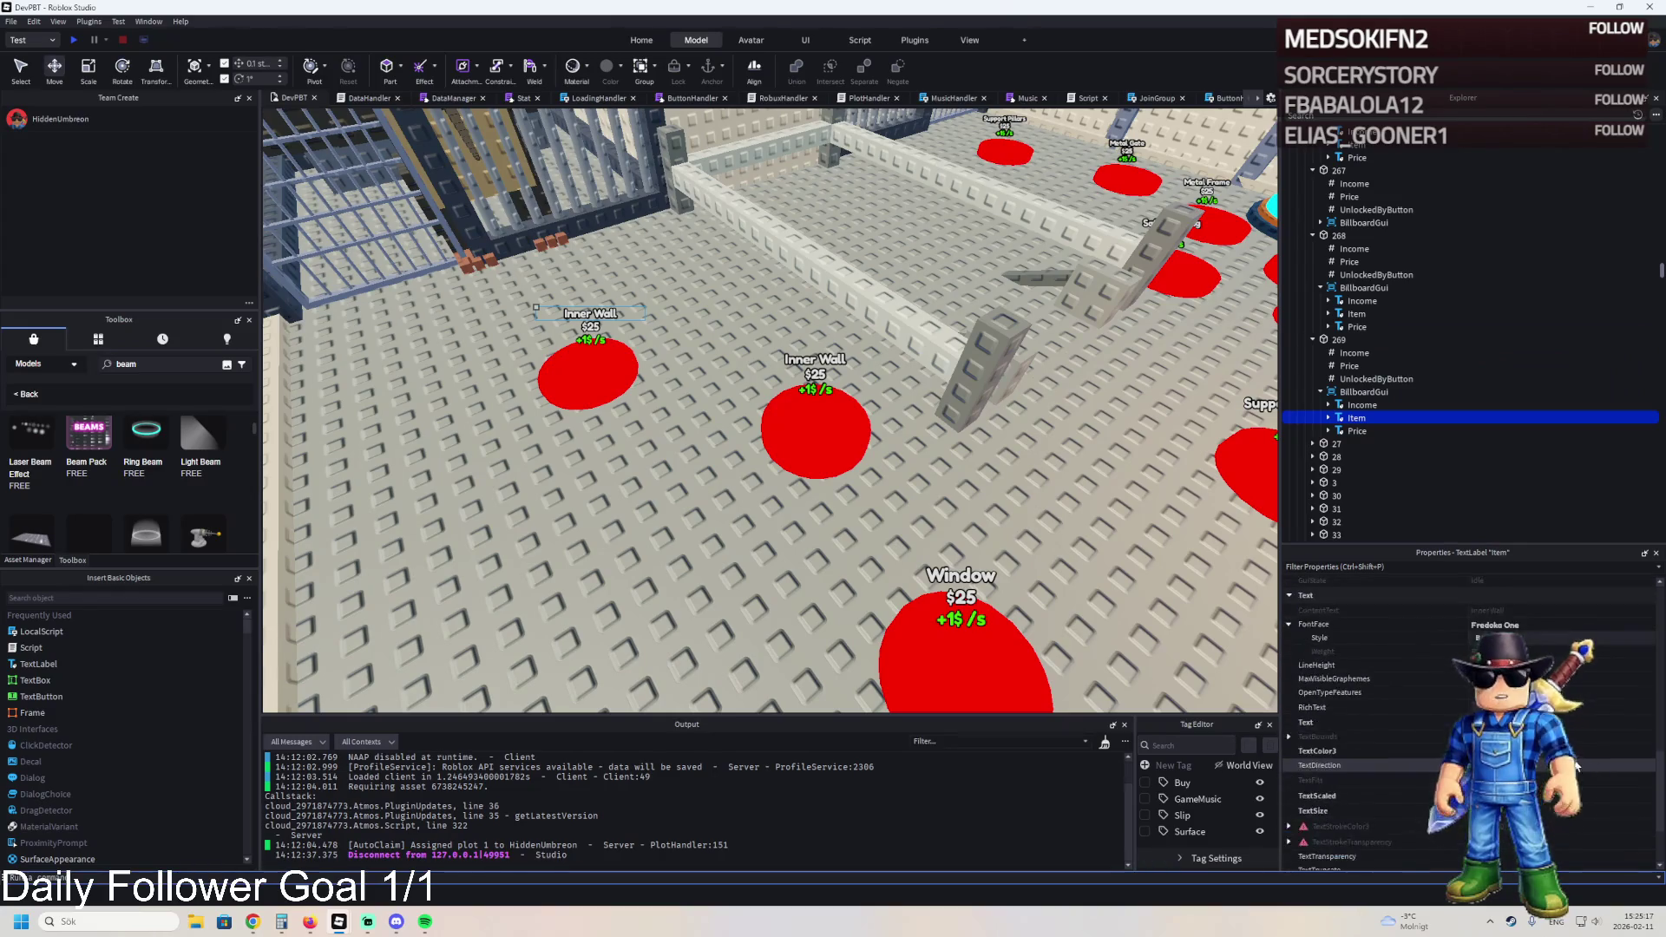
click(1319, 722)
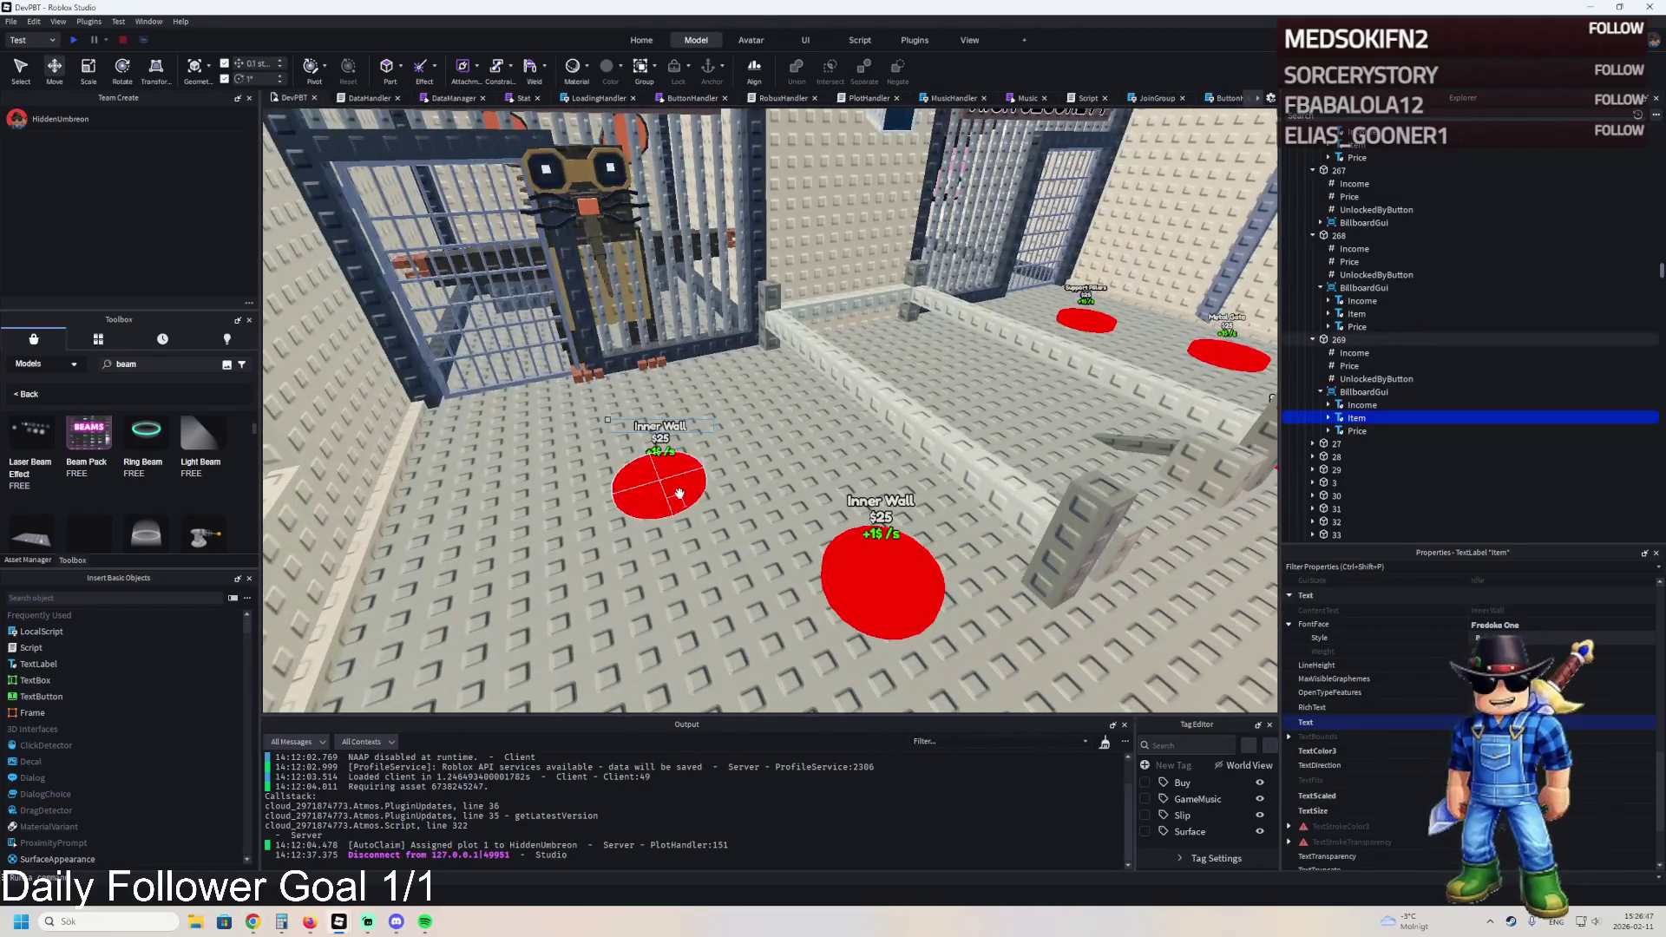
click(1341, 339)
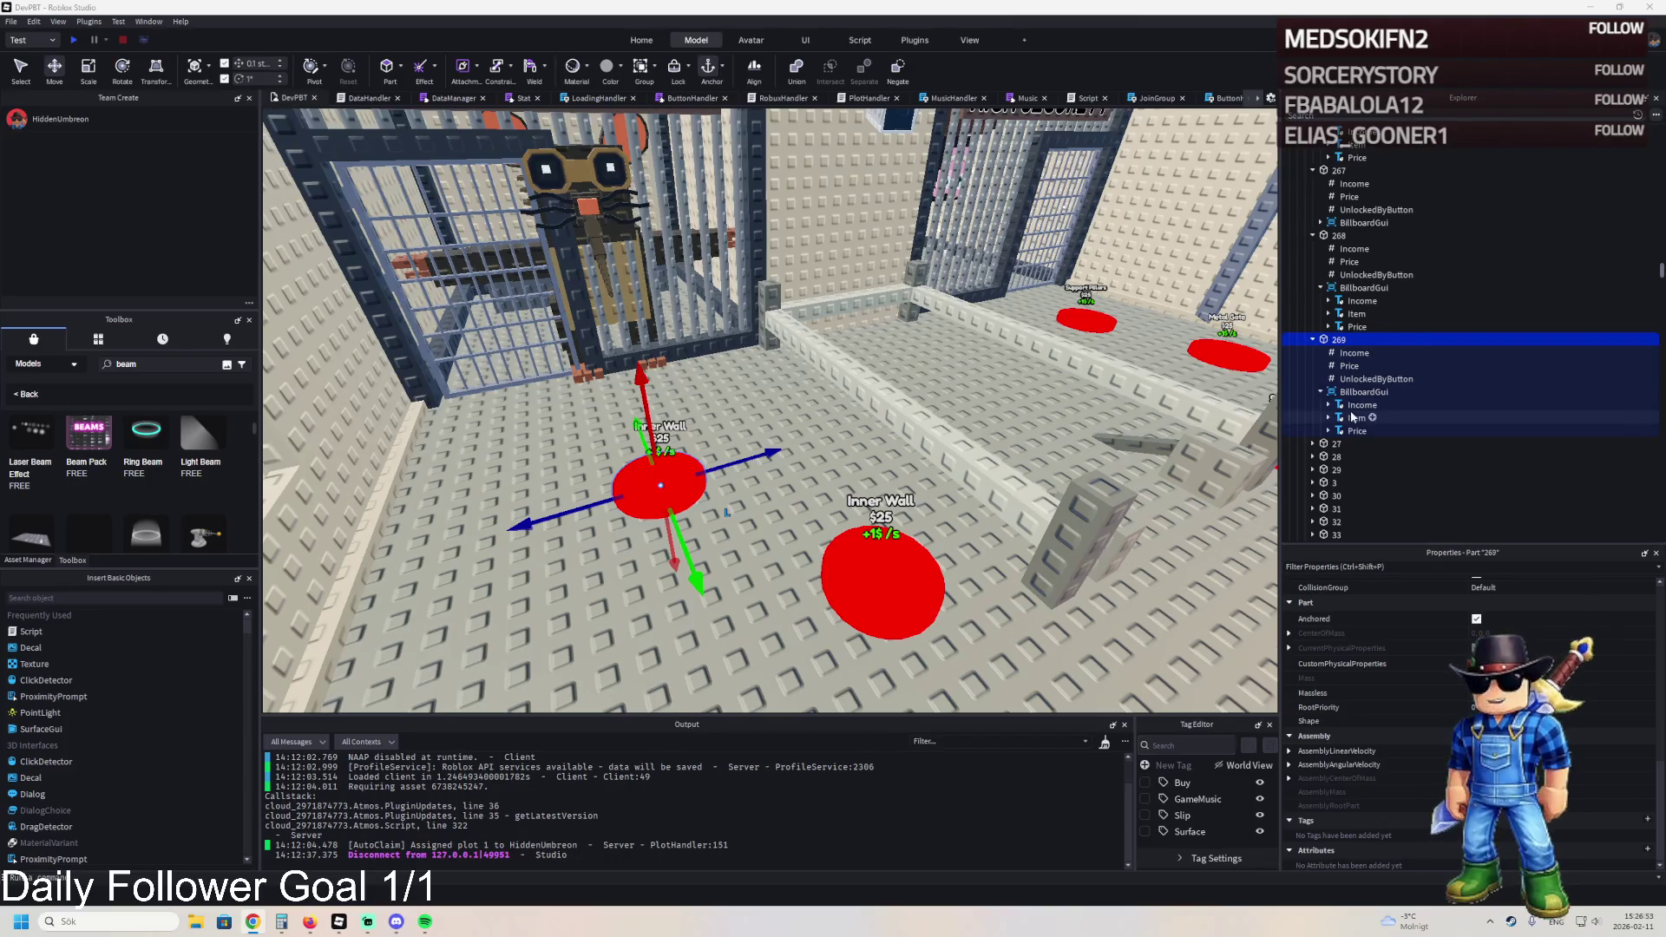
click(1356, 418)
click(1562, 688)
key(ctrl+v)
key(Return)
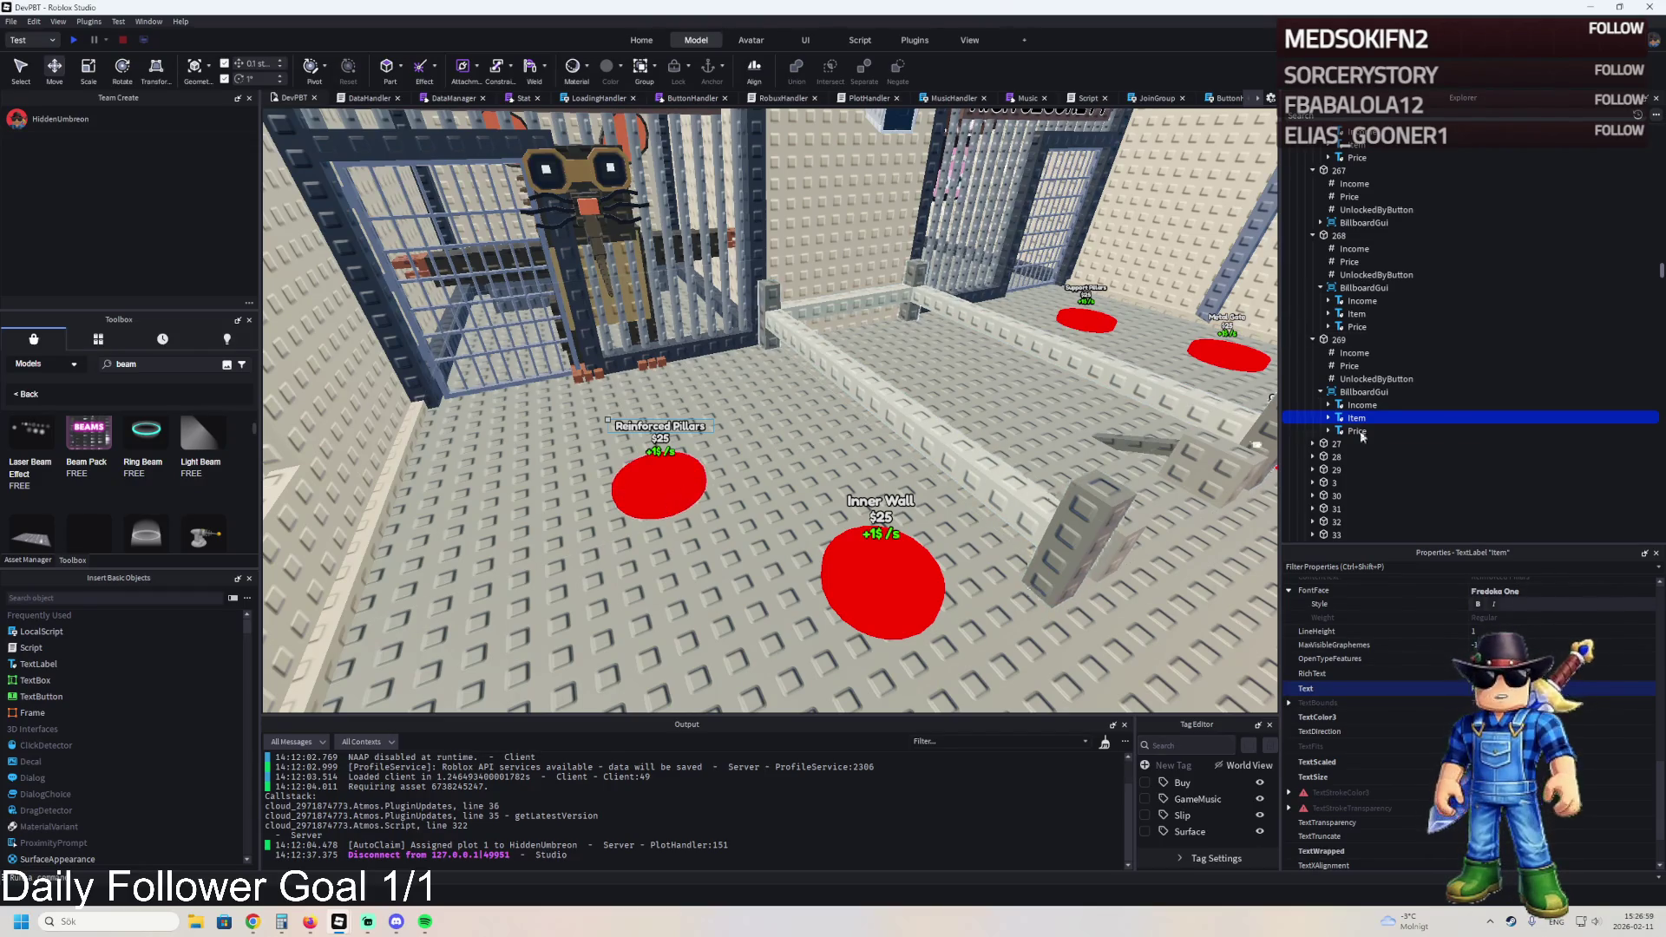
click(1362, 379)
click(1550, 669)
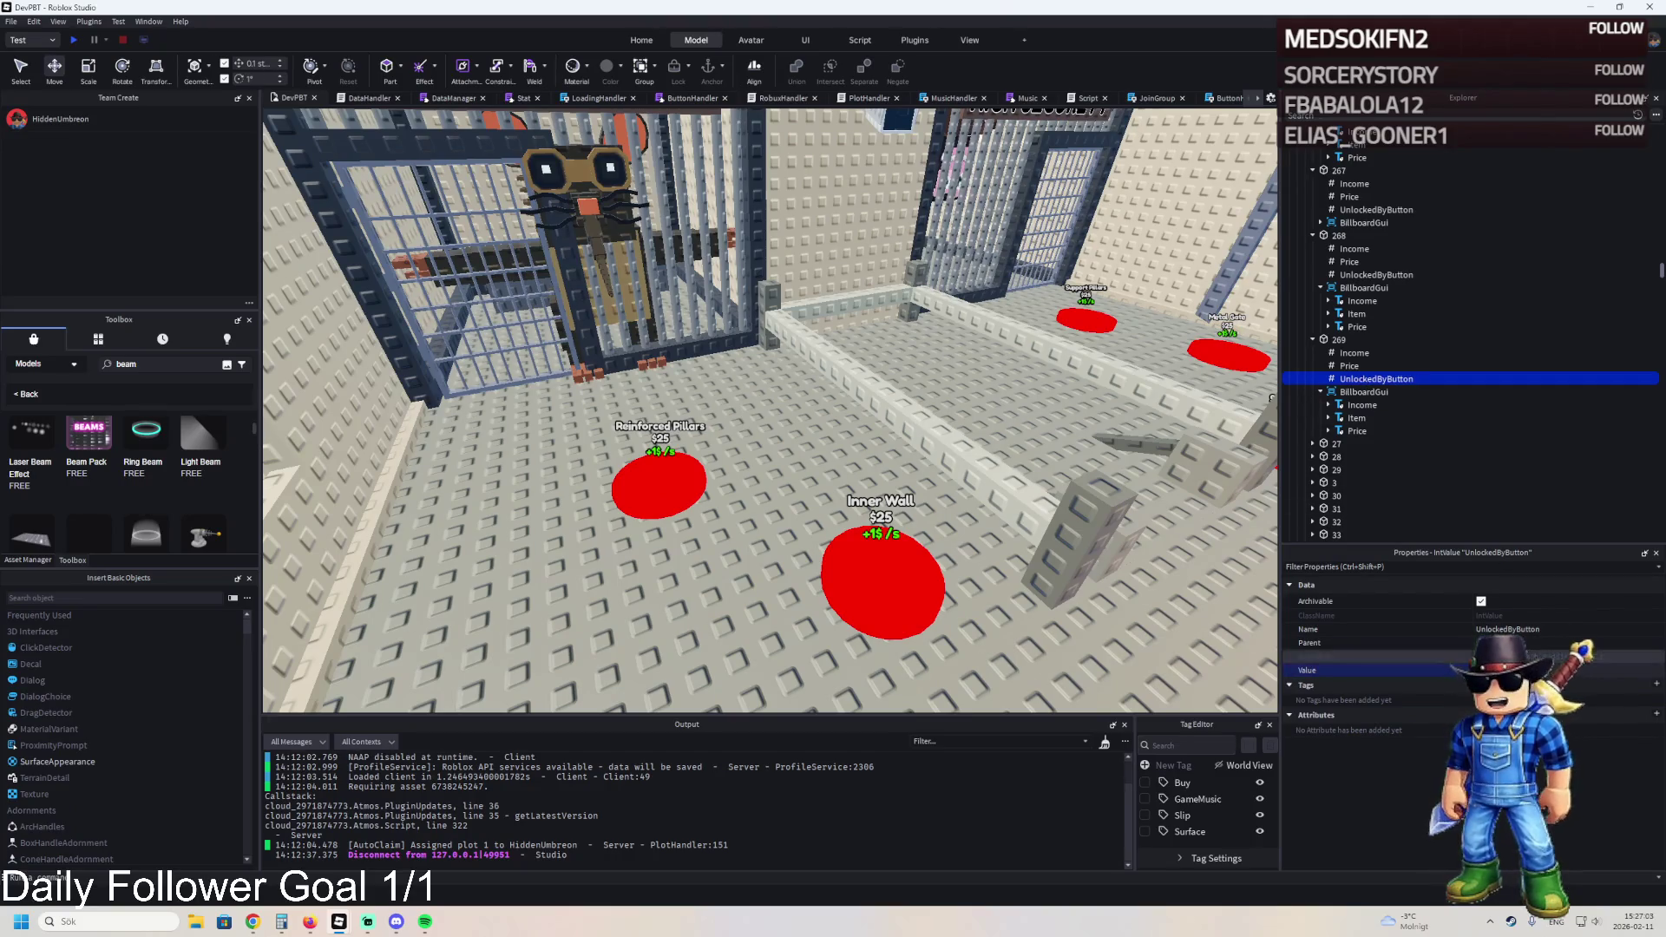
- Reposition the Inner Wall and Reinforced Pillars pads on the plot
scroll(up, 3)
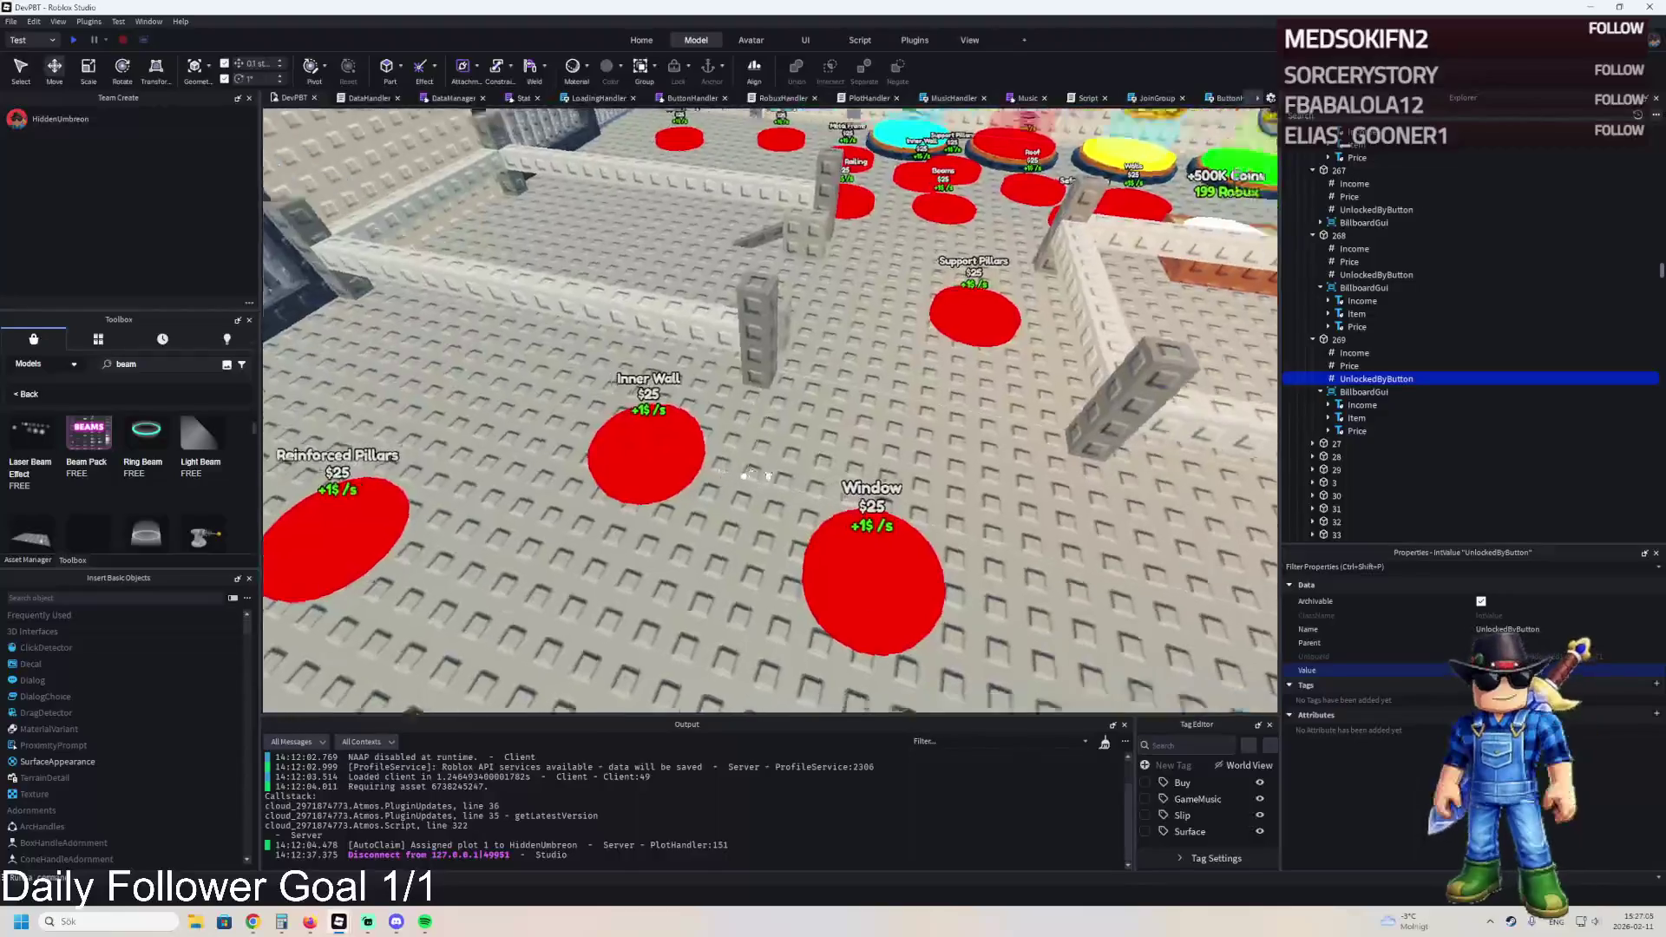
drag(475, 479, 555, 486)
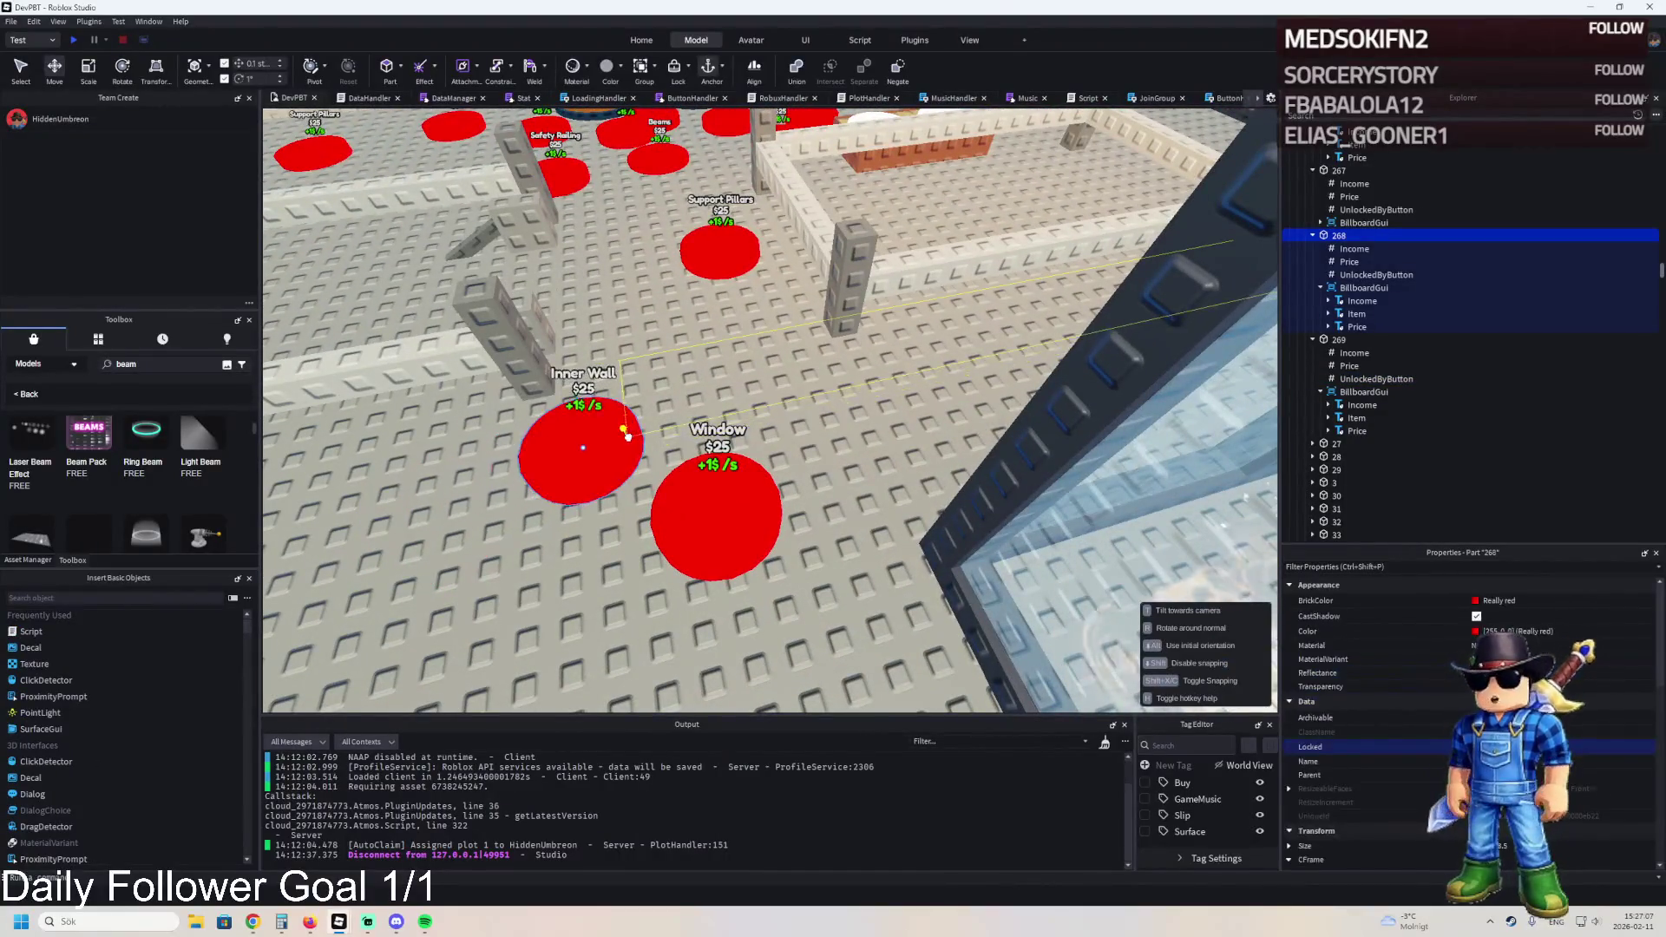
scroll(down, 3)
drag(428, 460, 564, 427)
key(a)
- Duplicate the Reinforced Pillars pad as 270 and show its Item text label's properties
key(ctrl+d)
key(F2)
text(2)
text(70)
key(Return)
click(1369, 484)
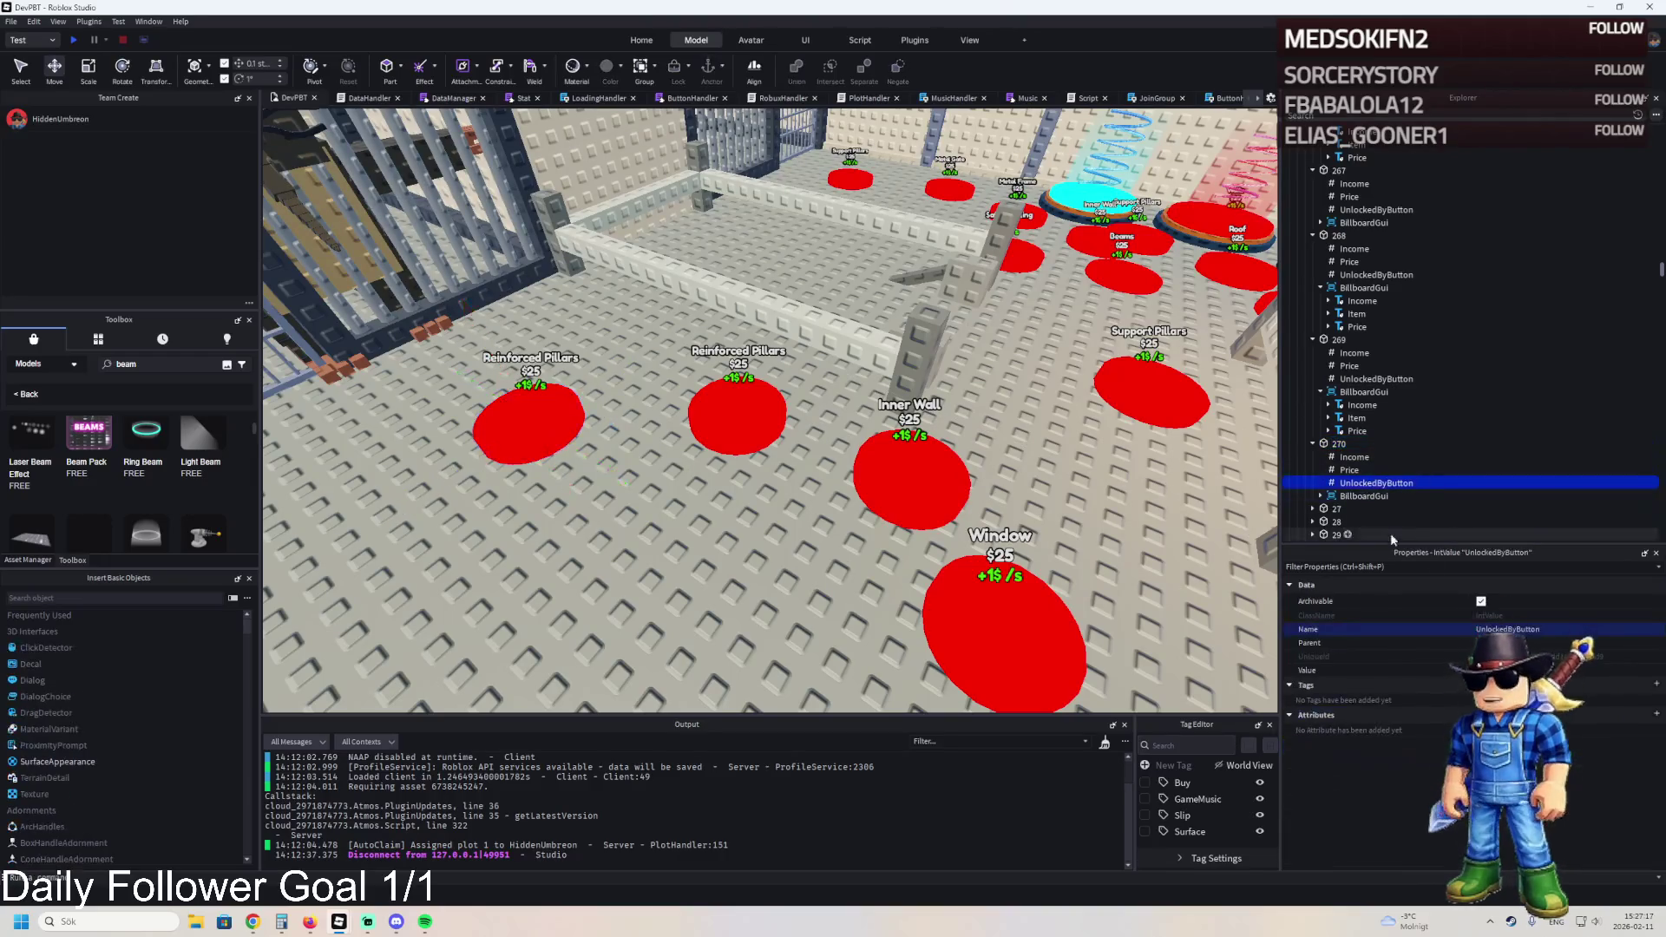
click(1364, 496)
click(1320, 495)
click(1356, 522)
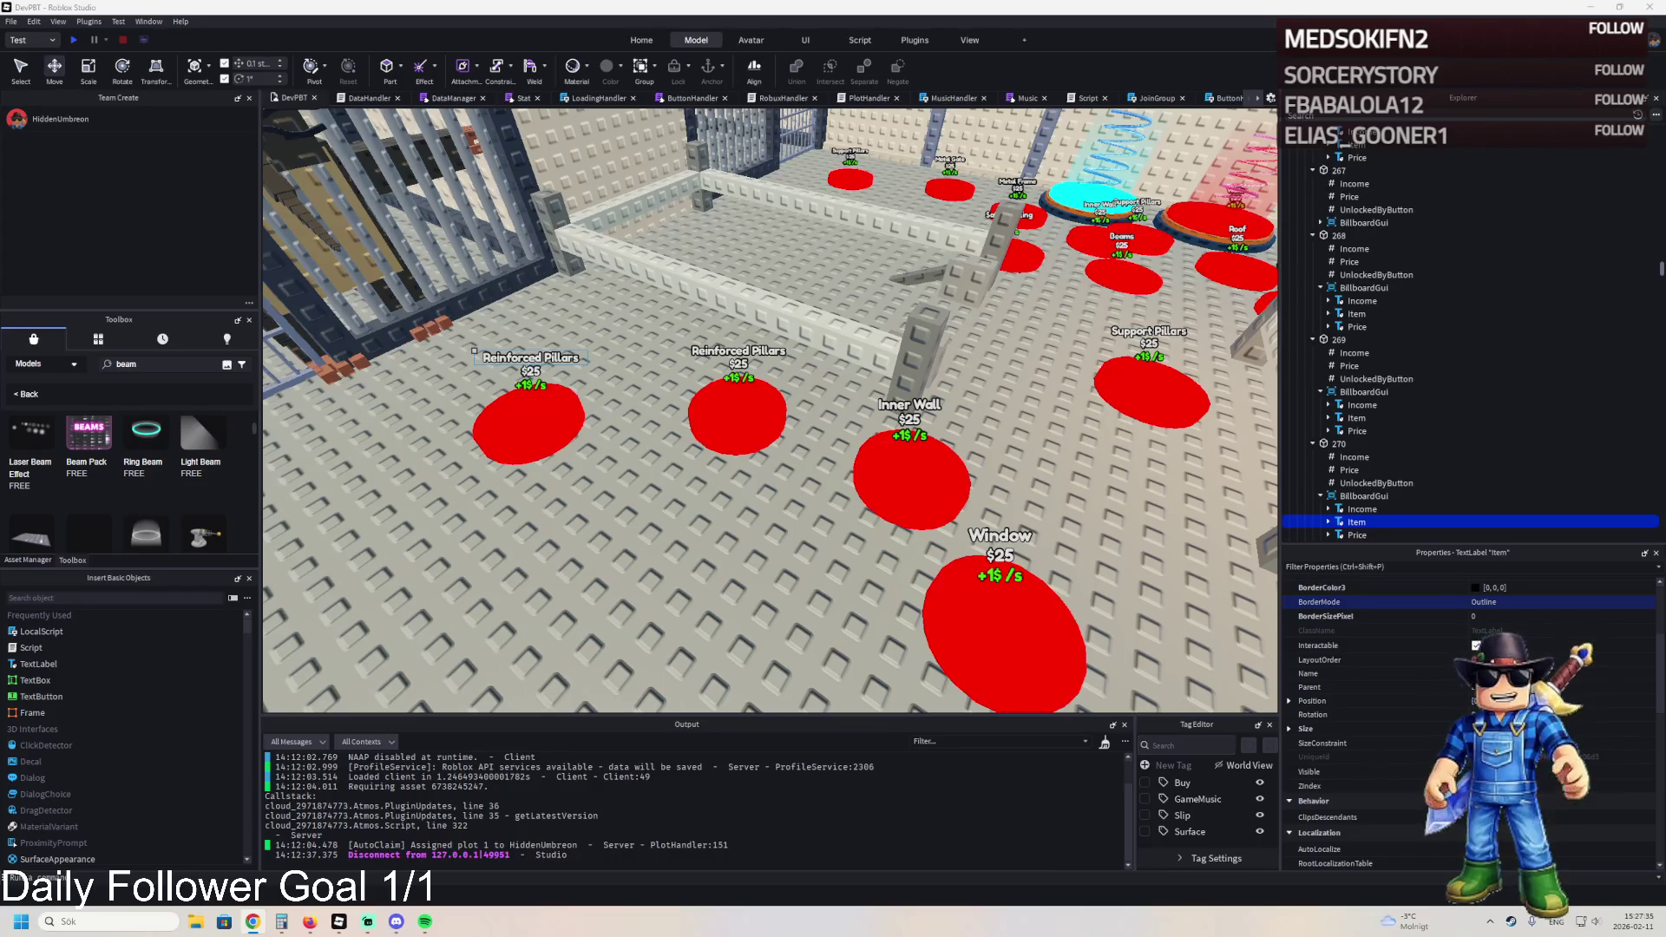
scroll(down, 3)
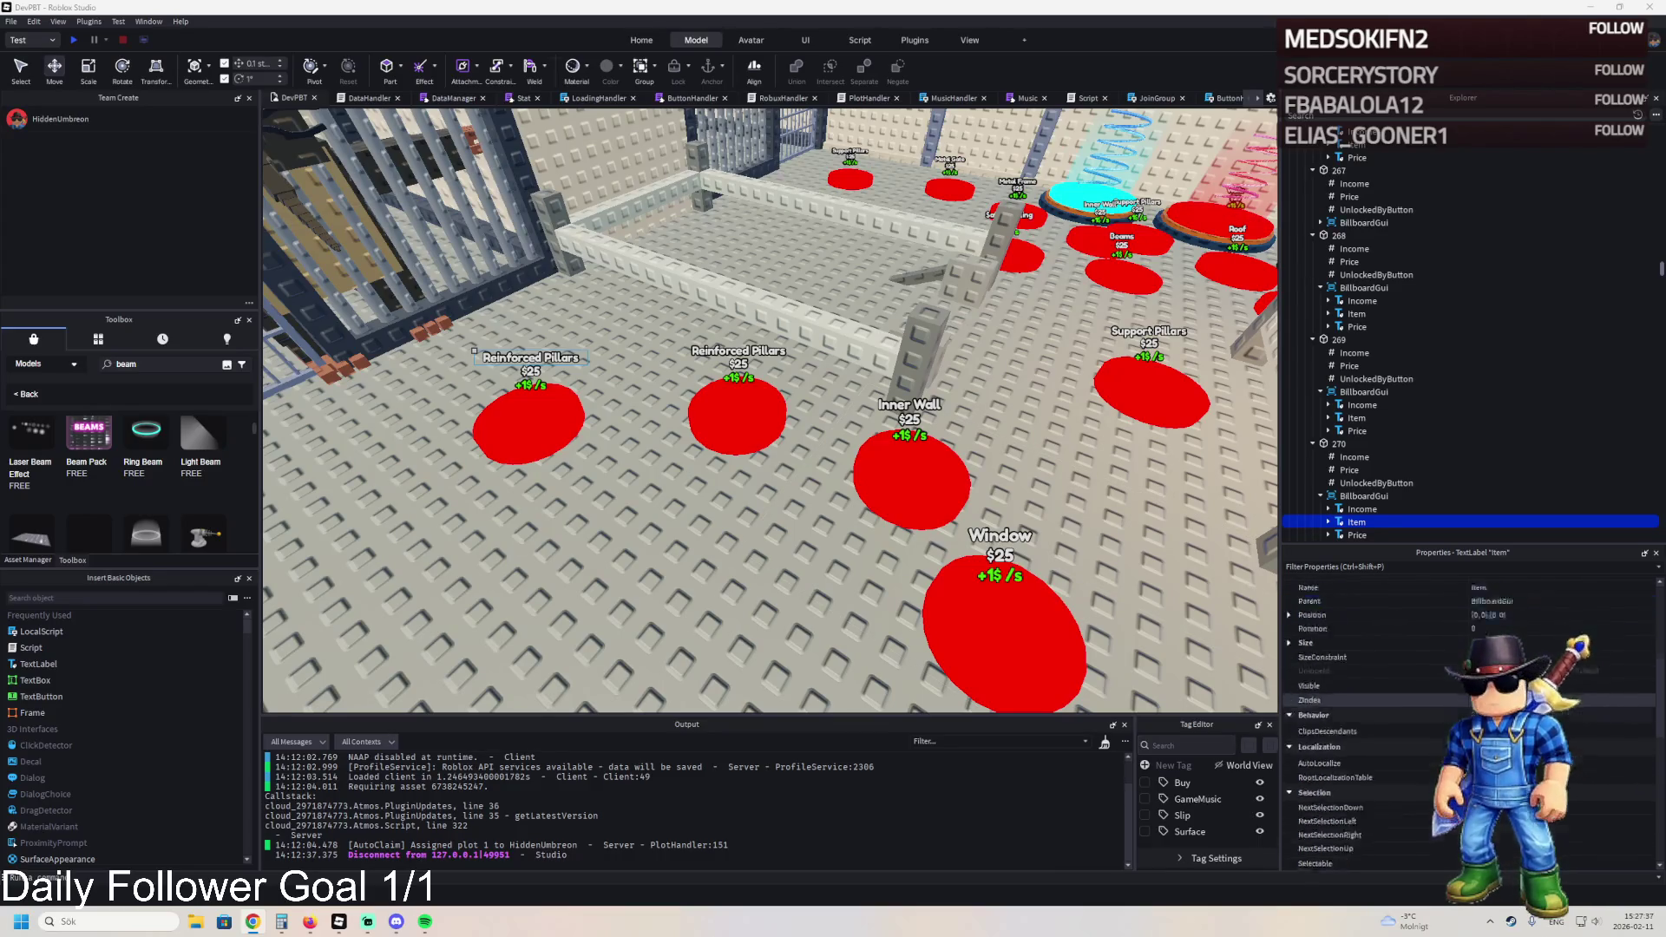
click(1640, 764)
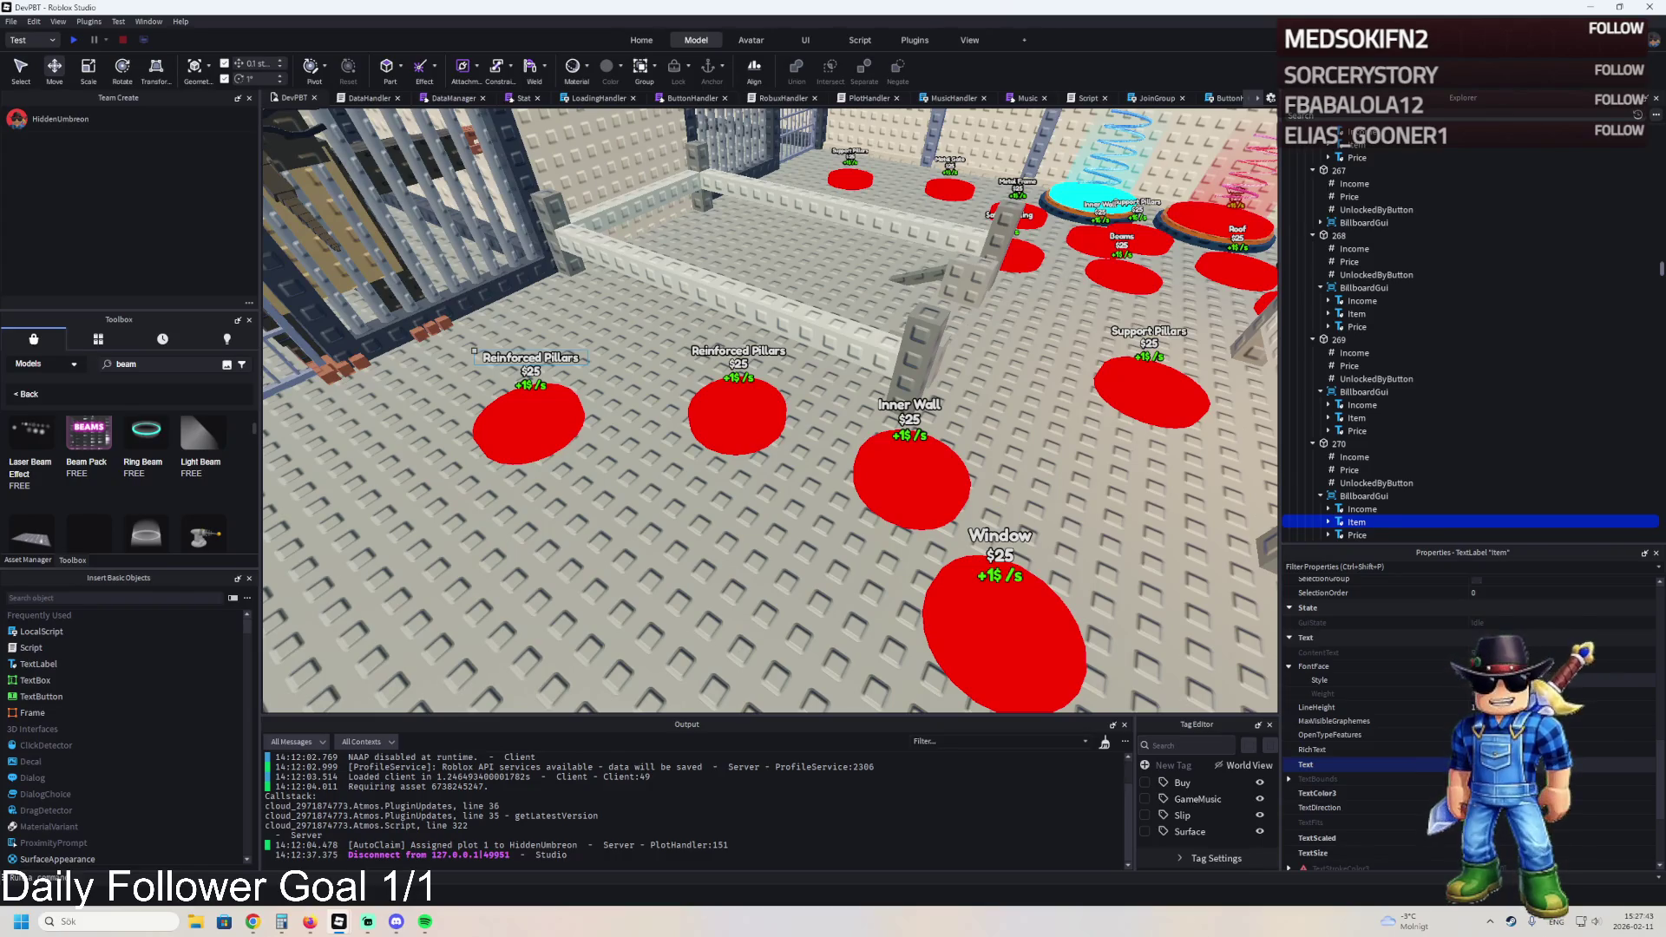
click(1339, 443)
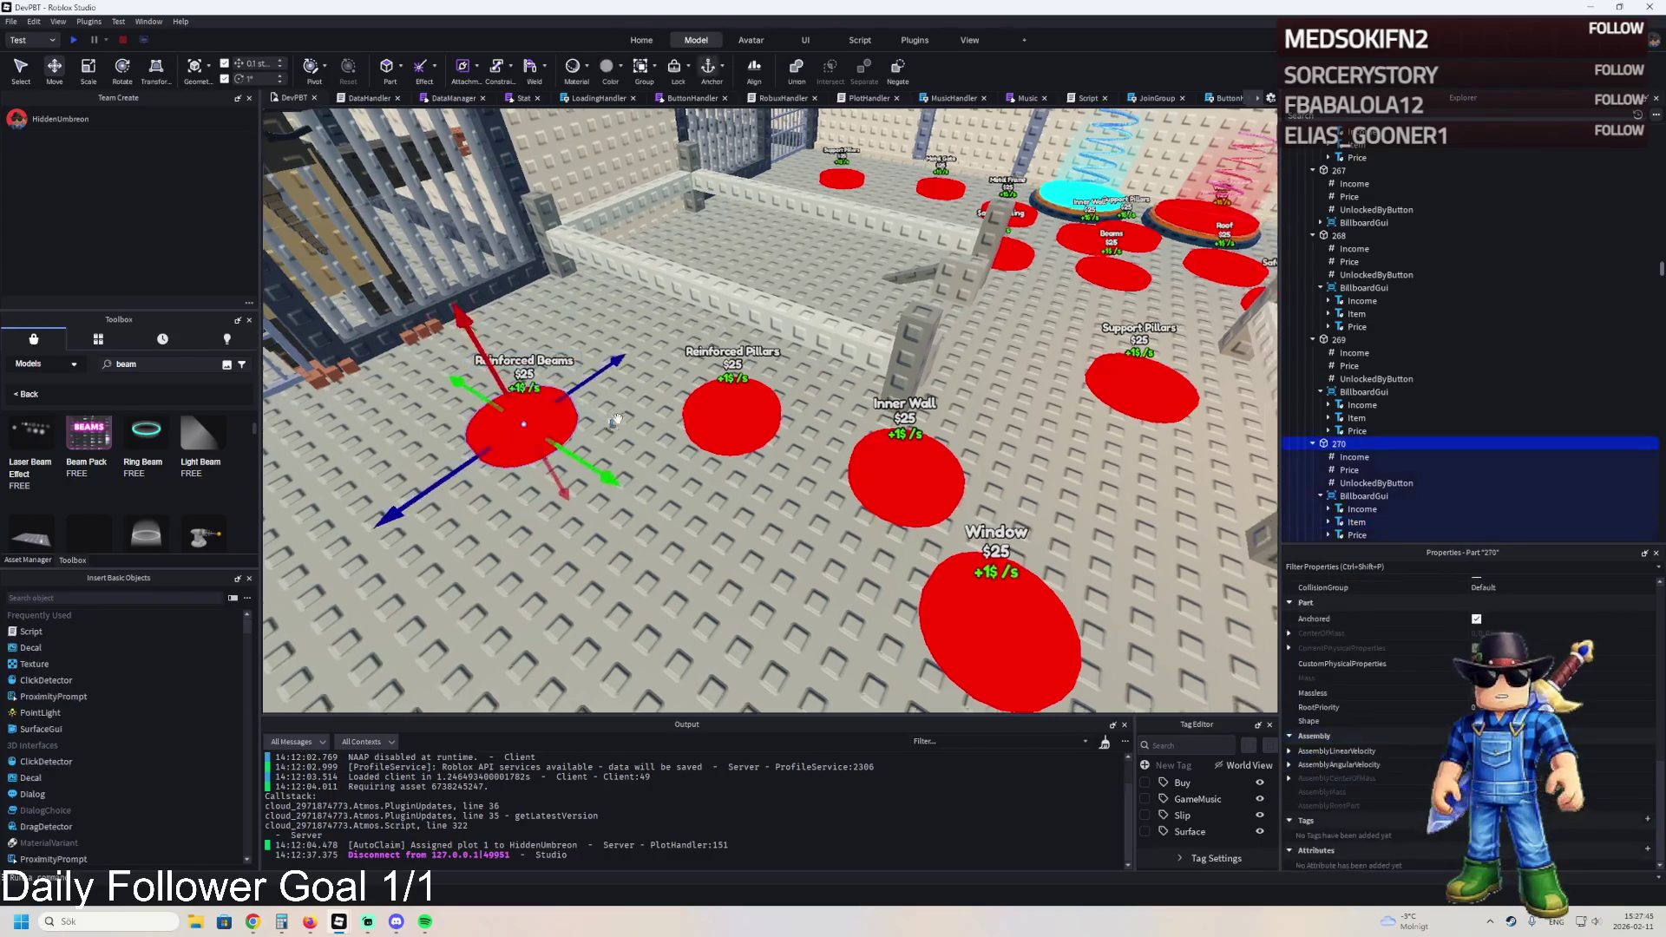
click(686, 442)
click(540, 439)
key(f)
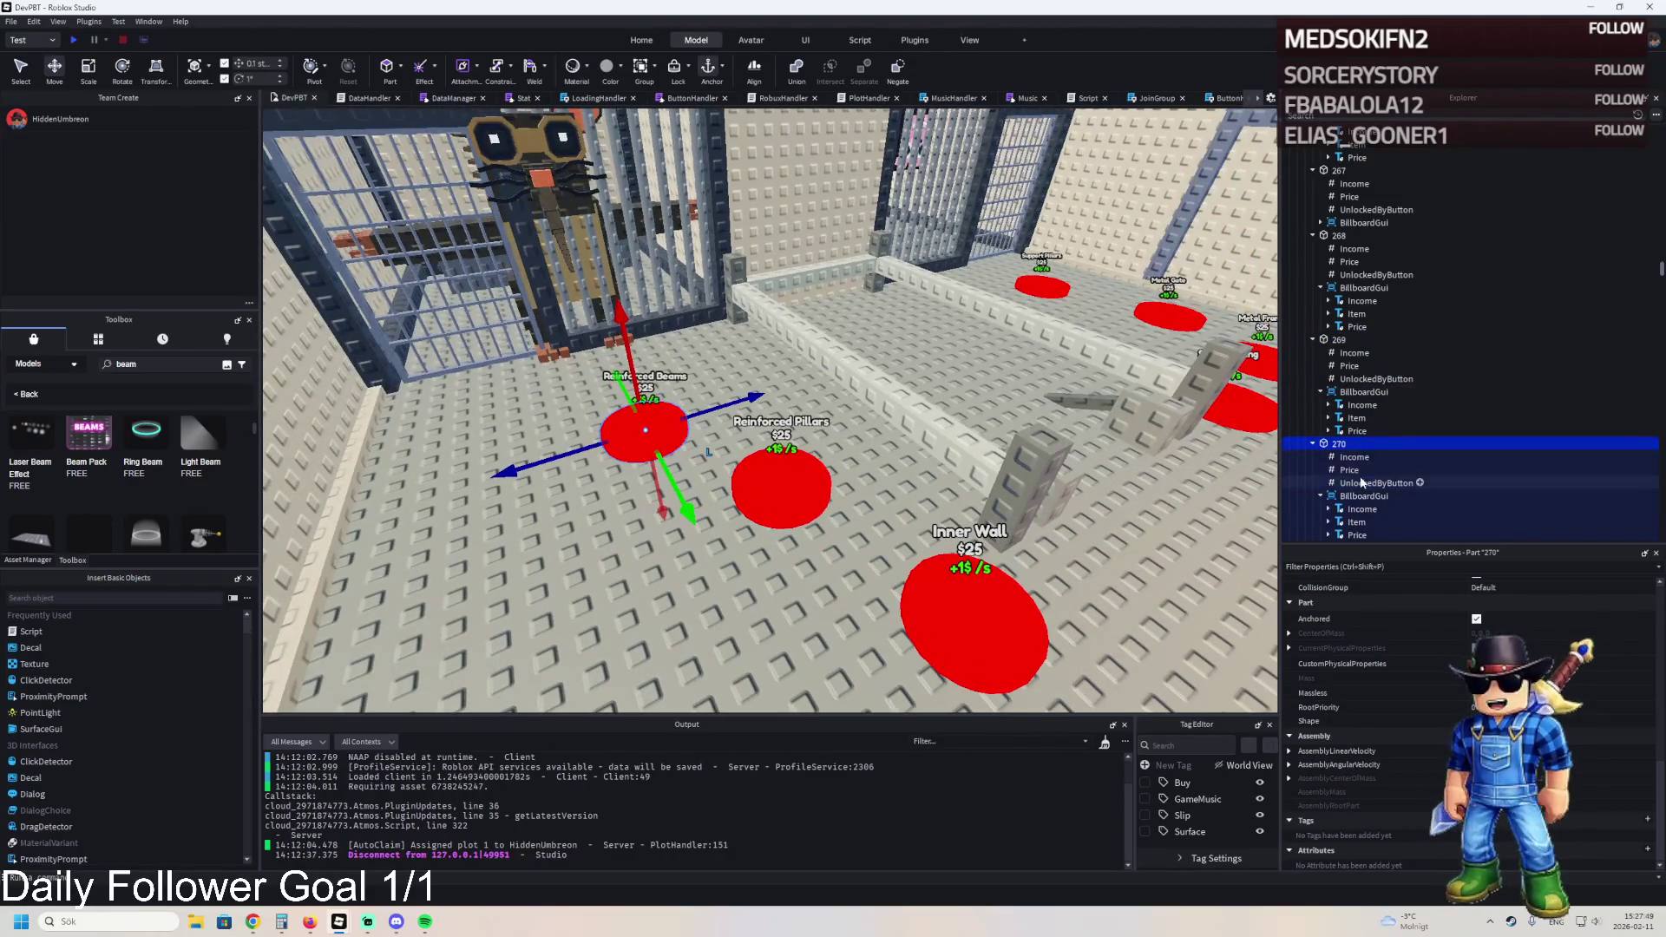
click(1360, 482)
click(1350, 365)
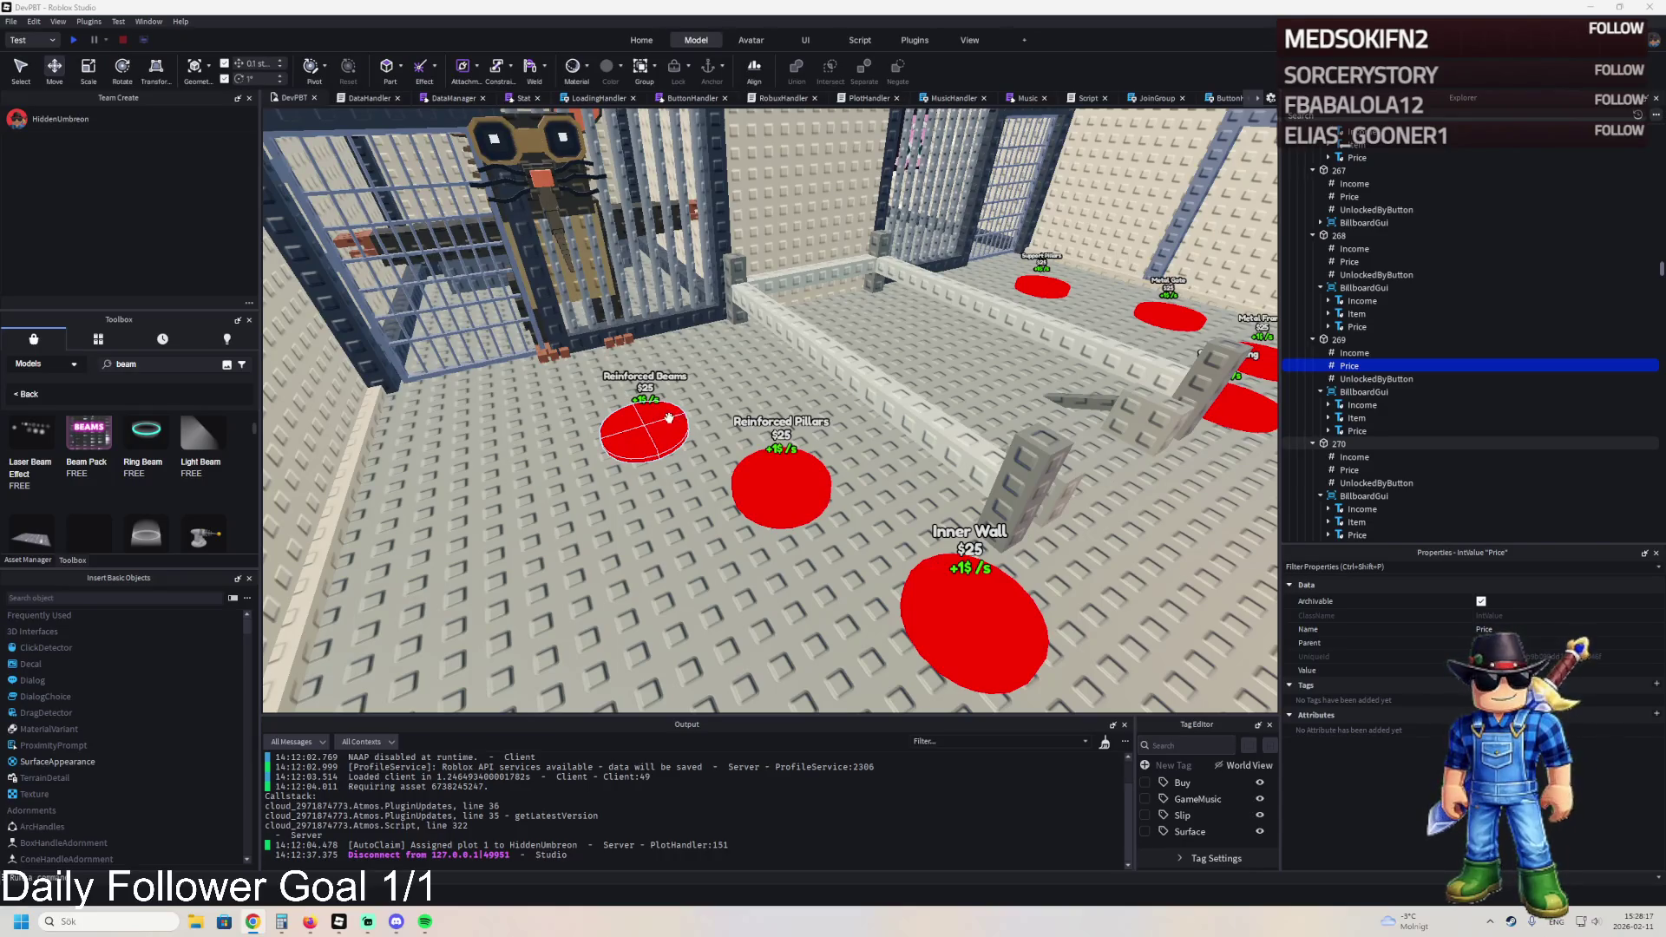
click(666, 418)
click(1420, 470)
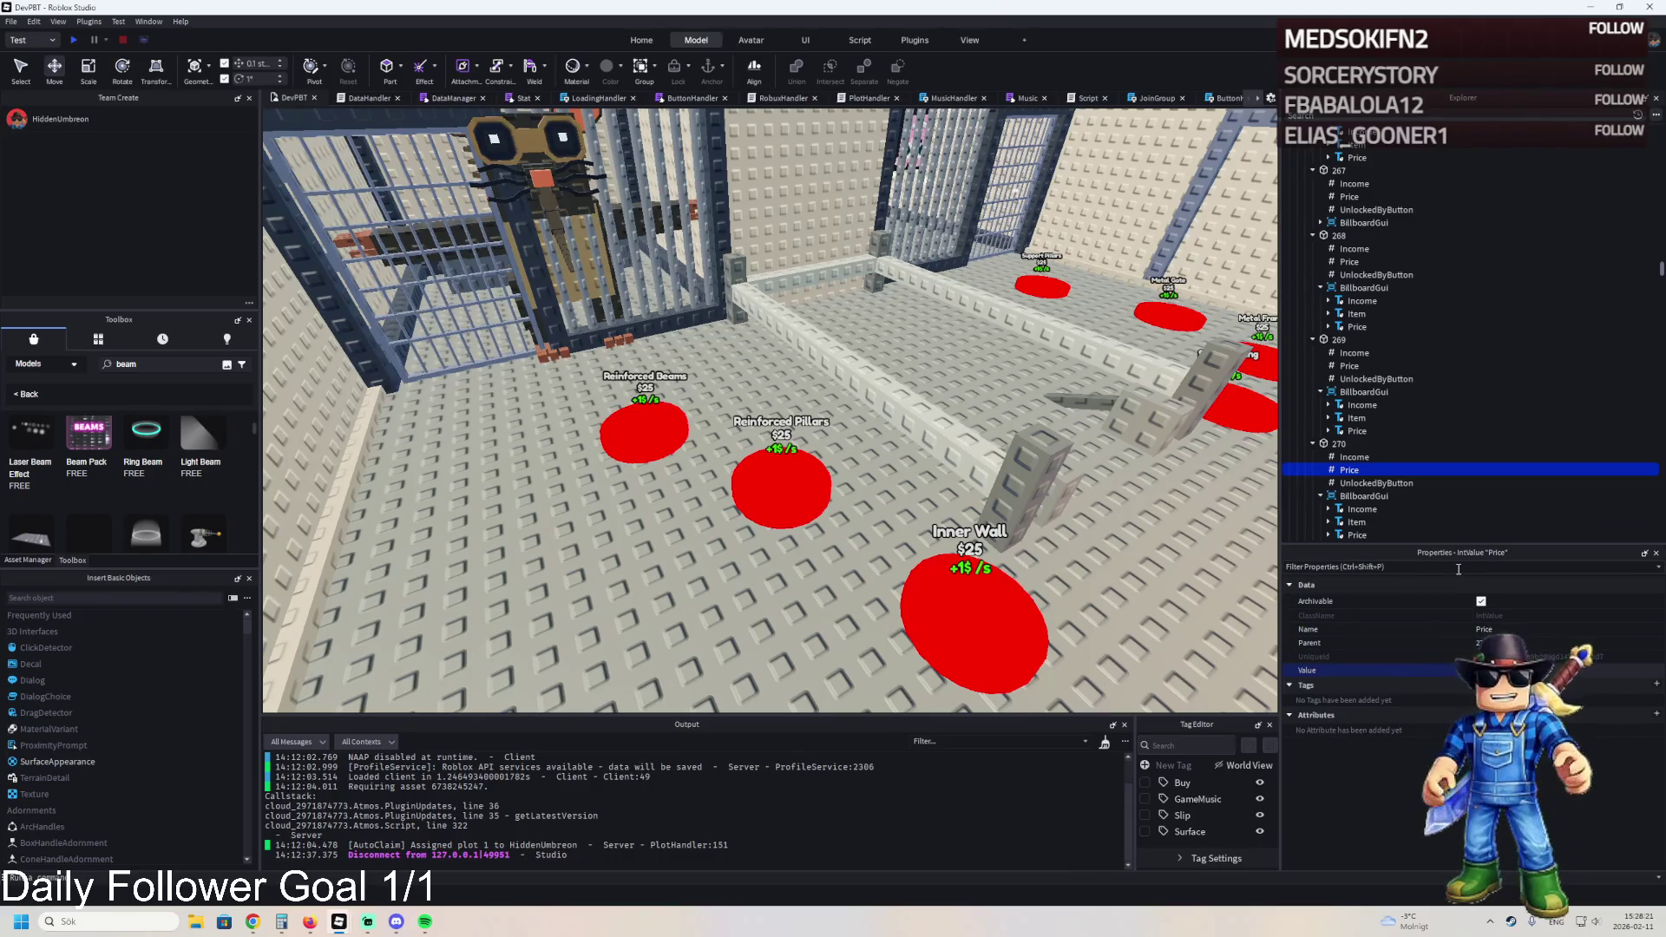
click(1349, 365)
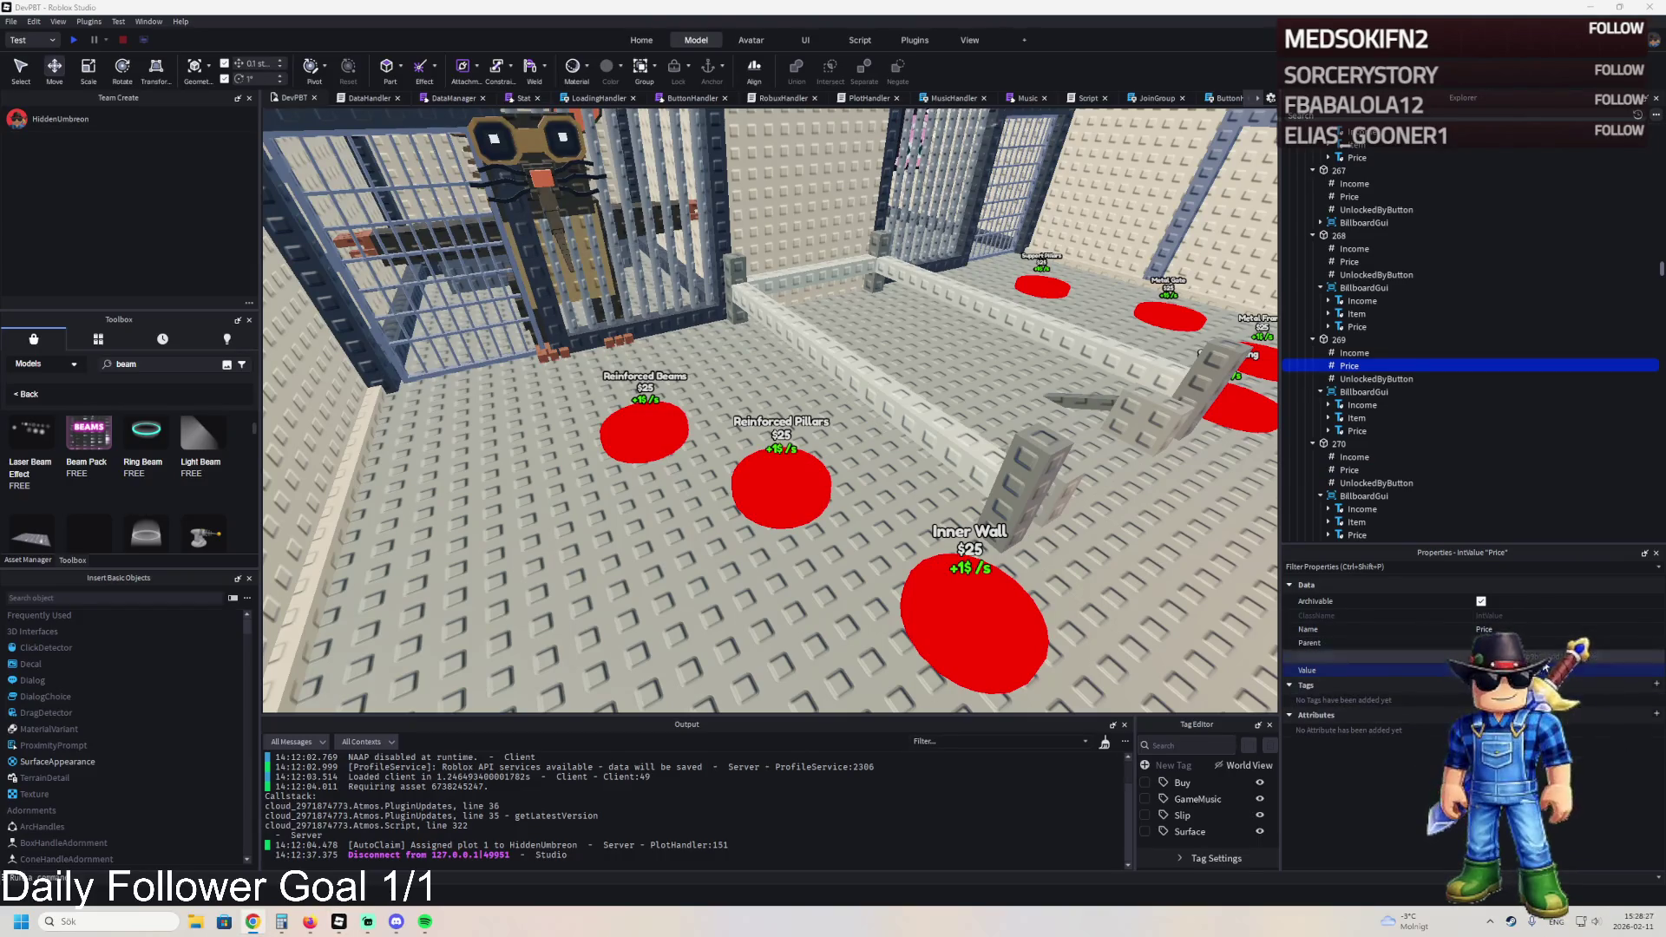
click(1354, 470)
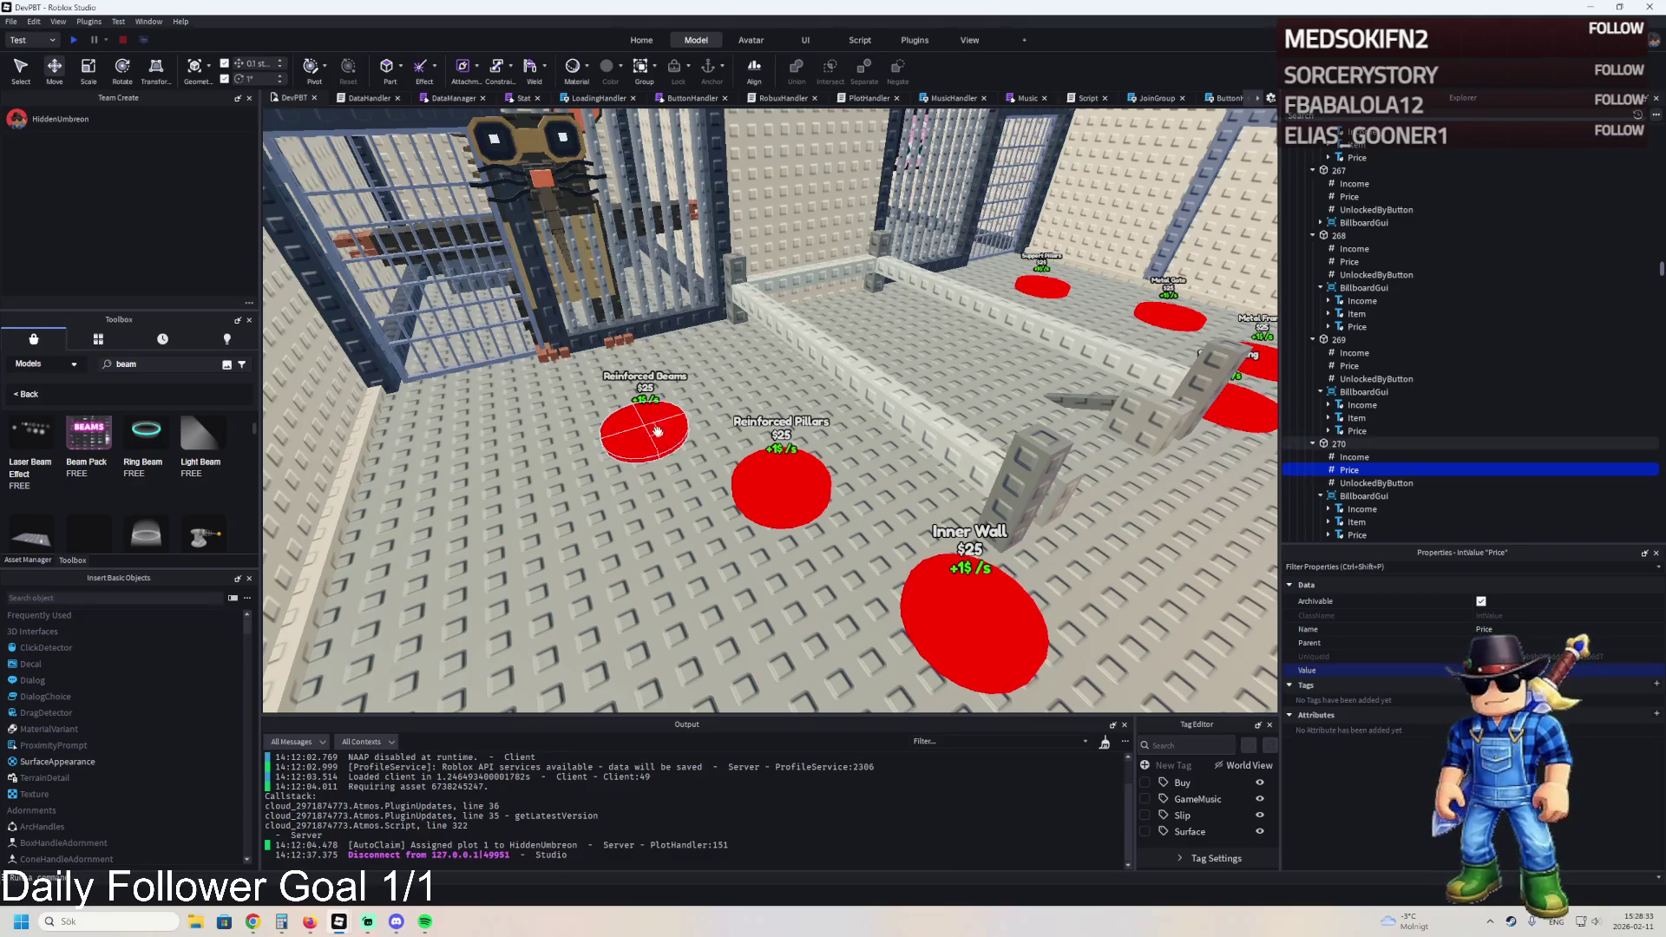
click(661, 393)
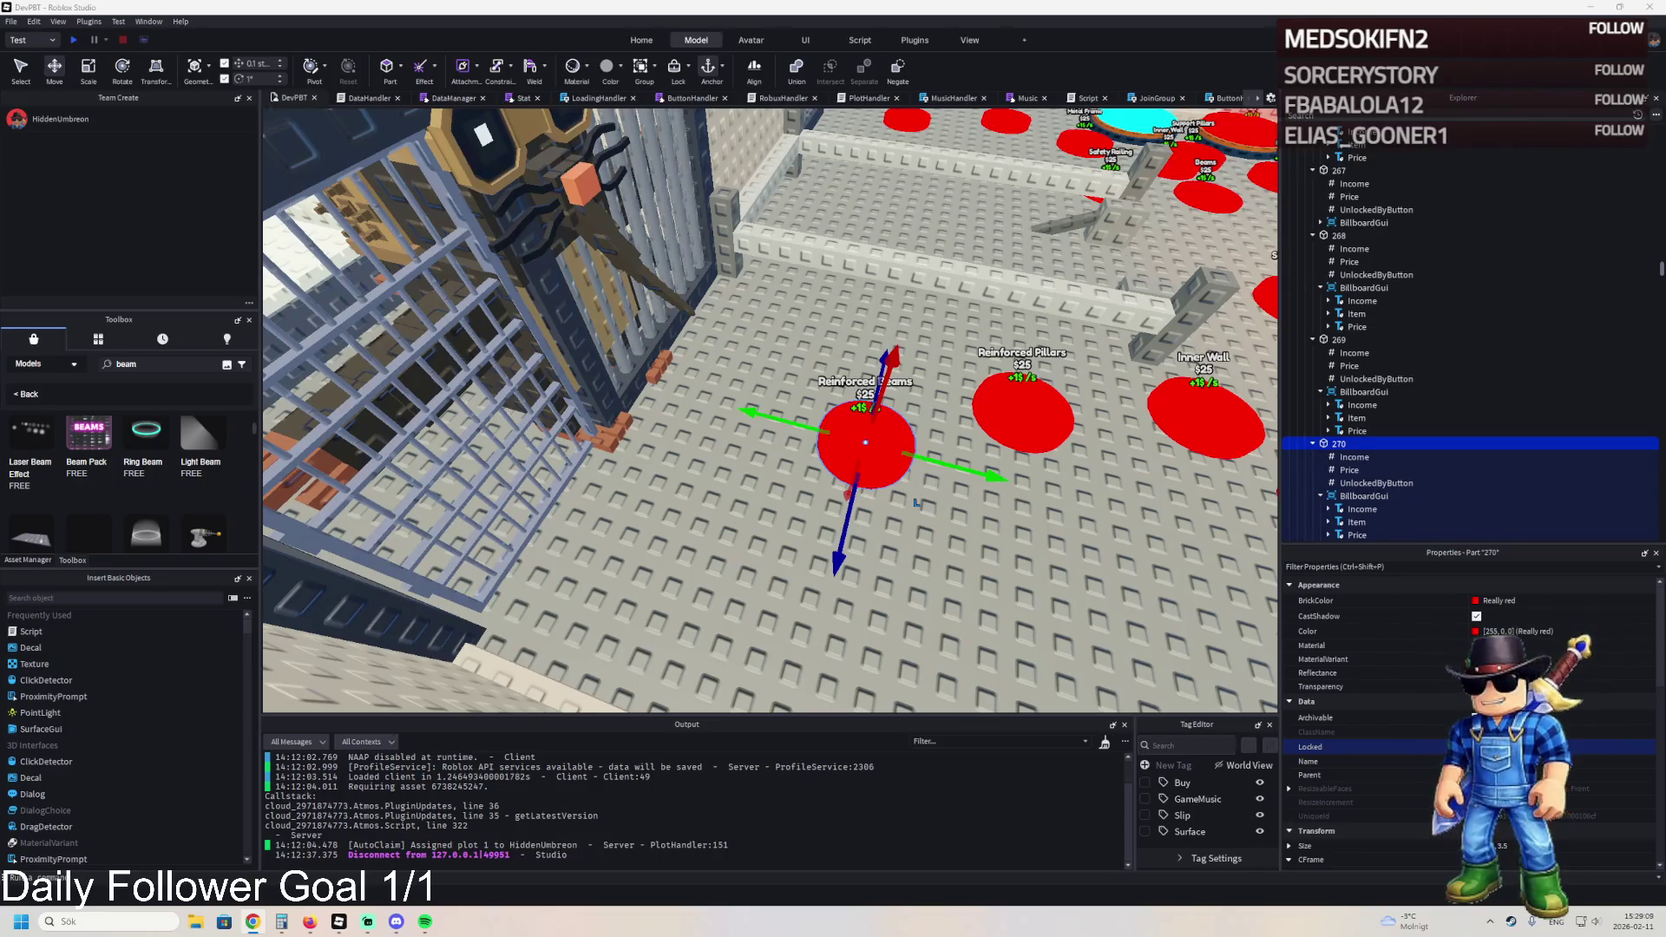
- Capture a screenshot of the HIGH SECURETY cage gate
key(w)
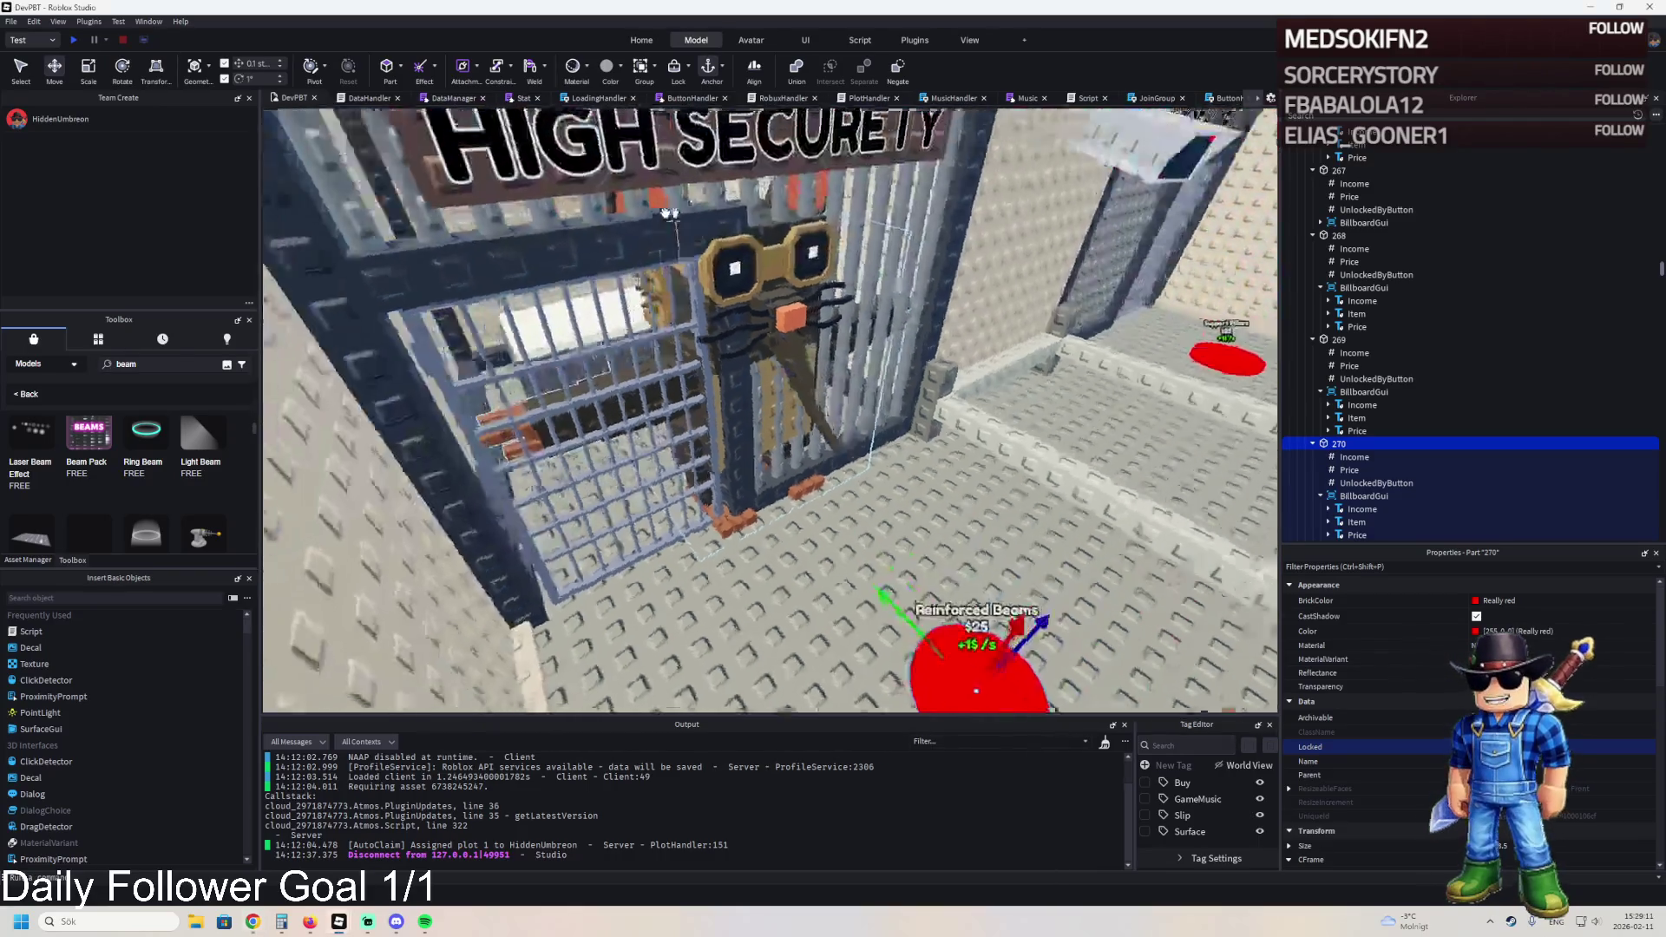
key(w)
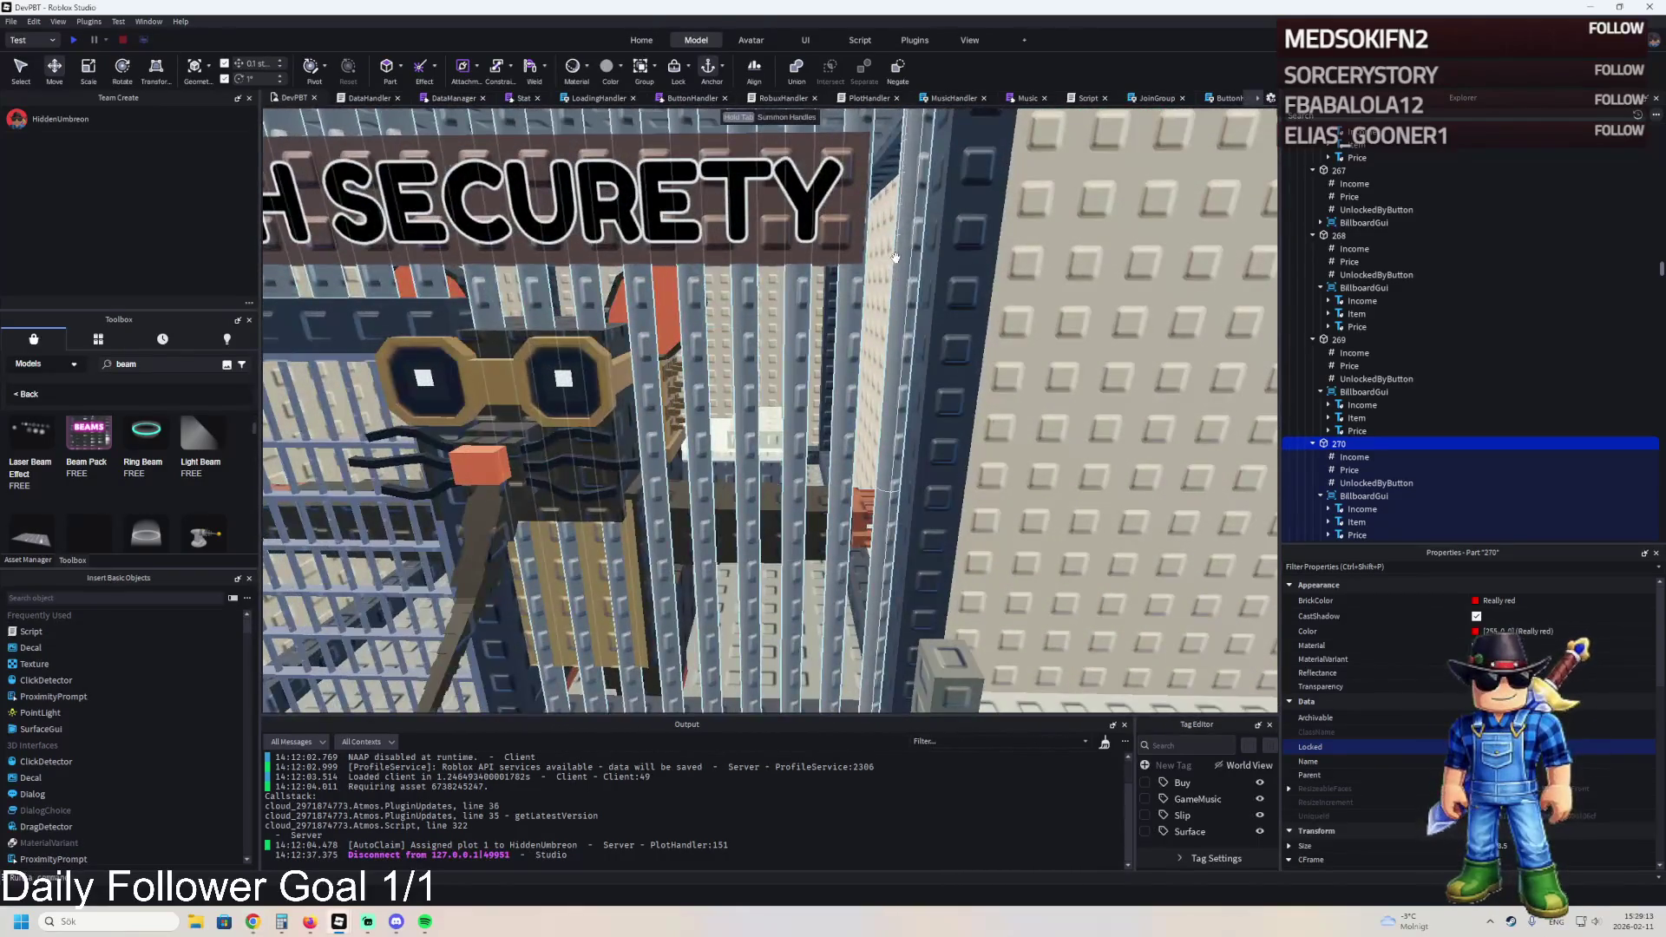
key(super+shift+s)
drag(917, 255, 599, 708)
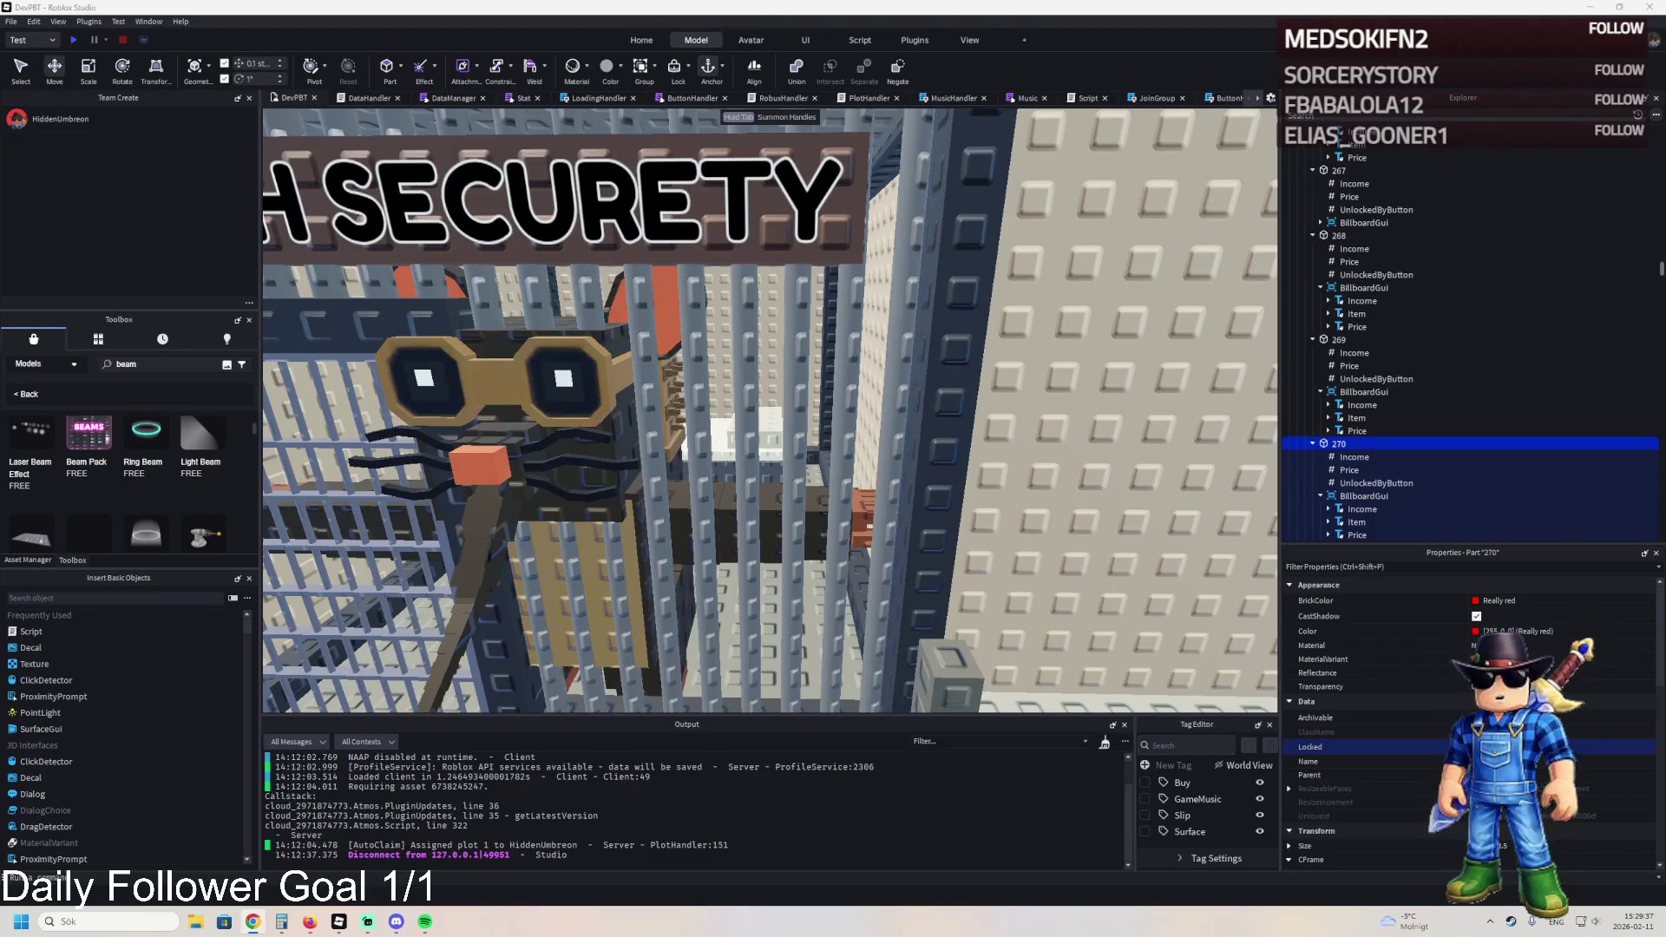
- Rename the selected pad part to 271
key(f)
scroll(down, 3)
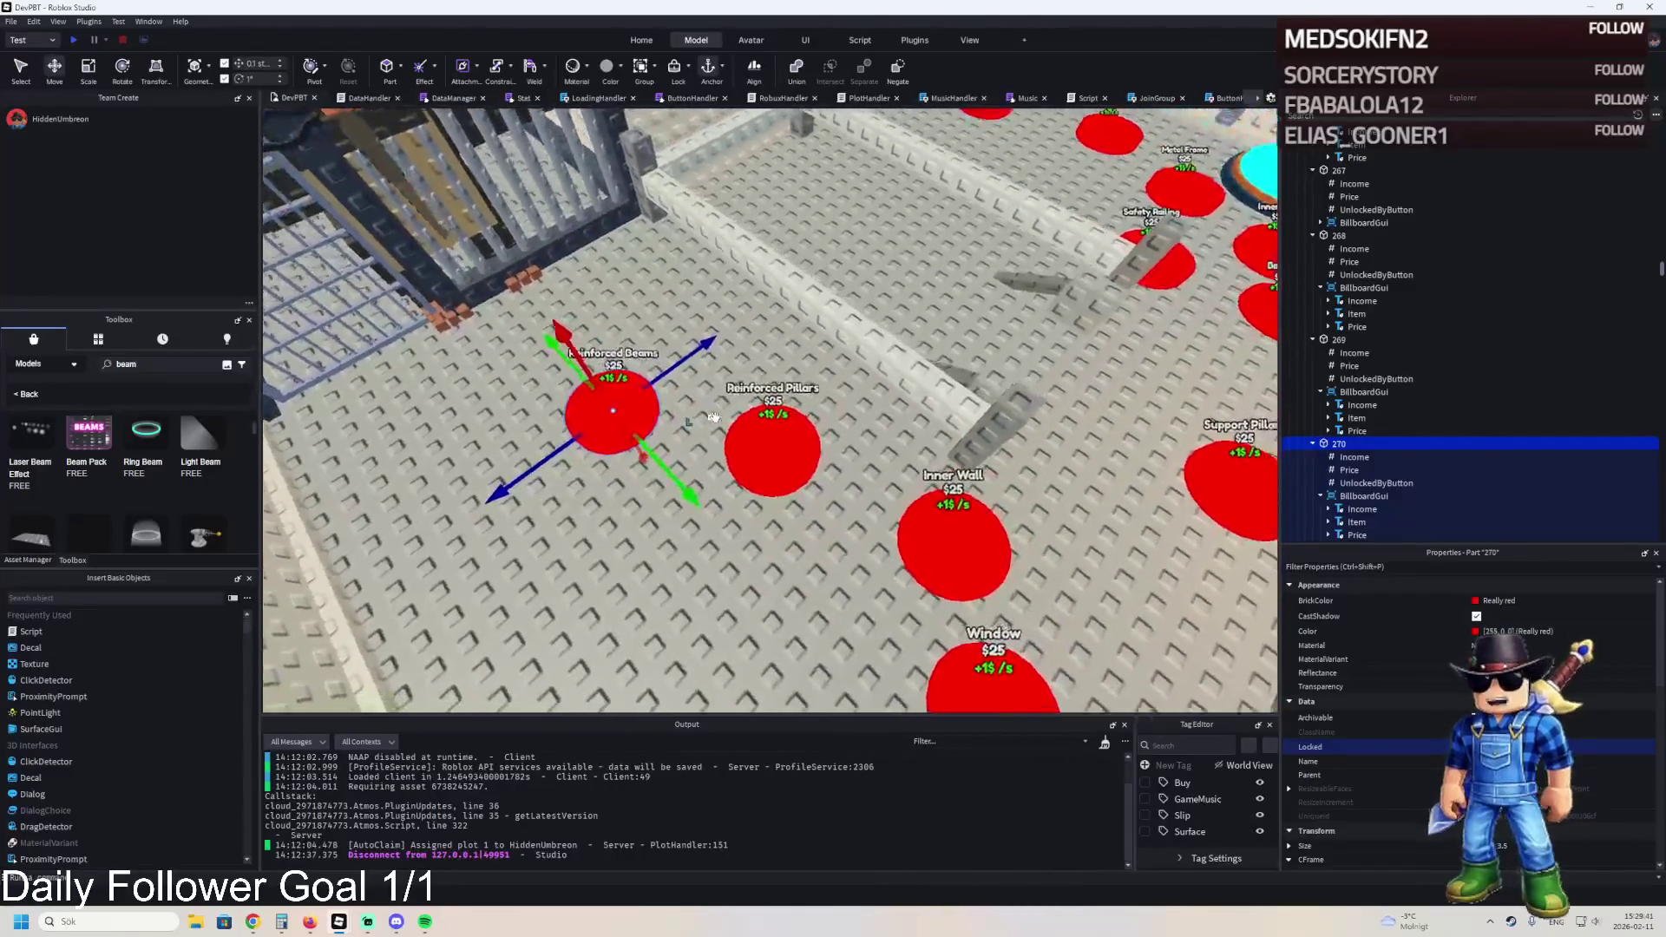
key(F2)
text(271)
key(Return)
- Inspect part 271's UnlockedByButton value and Item label Text property, then reselect part 271
click(1358, 275)
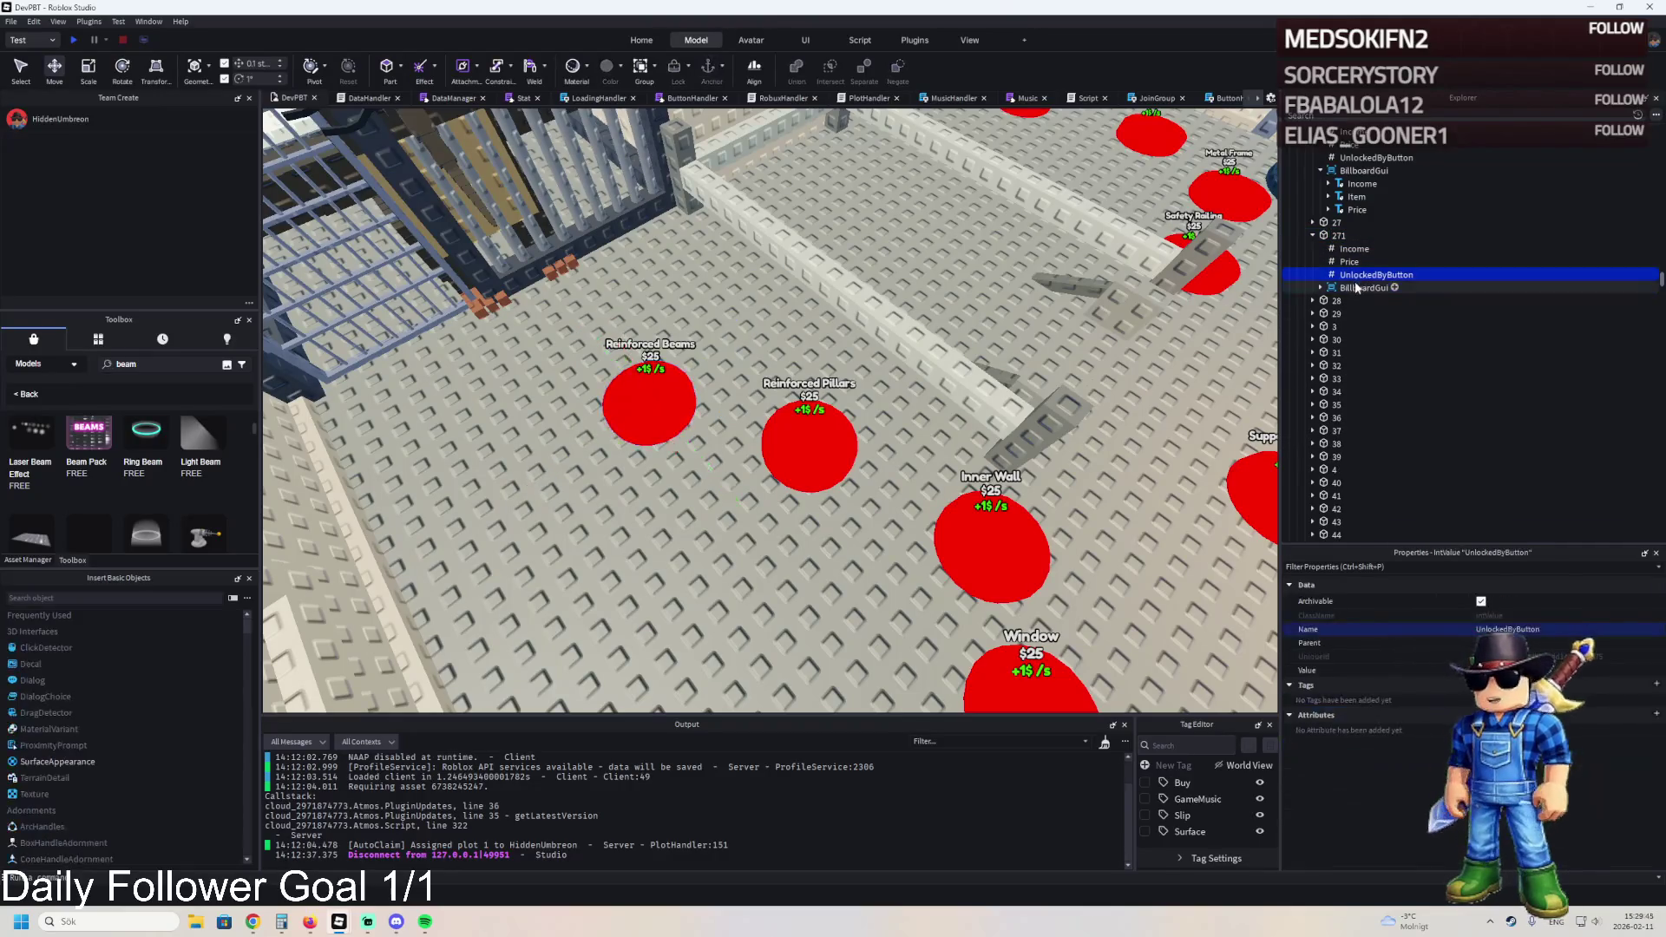
click(1510, 669)
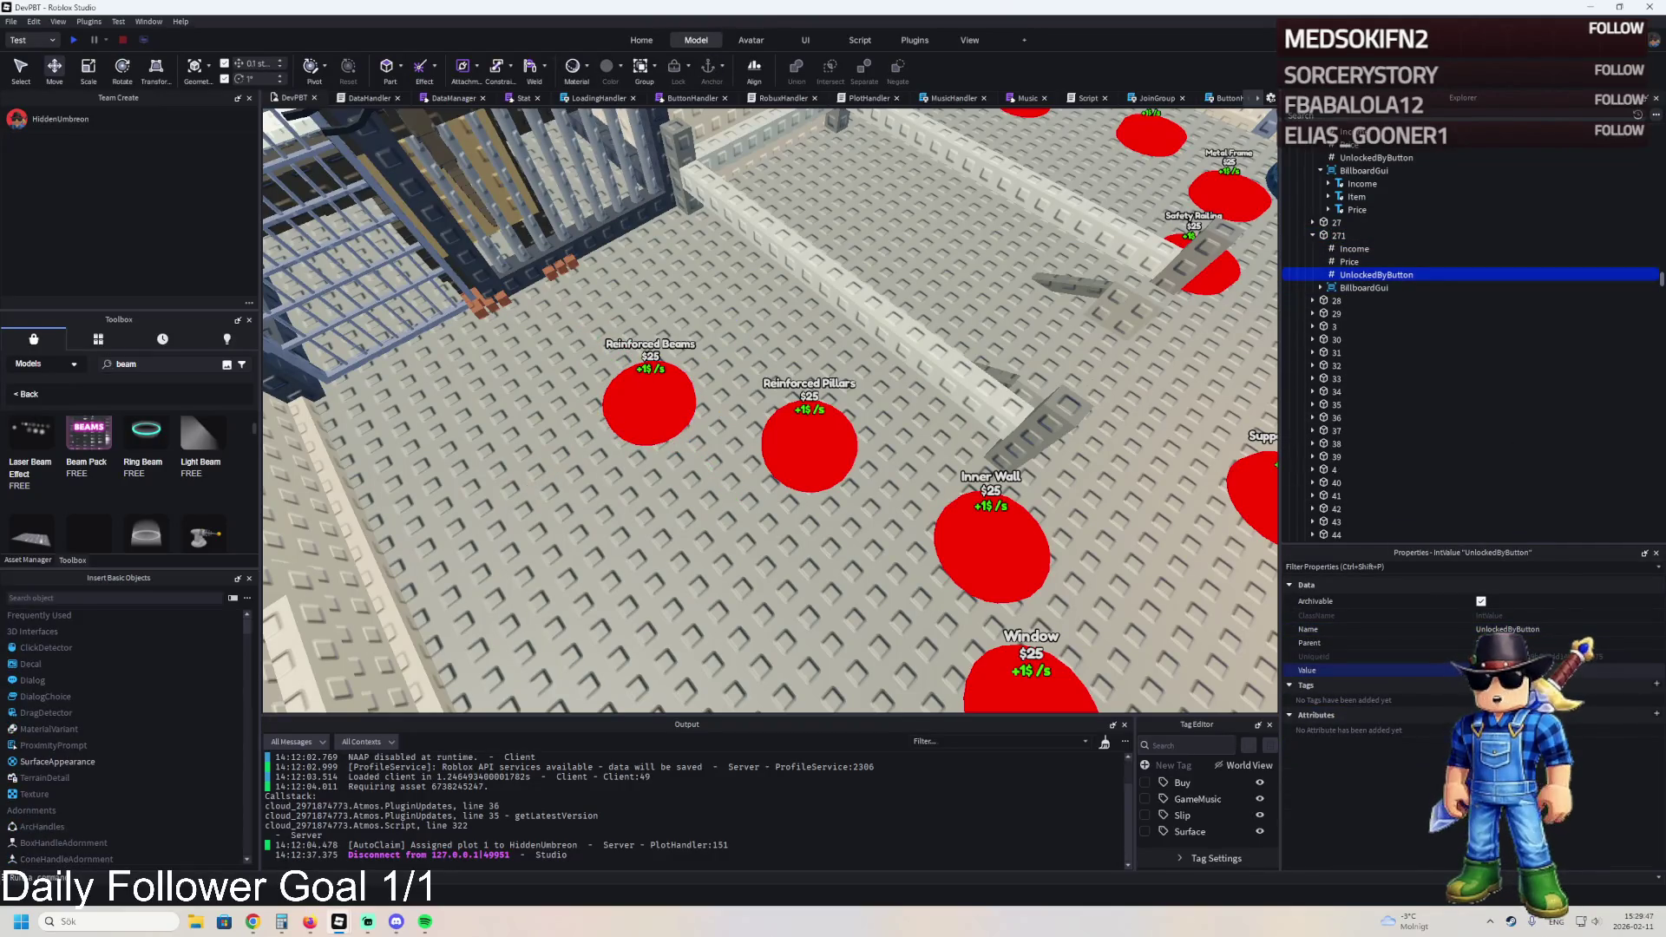
click(1364, 288)
click(1320, 287)
click(1356, 313)
scroll(down, 3)
click(1310, 807)
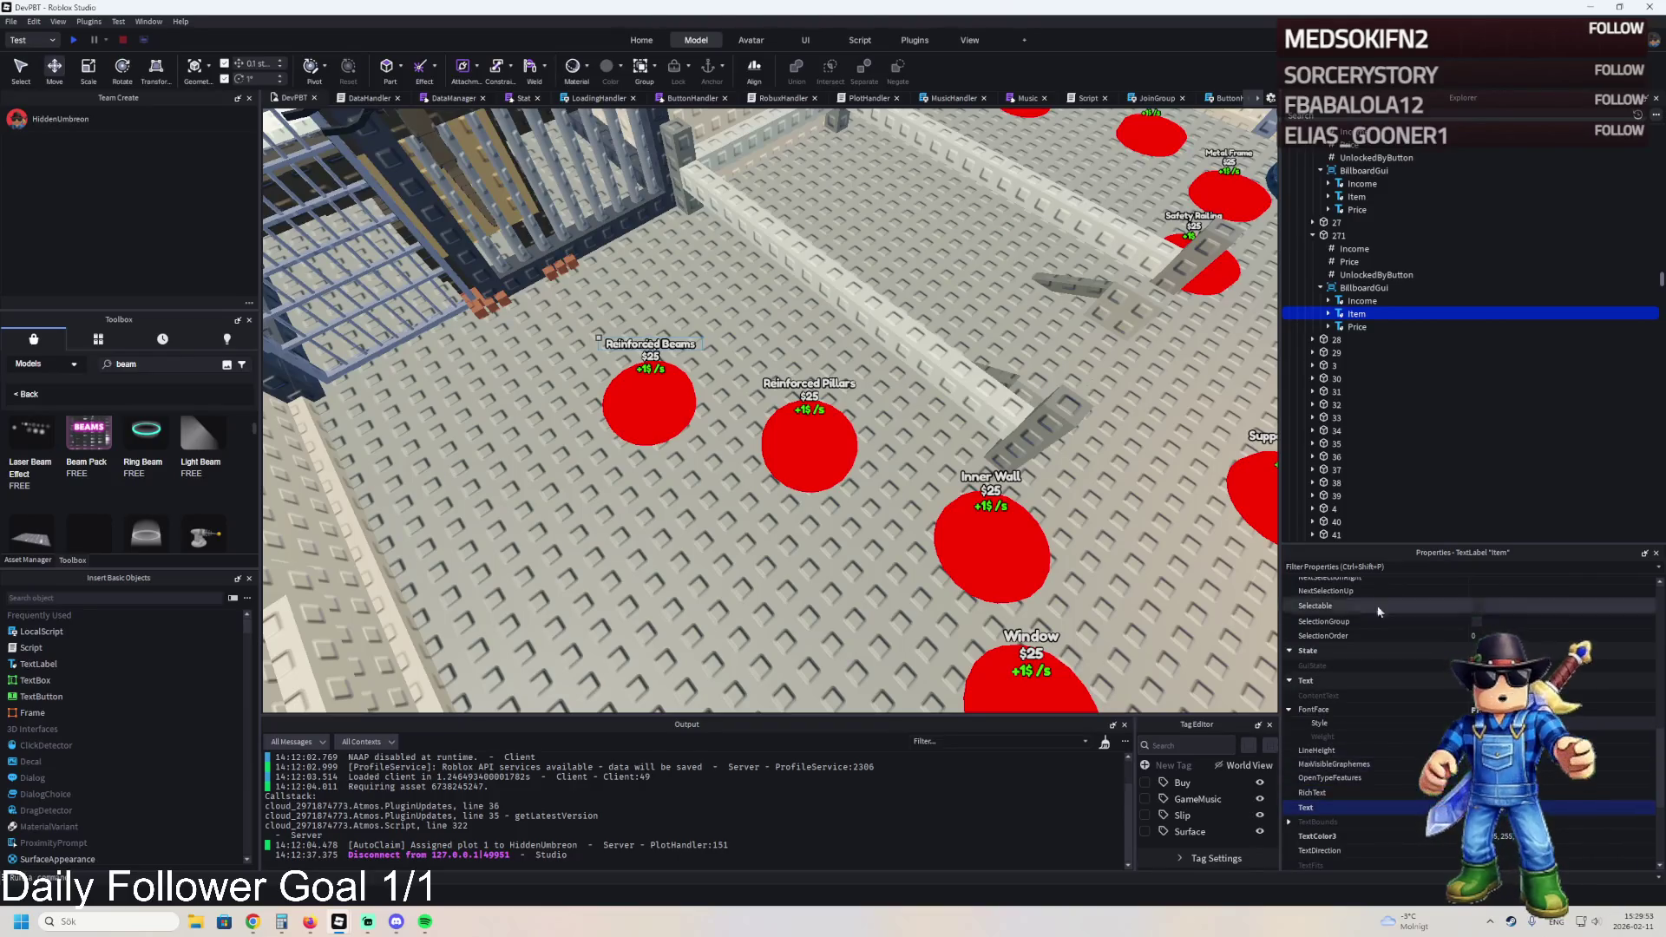
key(w)
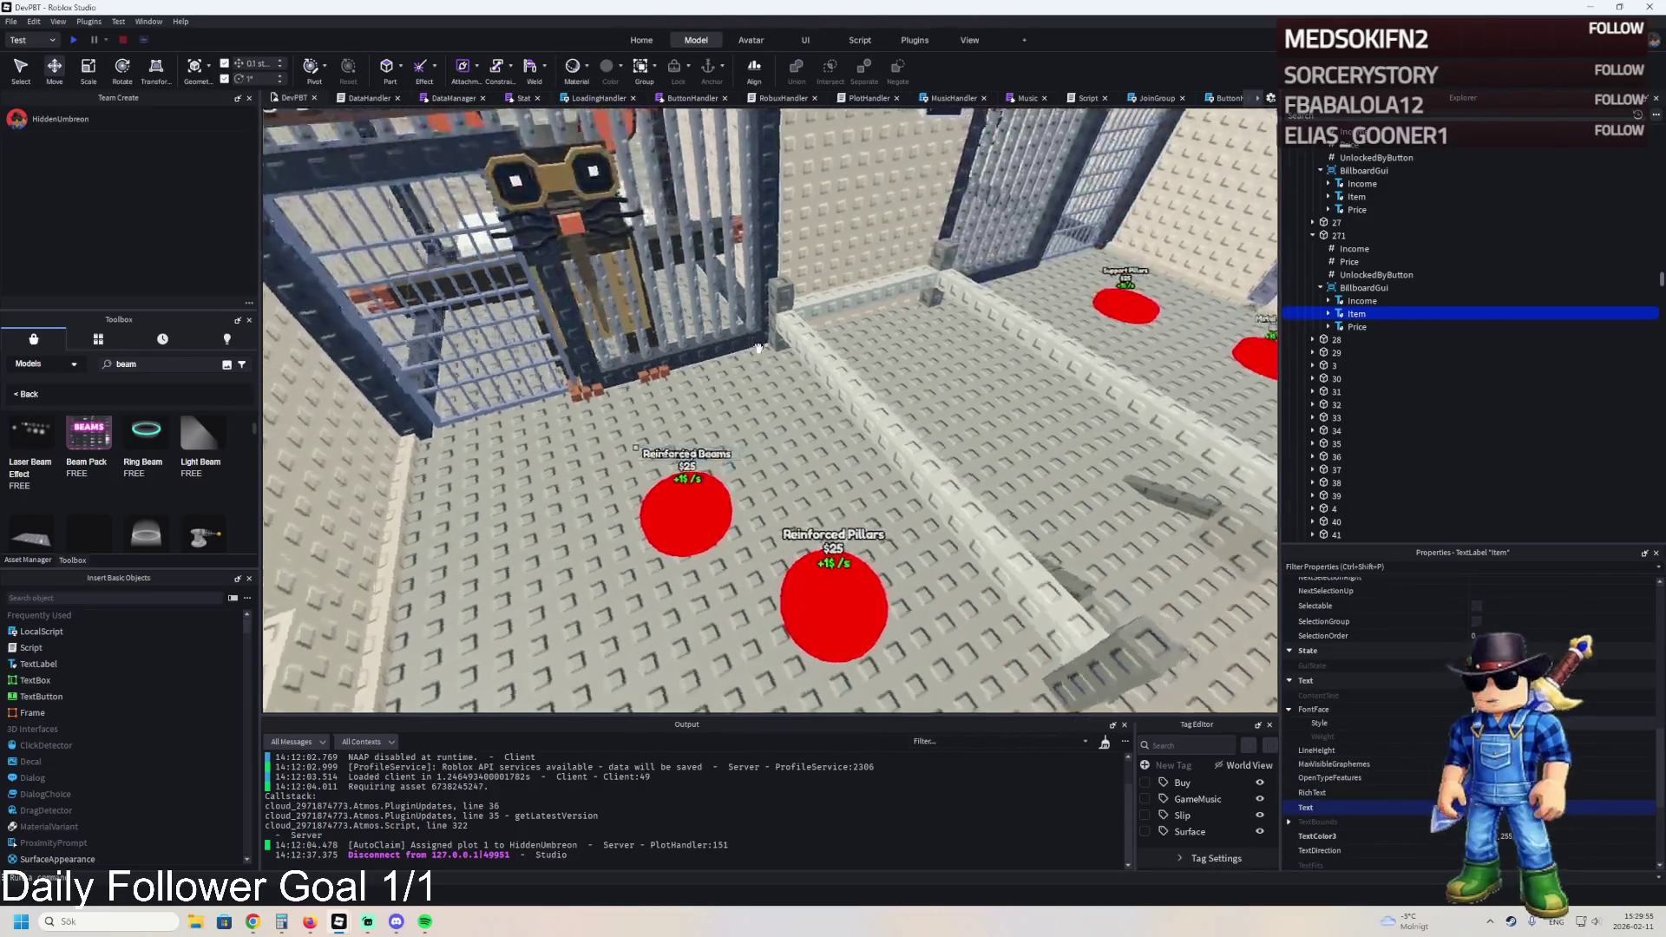
scroll(down, 3)
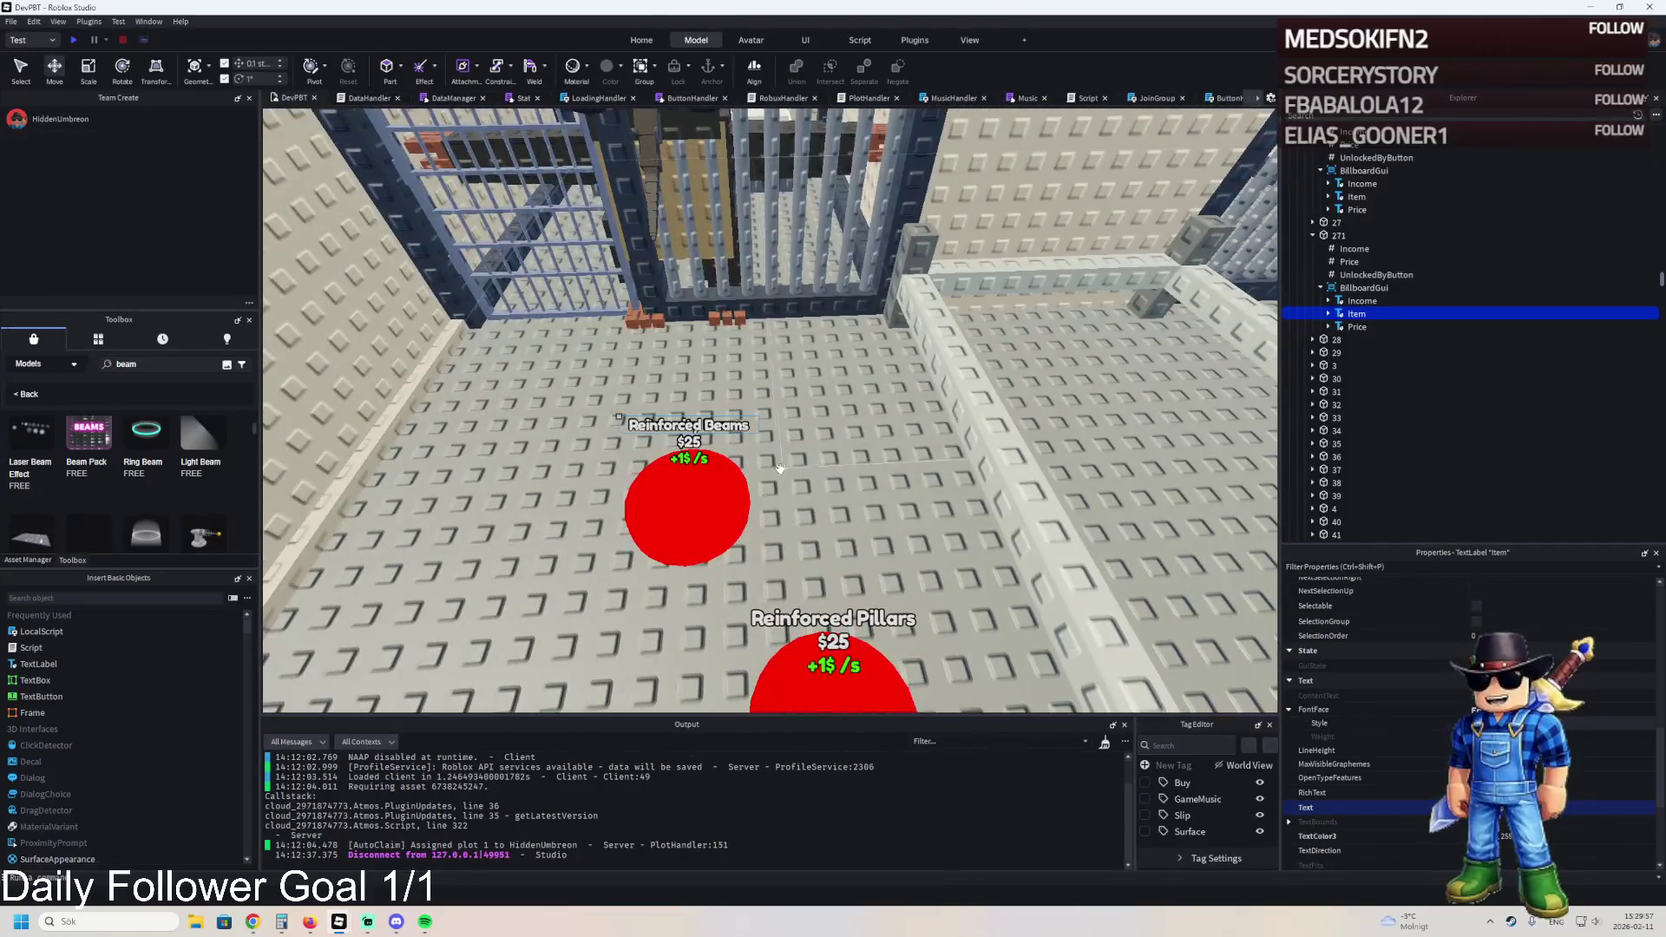
click(1341, 235)
- Reposition pads 271 and 270 with the Move tool
drag(698, 551, 767, 480)
drag(688, 371, 757, 369)
drag(614, 301, 727, 297)
drag(594, 212, 668, 237)
key(f)
- Duplicate the Security Bars pad as 272 beside it and label it 'Cell Gate'
key(ctrl+d)
drag(720, 395, 528, 418)
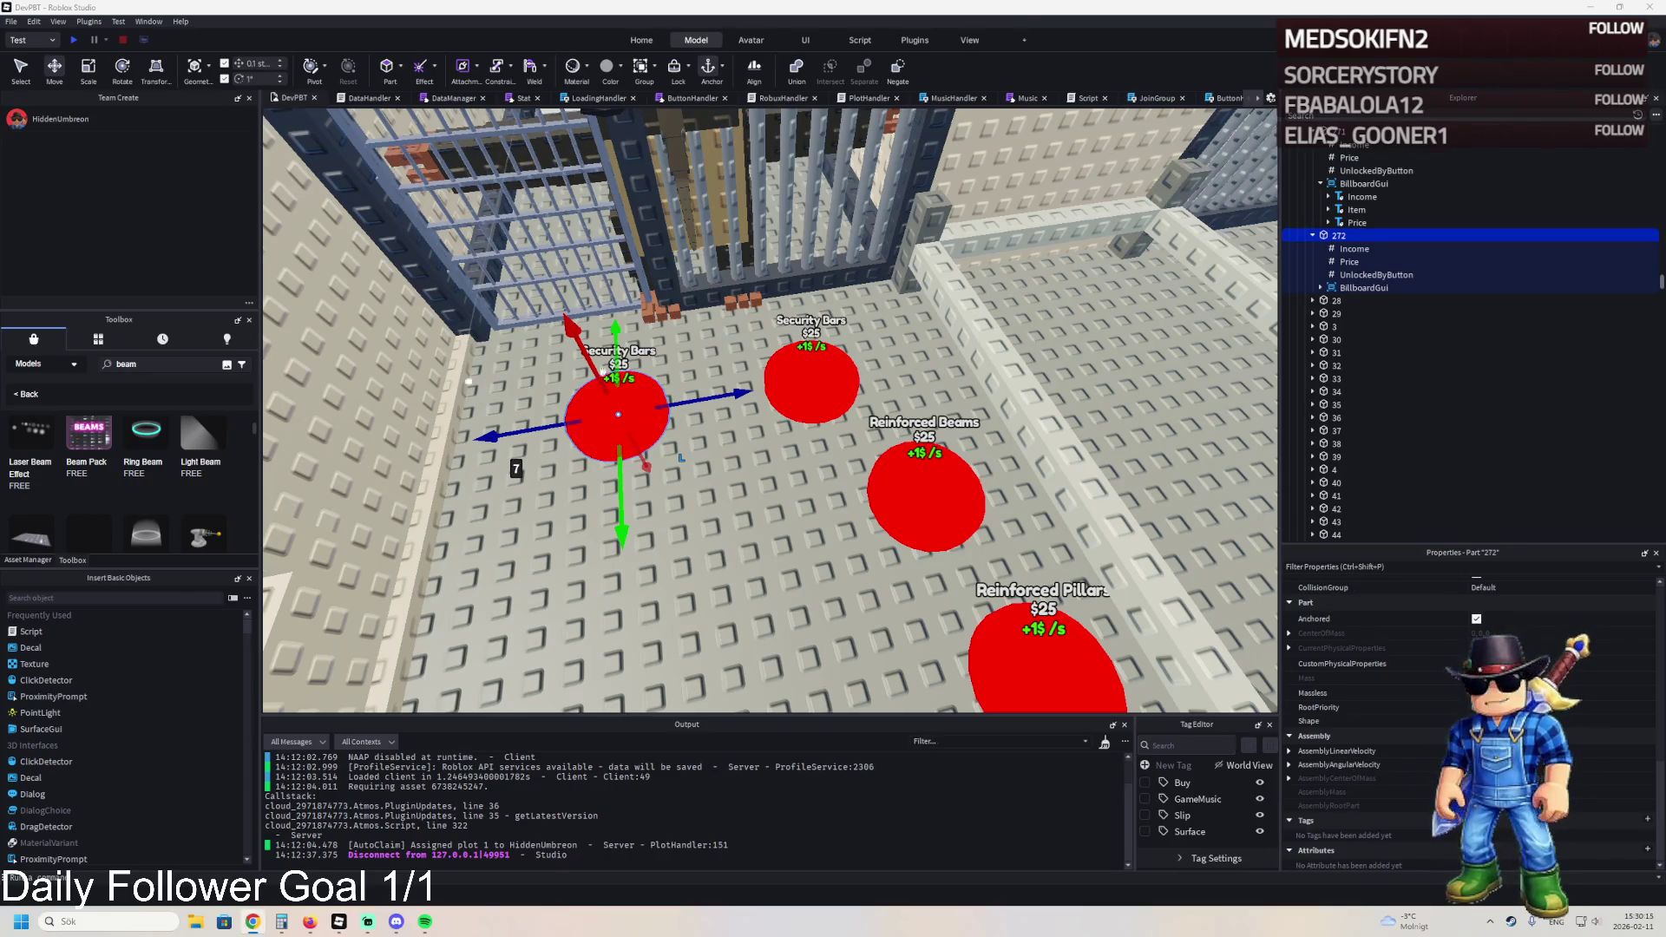
click(1347, 263)
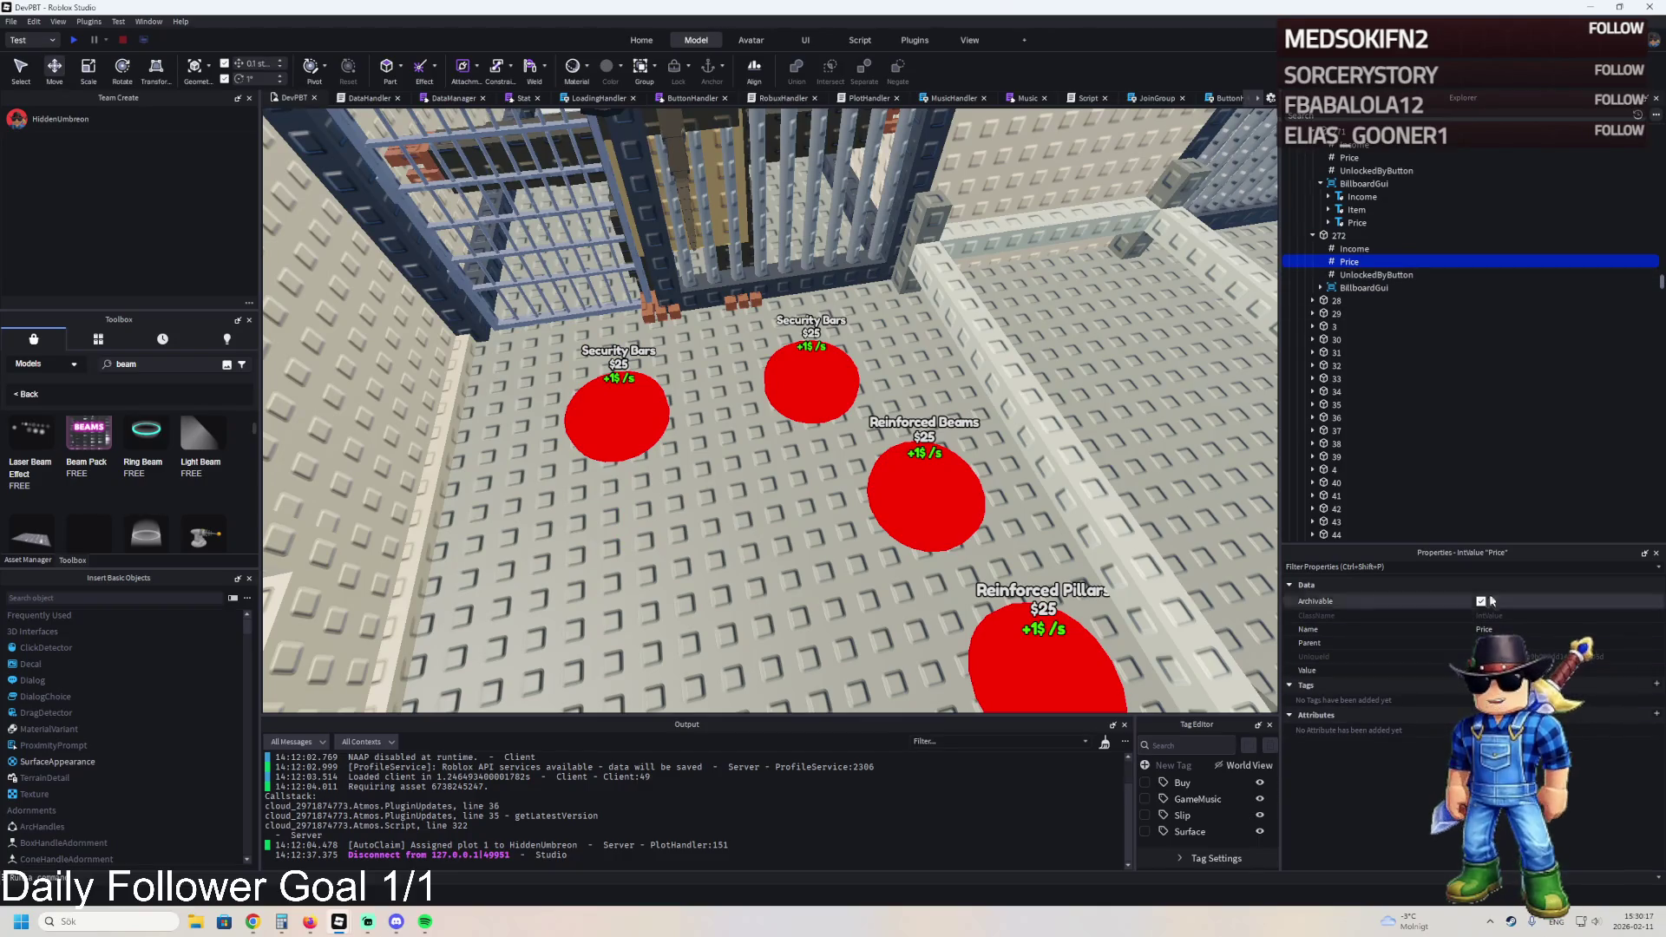
click(1320, 287)
click(1353, 315)
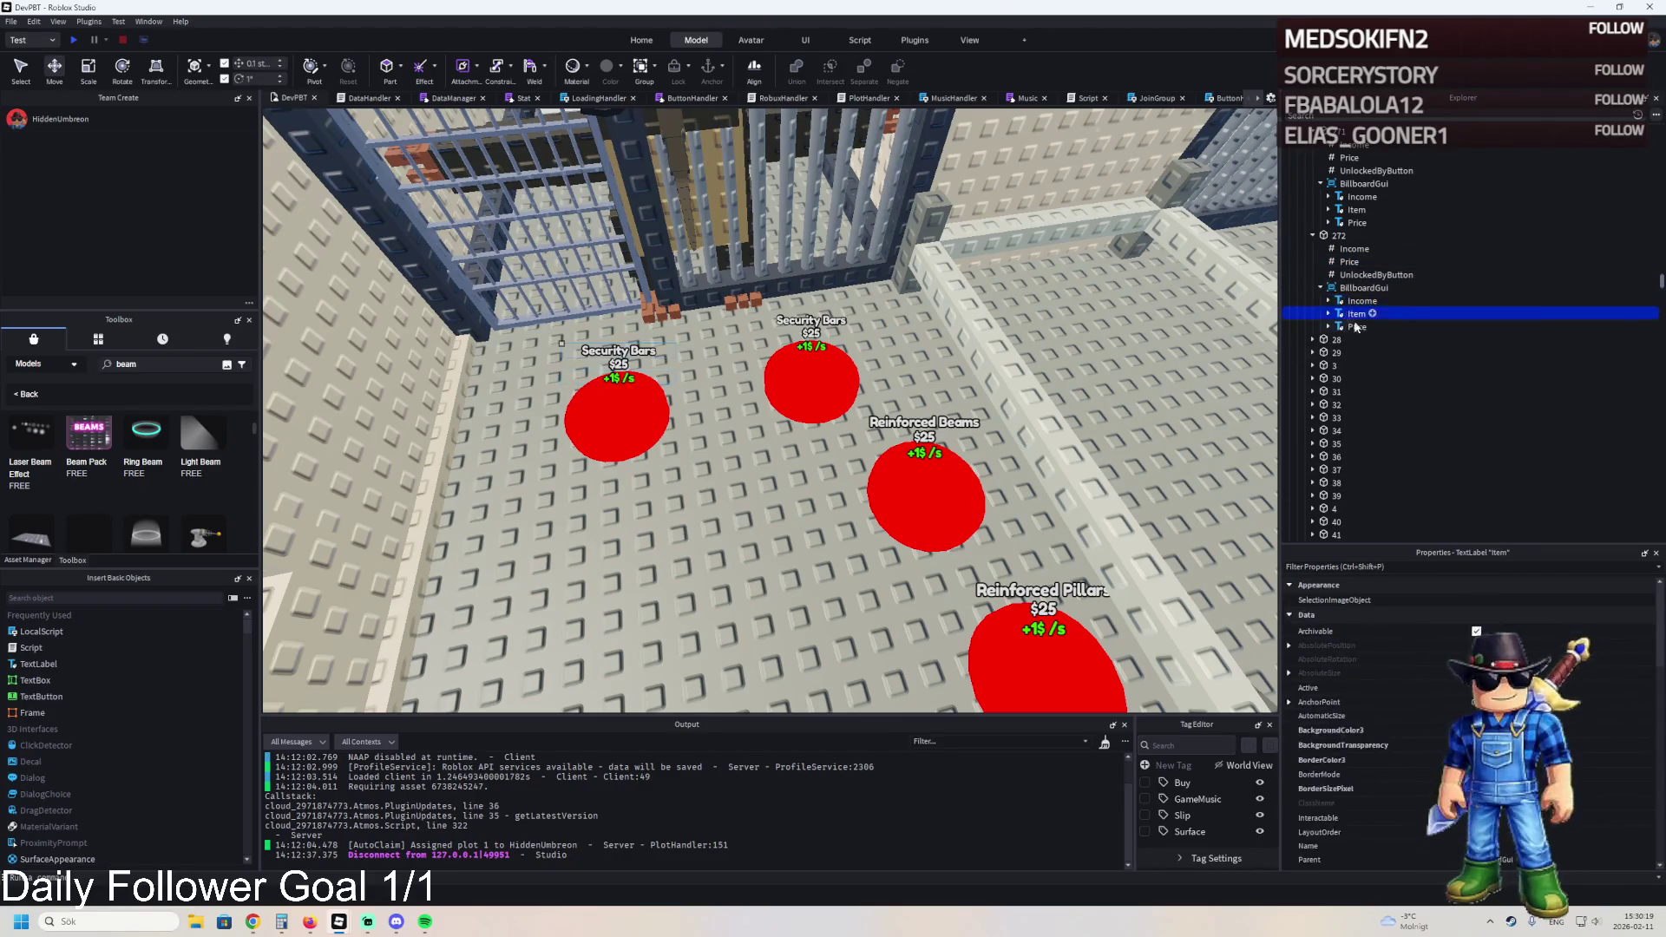
scroll(down, 3)
scroll(down, 3)
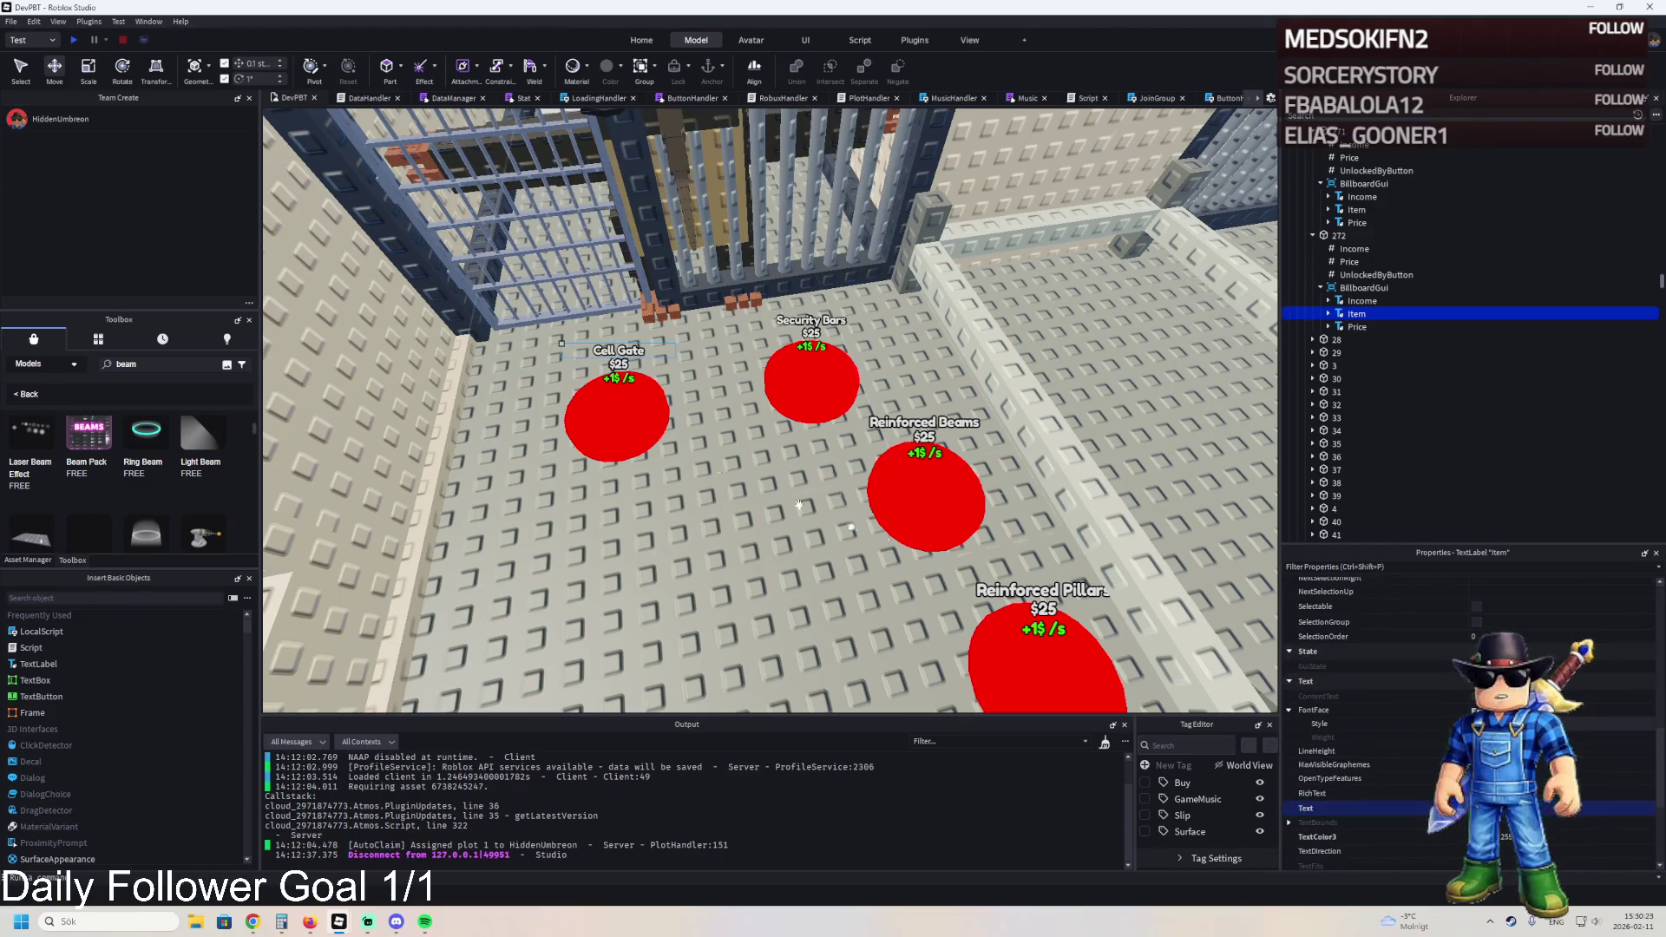
key(a)
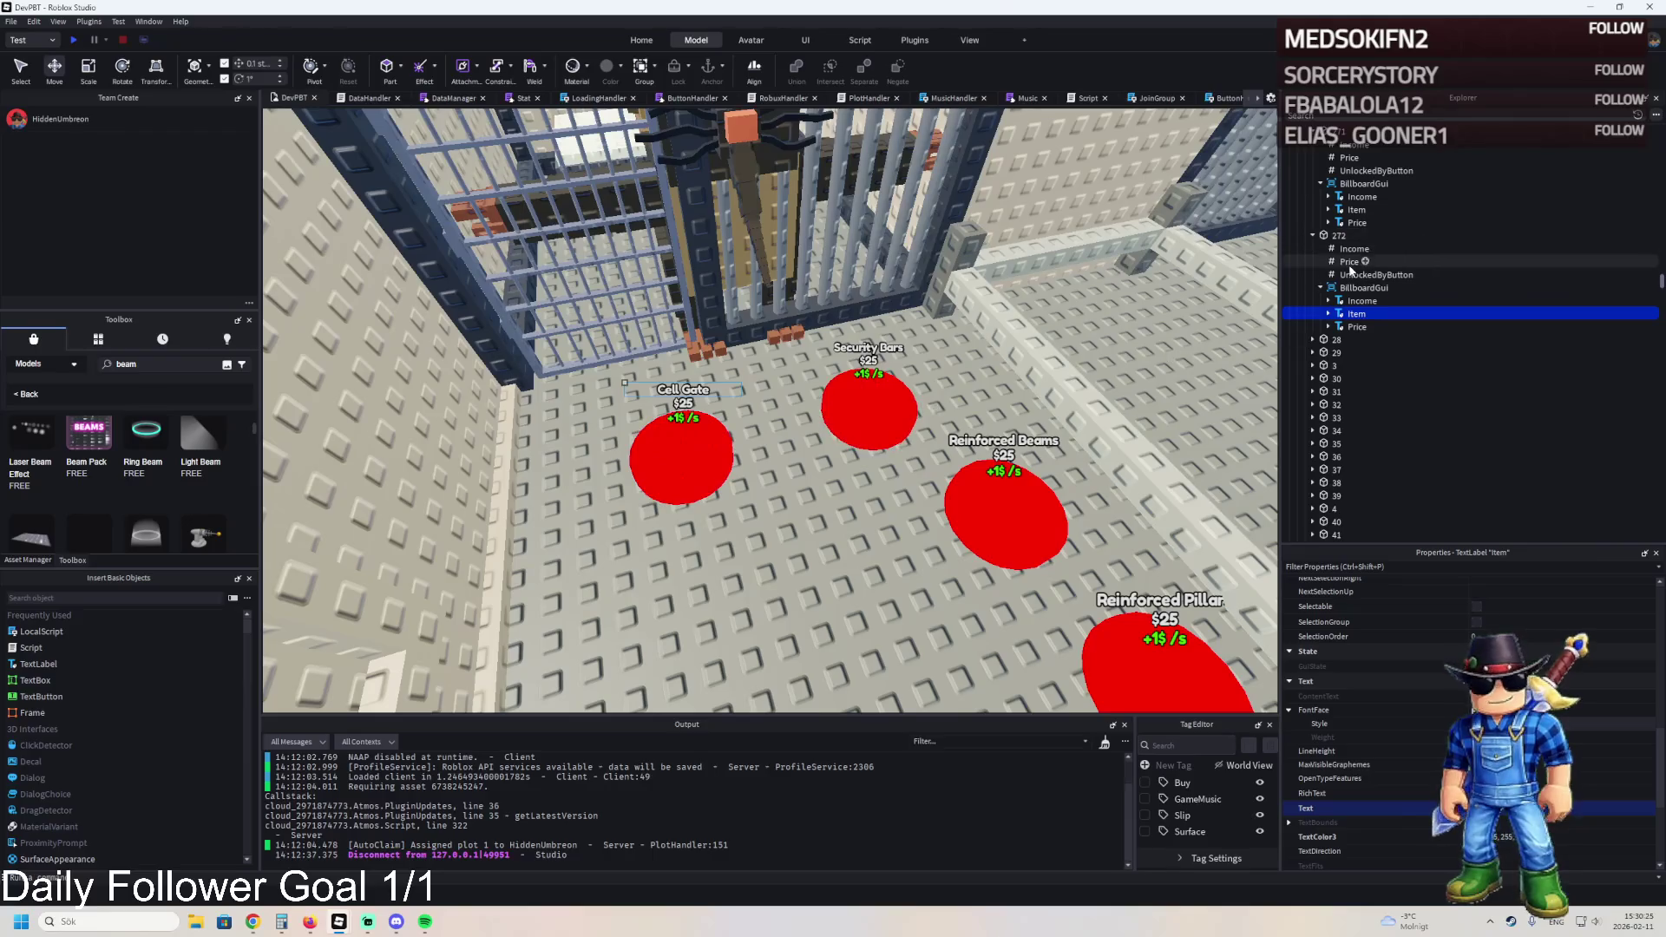
click(1376, 276)
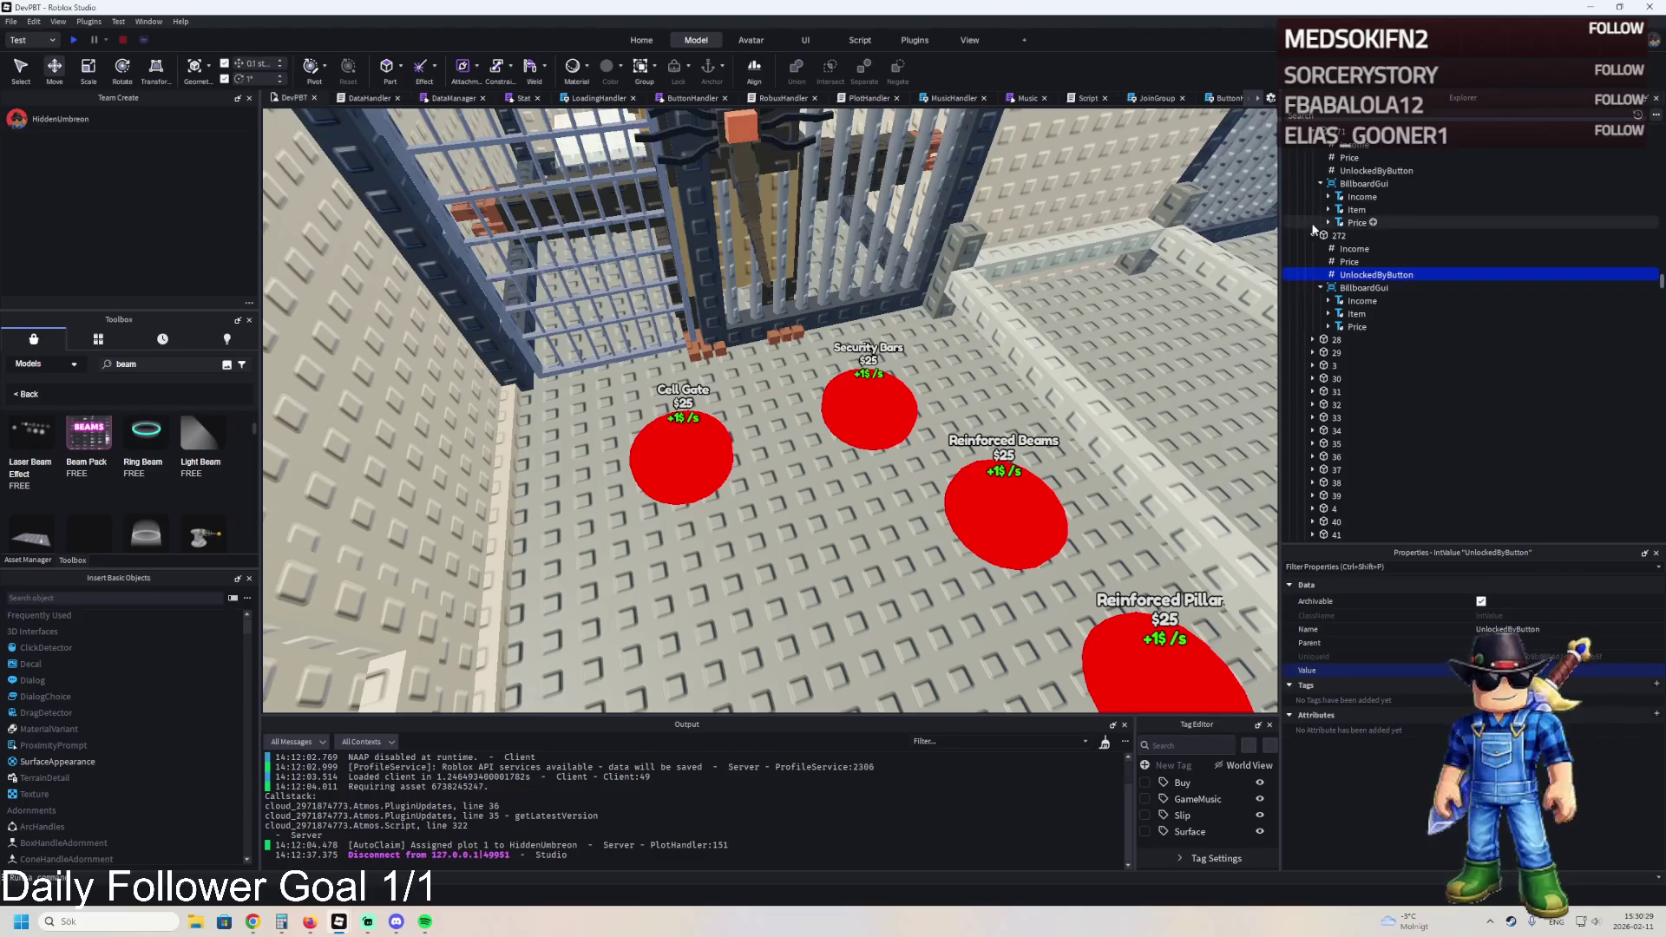
click(1336, 235)
key(f)
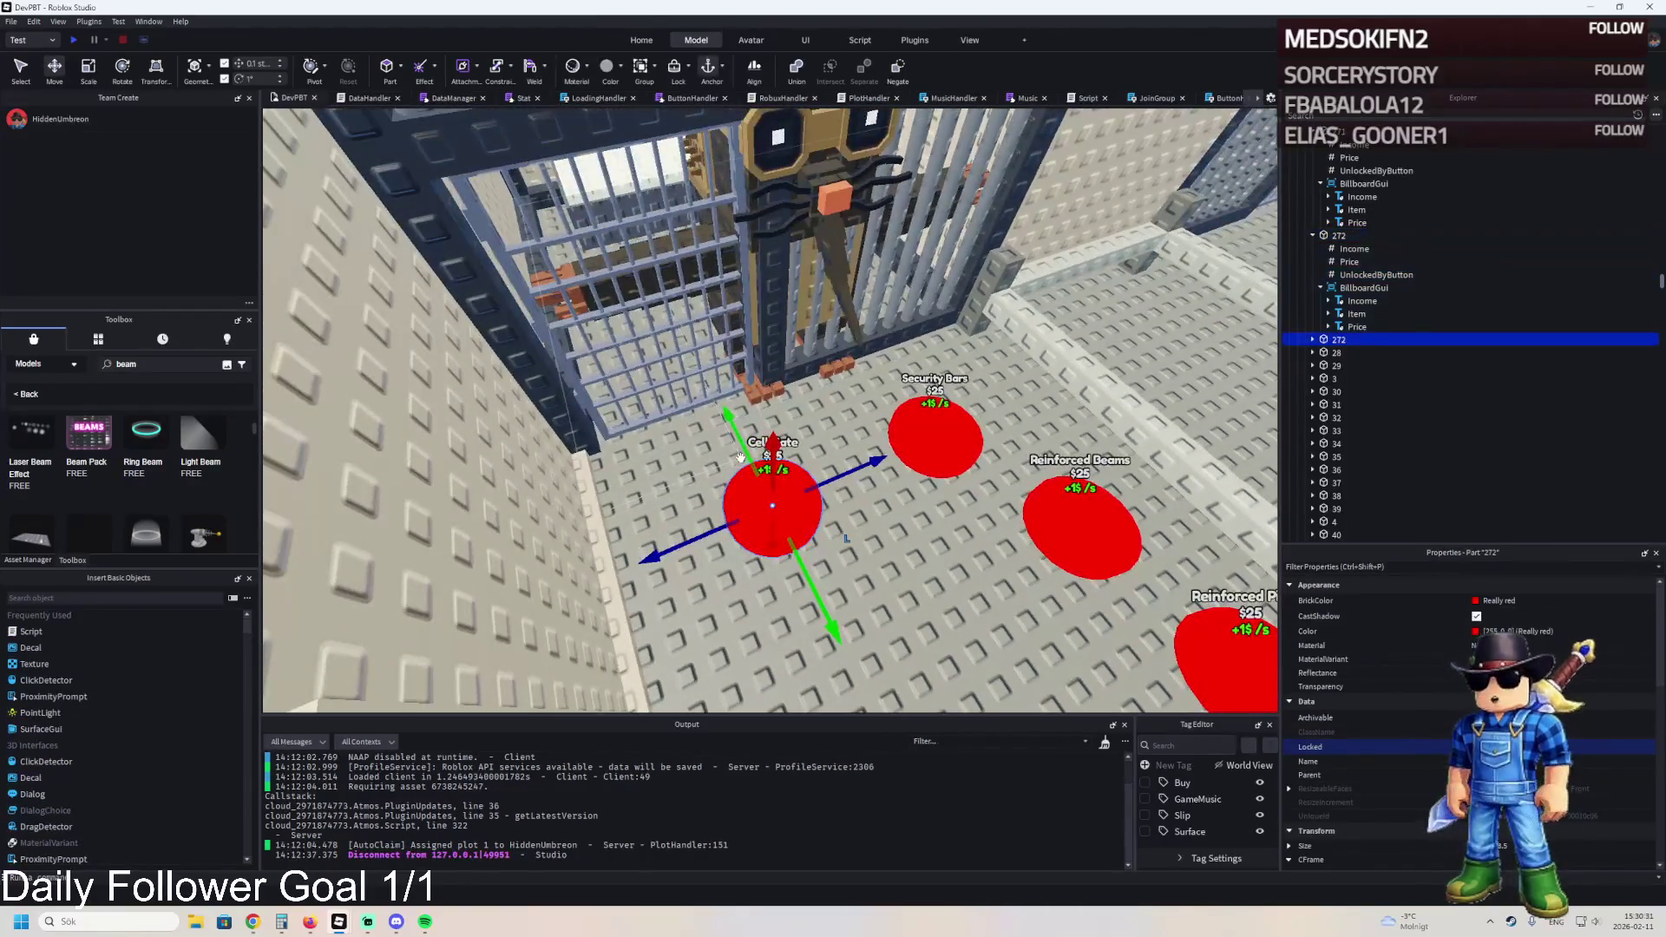
drag(739, 457, 668, 436)
scroll(up, 3)
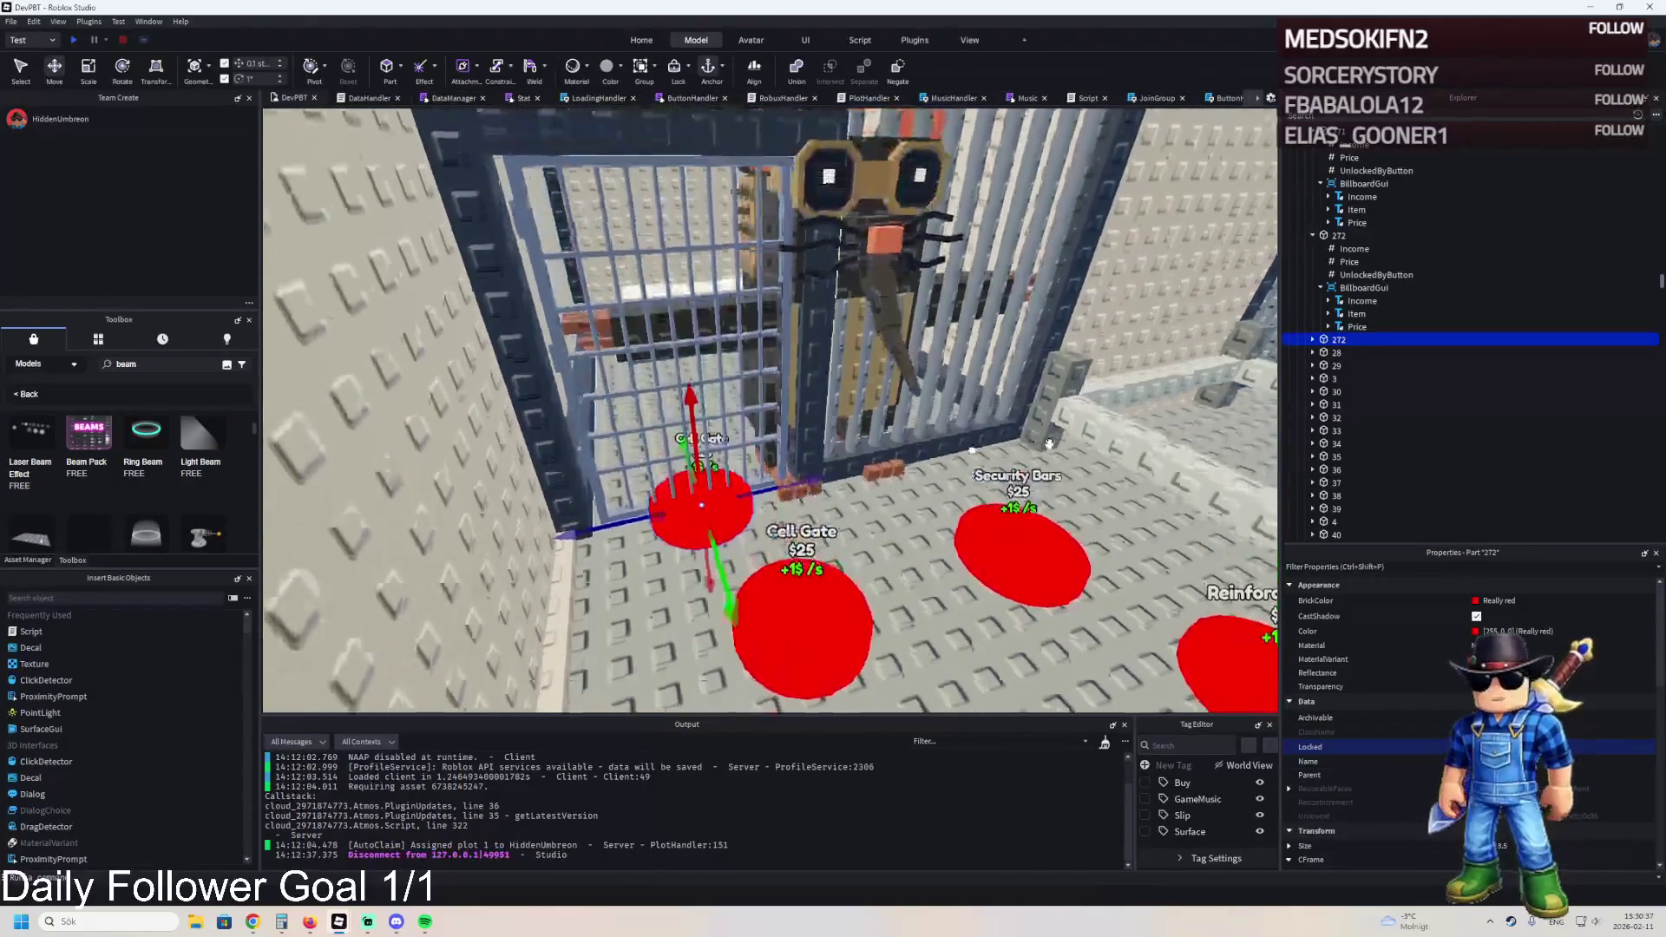
key(F2)
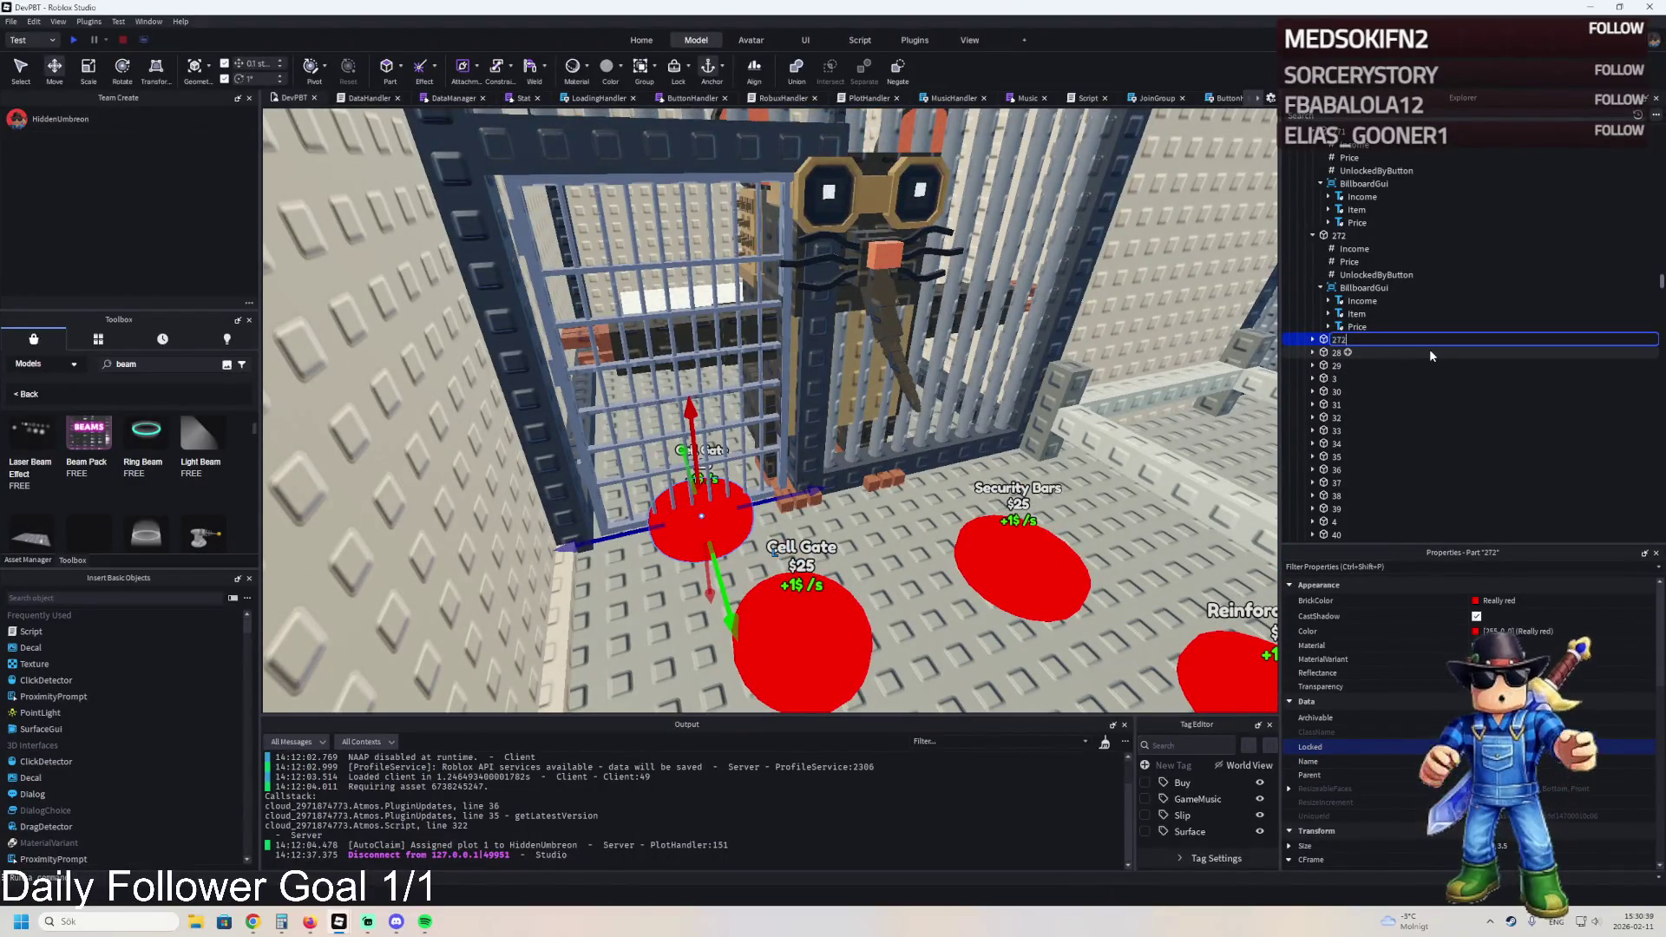
text(273)
key(Return)
key(Right)
click(1321, 392)
click(1357, 418)
scroll(down, 3)
scroll(down, 3)
click(1529, 646)
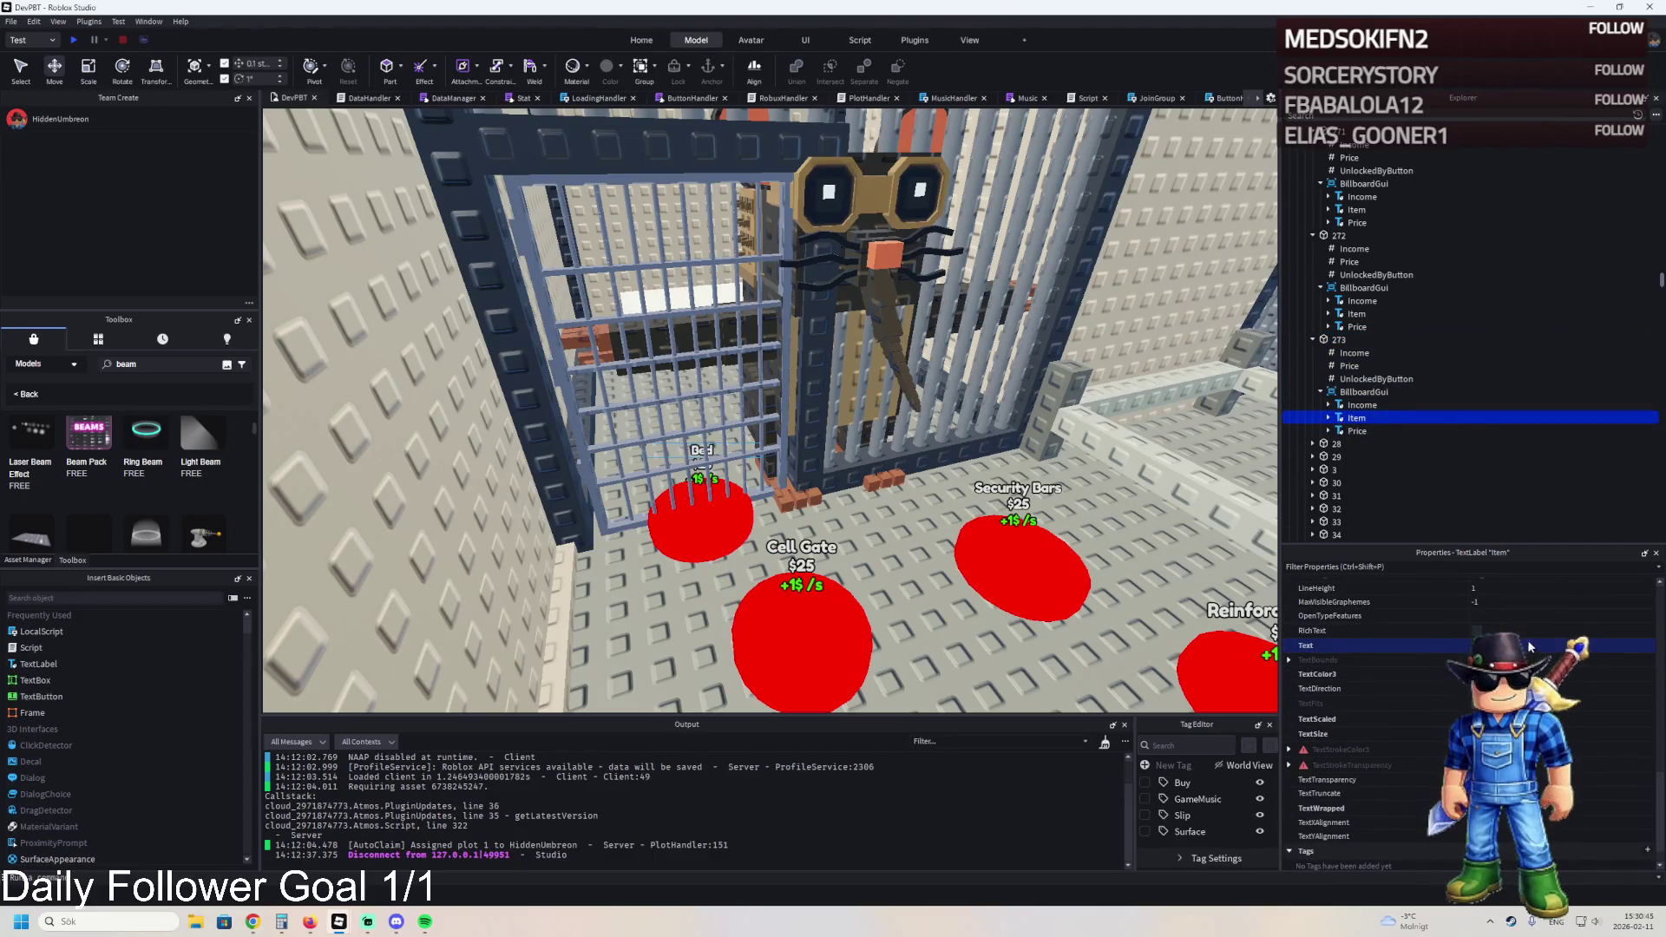
text(E)
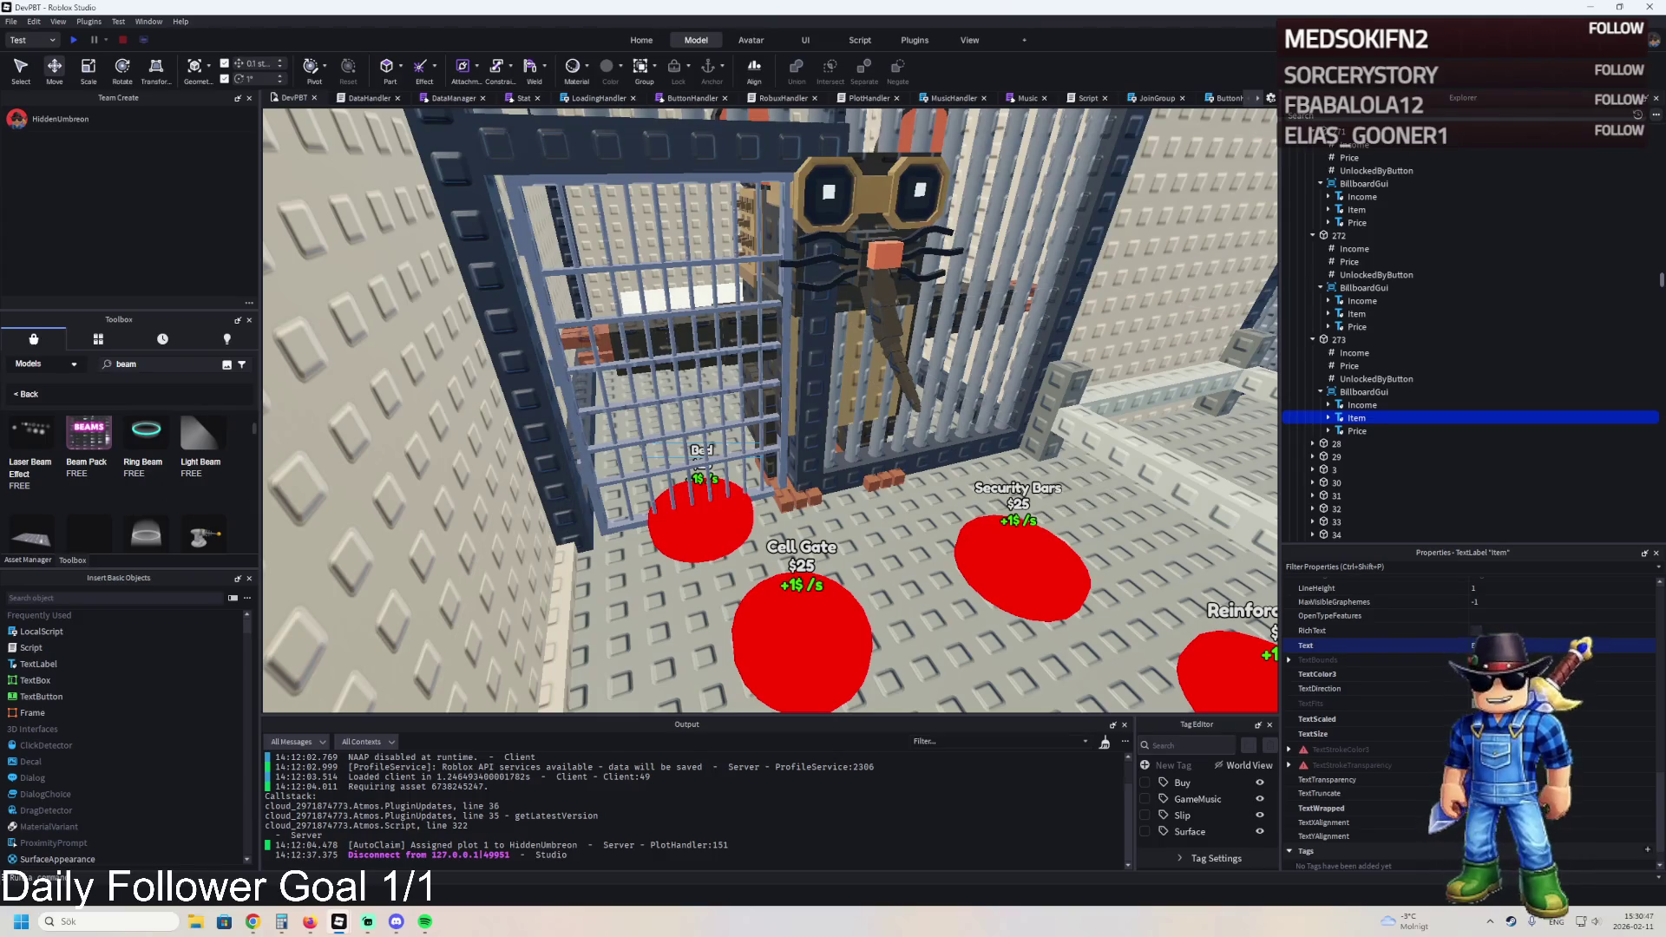
text(e)
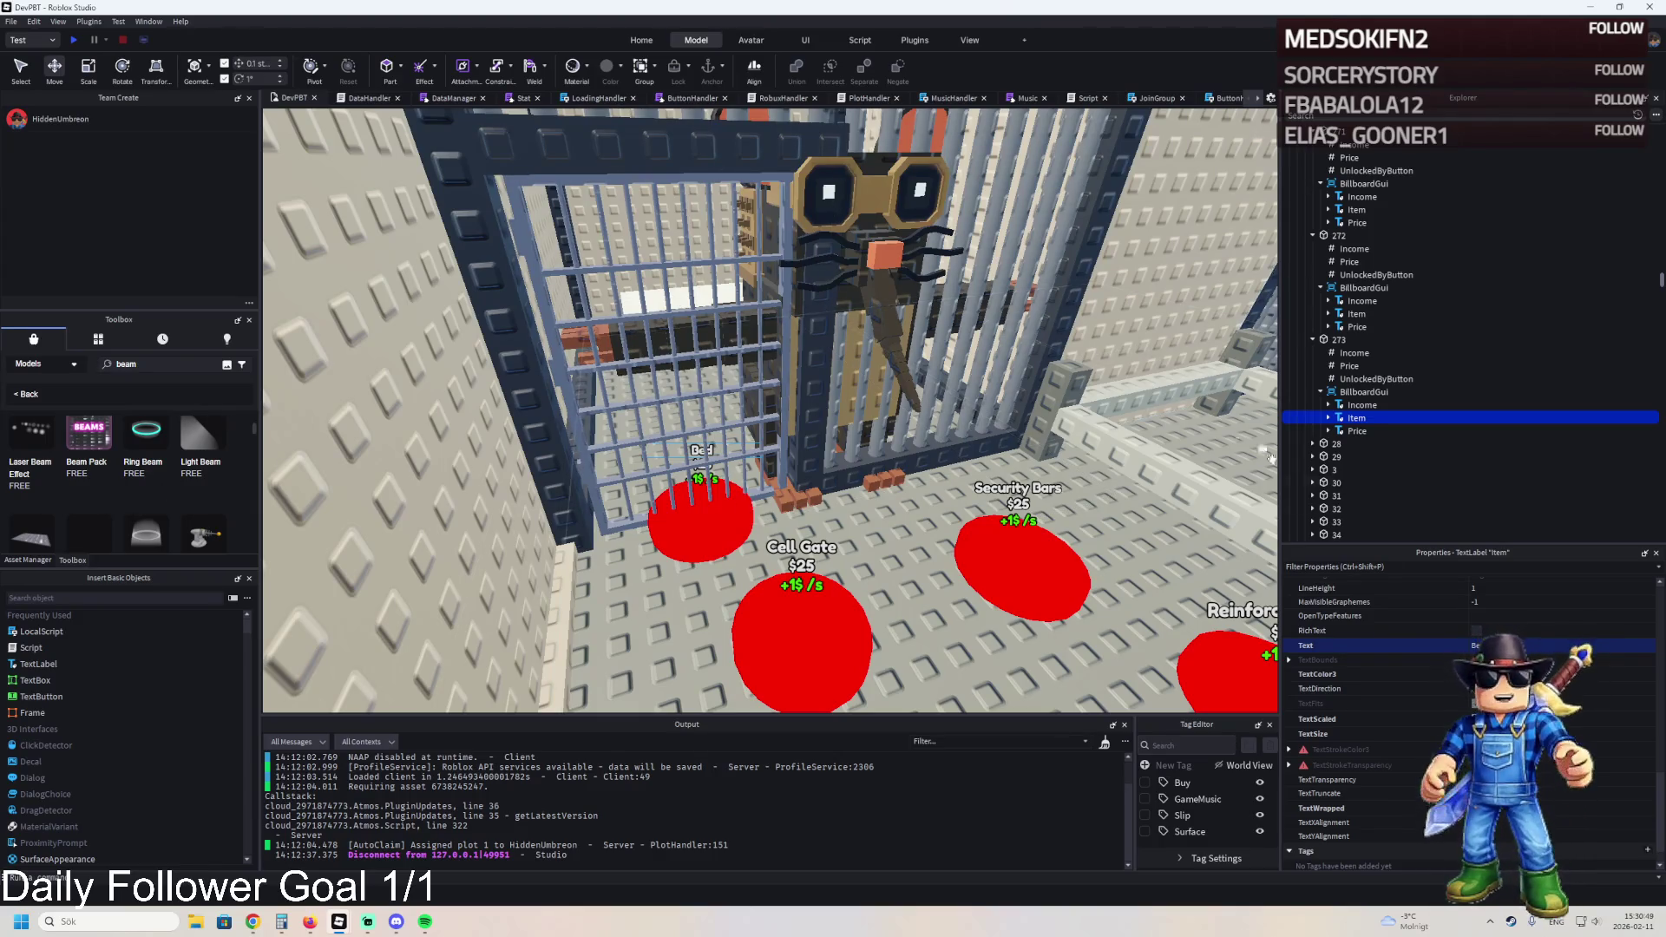
text(Cell)
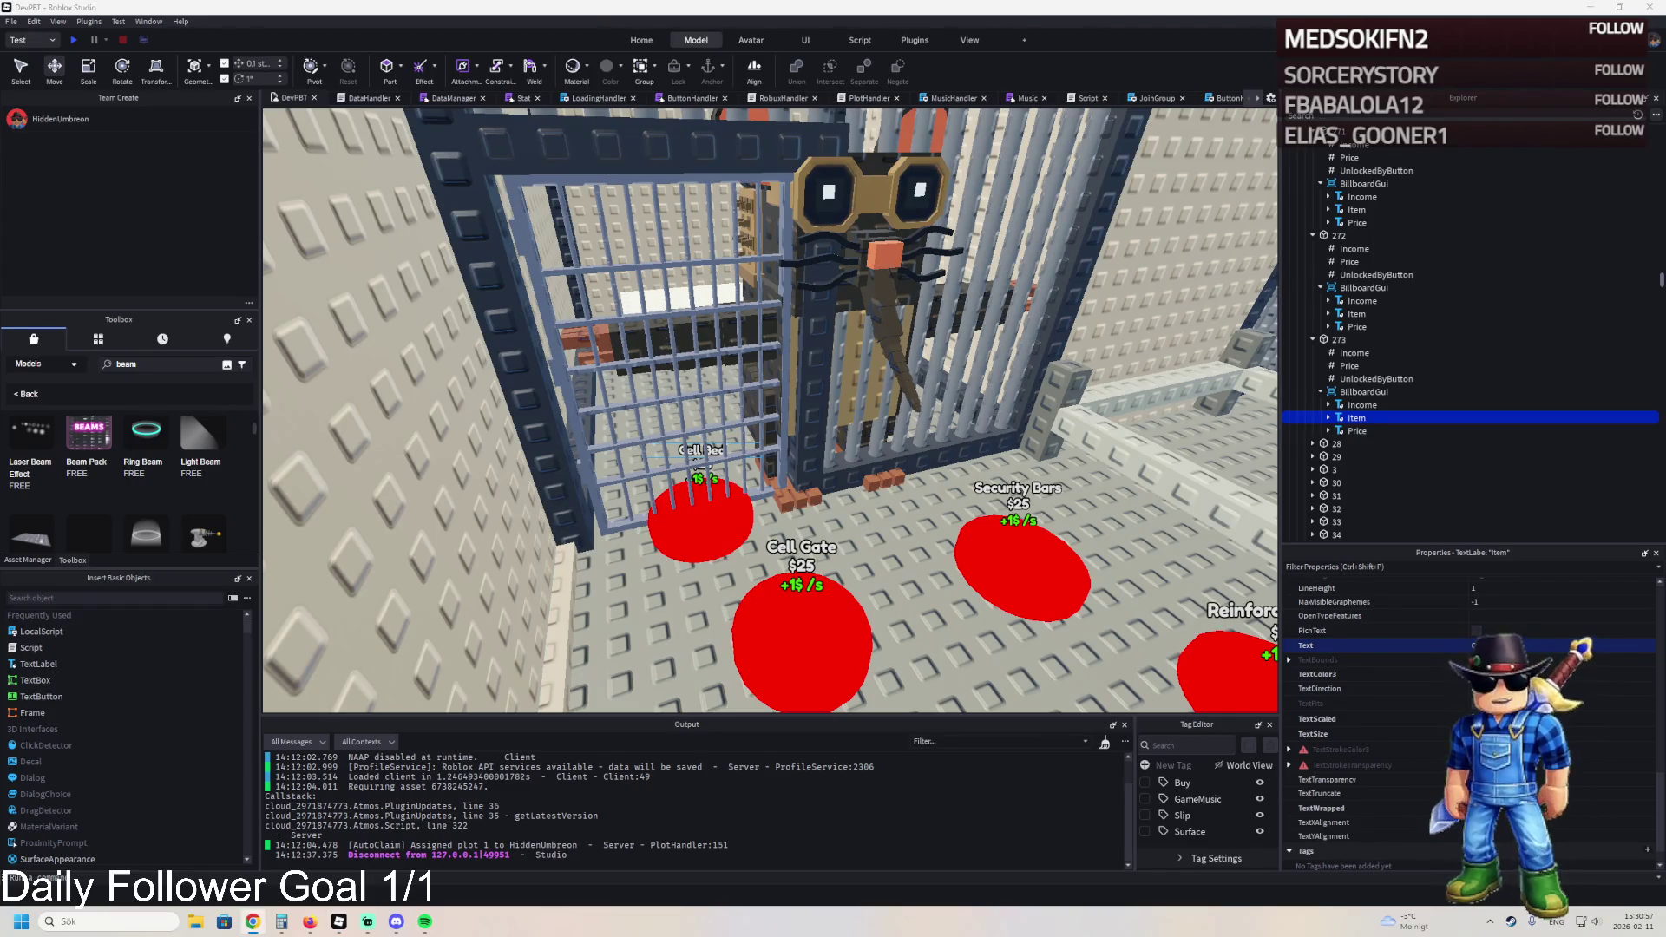
click(1349, 157)
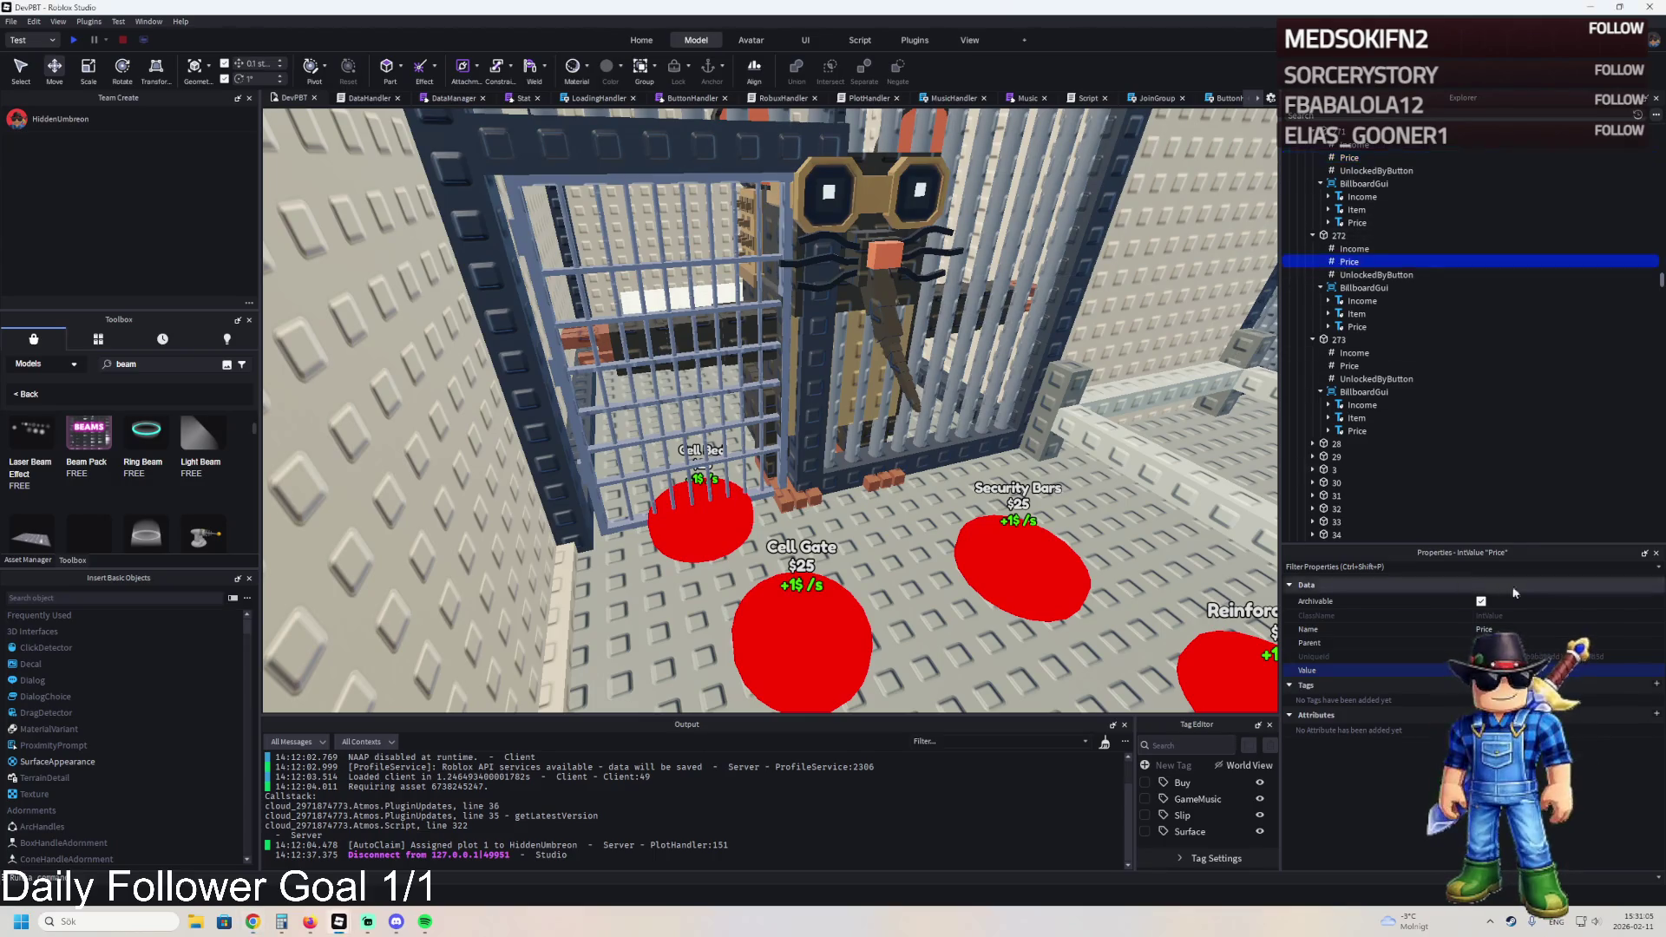
click(1349, 365)
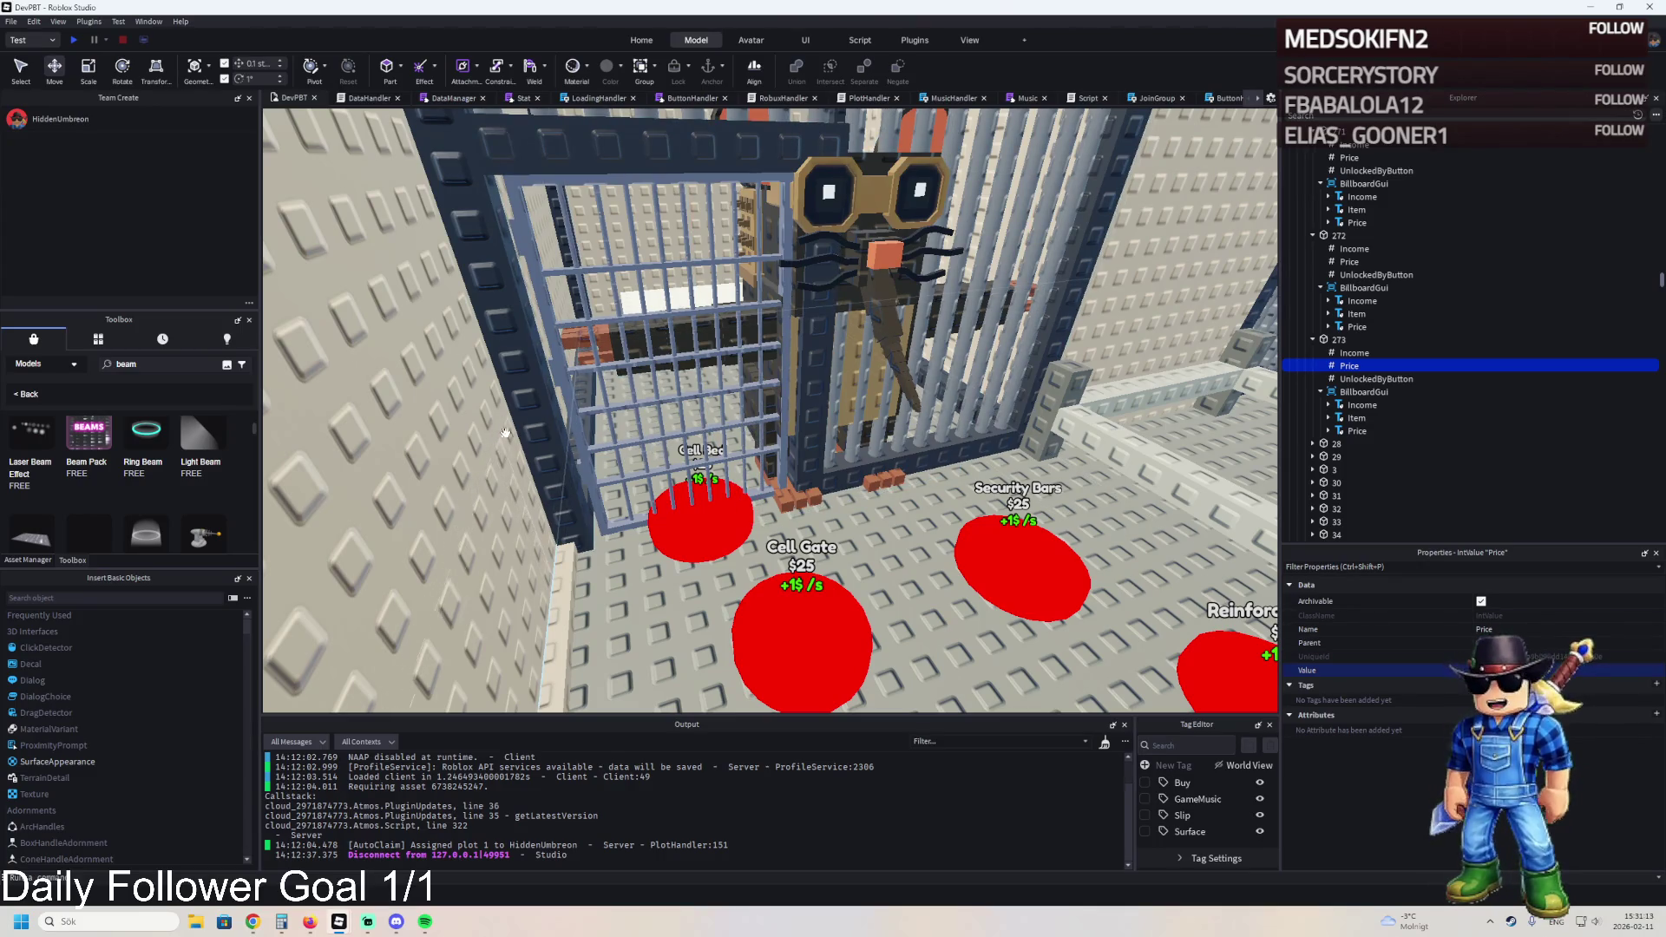
click(725, 527)
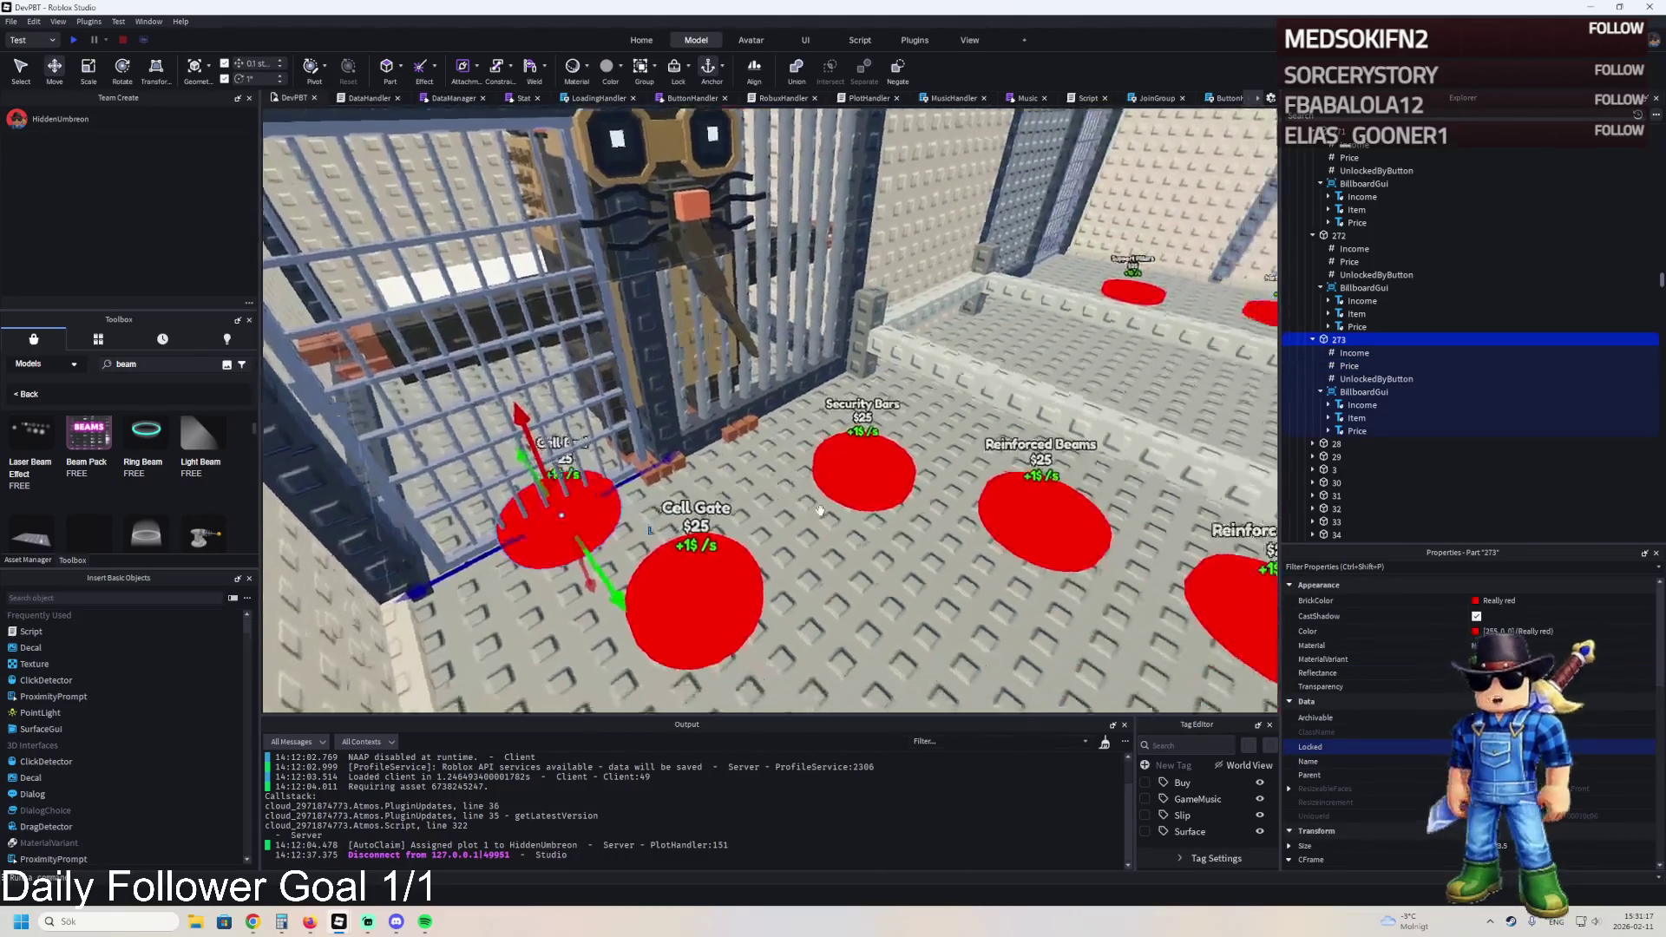
key(ctrl+d)
- Move the duplicated Cell Bed pad under the Talpa_Di_Fero figure and reposition that figure in its cell
drag(802, 540, 602, 540)
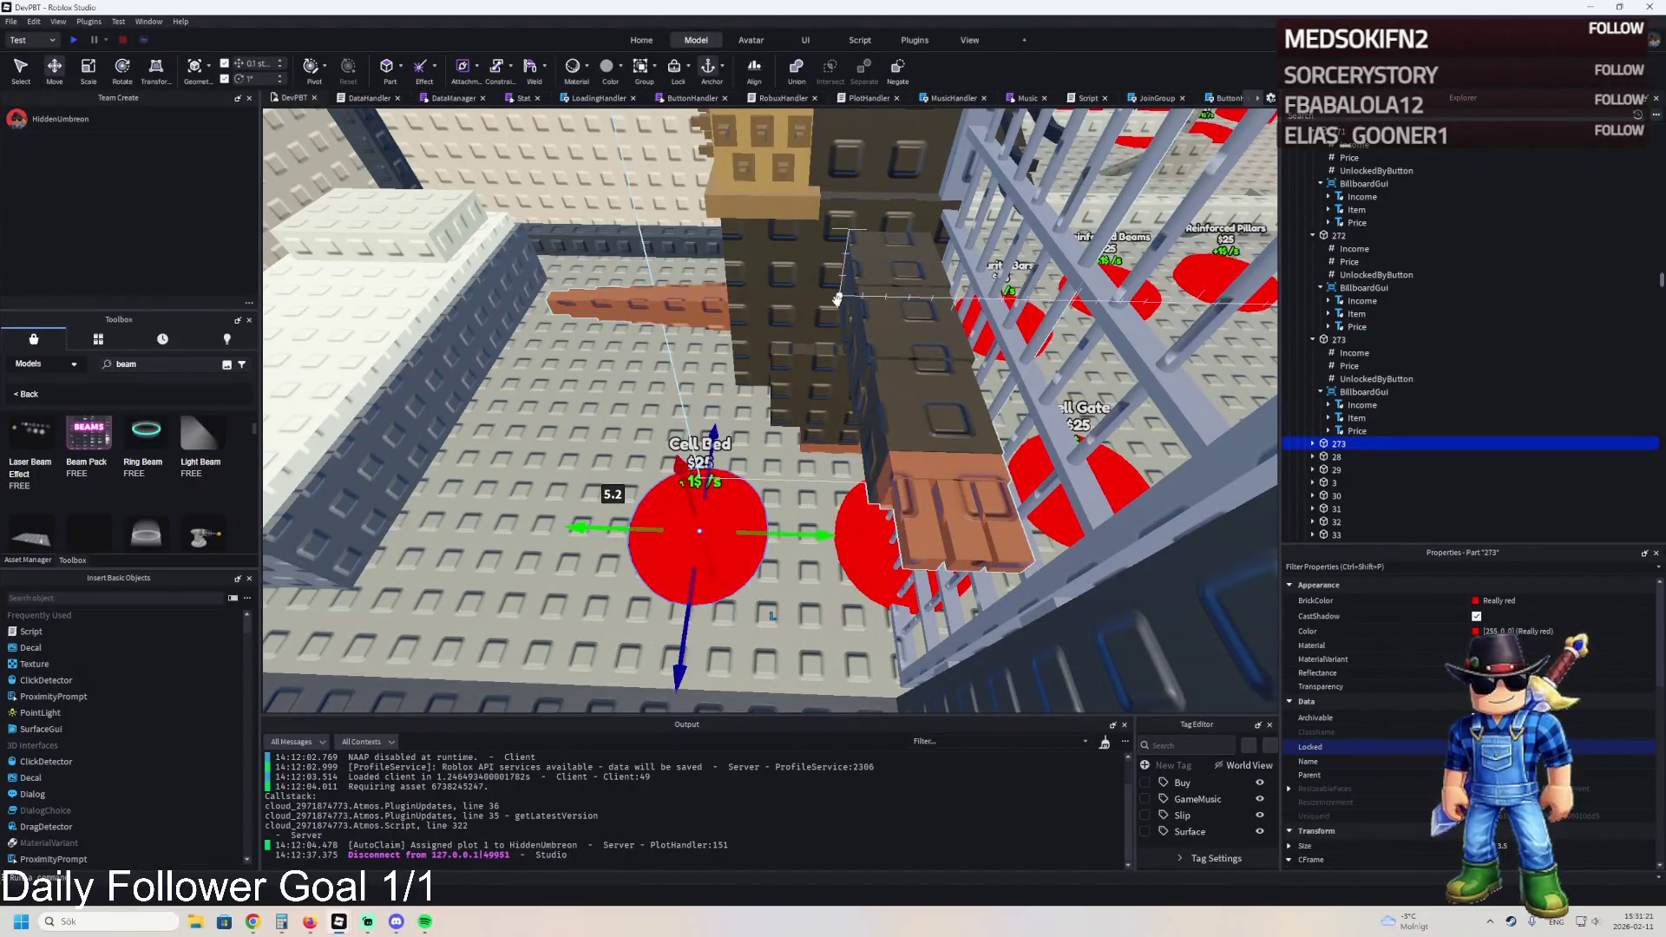
click(770, 311)
drag(752, 390, 724, 581)
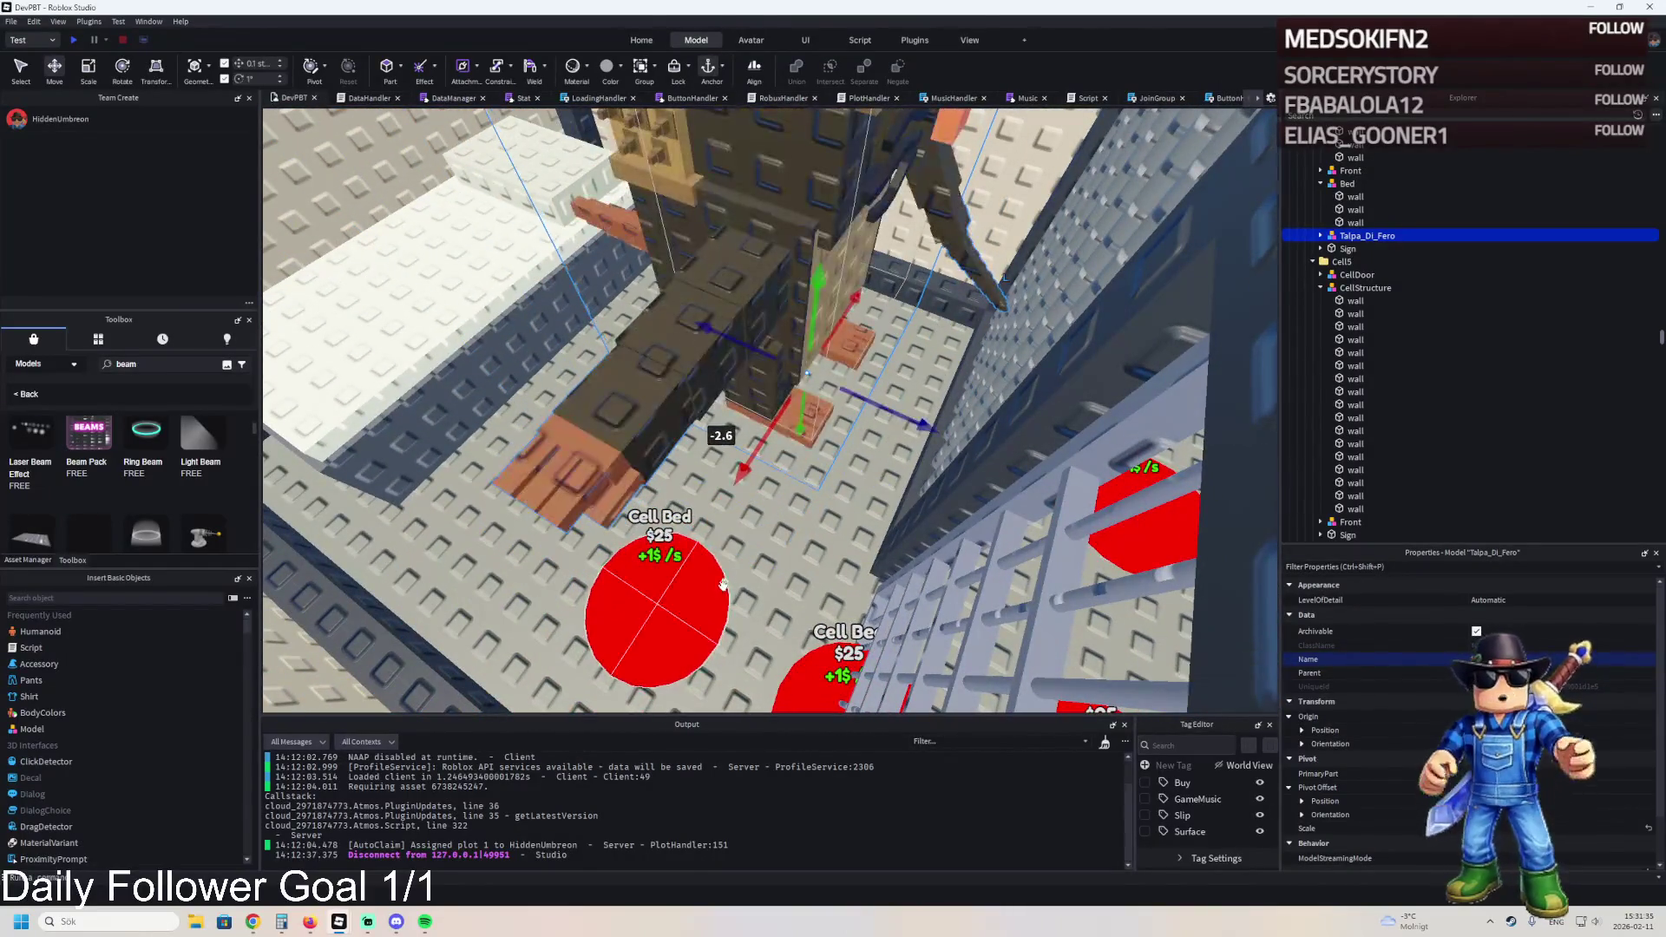
click(724, 586)
click(1362, 243)
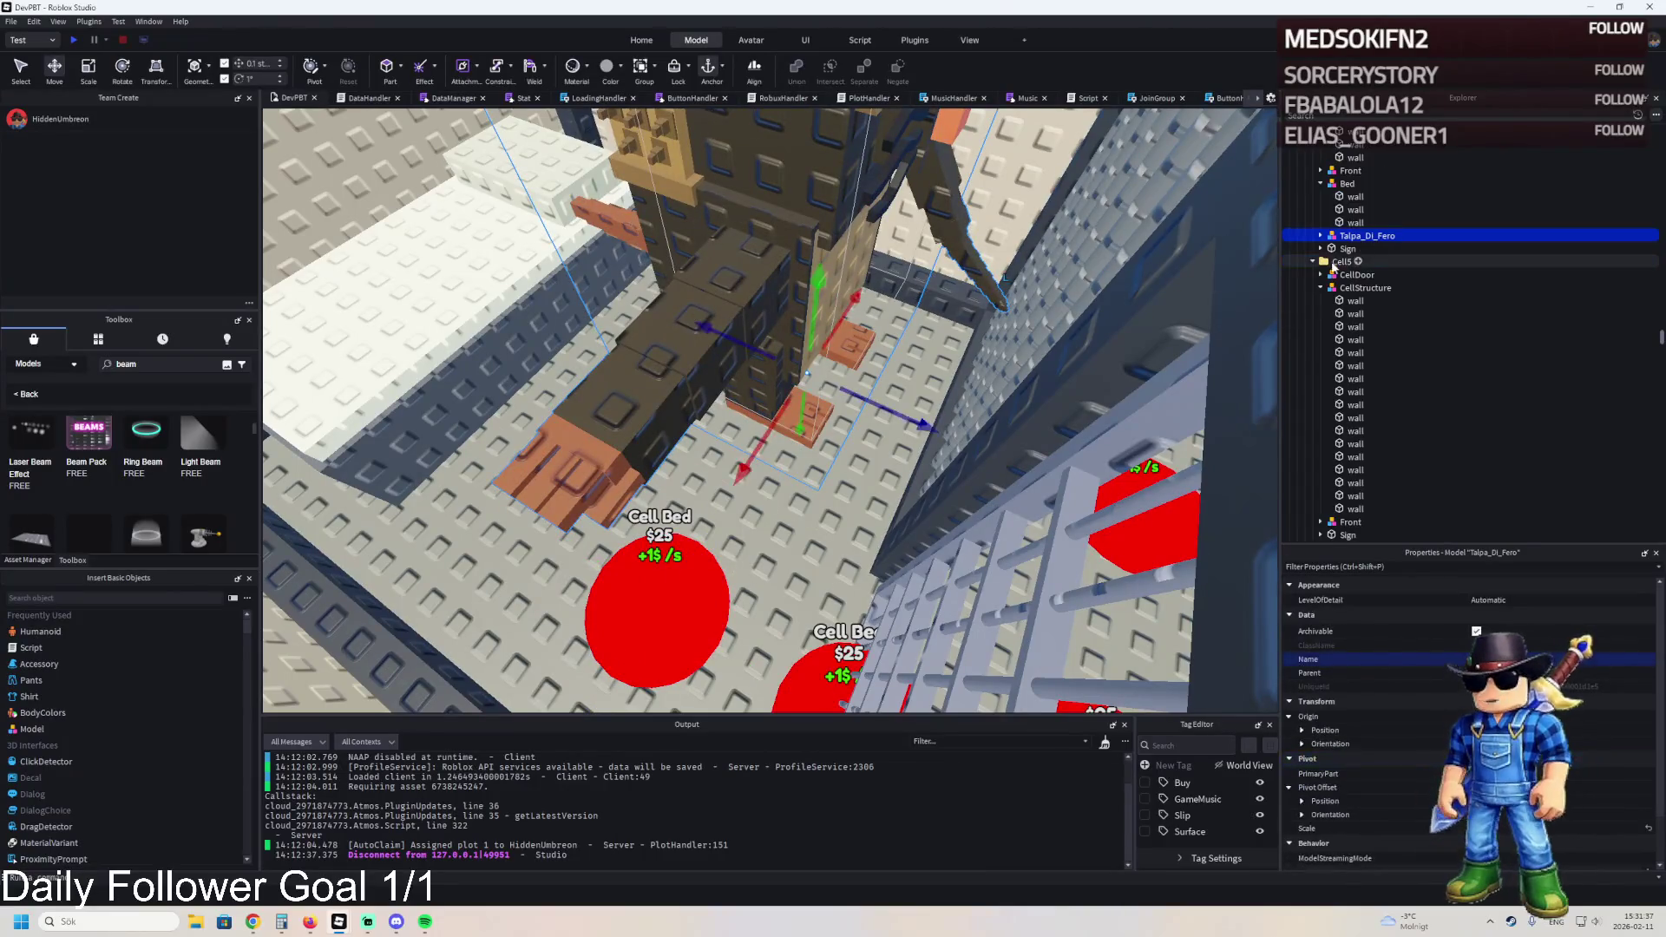
key(ctrl+z)
text(274)
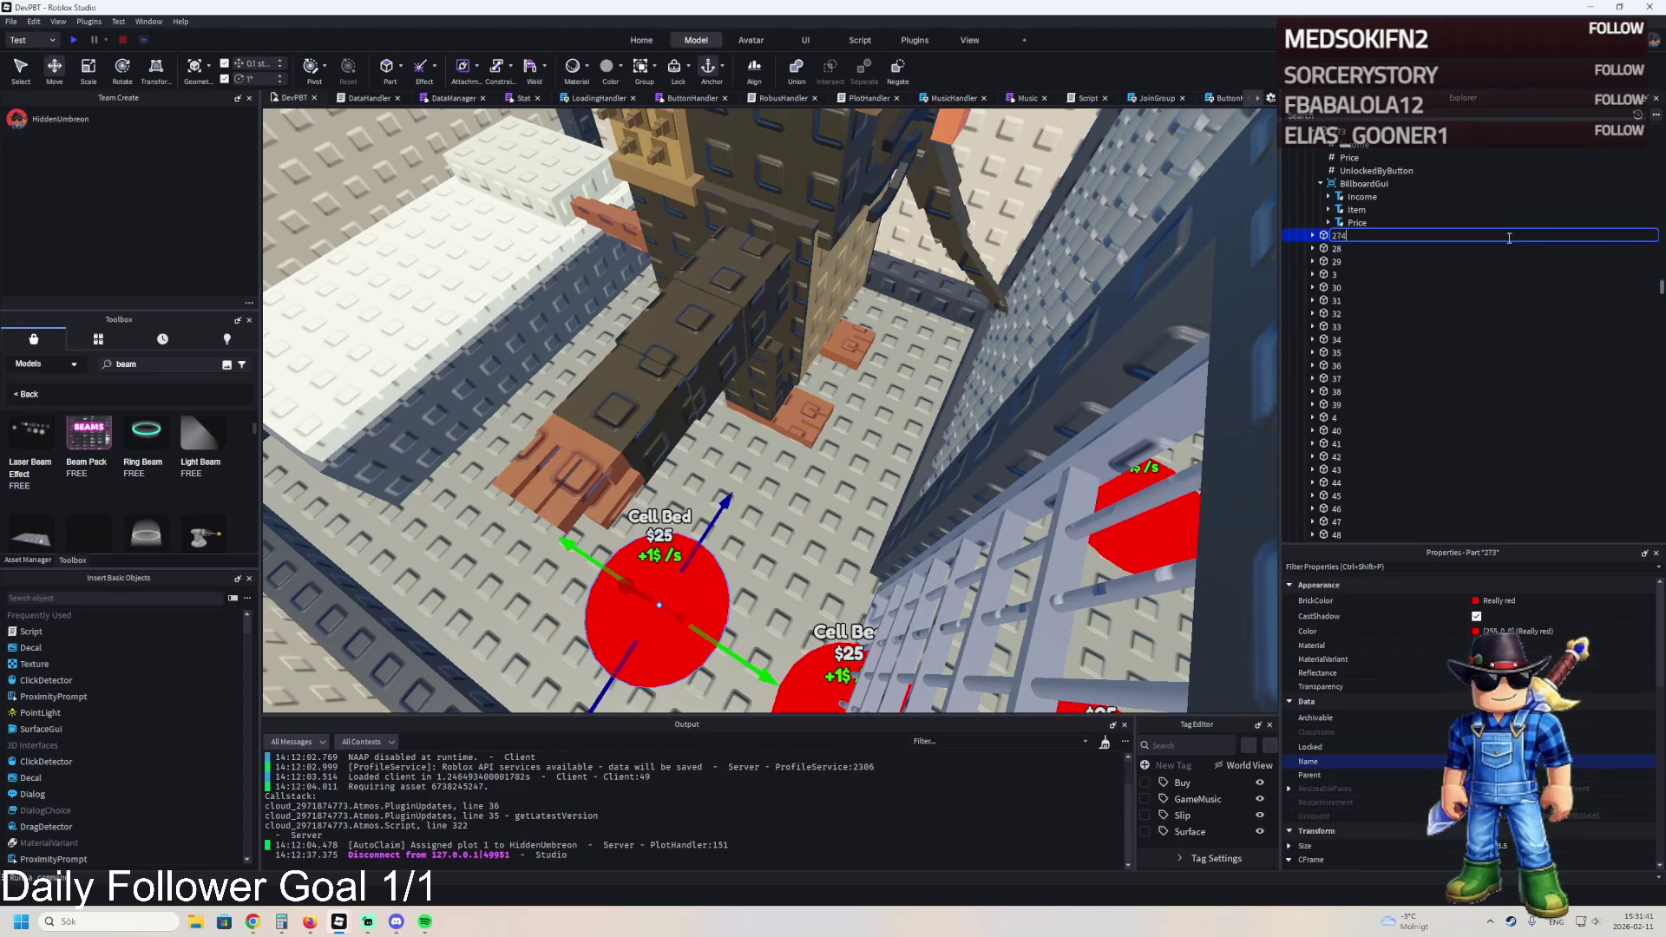
- Change pad 274's Item label text from 'Cell Bed' to 'Talpa Di Ferro'
double_click(1353, 287)
click(1356, 313)
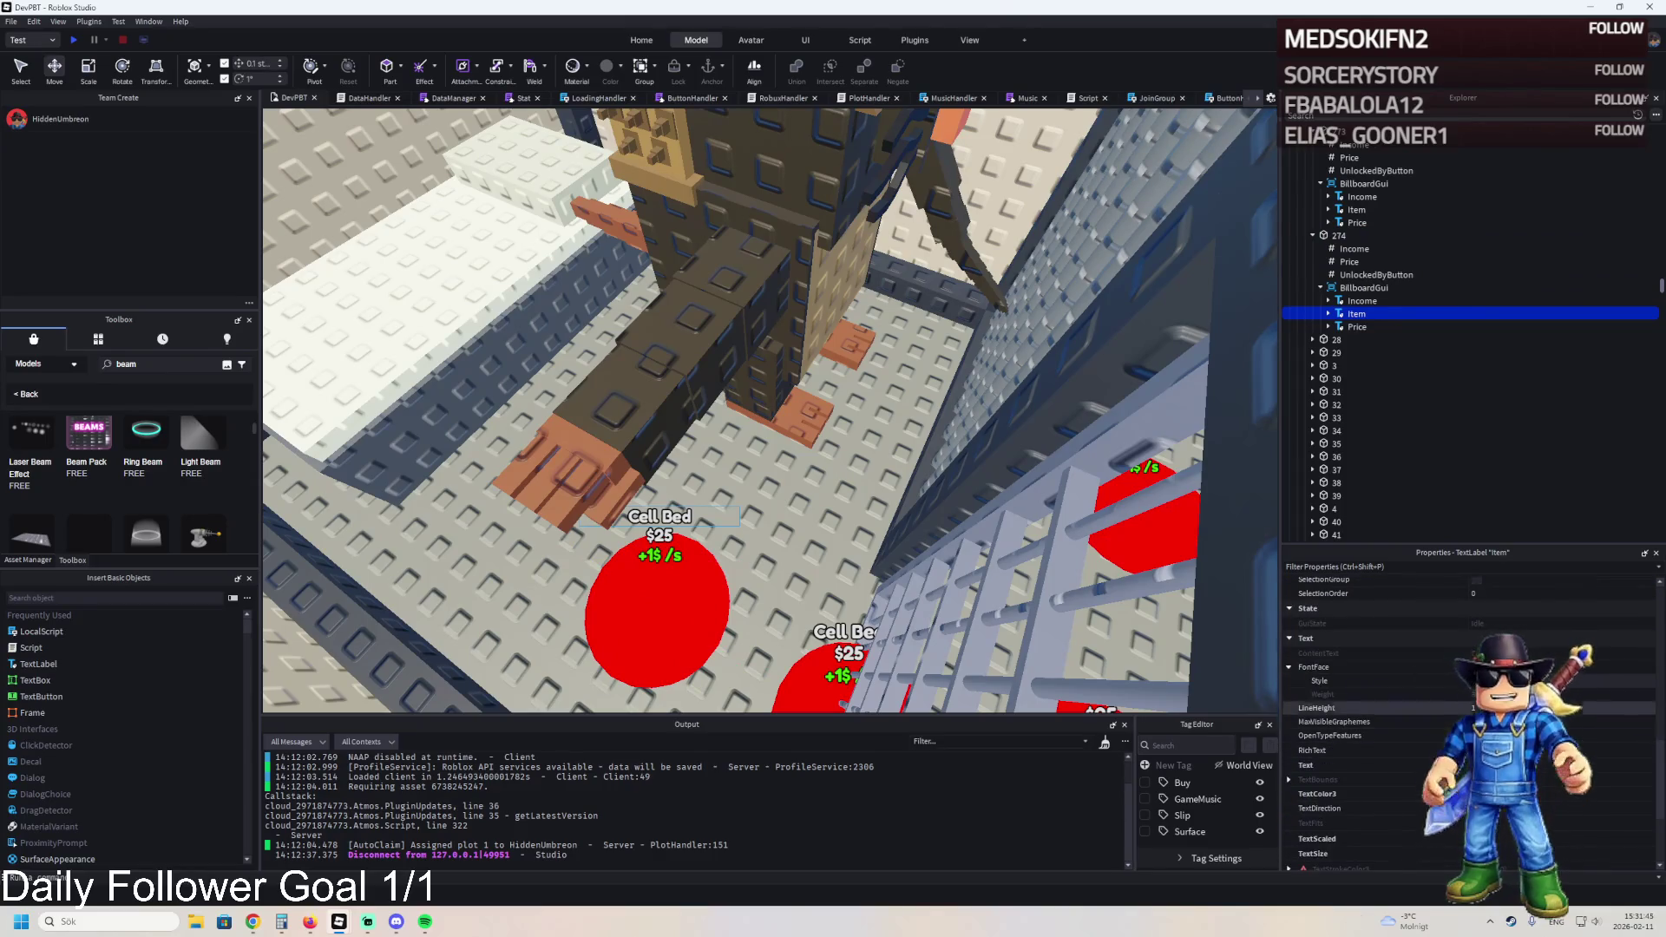
click(1475, 765)
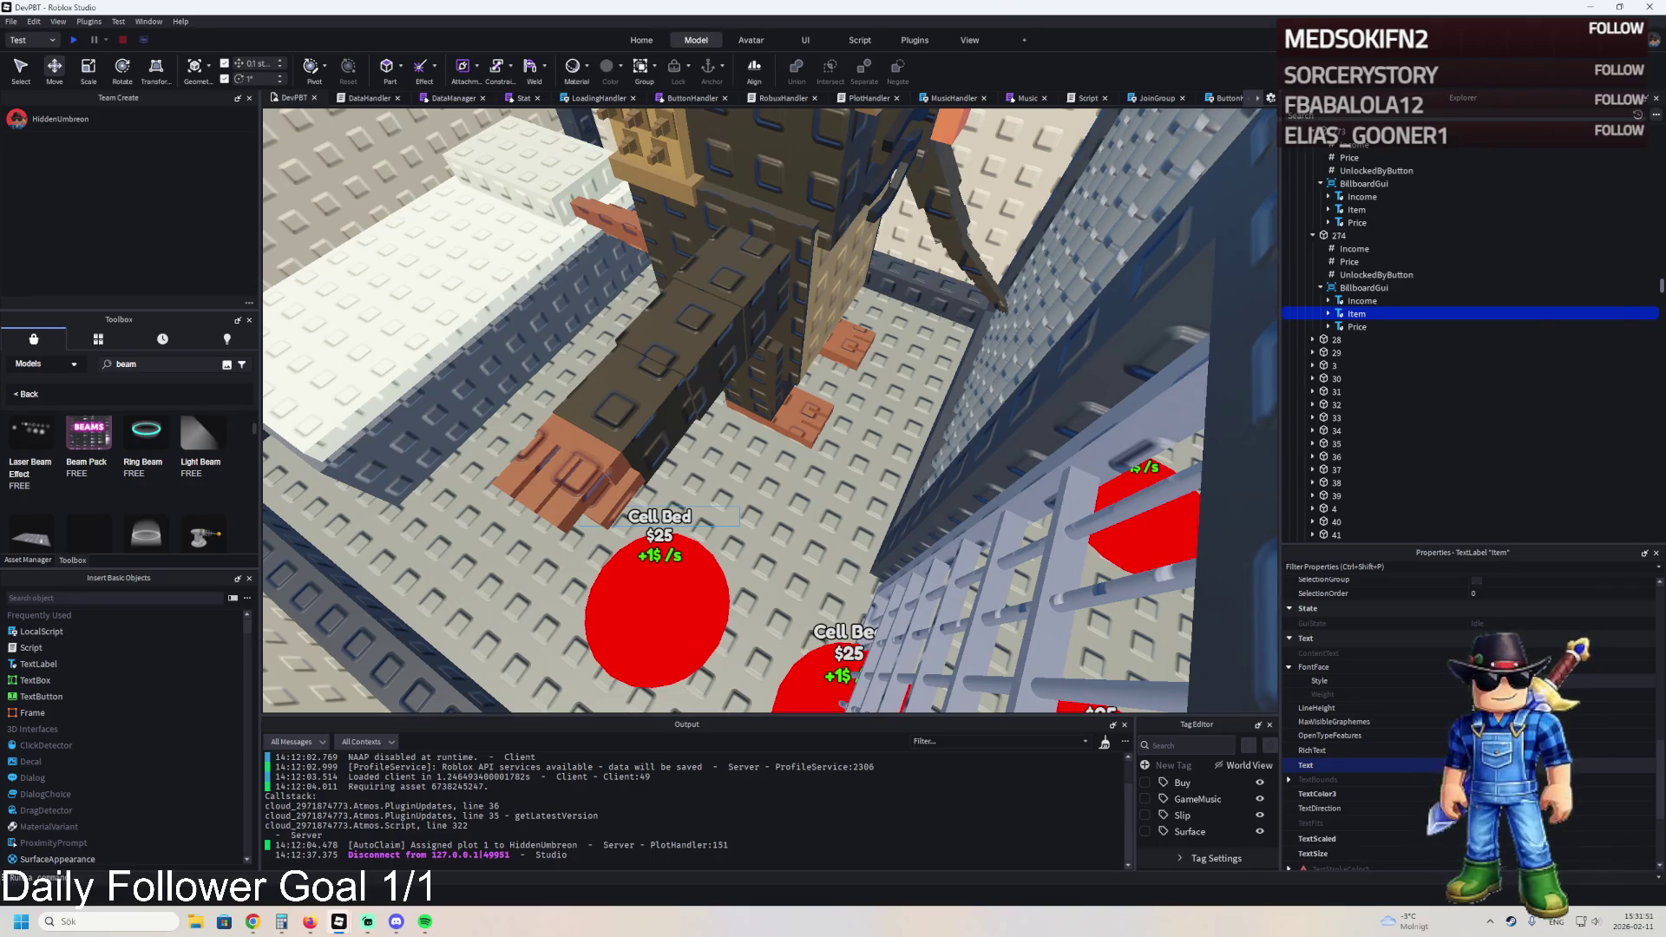
key(Return)
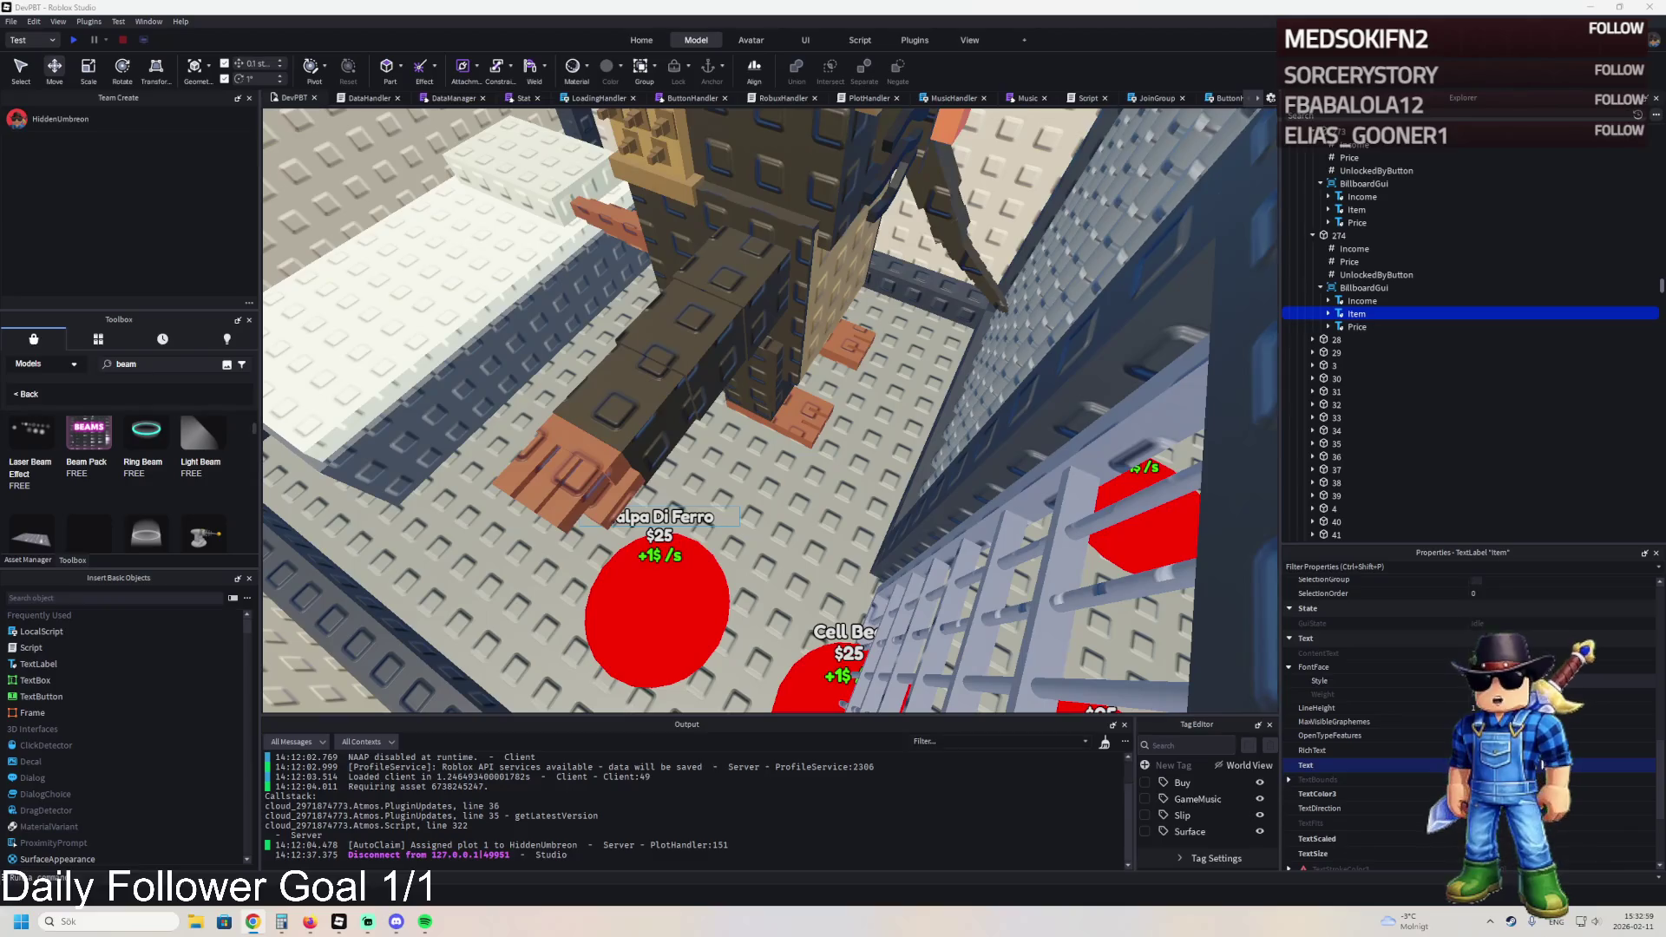
- Check upgrade 274's Price and Income, then set the Talpa Di Ferro pad's BrickColor to Gold
click(1350, 262)
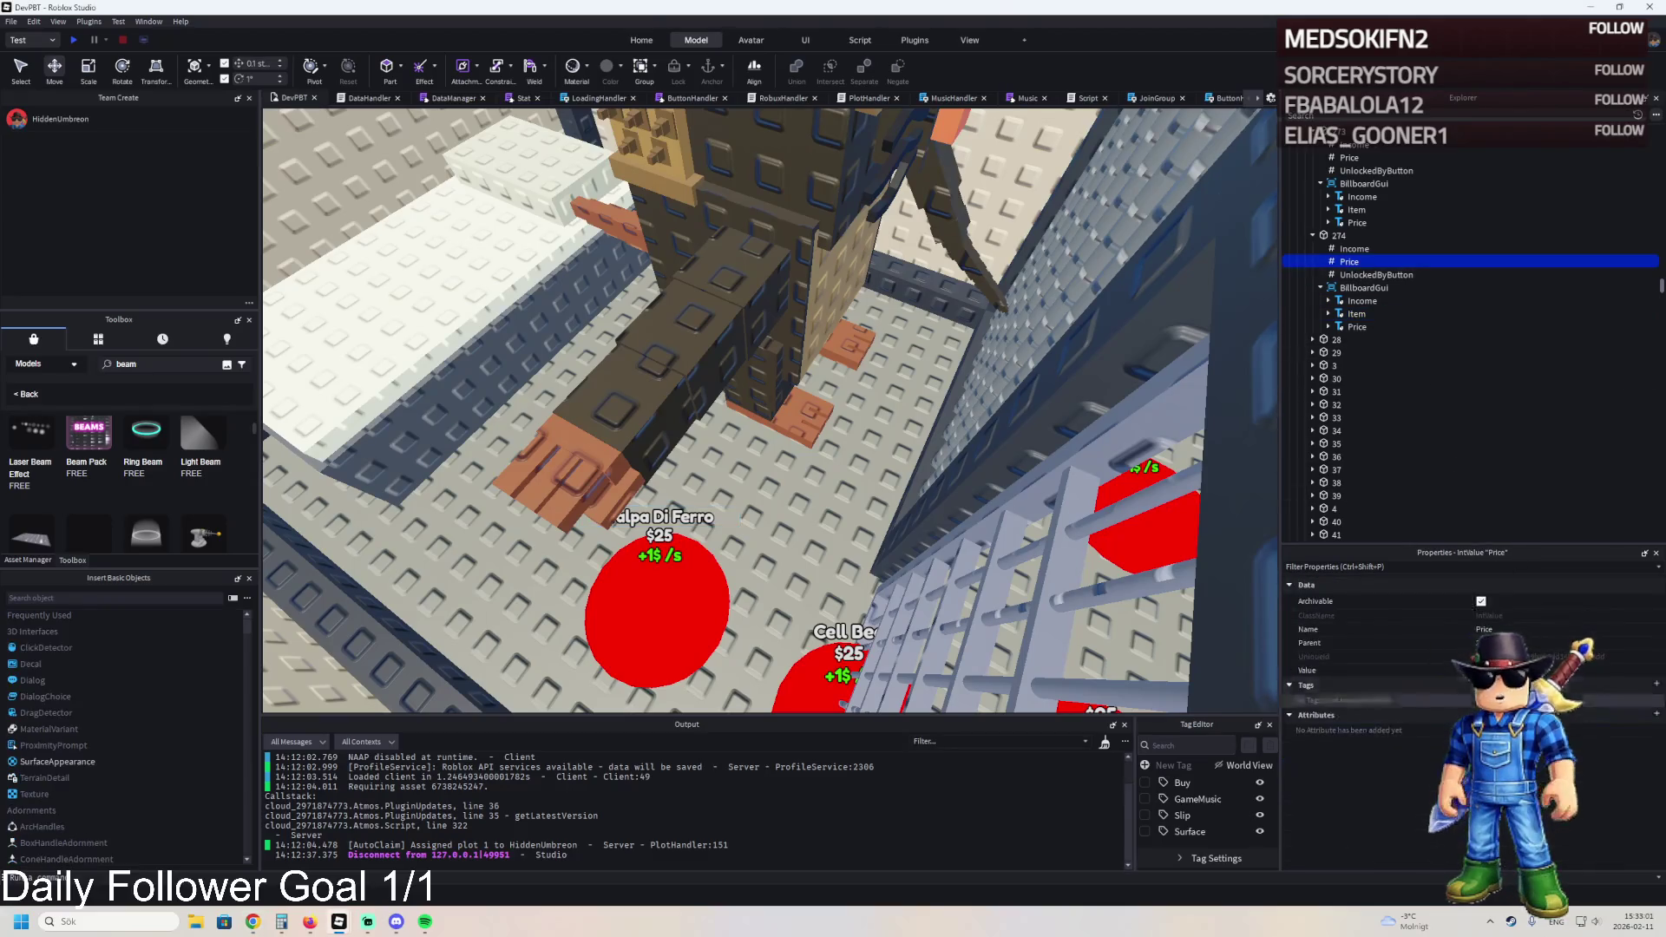
click(1353, 249)
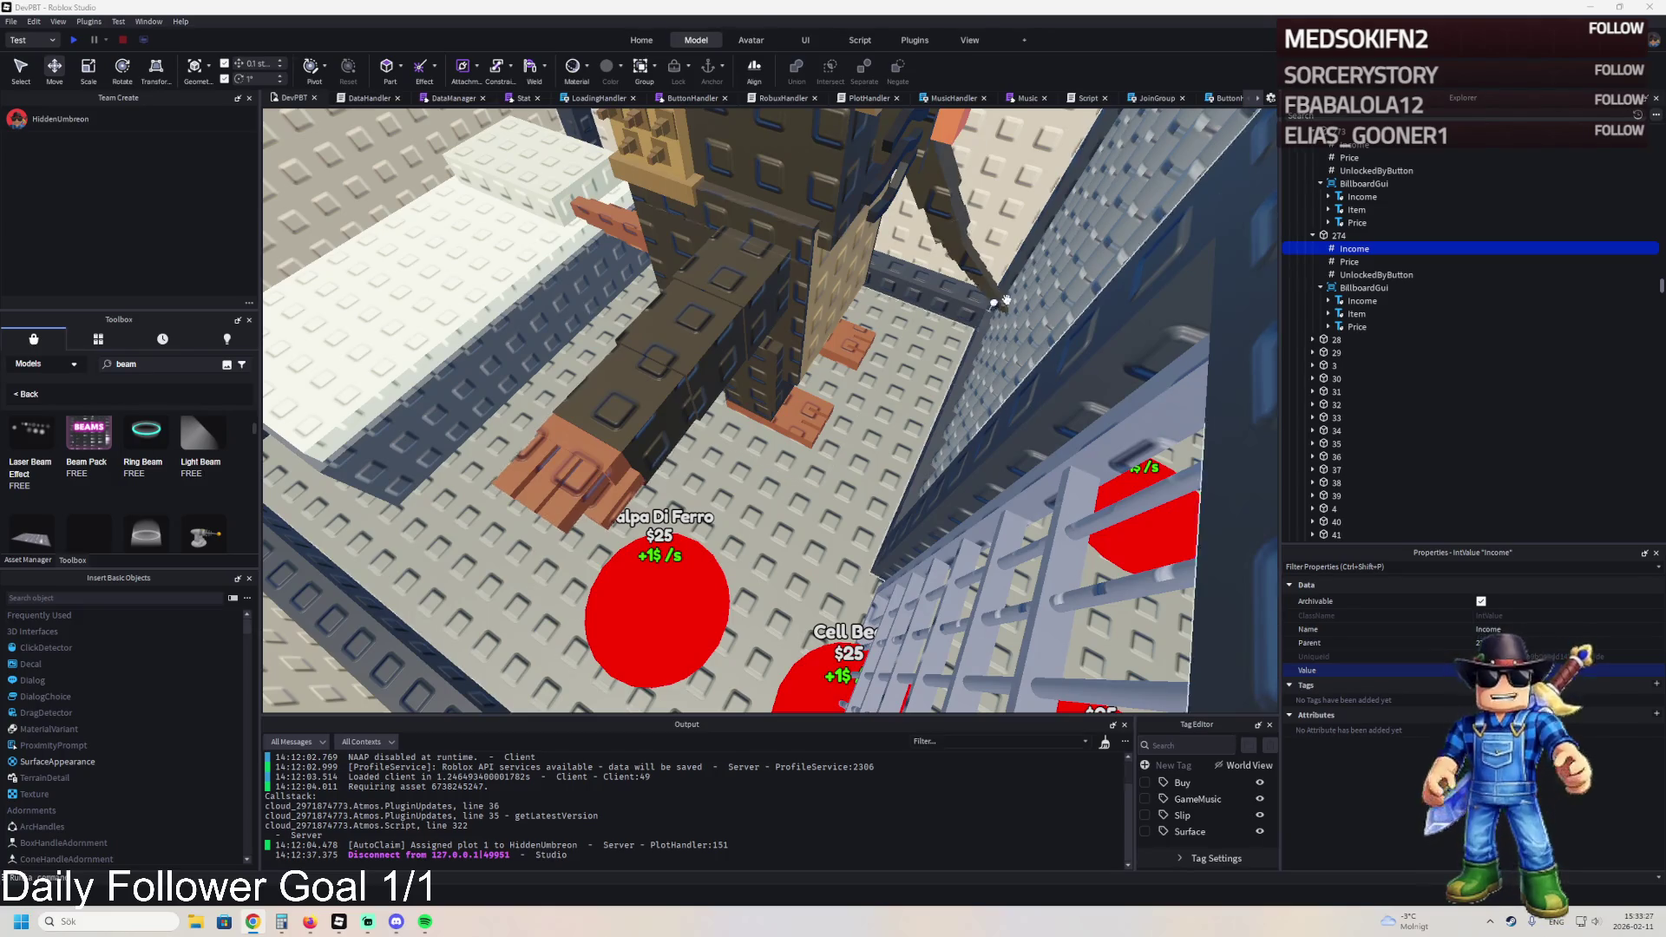
click(669, 573)
scroll(up, 3)
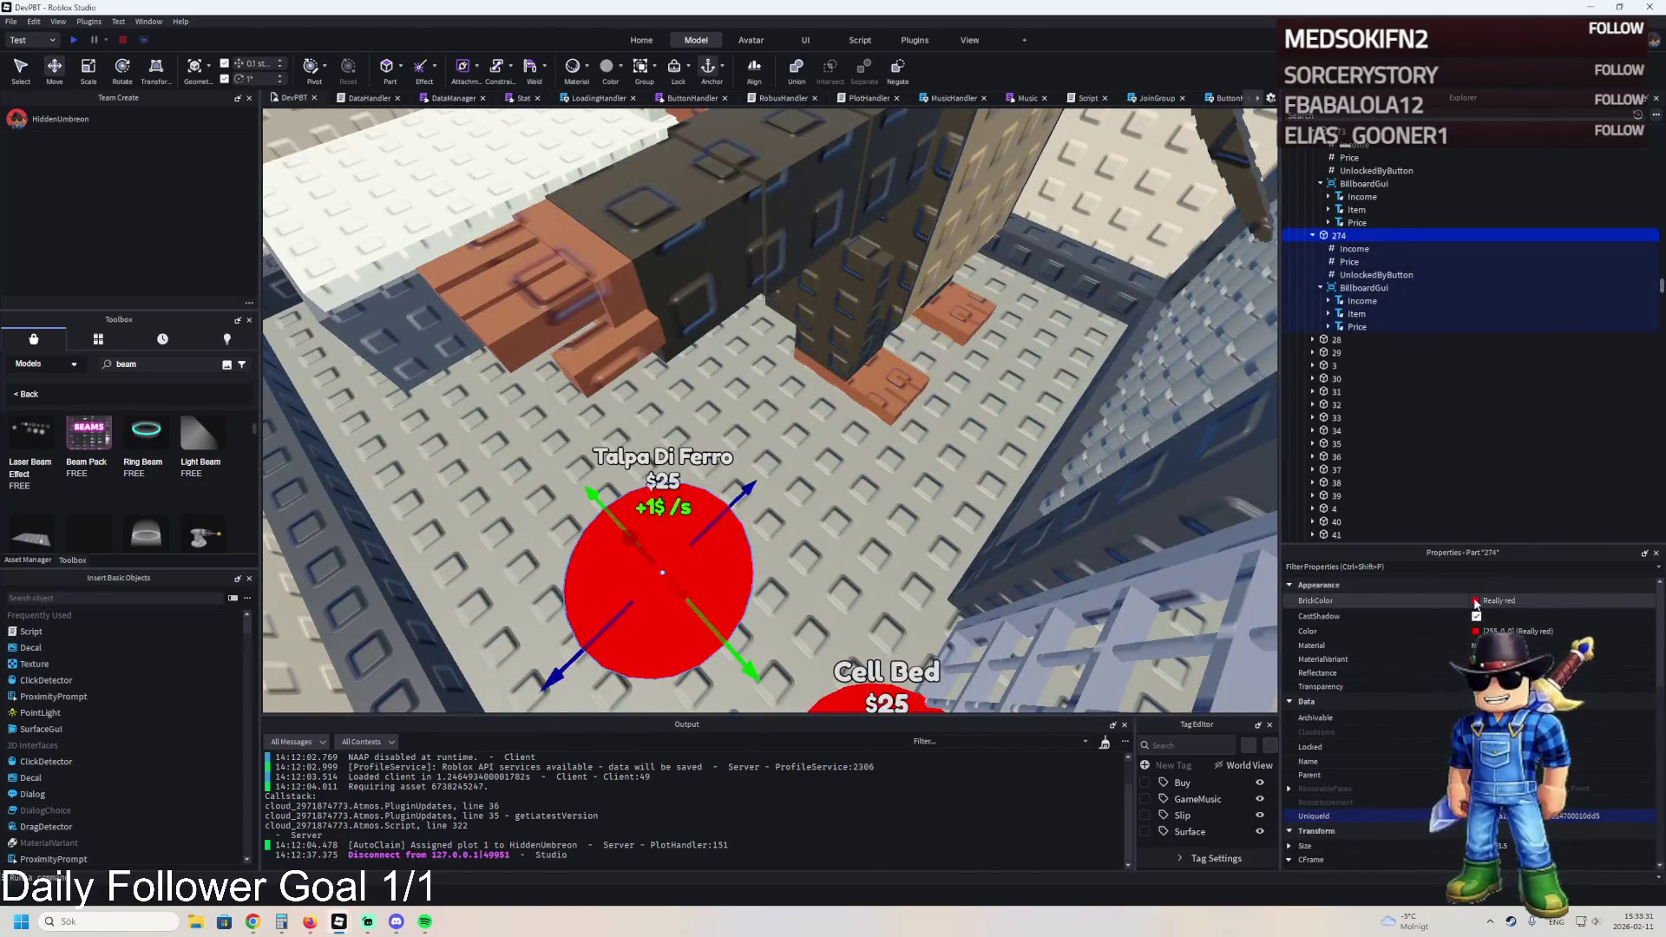
click(1480, 601)
click(1321, 740)
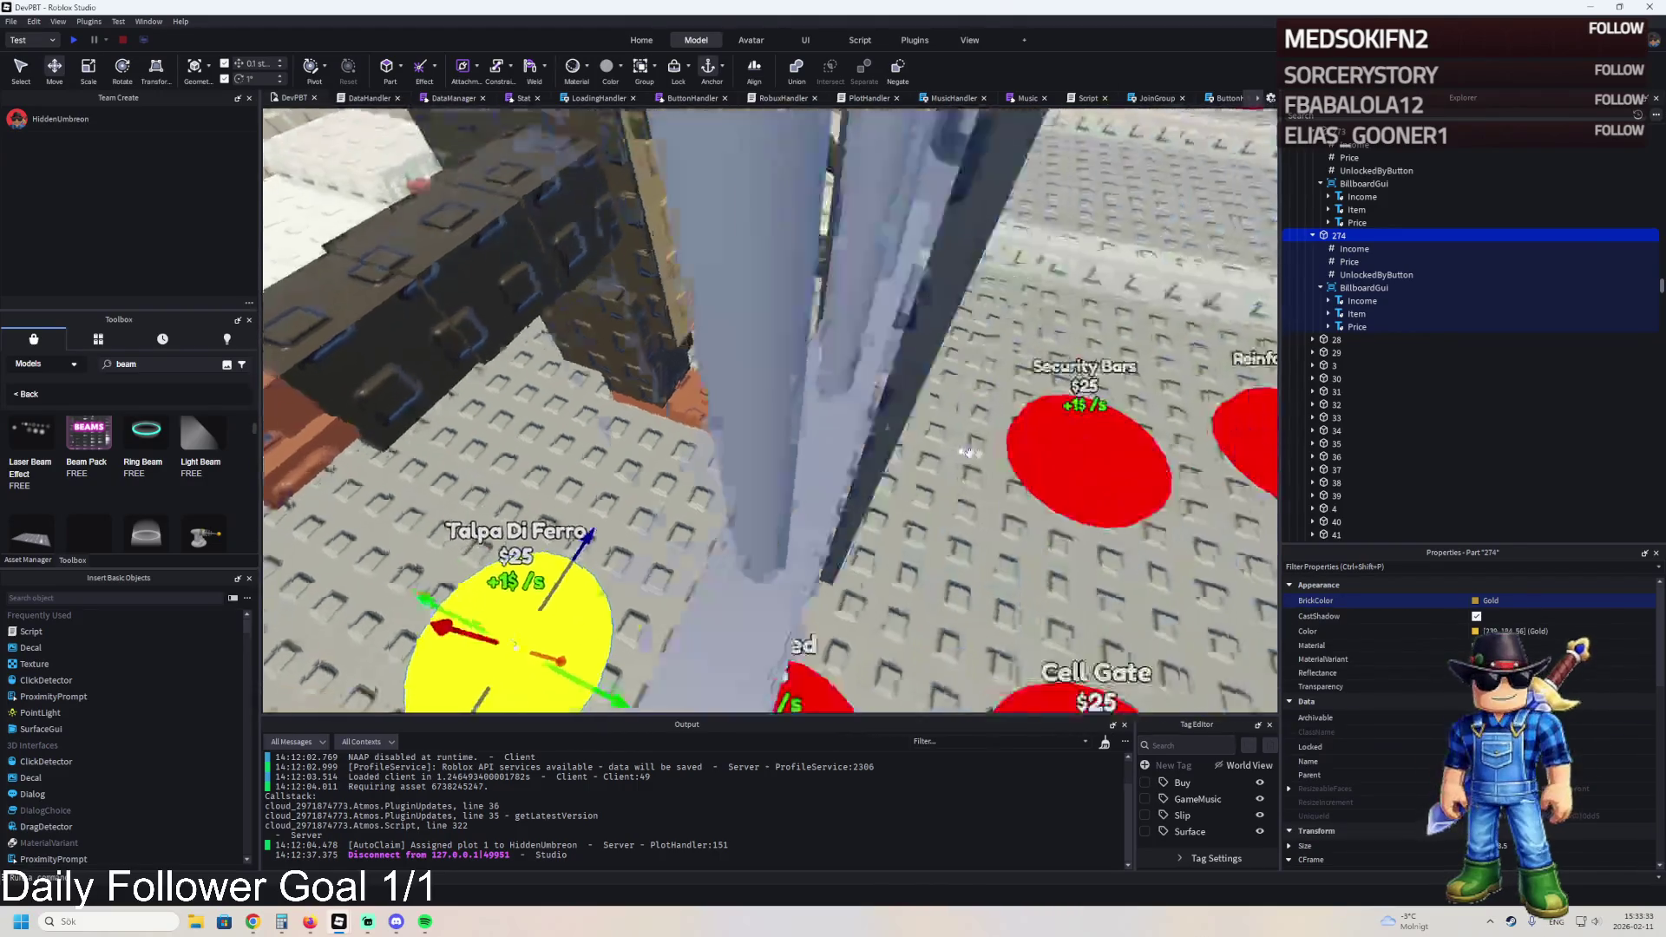
- Compare the UnlockedByButton values of upgrades 274 and 273
click(1388, 274)
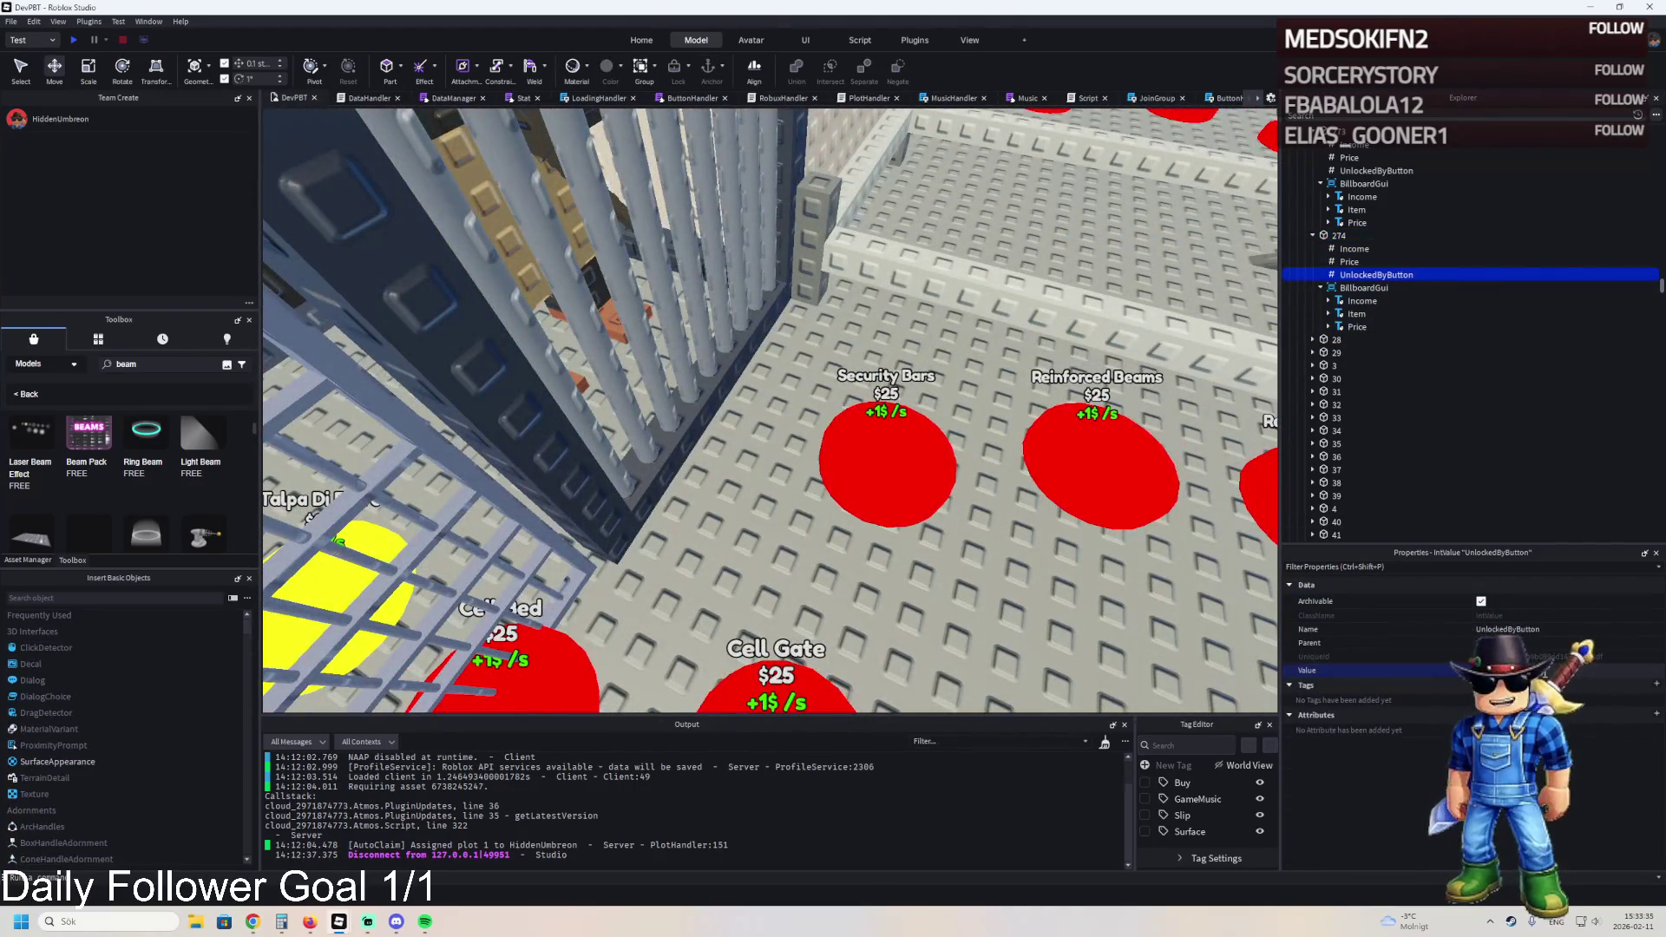
click(1356, 171)
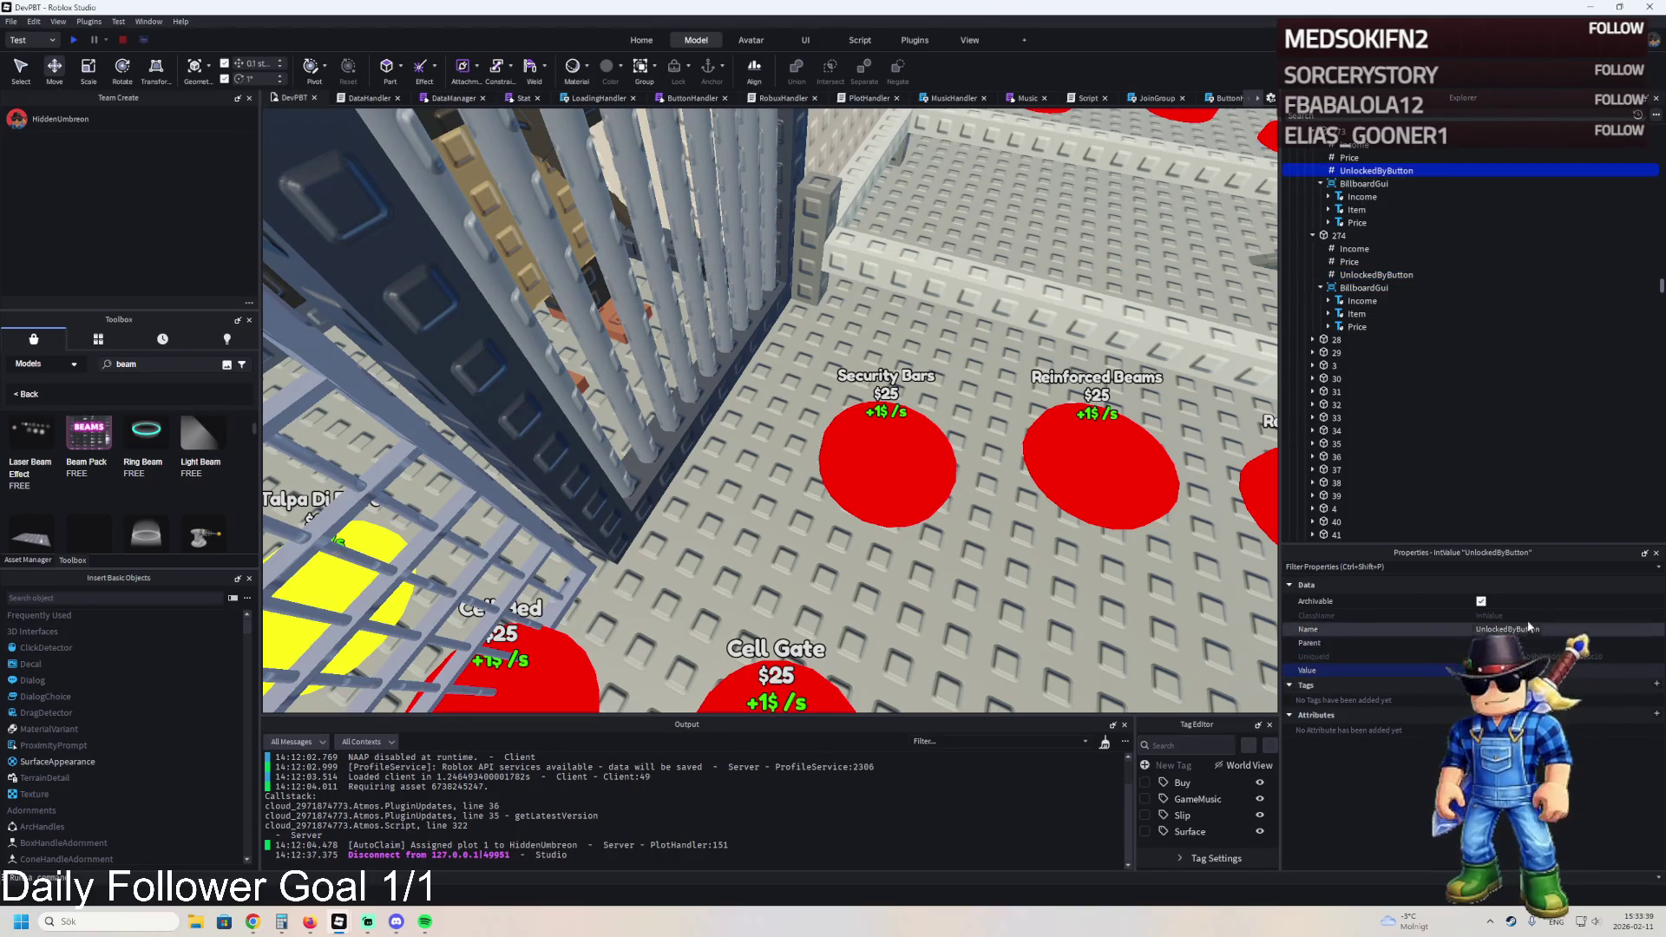
scroll(down, 3)
scroll(up, 3)
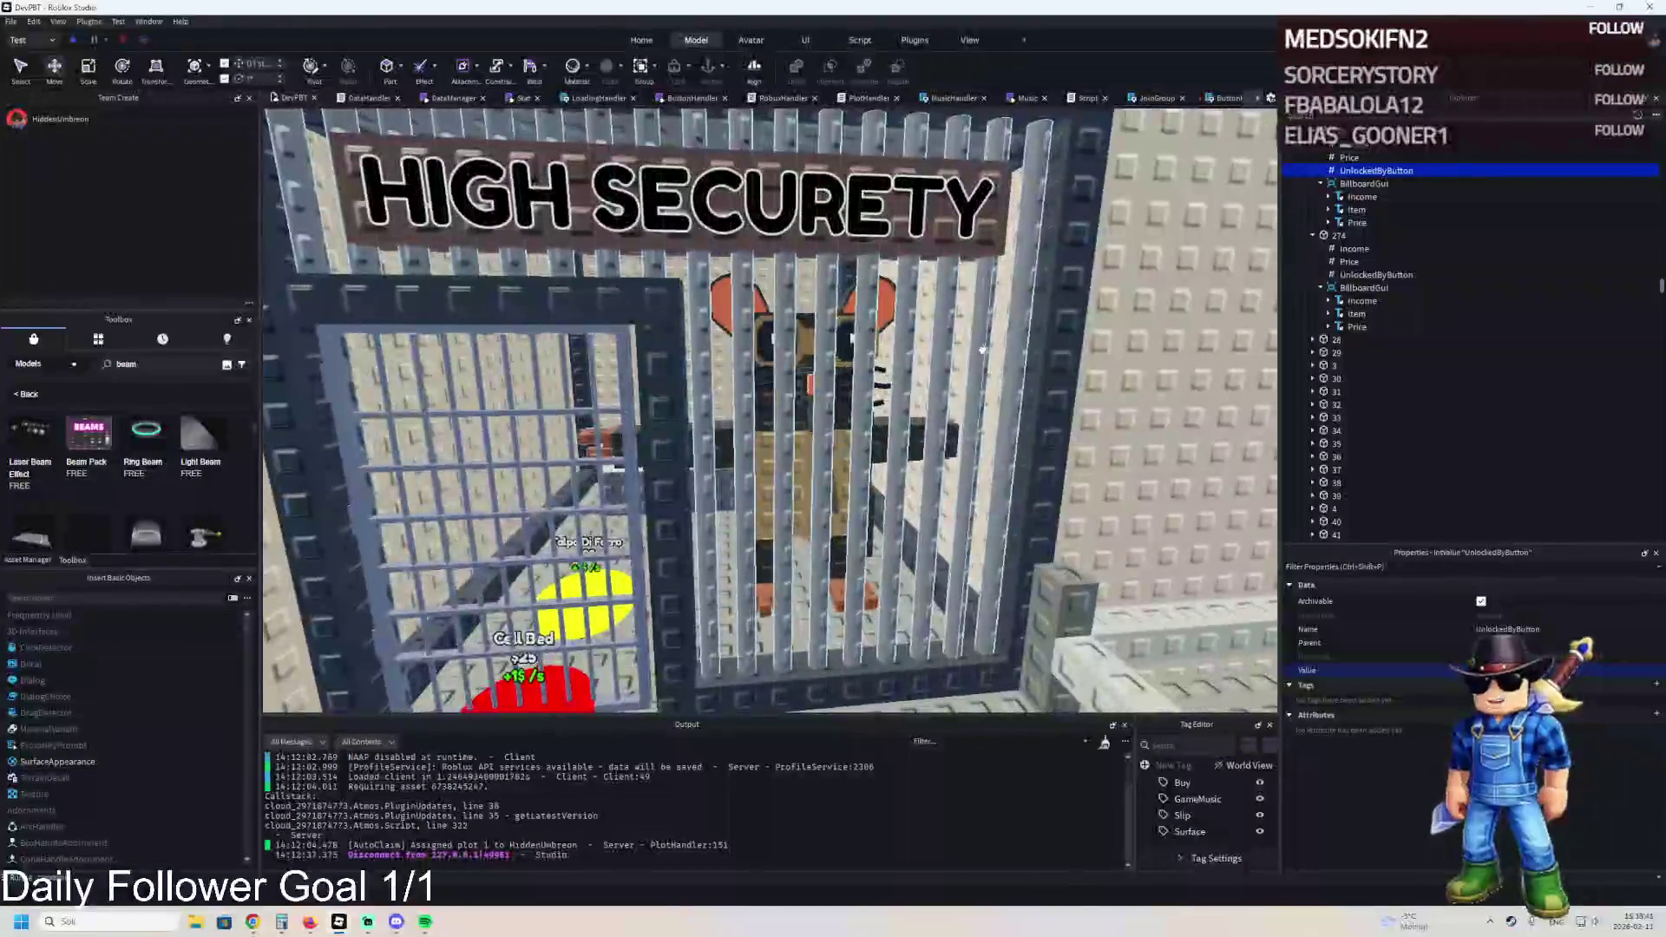
- Select the high-security cell's front bars and raise the cell bars model upward
click(1028, 304)
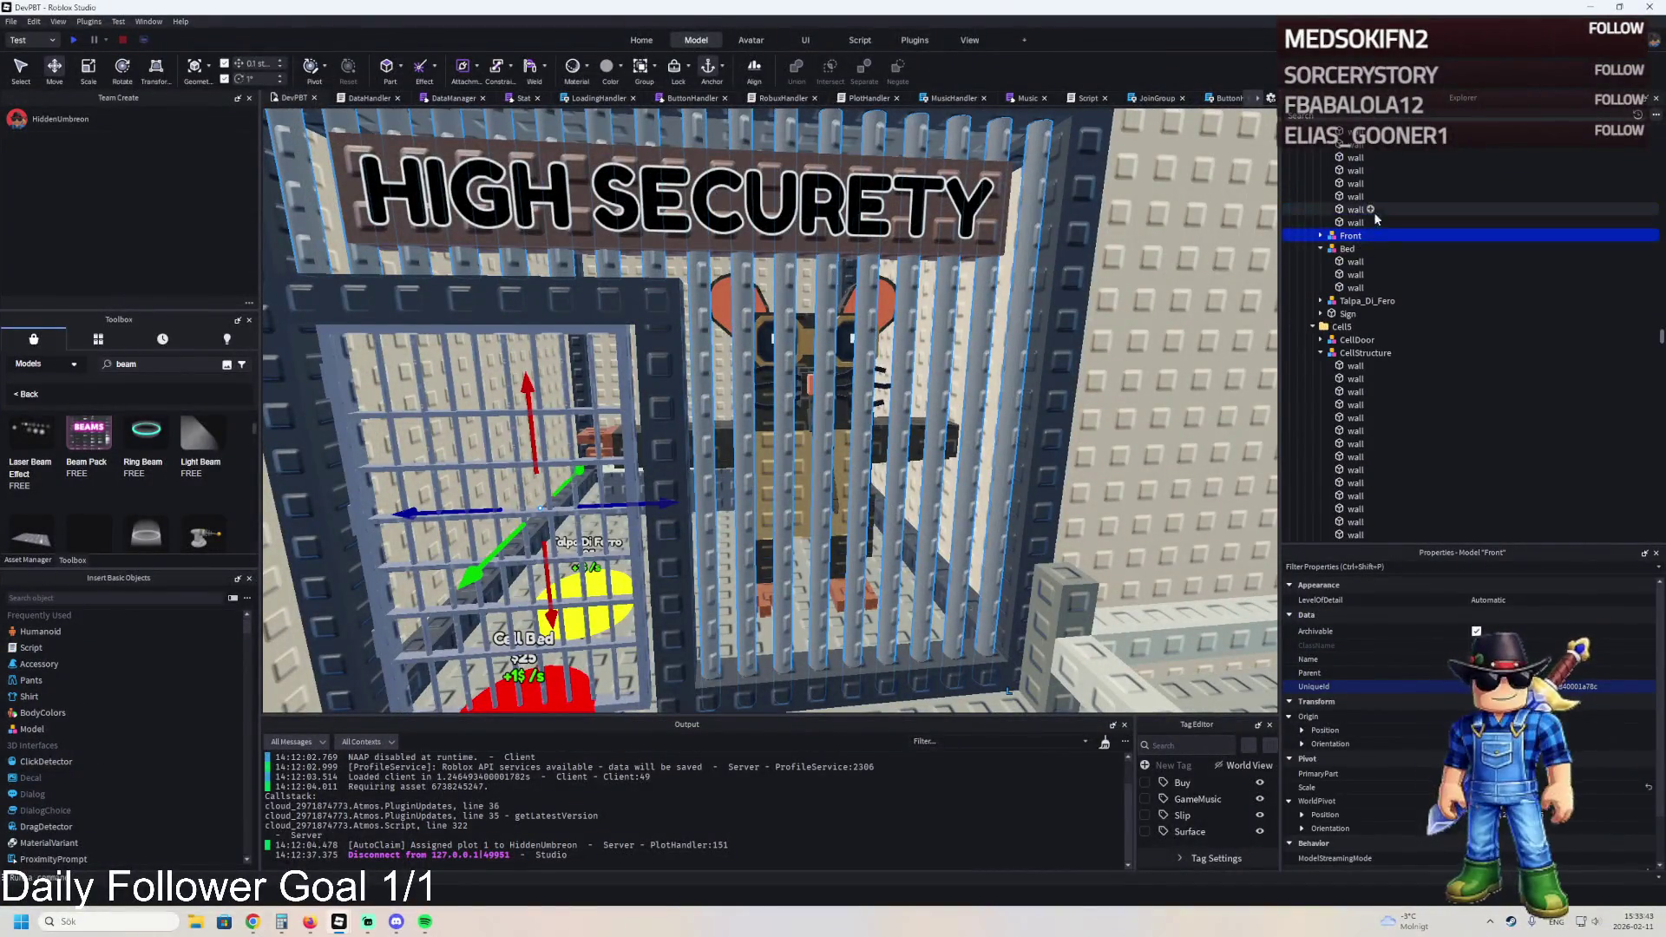
key(Left)
key(Left)
click(1312, 249)
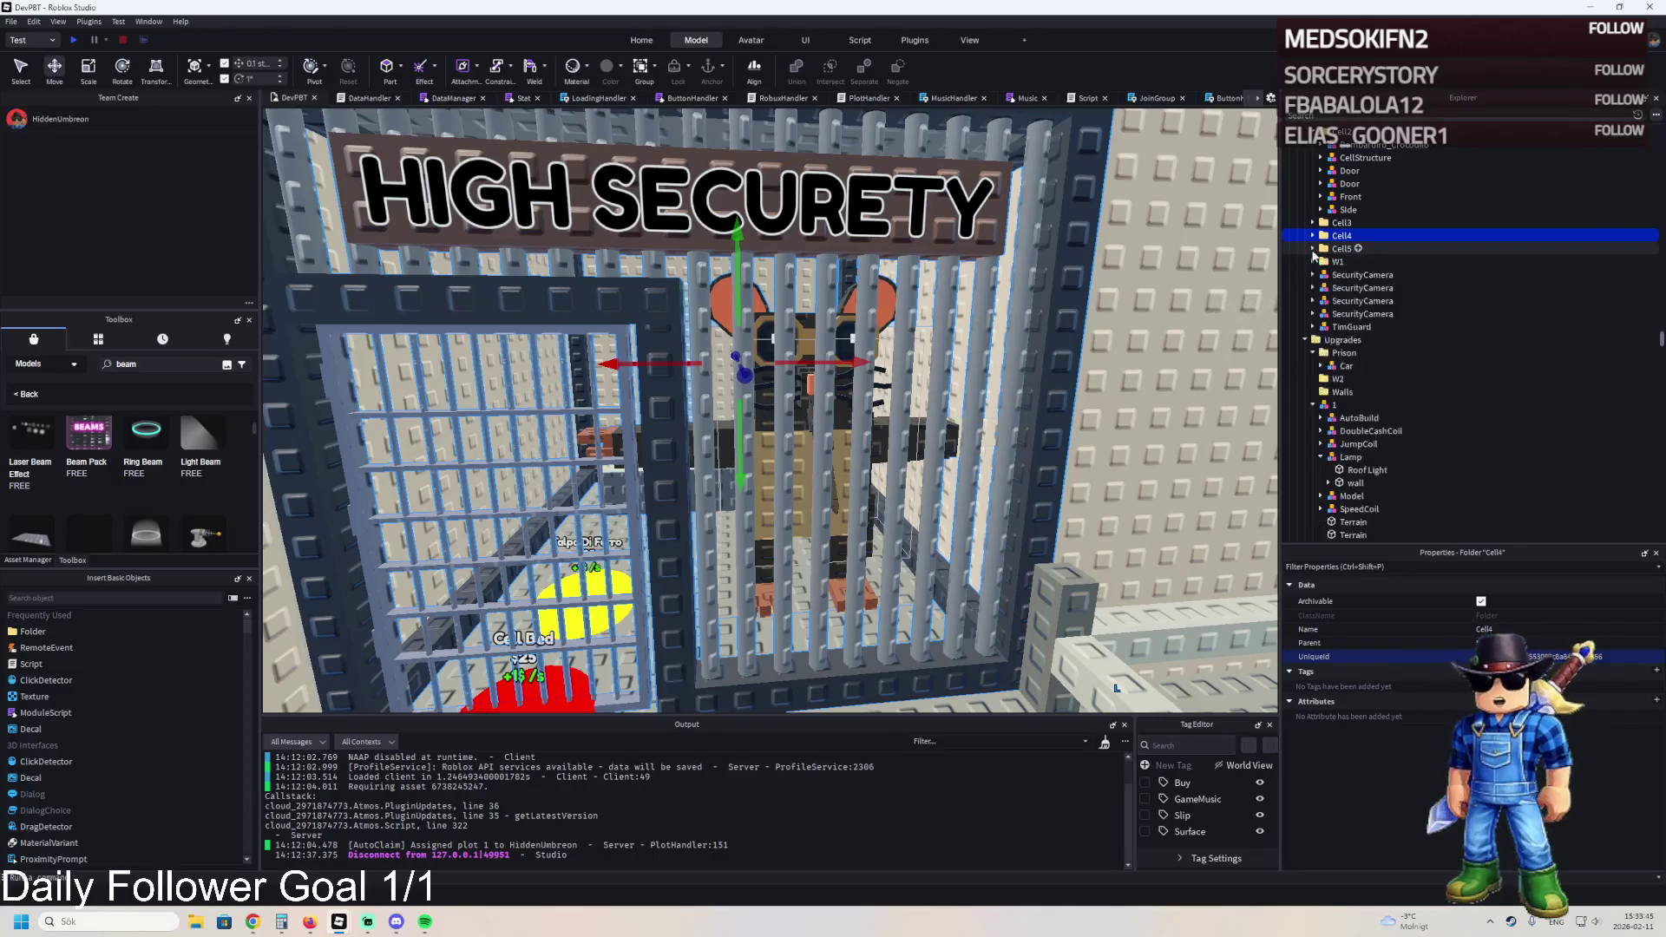
drag(864, 299, 852, 145)
scroll(down, 3)
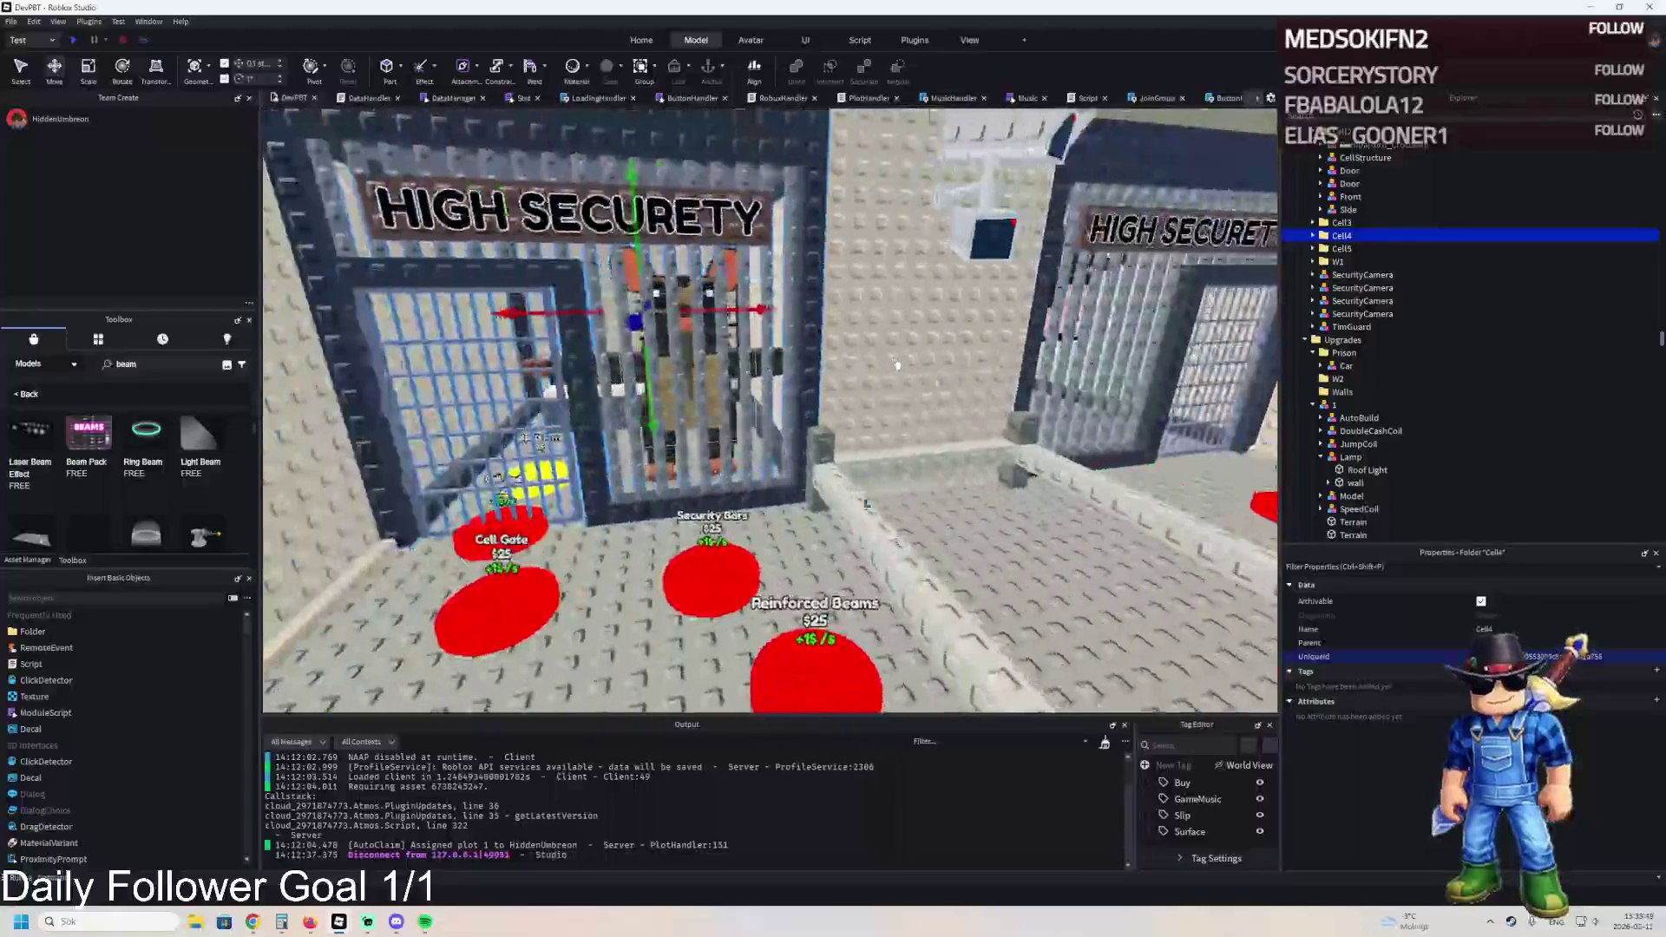
- Group Cell4 and Wall4 into a new model named 269
click(1124, 286)
drag(1337, 228, 1337, 227)
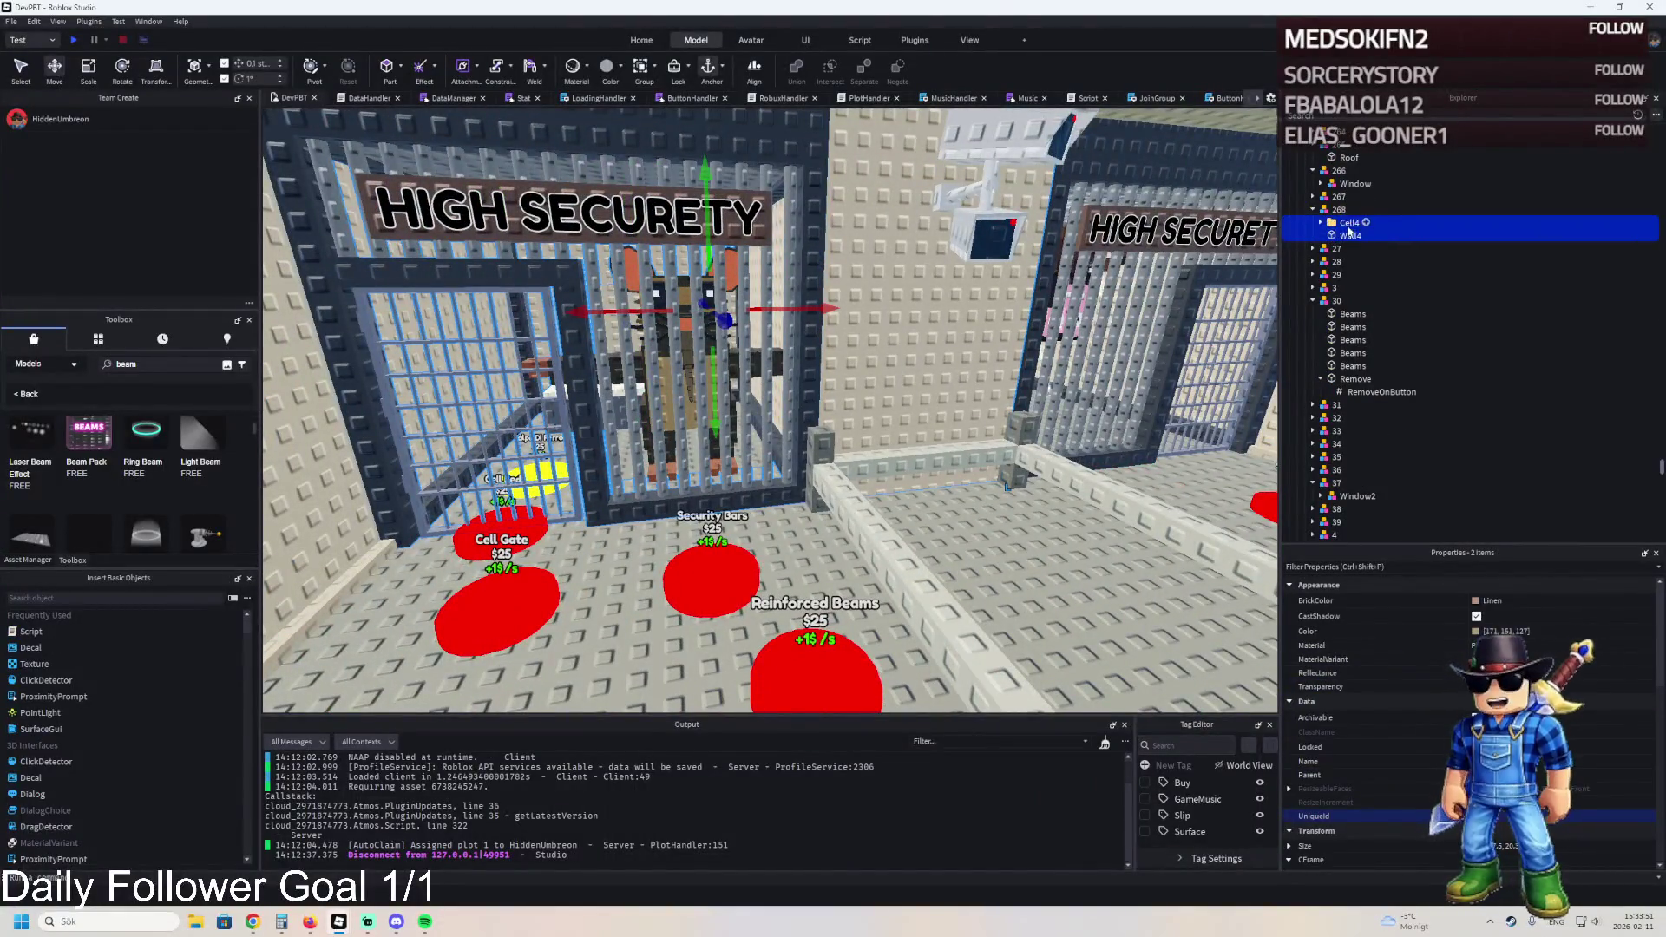
key(ctrl+g)
key(BackSpace)
text(9)
key(Return)
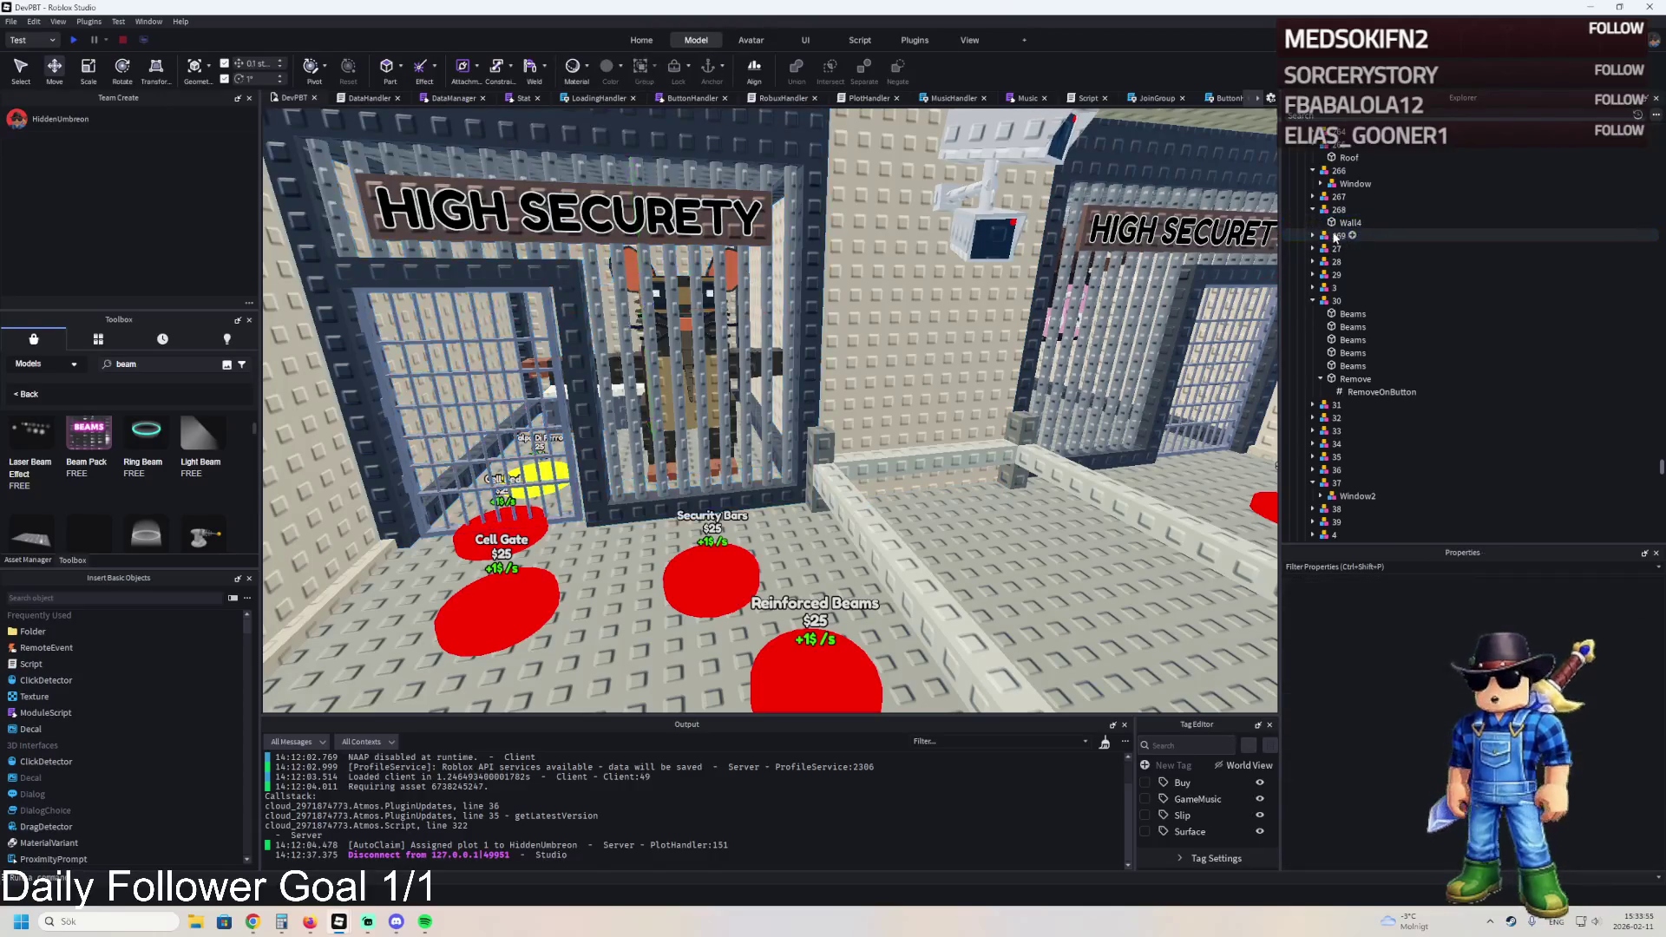
- Group Wall4 into its own model named 270
click(1350, 262)
key(ctrl+g)
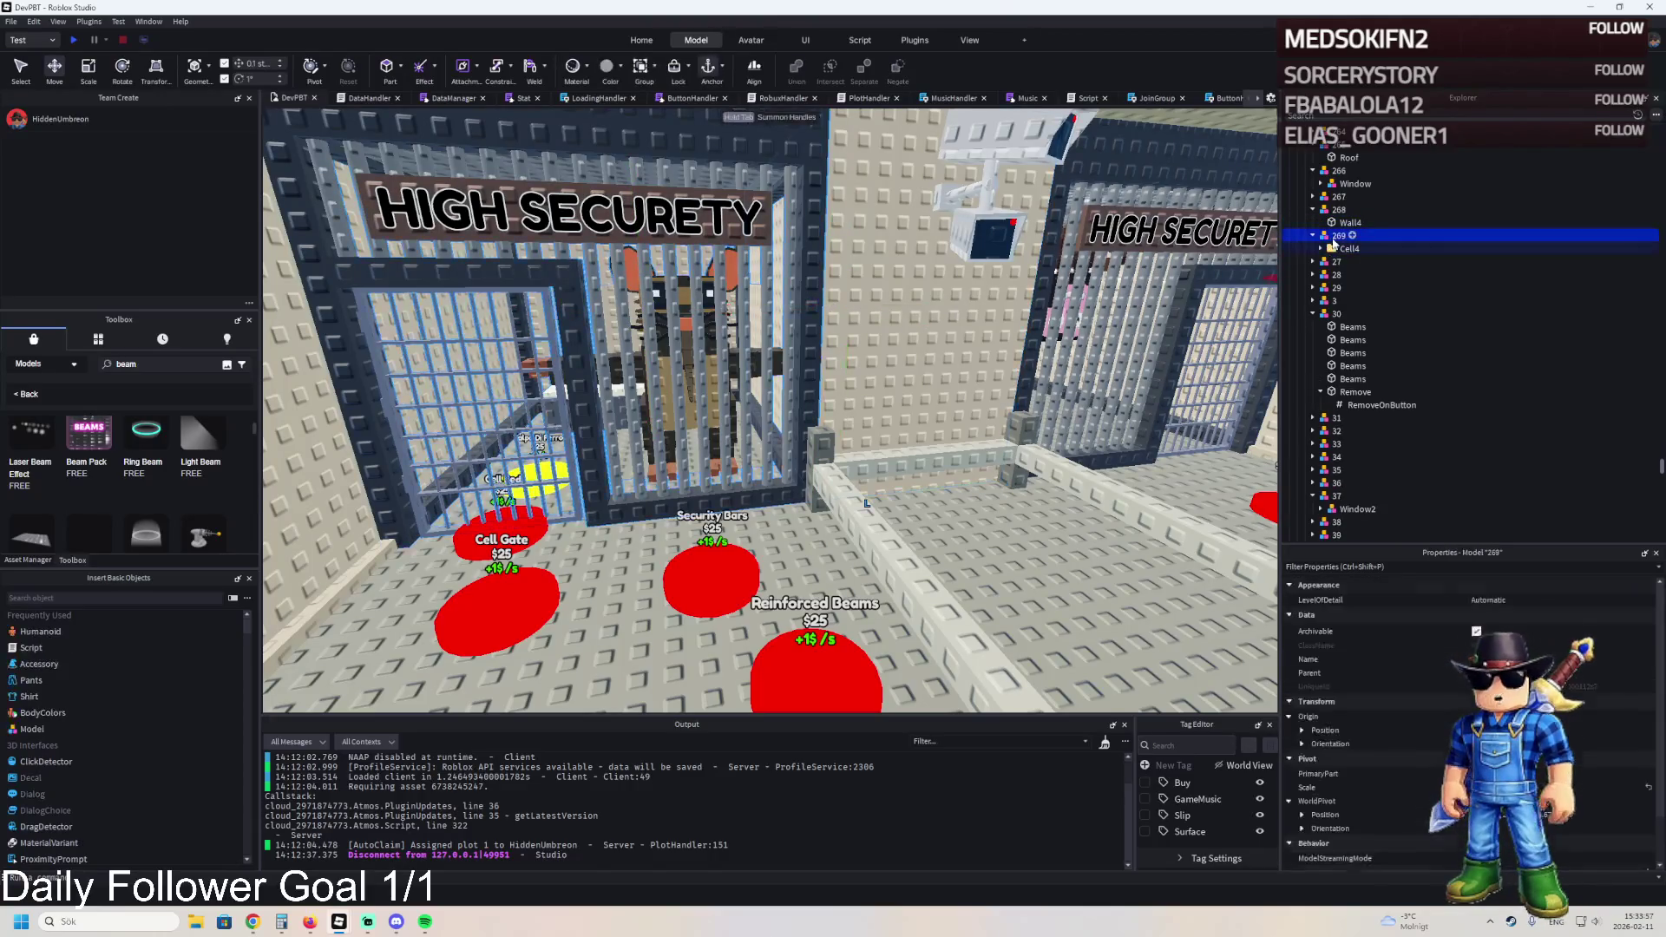
key(F2)
text(27)
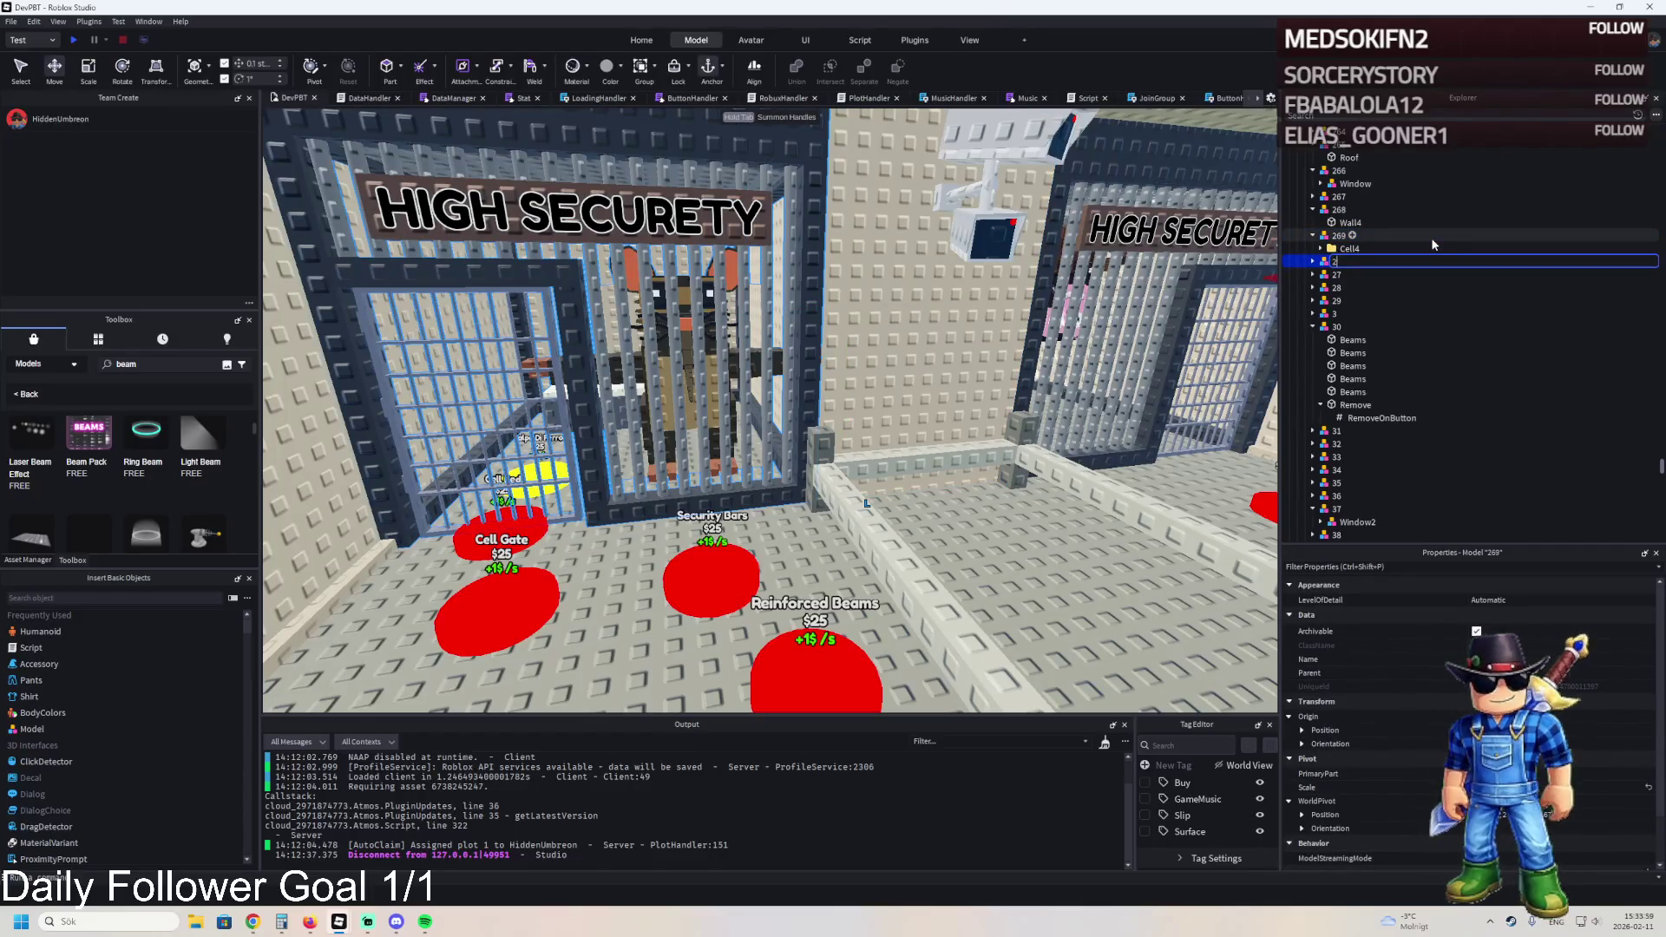
text(0)
key(Return)
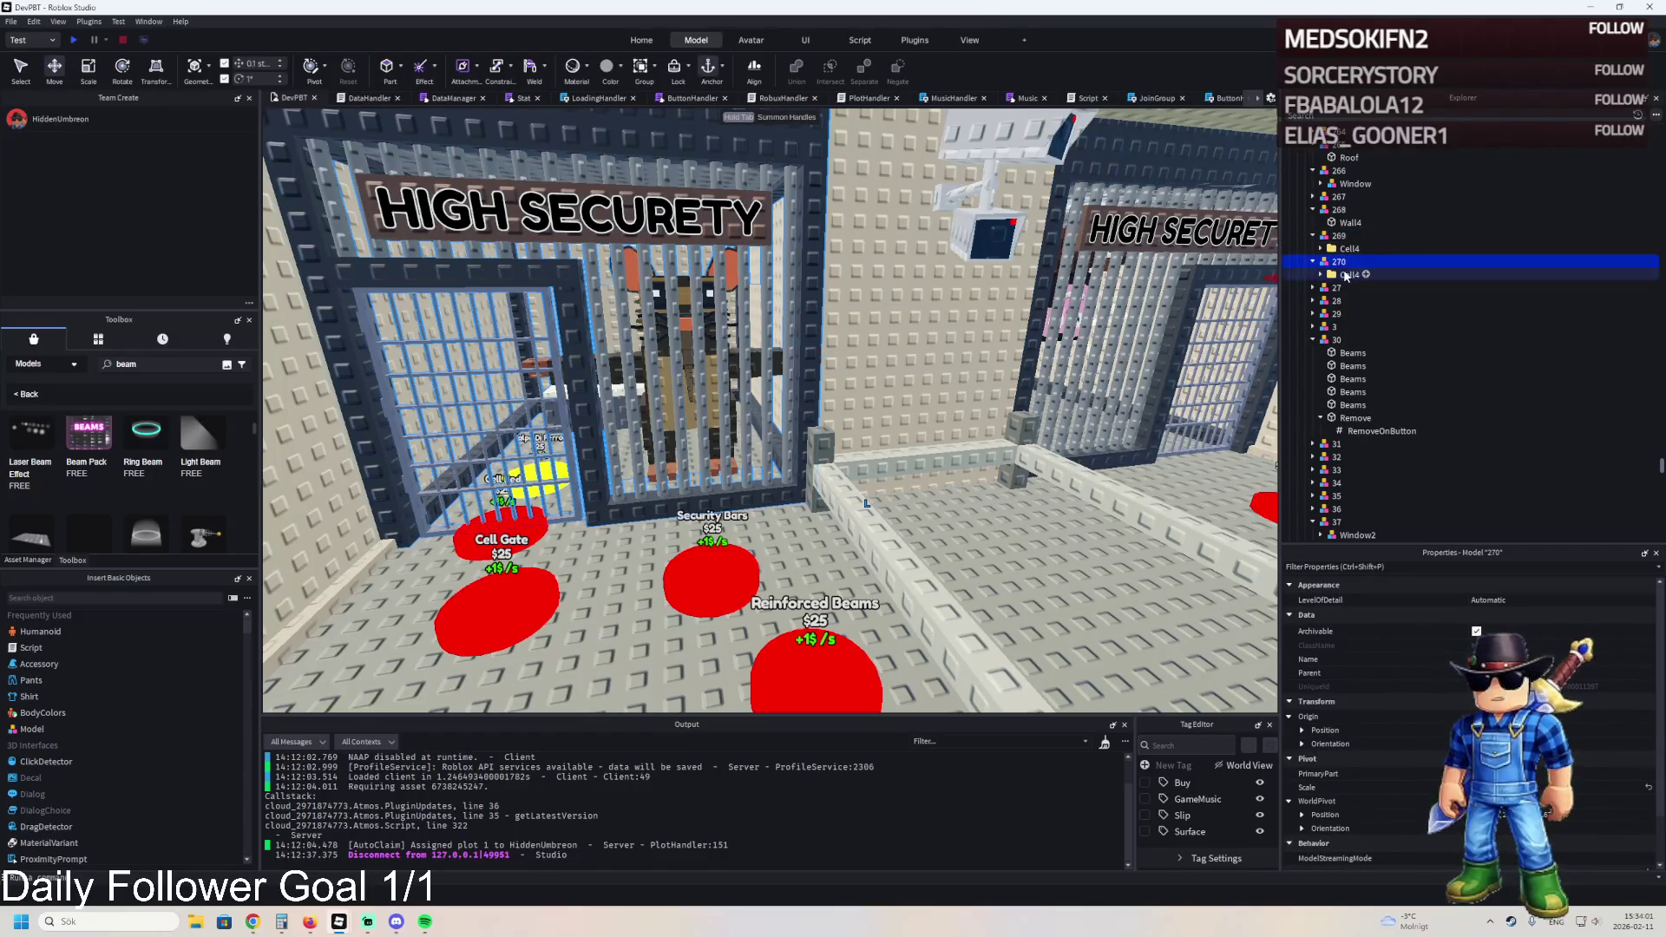
- Duplicate the model twice, naming the copies 271 and 272
key(ctrl+d)
key(F2)
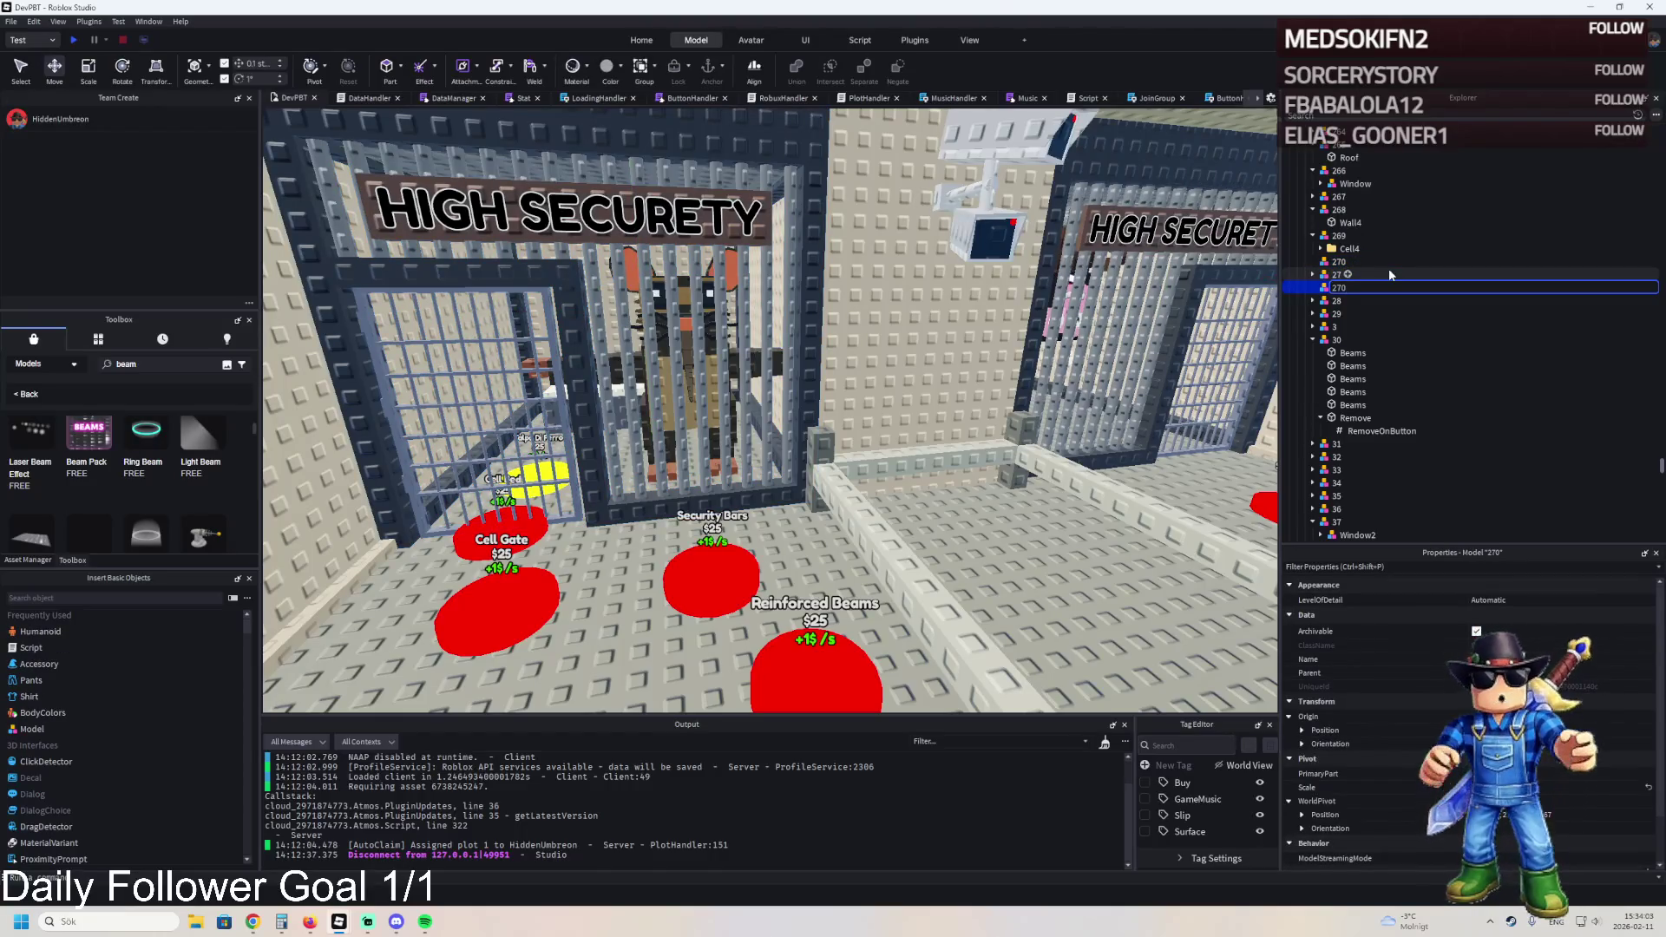
key(Return)
key(ctrl+d)
key(F2)
key(BackSpace)
text(2)
key(Return)
- Duplicate again to create models 273 and 274, then select the Cell4 folder
key(ctrl+d)
key(F2)
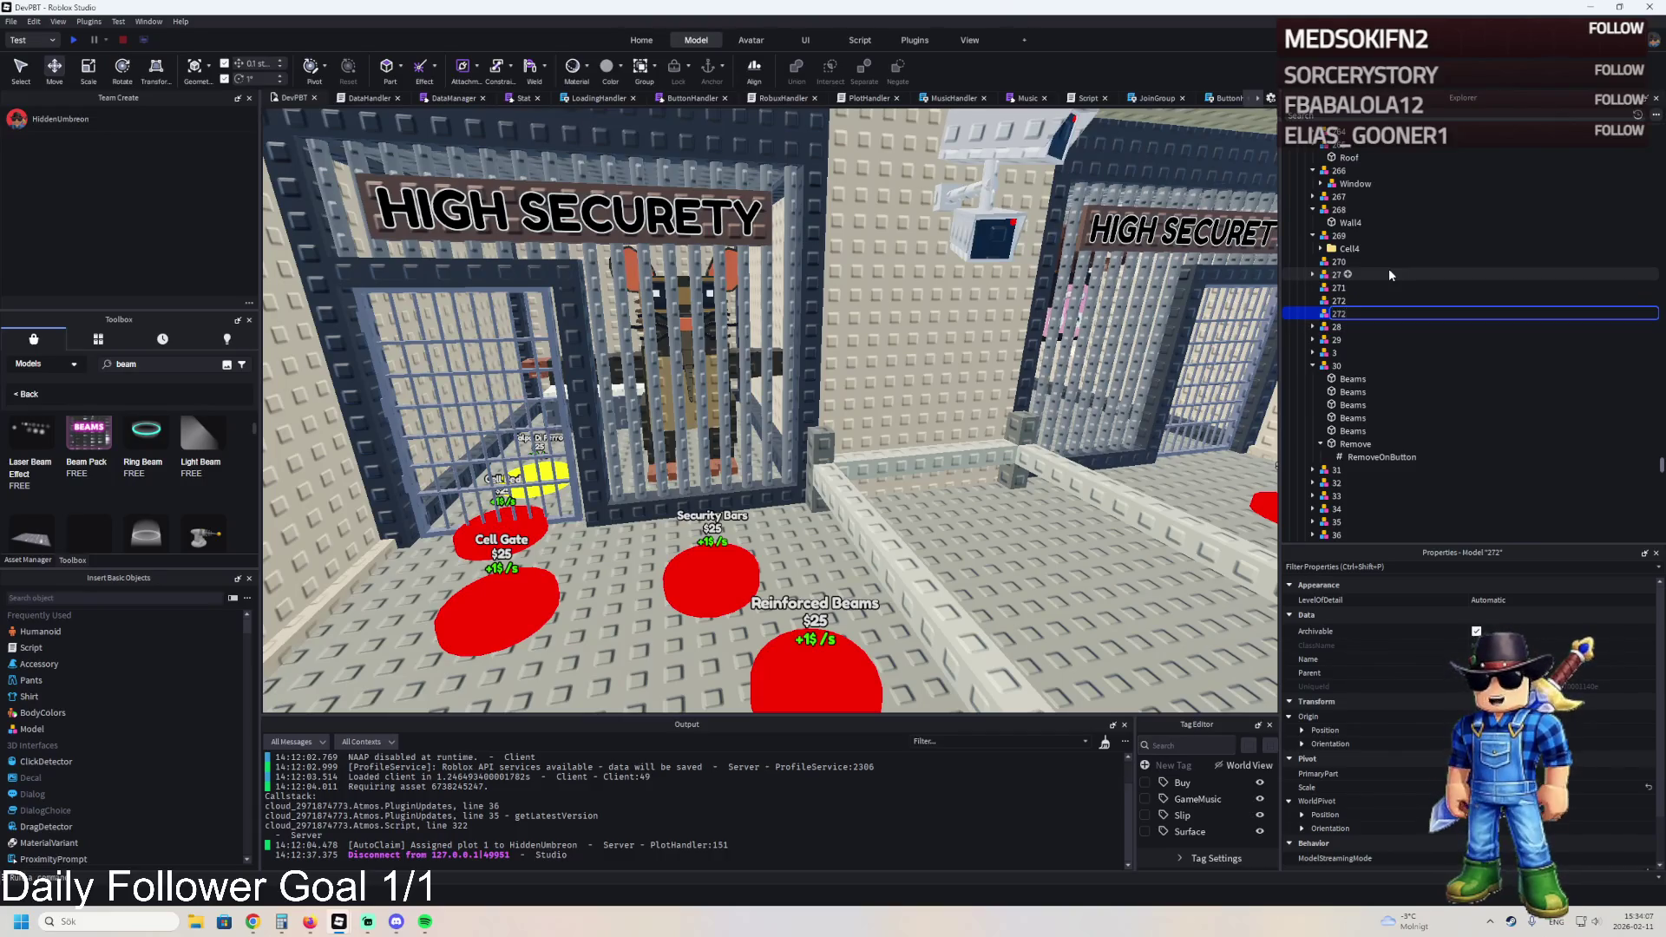
key(BackSpace)
text(3)
key(Return)
key(ctrl+d)
key(F2)
key(BackSpace)
text(4)
key(Return)
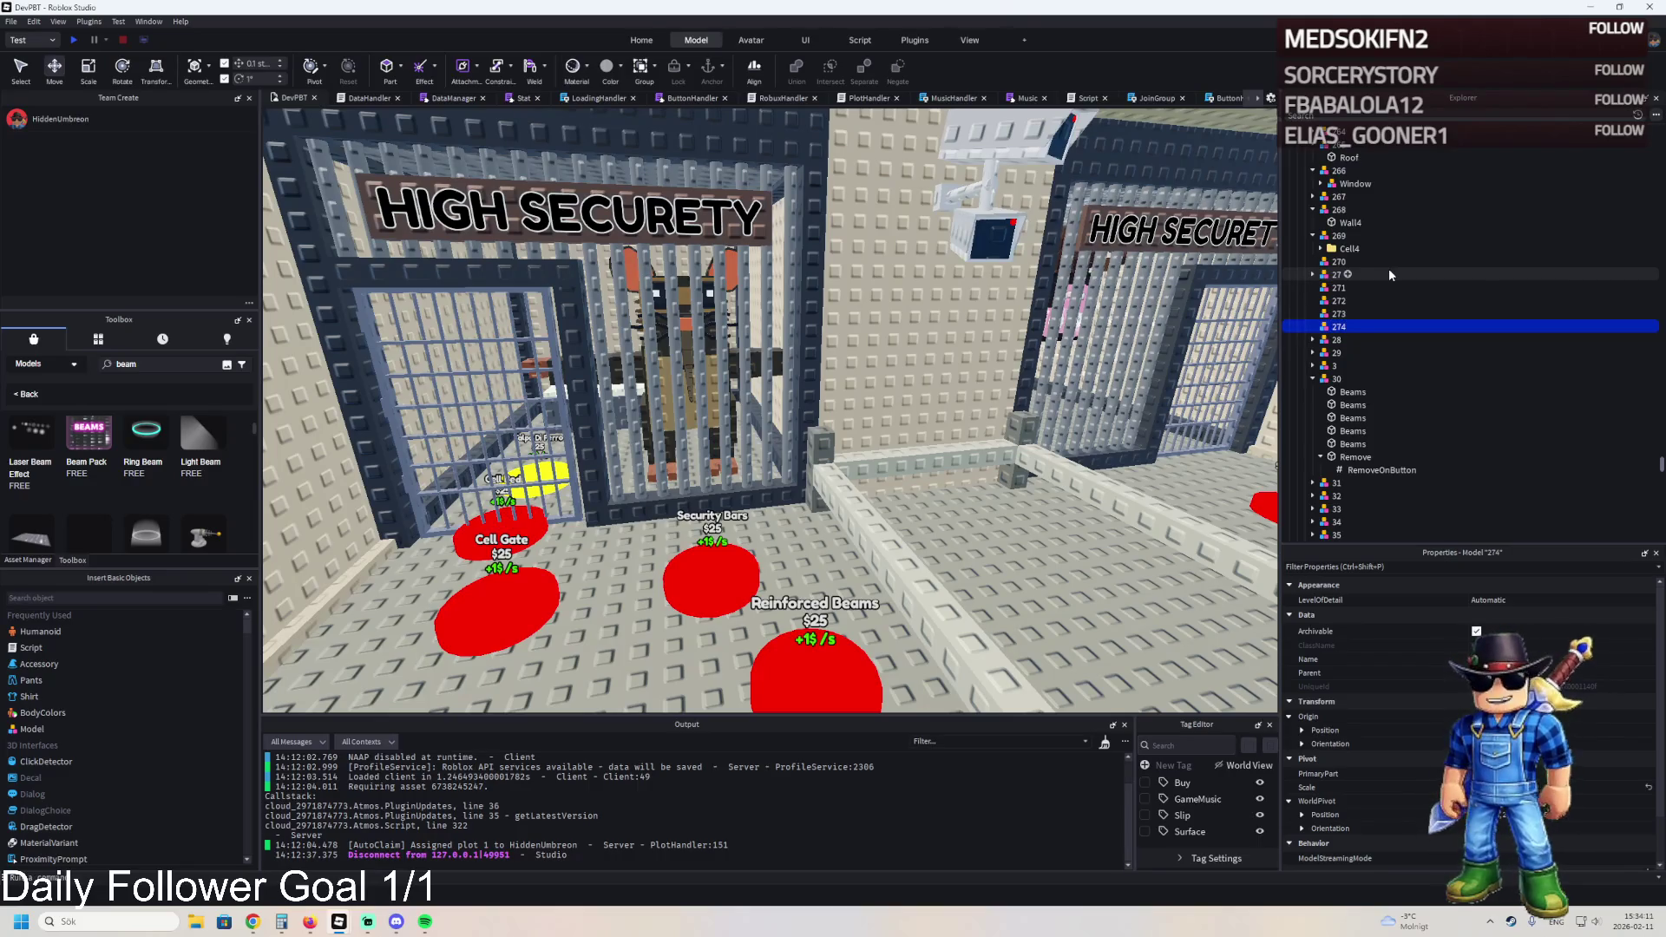
click(1322, 249)
- Expand Cell4 and select four of the cell's wall parts
click(1321, 248)
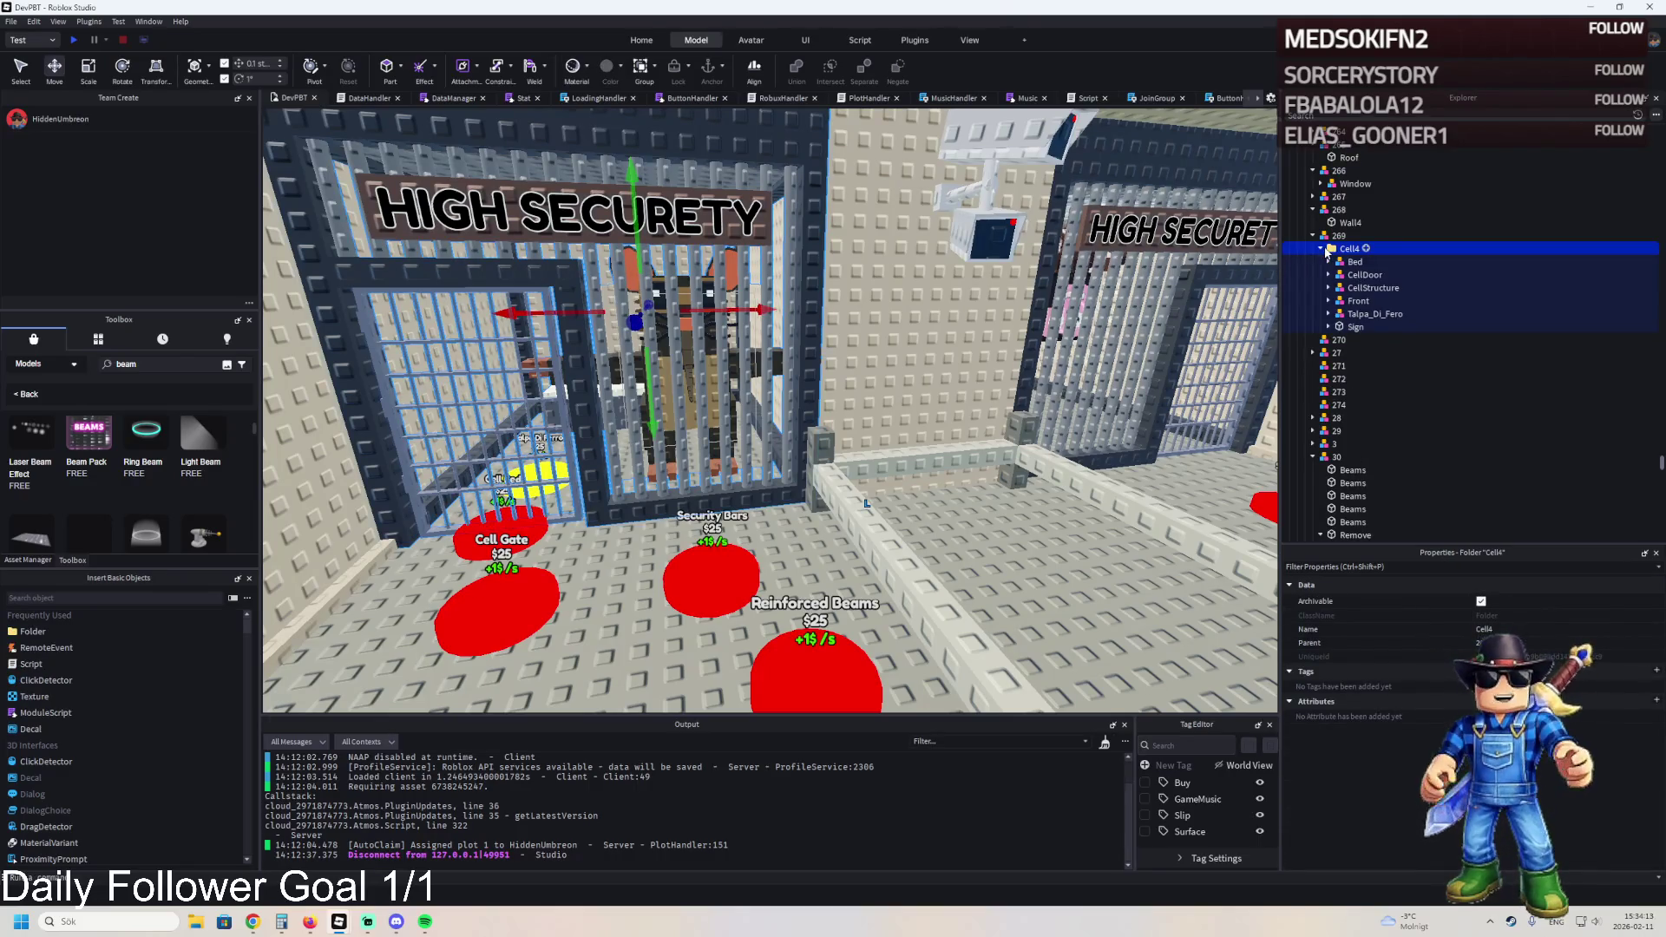
scroll(up, 3)
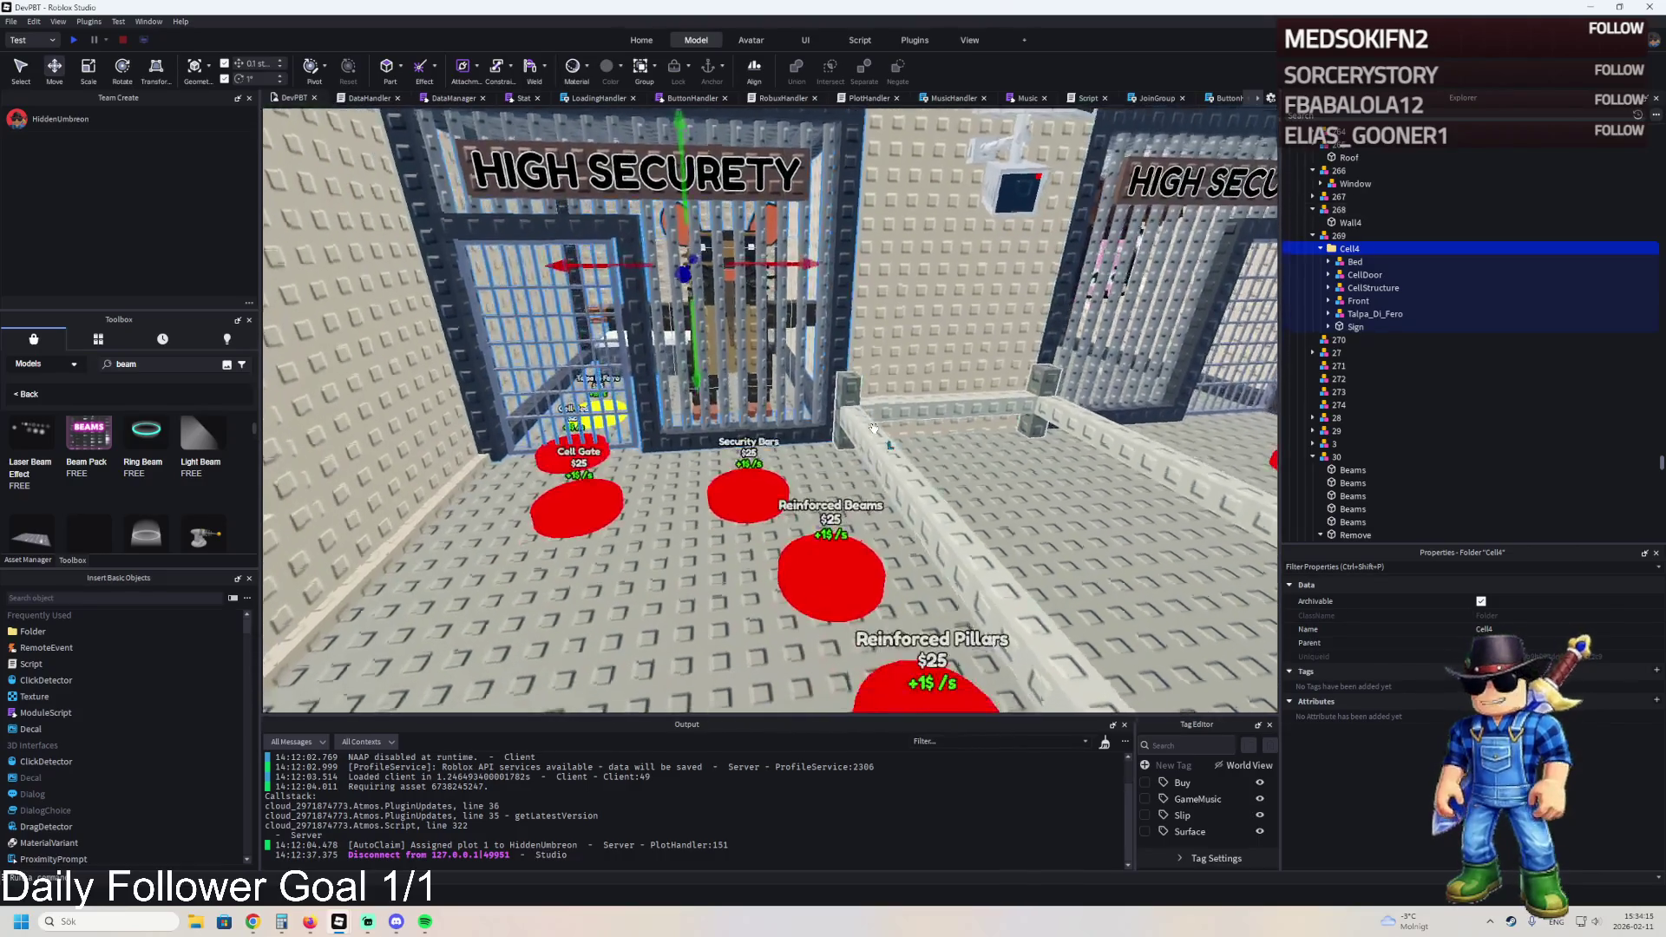
click(855, 346)
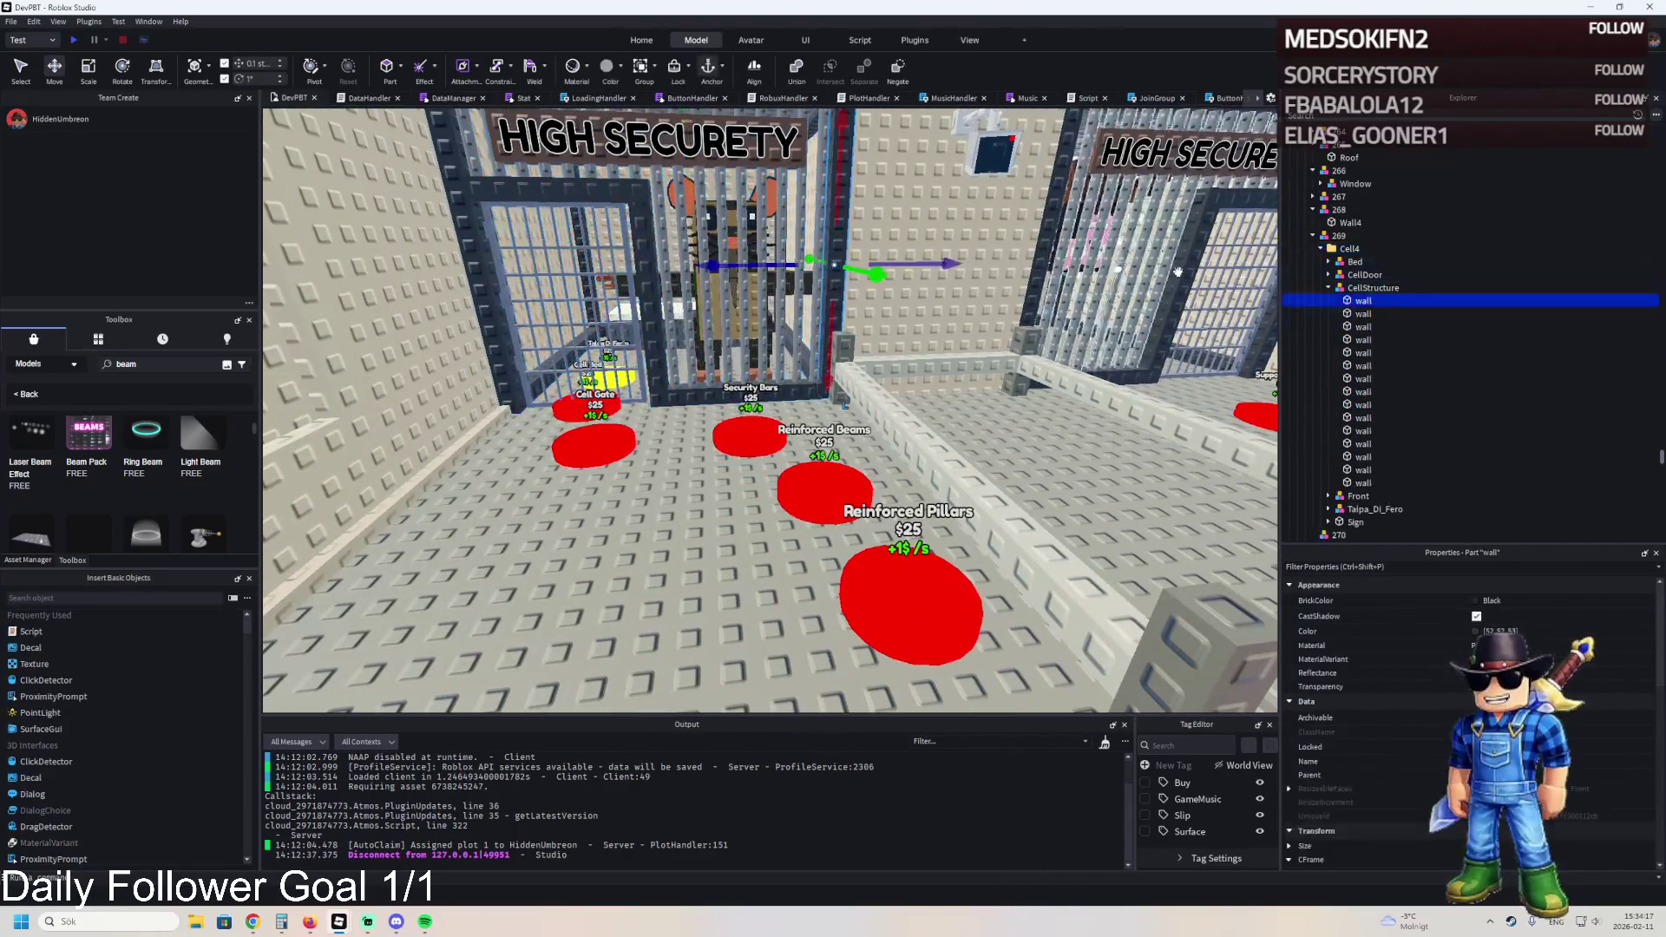
scroll(up, 3)
scroll(up, 3)
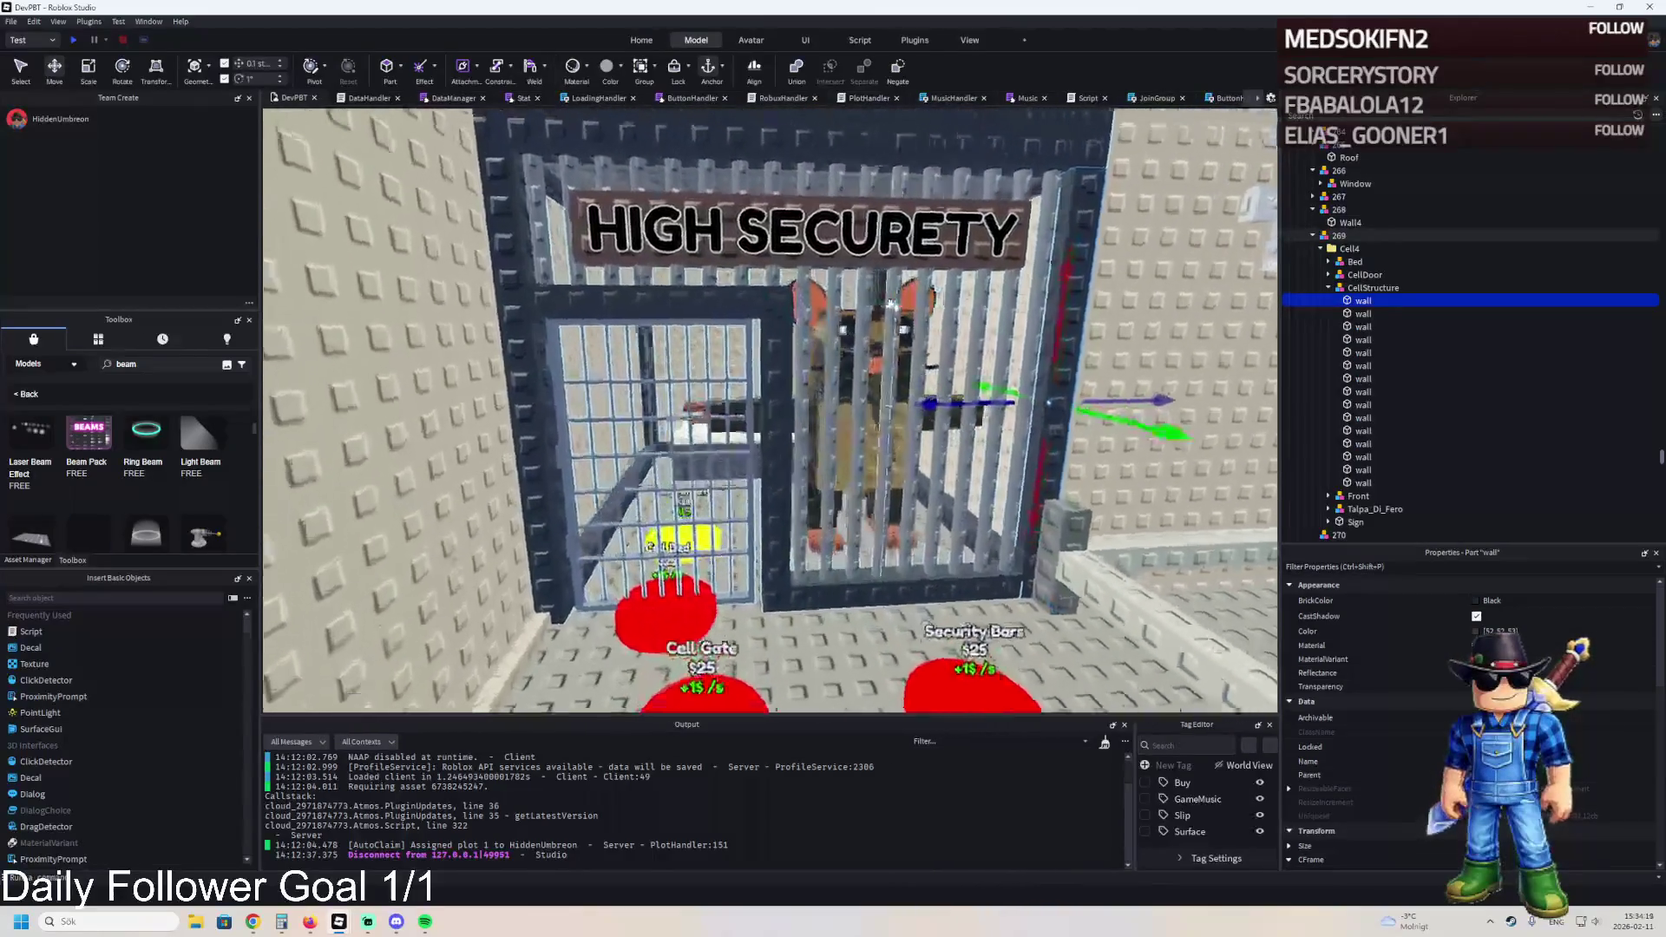
scroll(up, 3)
click(701, 371)
scroll(up, 3)
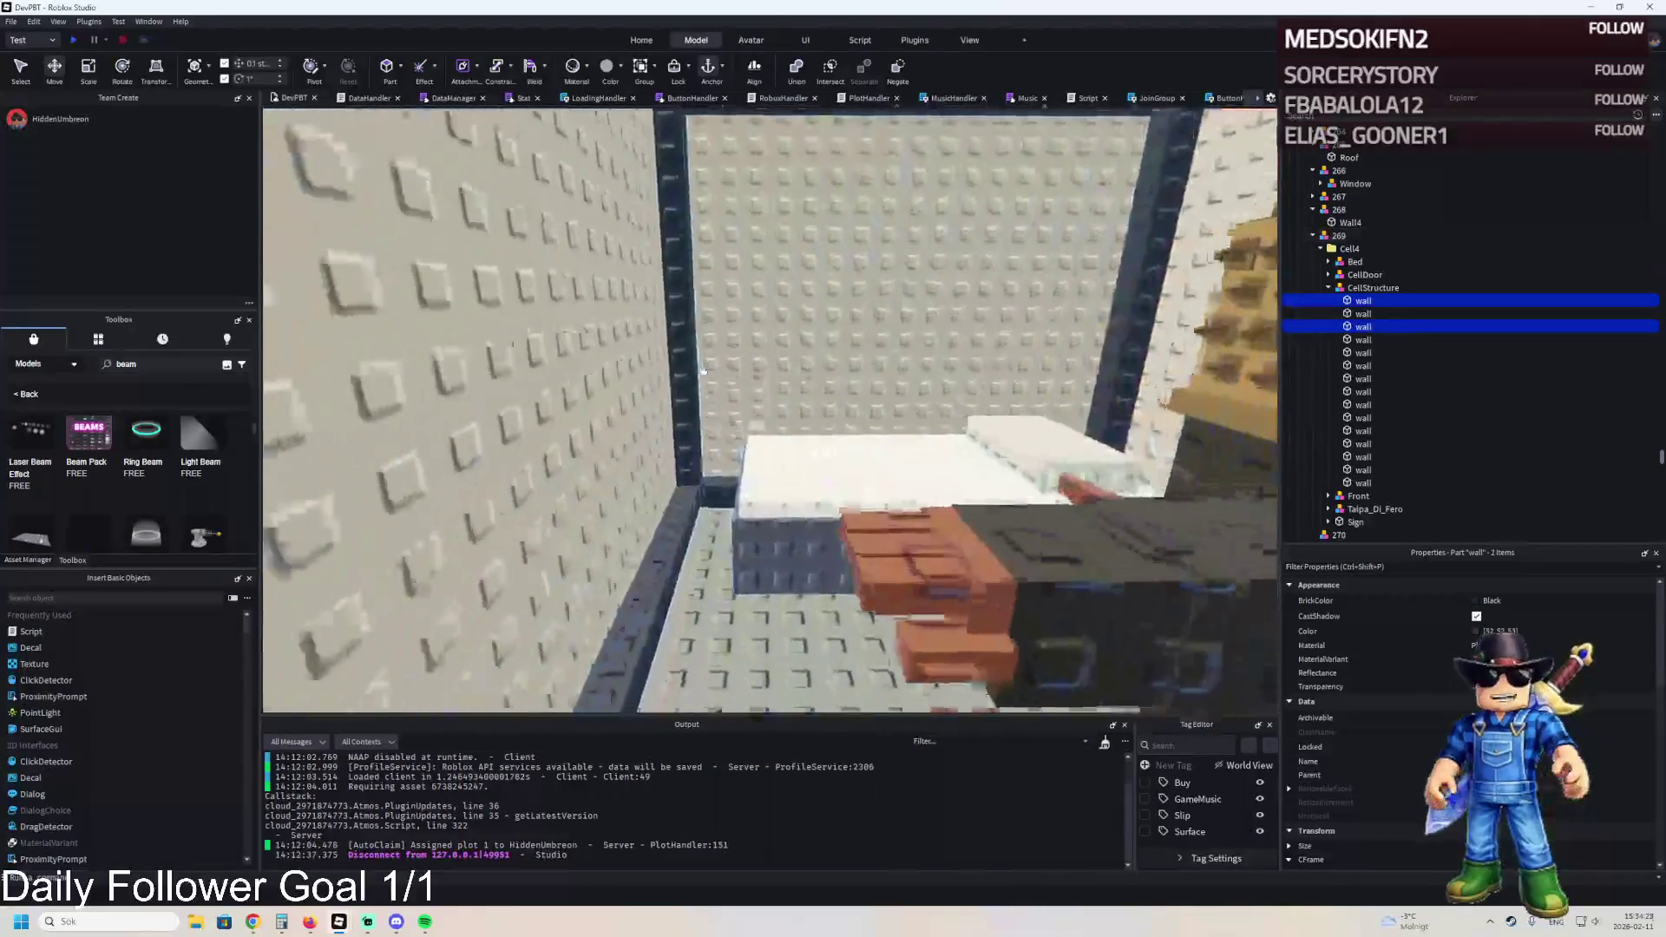
scroll(down, 3)
click(1172, 290)
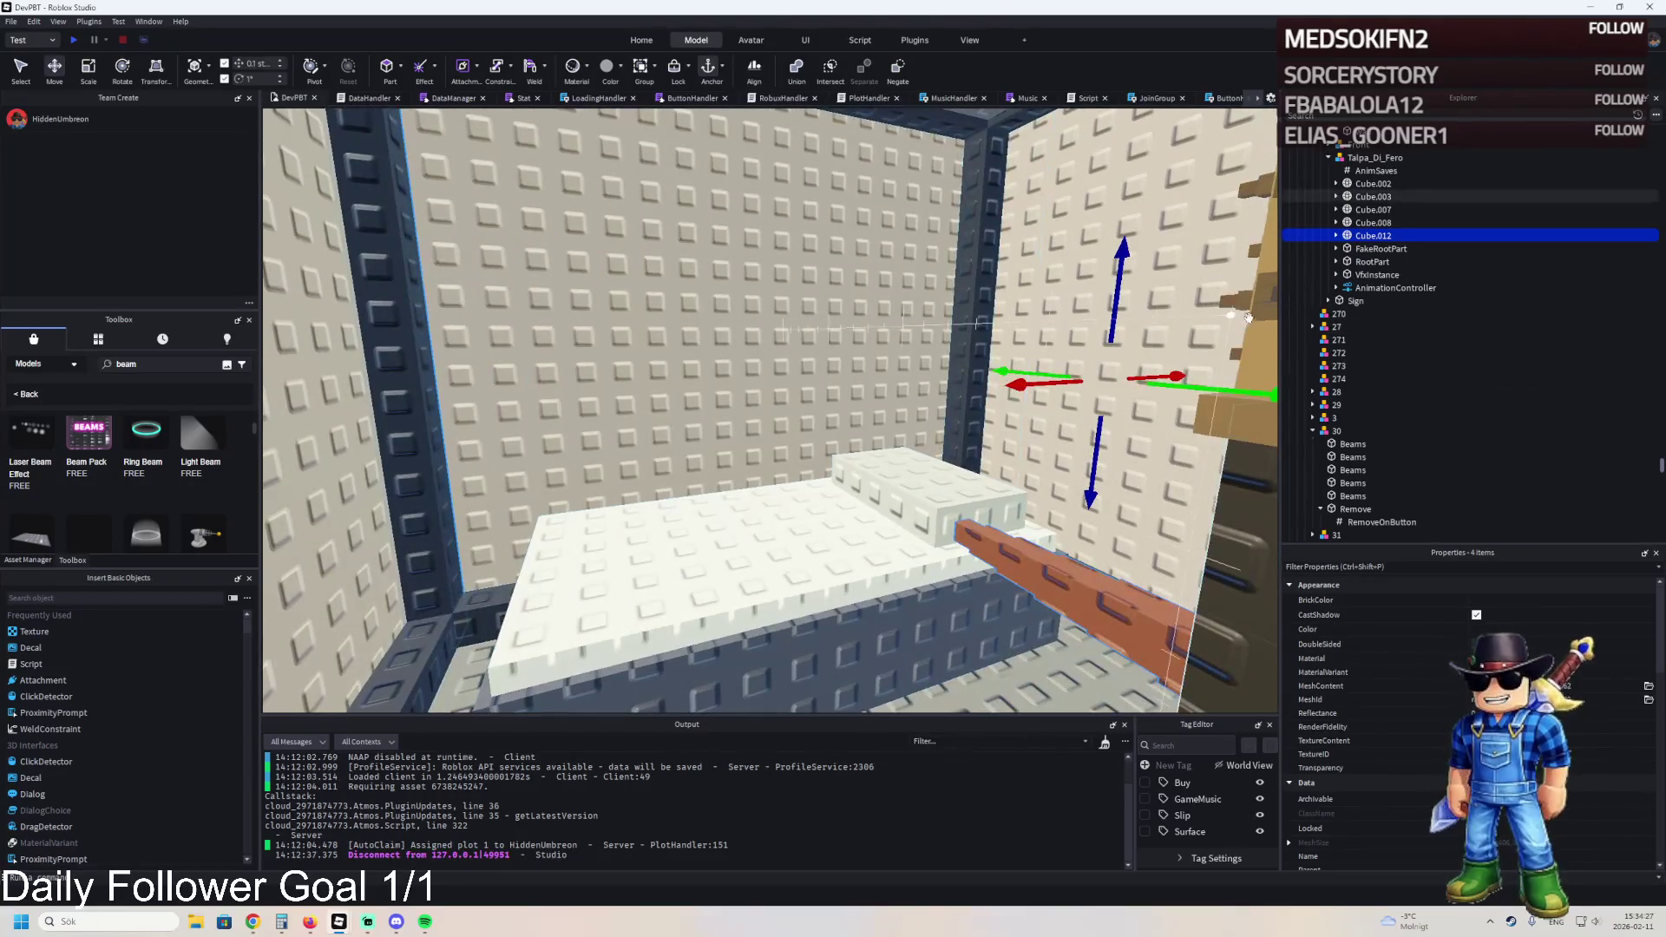
click(1190, 314)
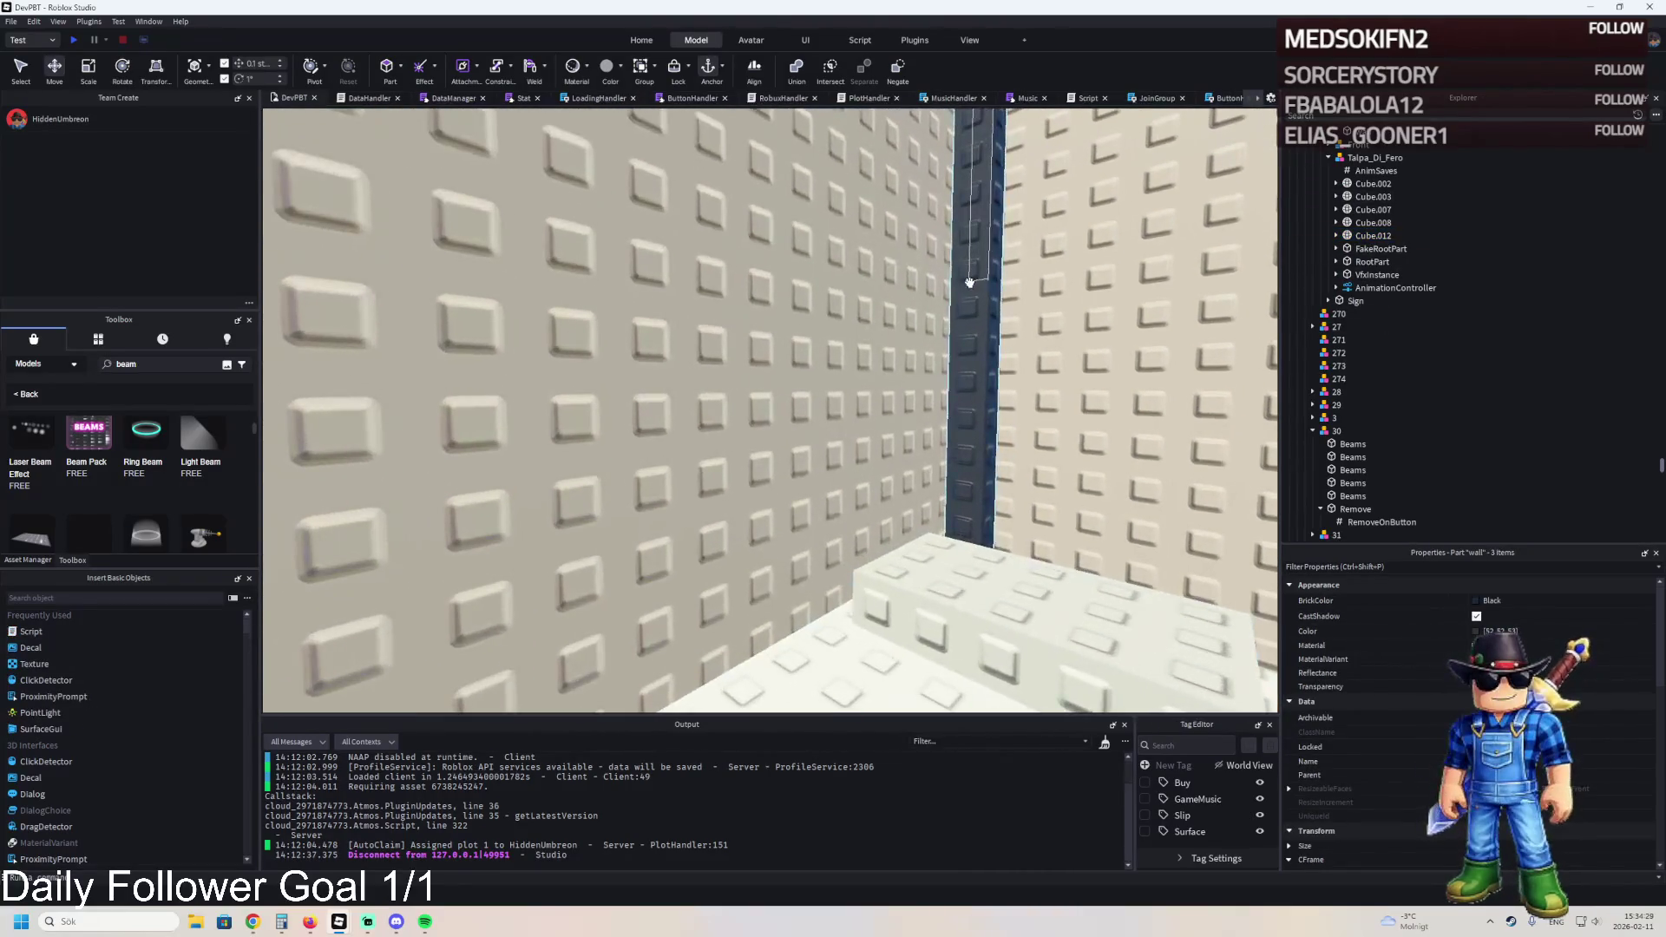
click(971, 282)
- Move the four selected walls directly under model 269
key(f)
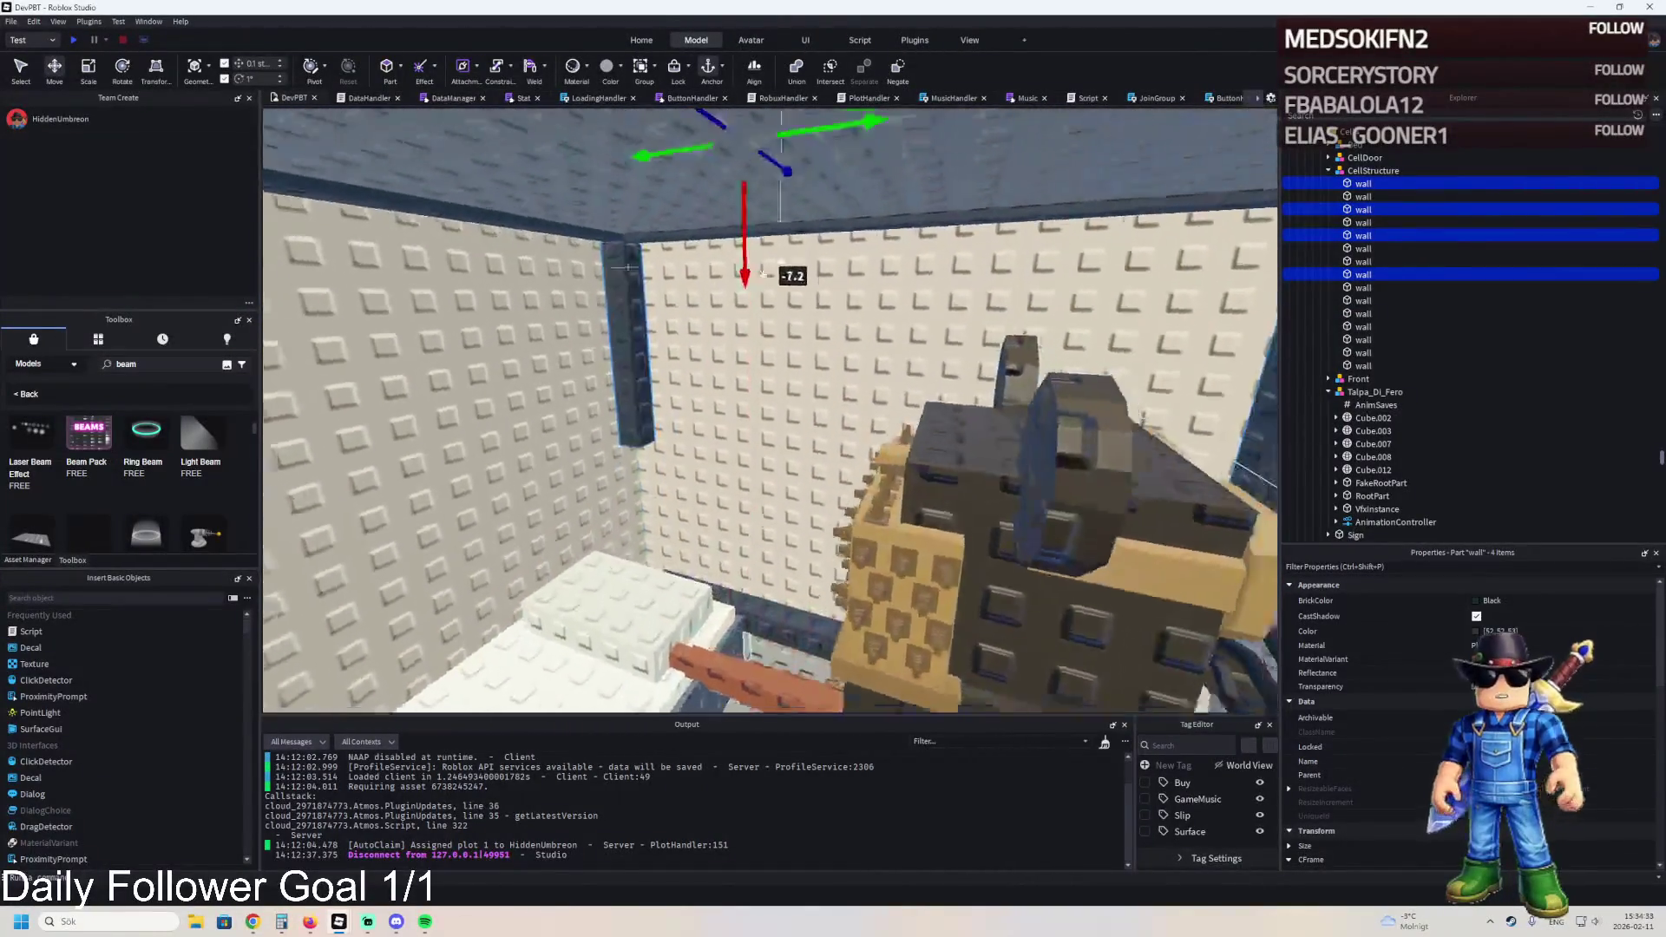
key(s)
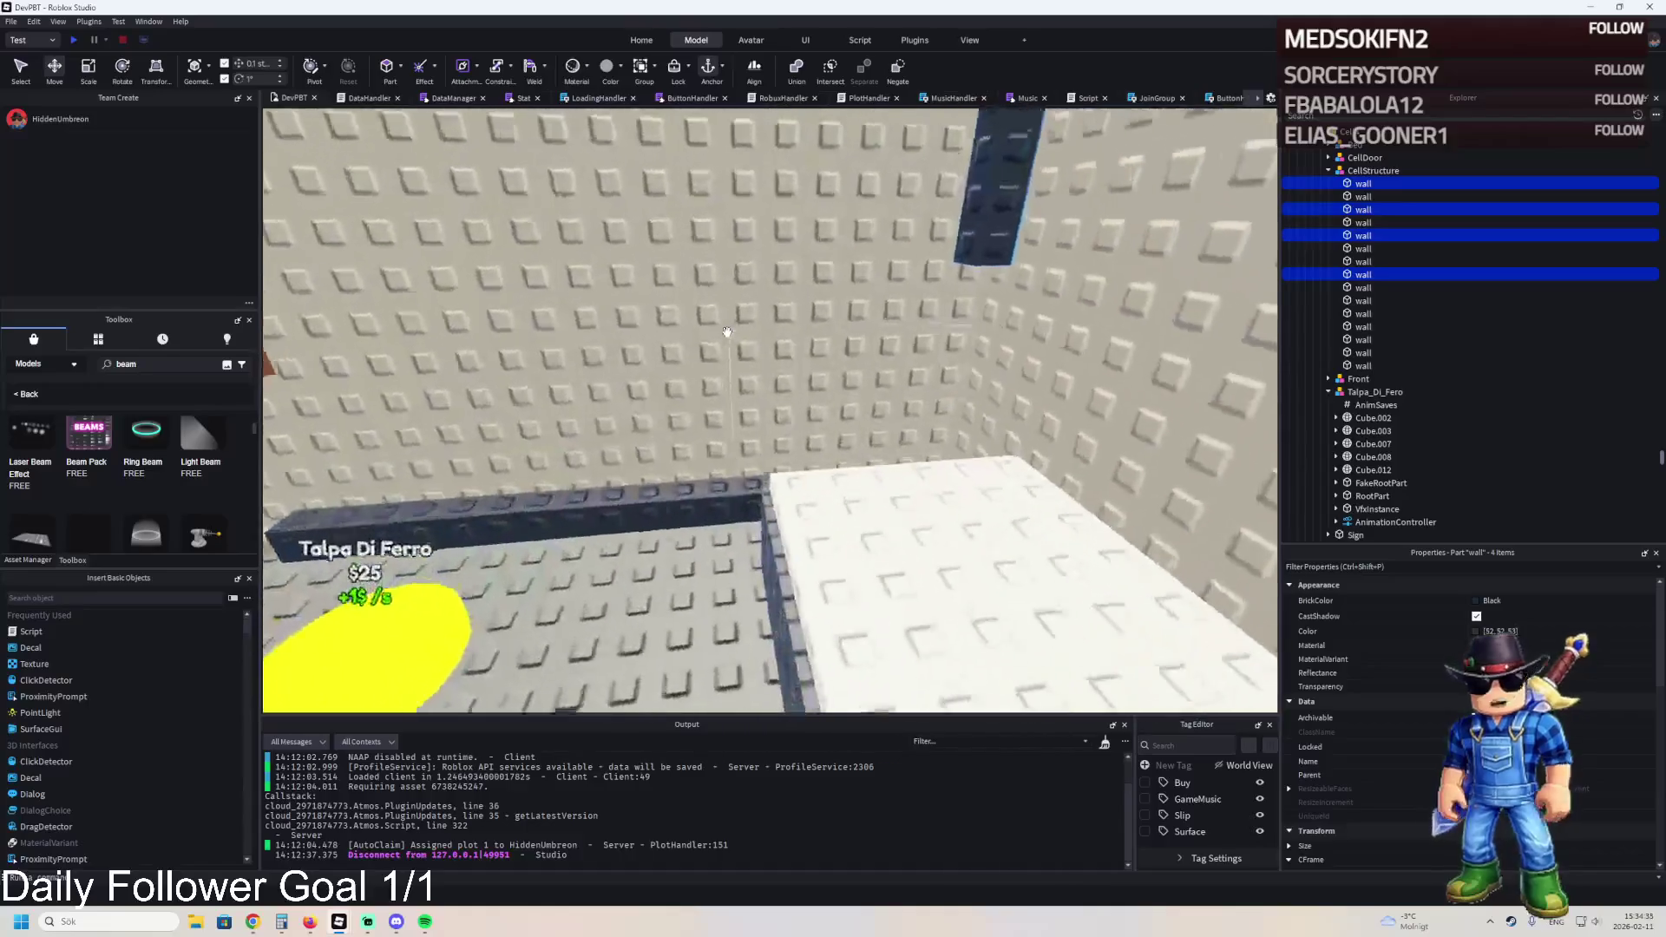
key(a)
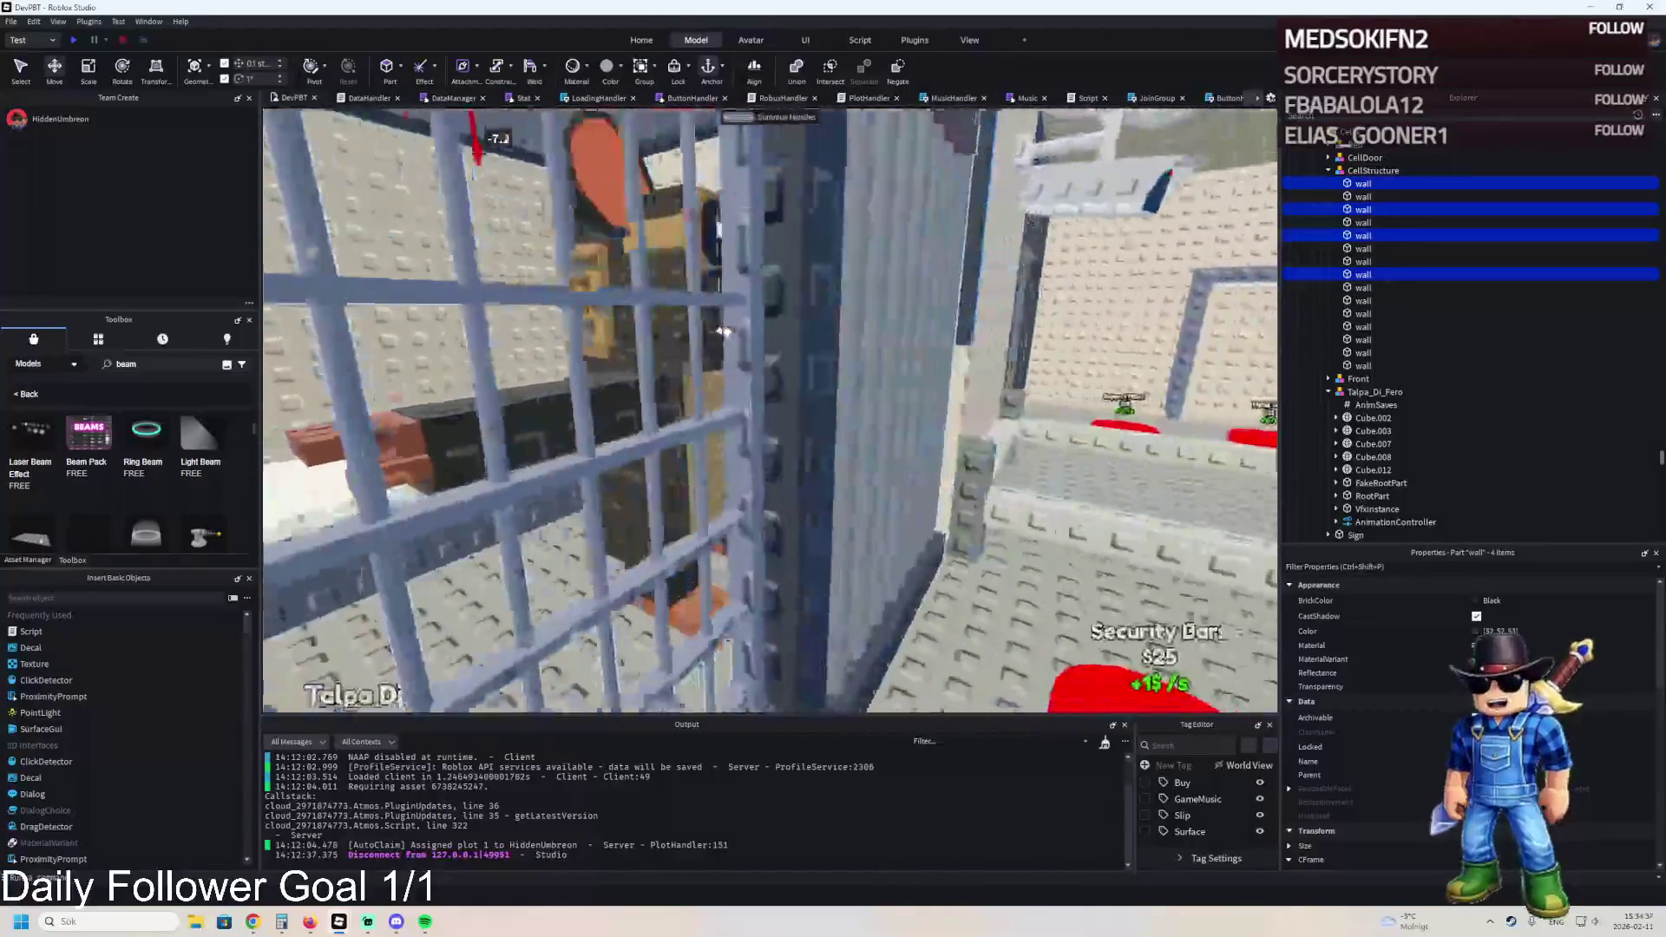
key(s)
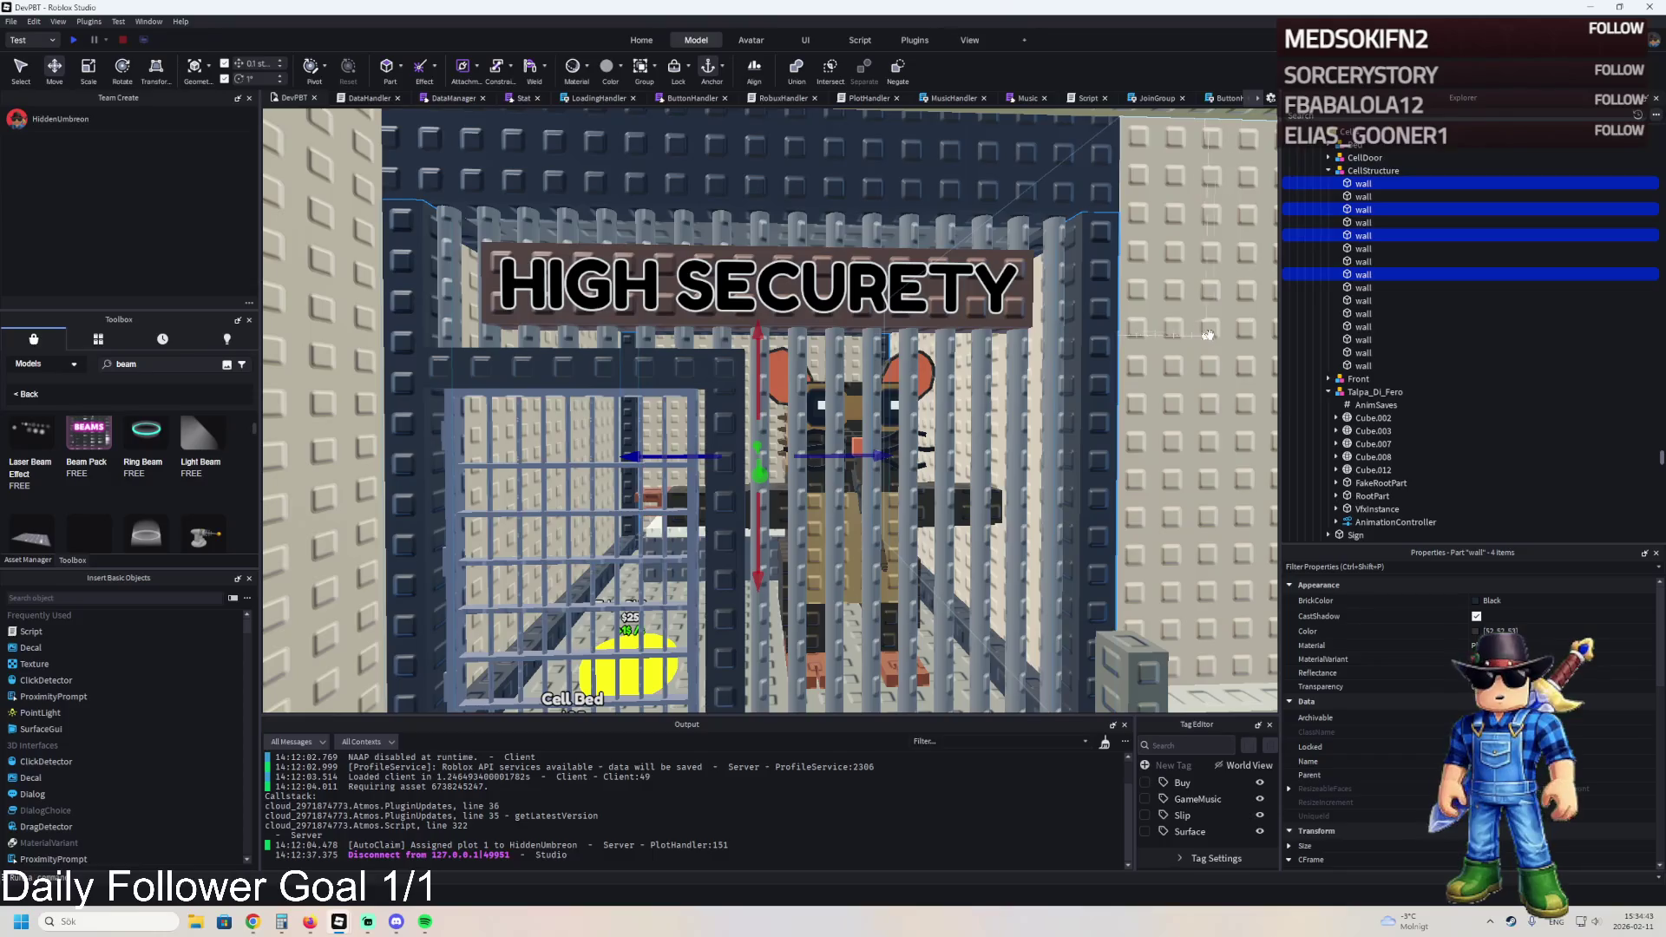
click(1329, 393)
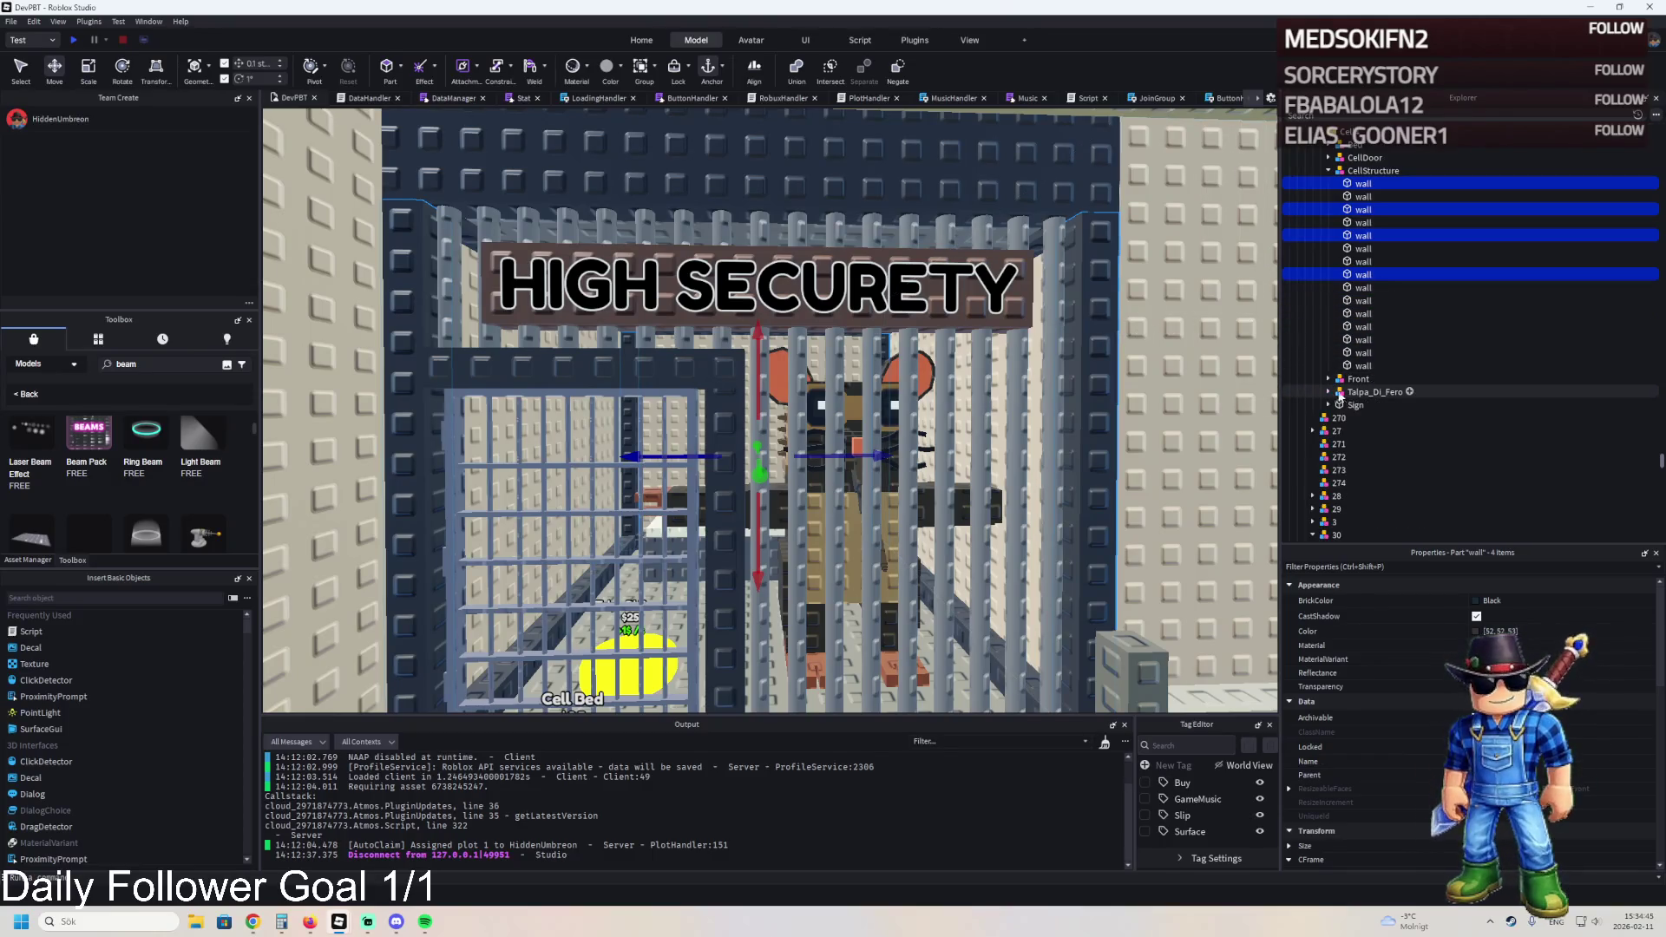
scroll(up, 3)
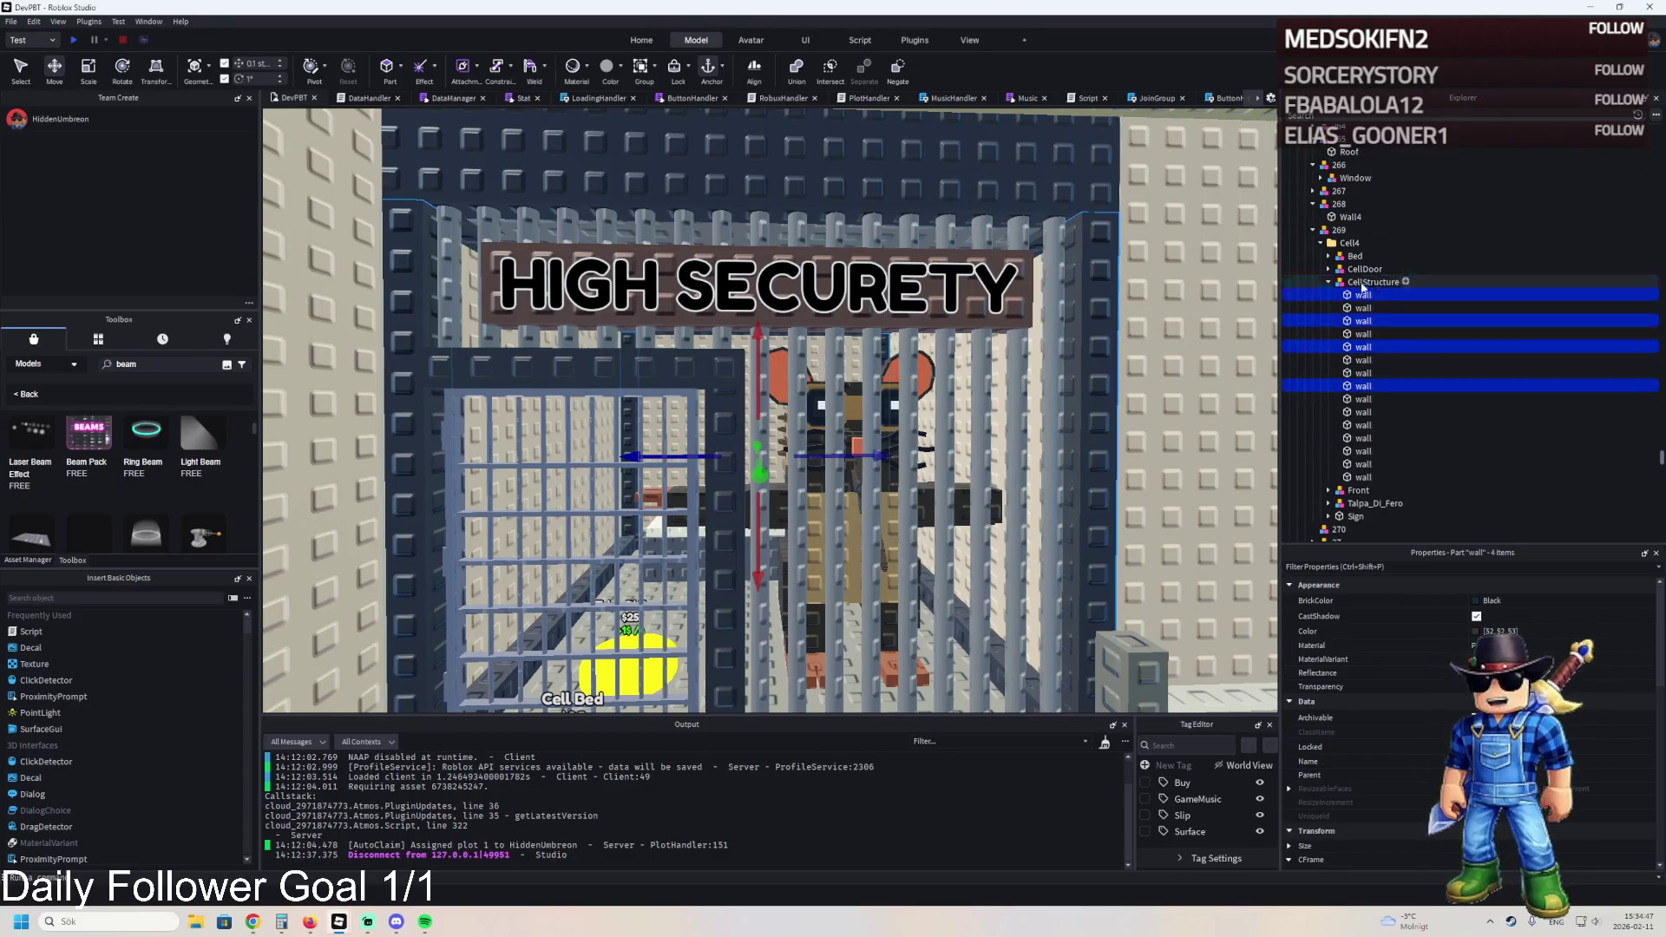
drag(1352, 236, 1339, 308)
click(1321, 243)
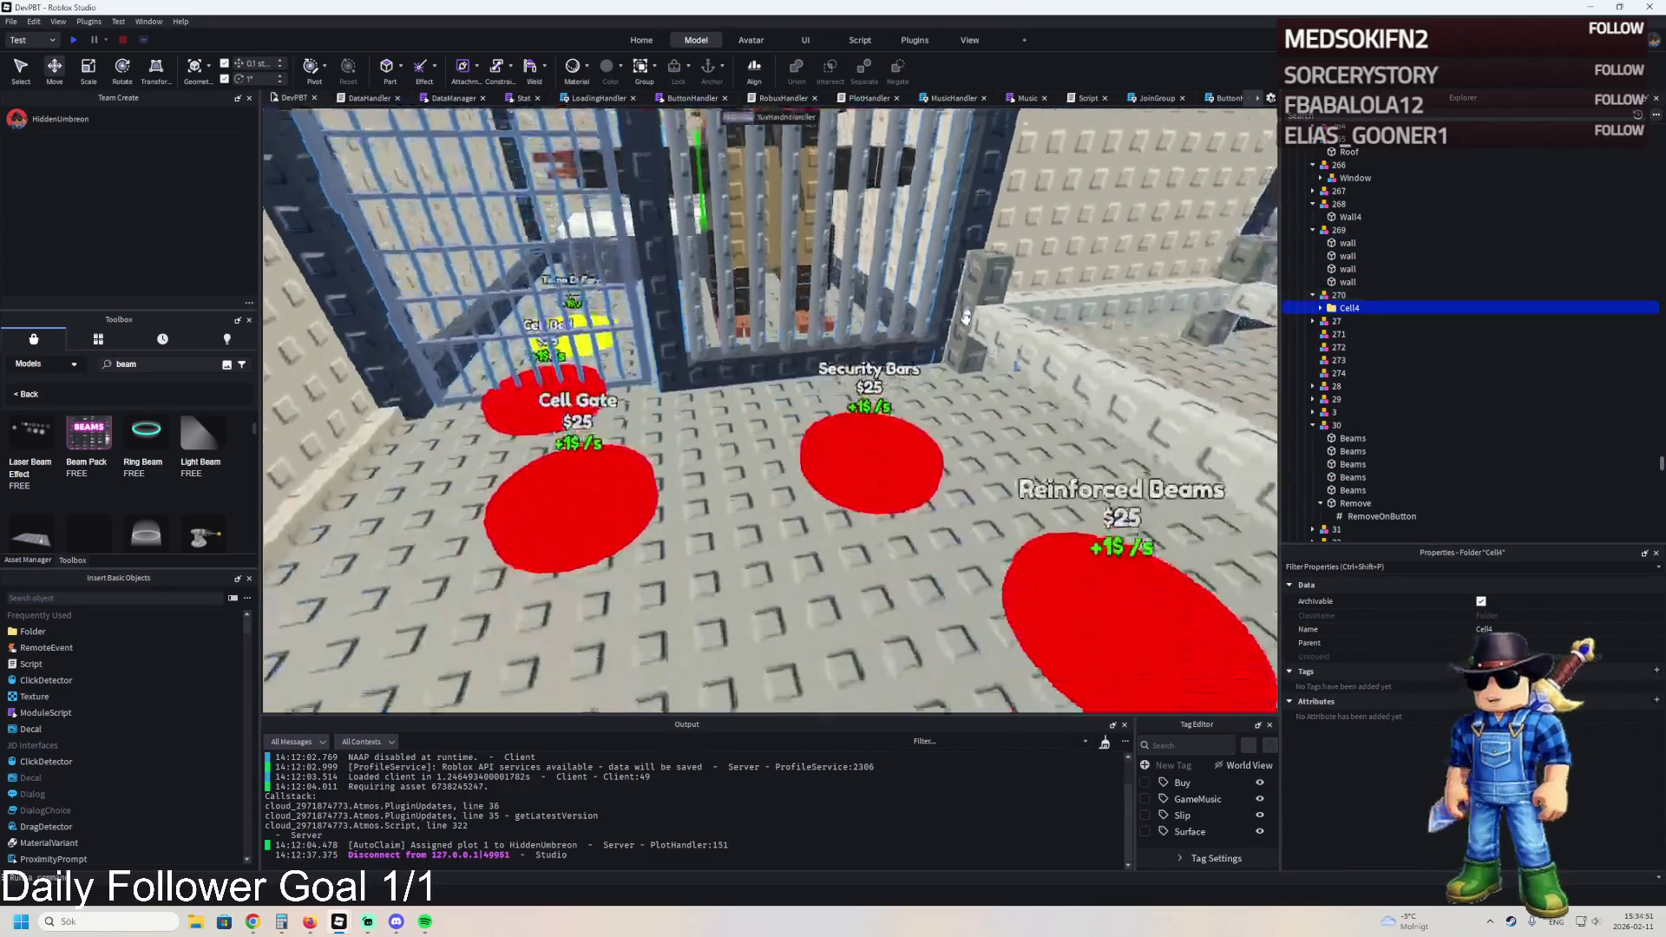
- Move the CellStructure model out of Cell4 into model 270
key(a)
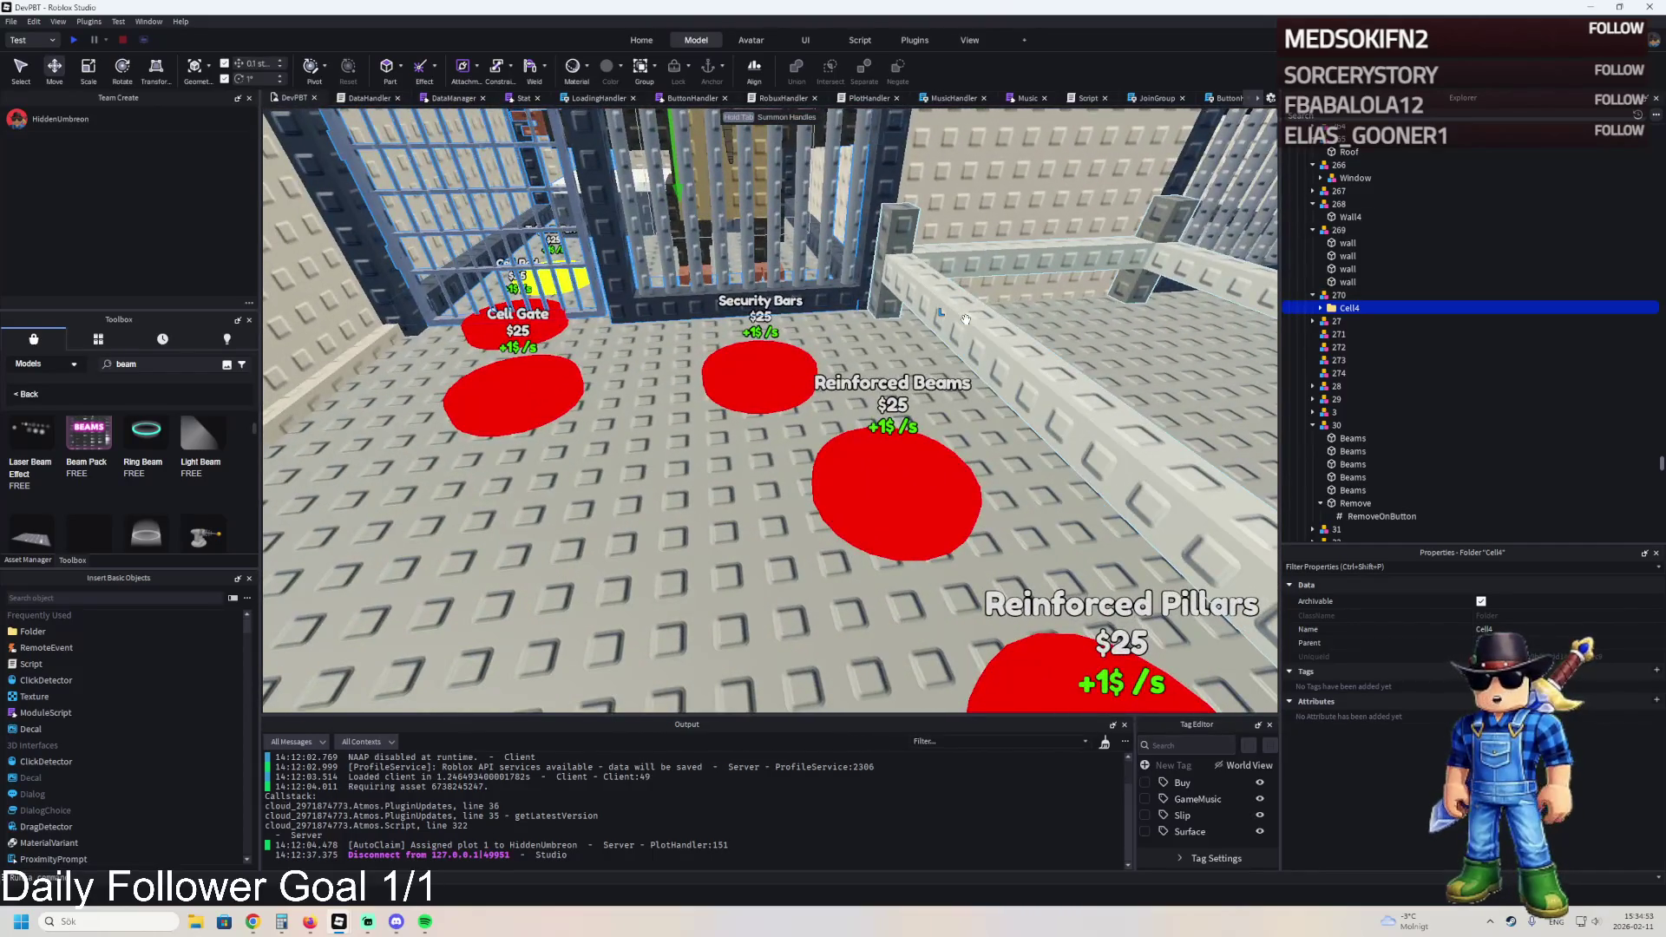
key(s)
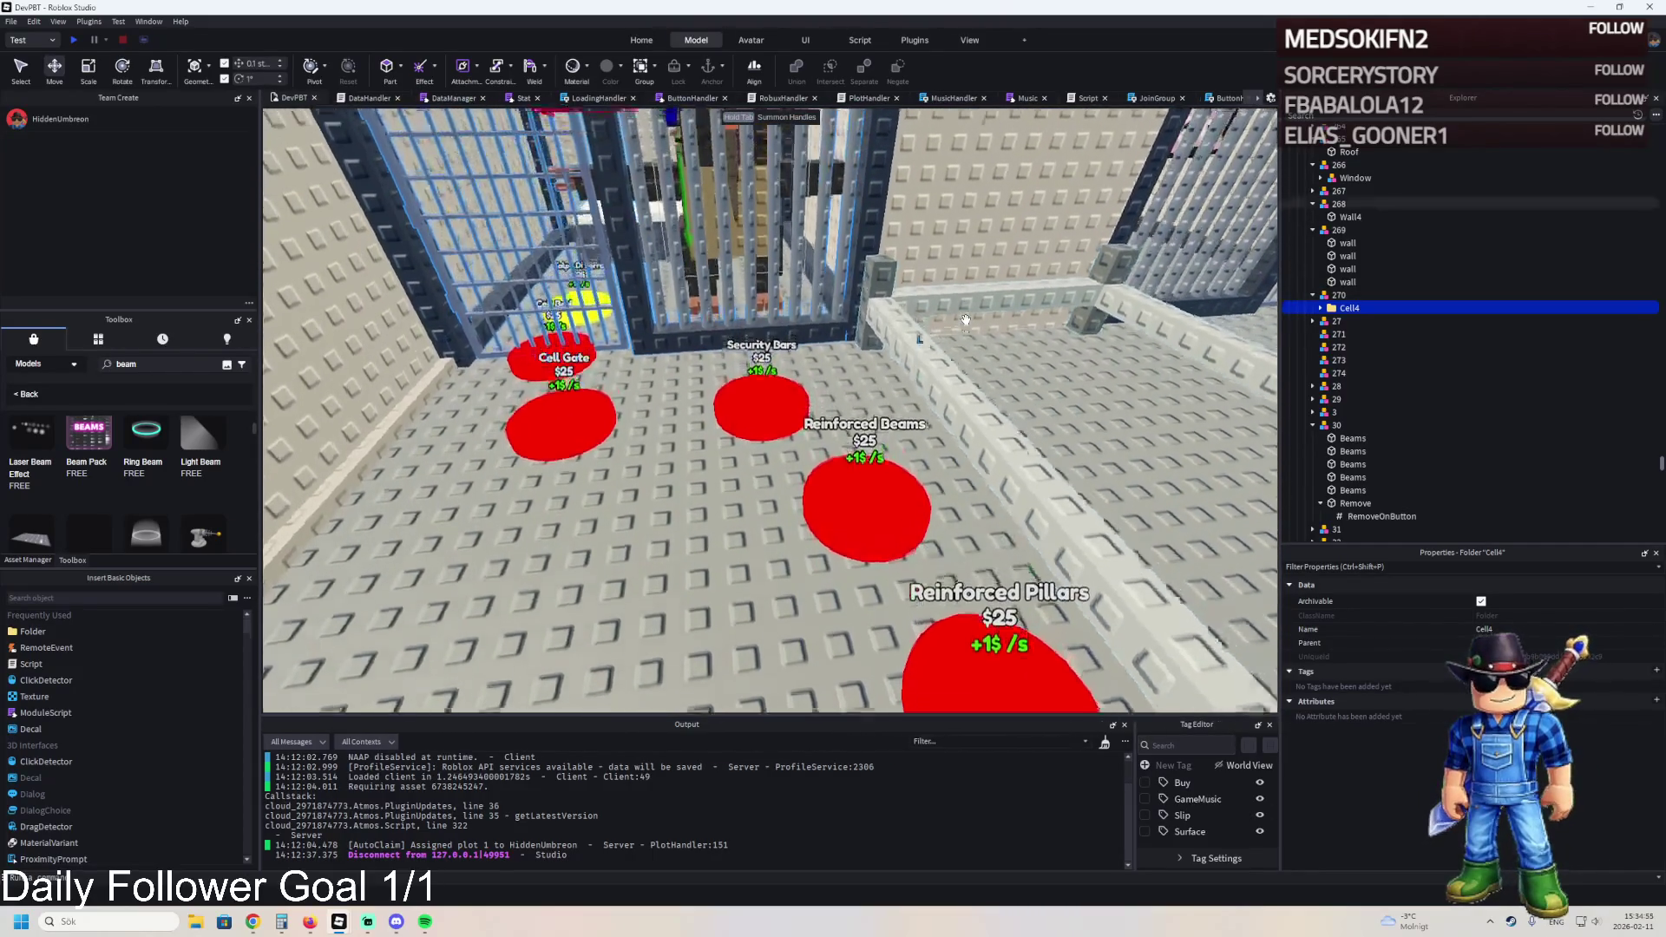
click(1320, 308)
click(1328, 347)
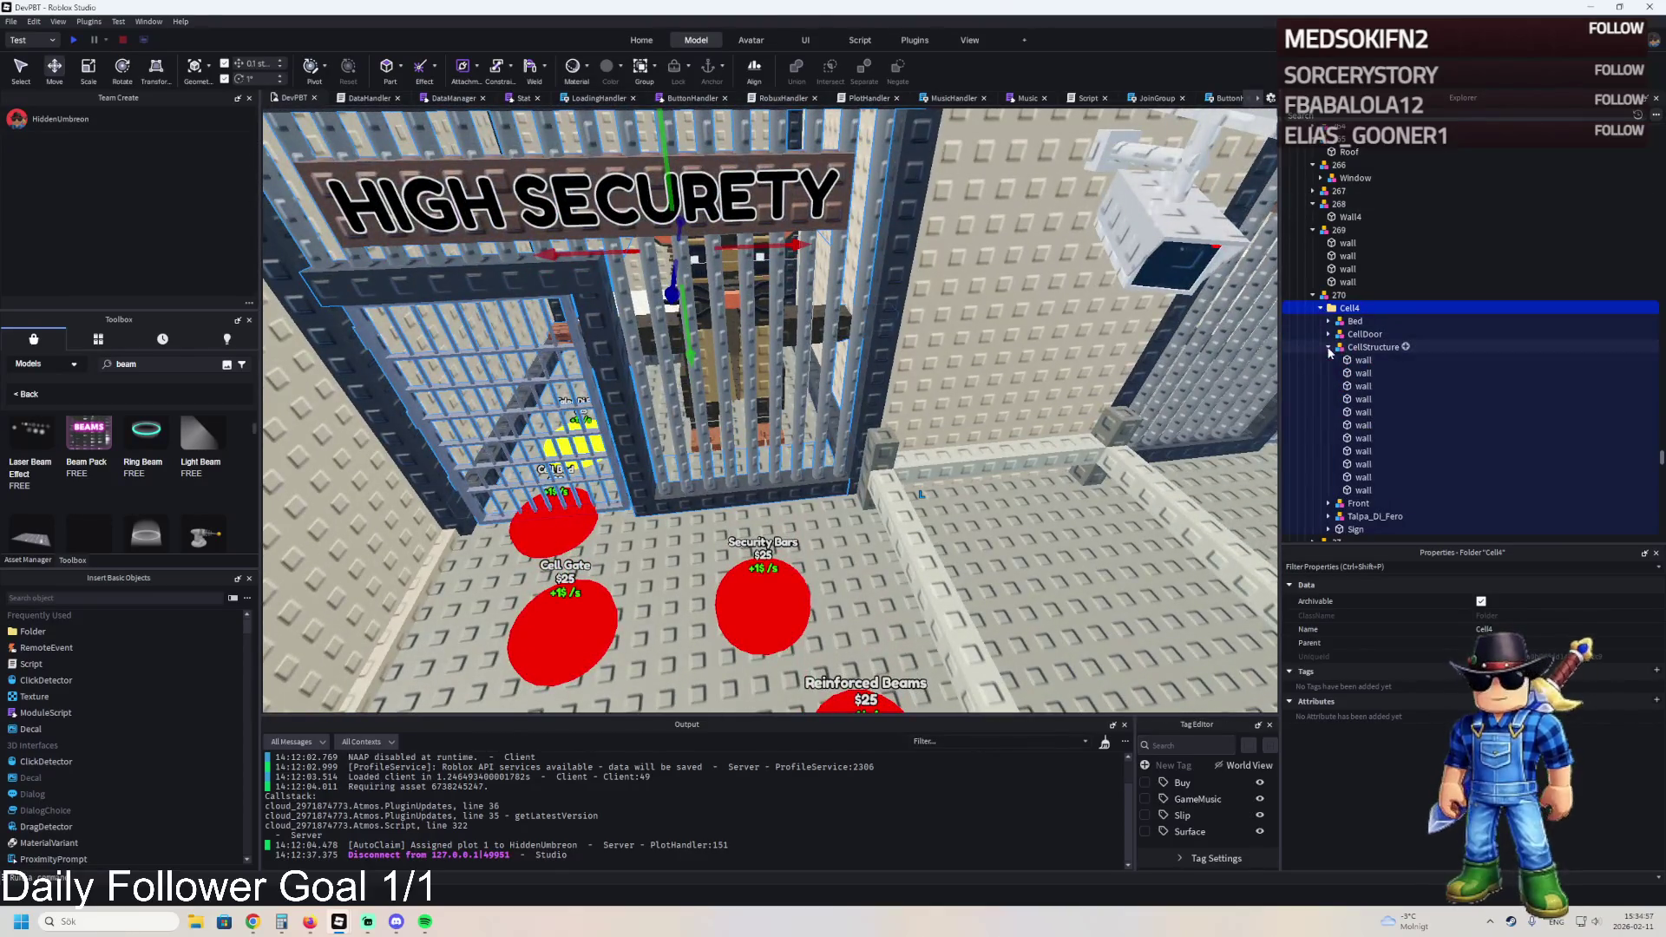
click(1328, 347)
click(1373, 347)
key(f)
drag(720, 375, 794, 383)
scroll(down, 3)
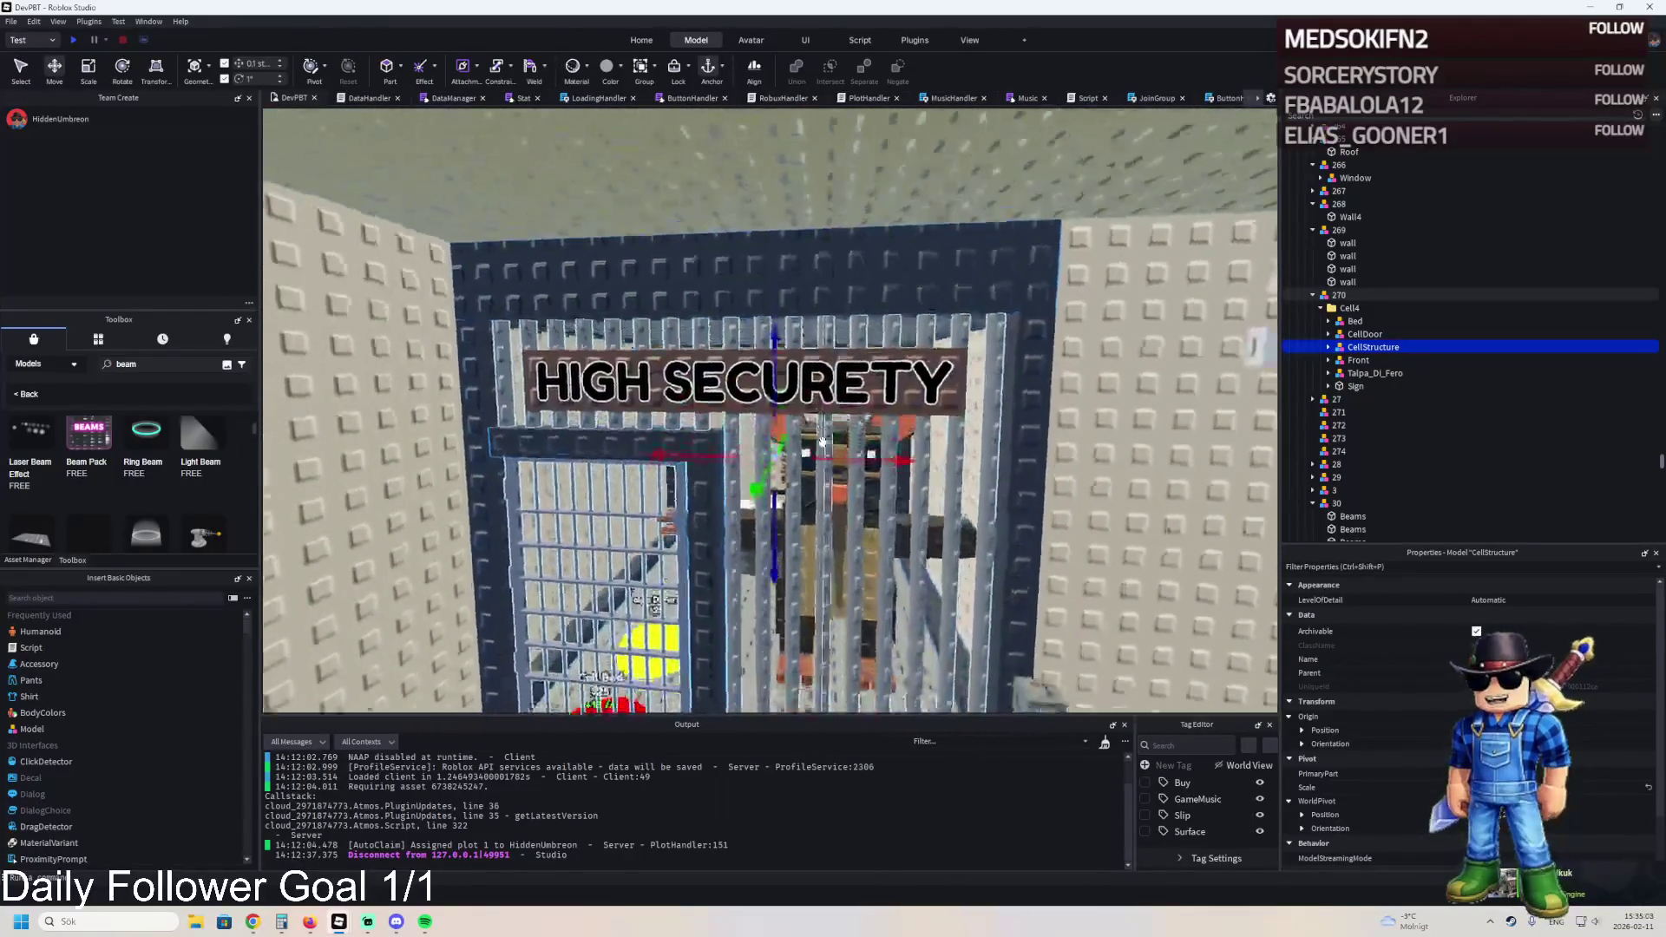
scroll(down, 3)
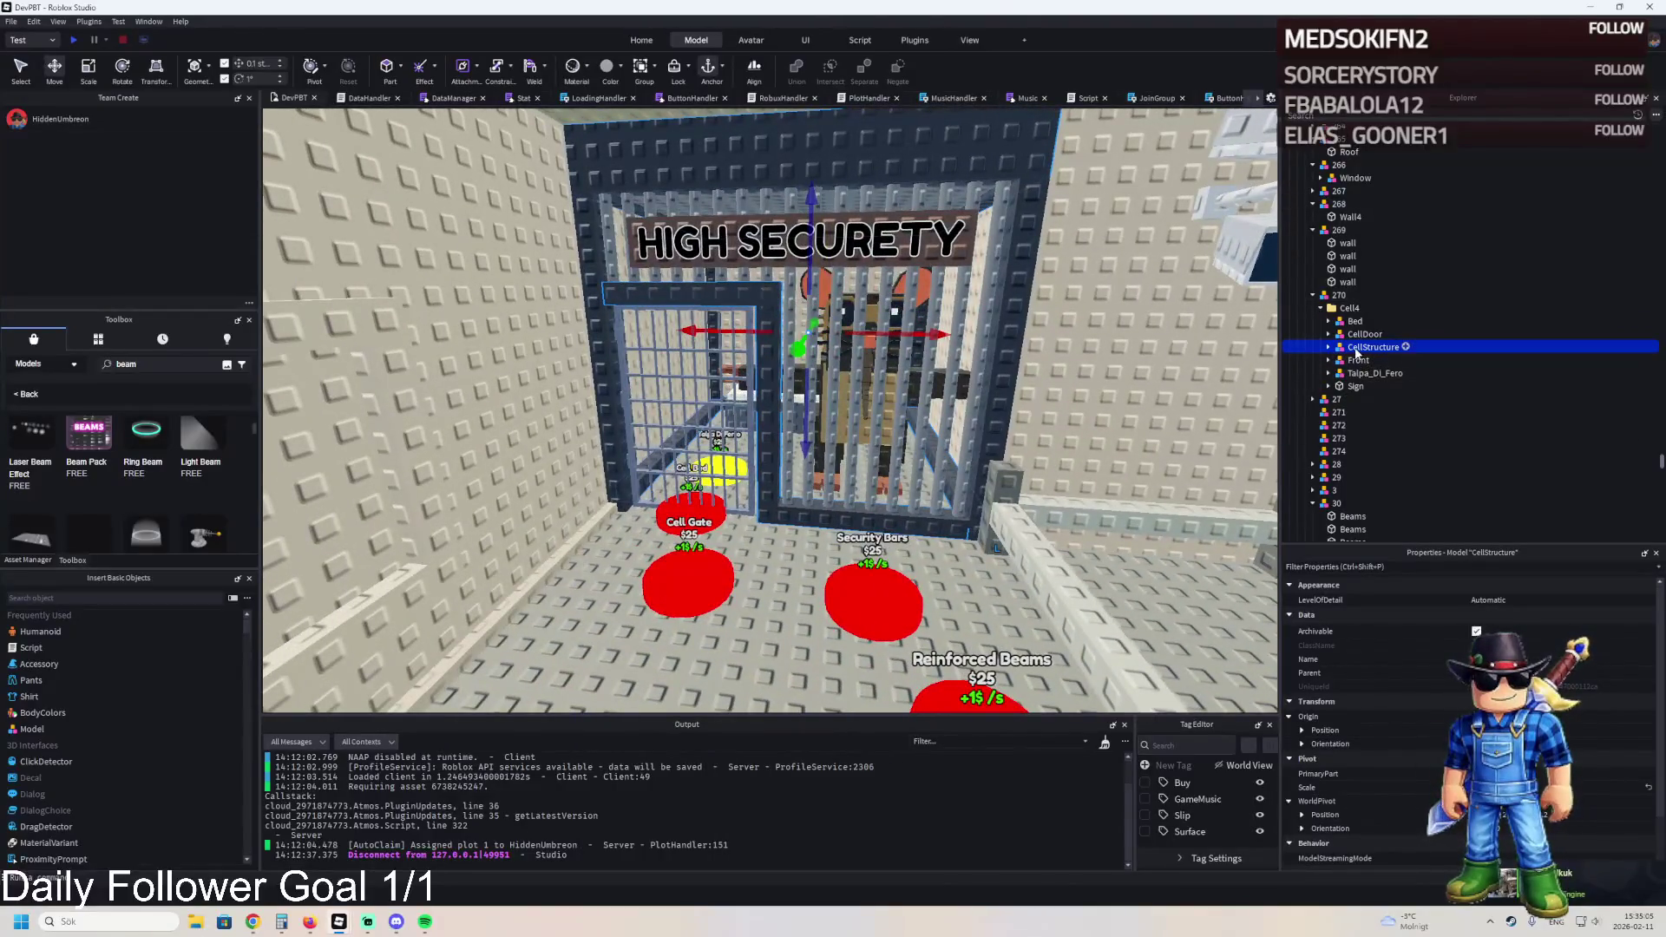
drag(1356, 351, 1338, 296)
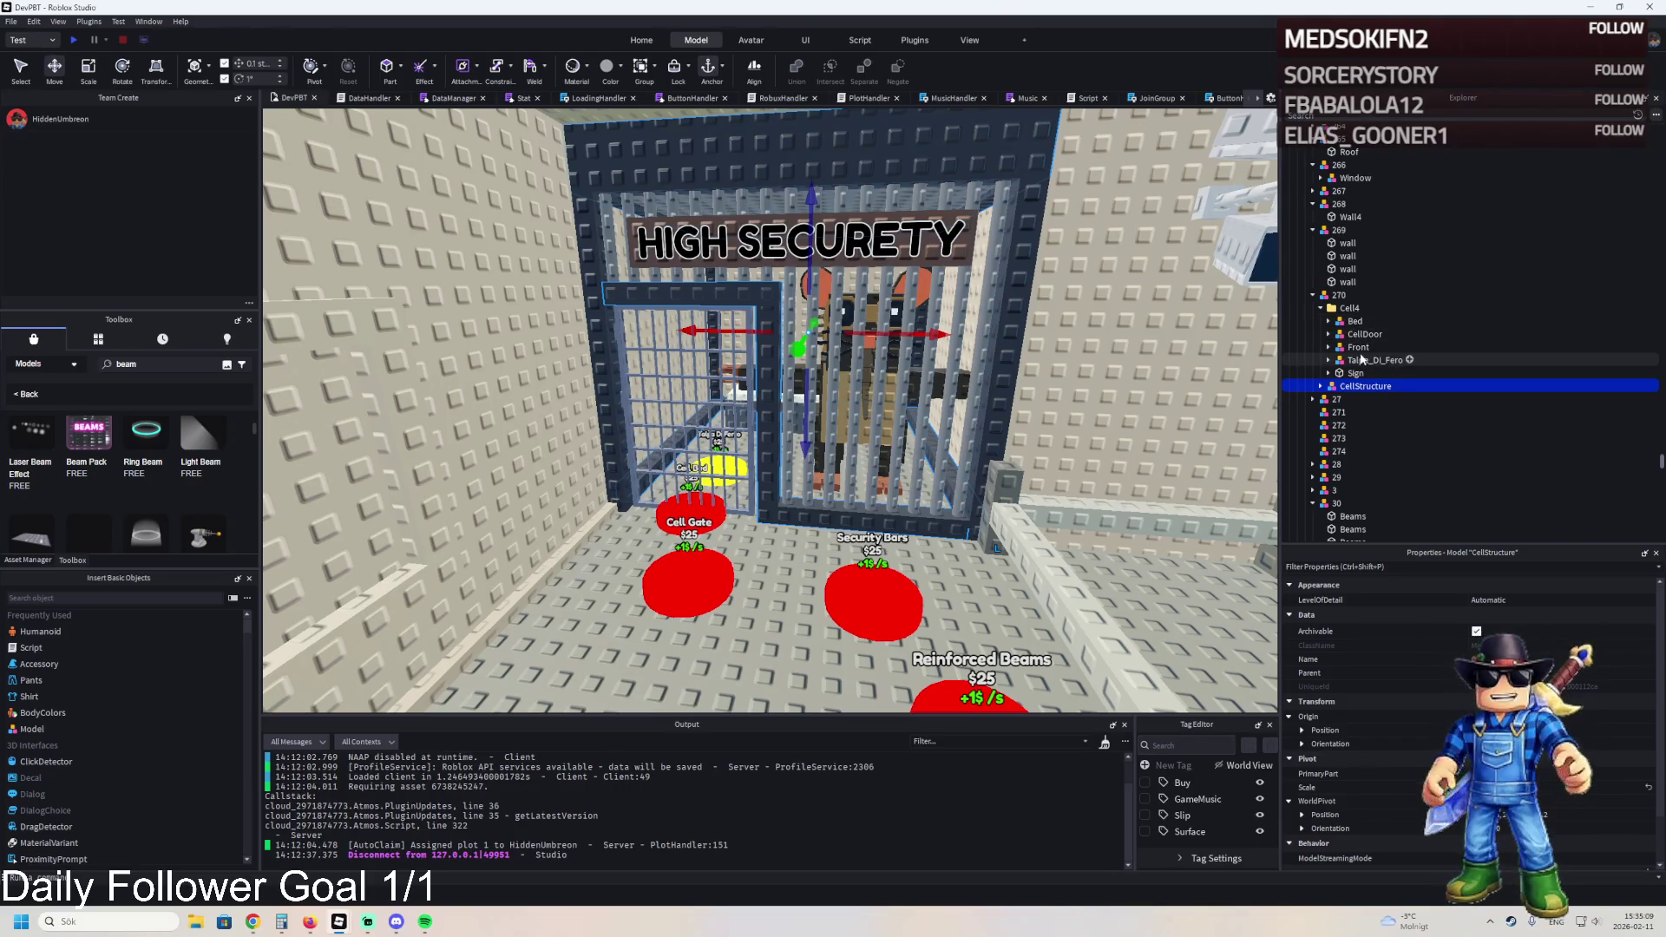
- Place Cell4 in model 271 and move its Front model under 271
click(1358, 348)
click(1349, 308)
drag(1349, 308, 1339, 412)
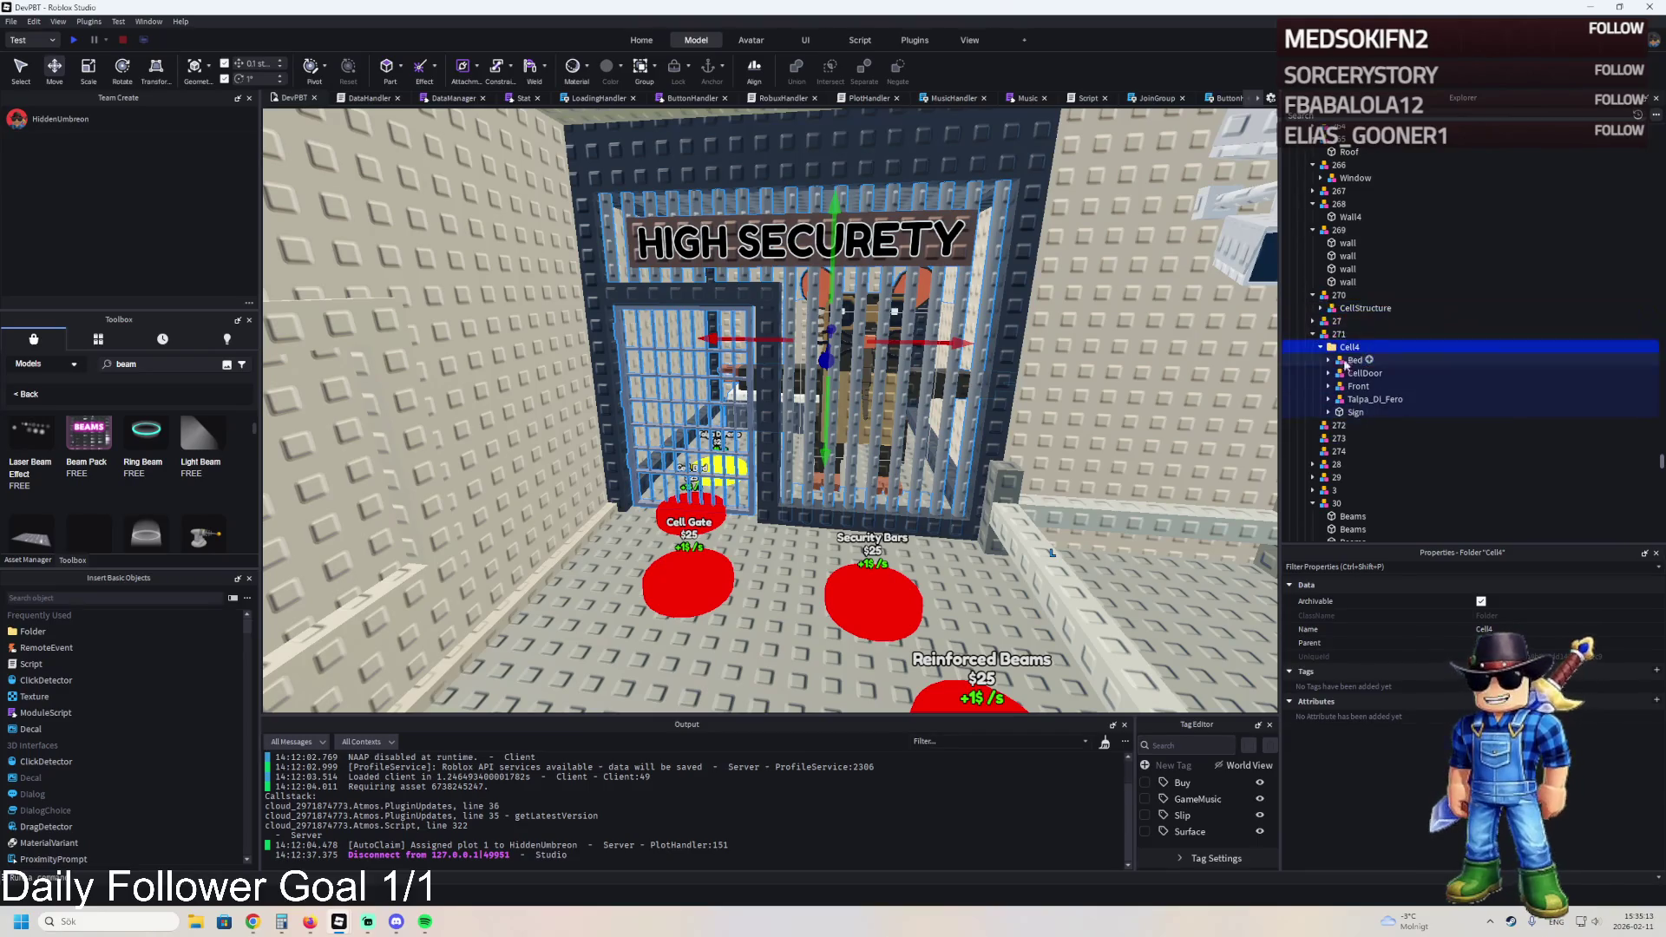
click(1359, 385)
drag(1347, 342, 1347, 352)
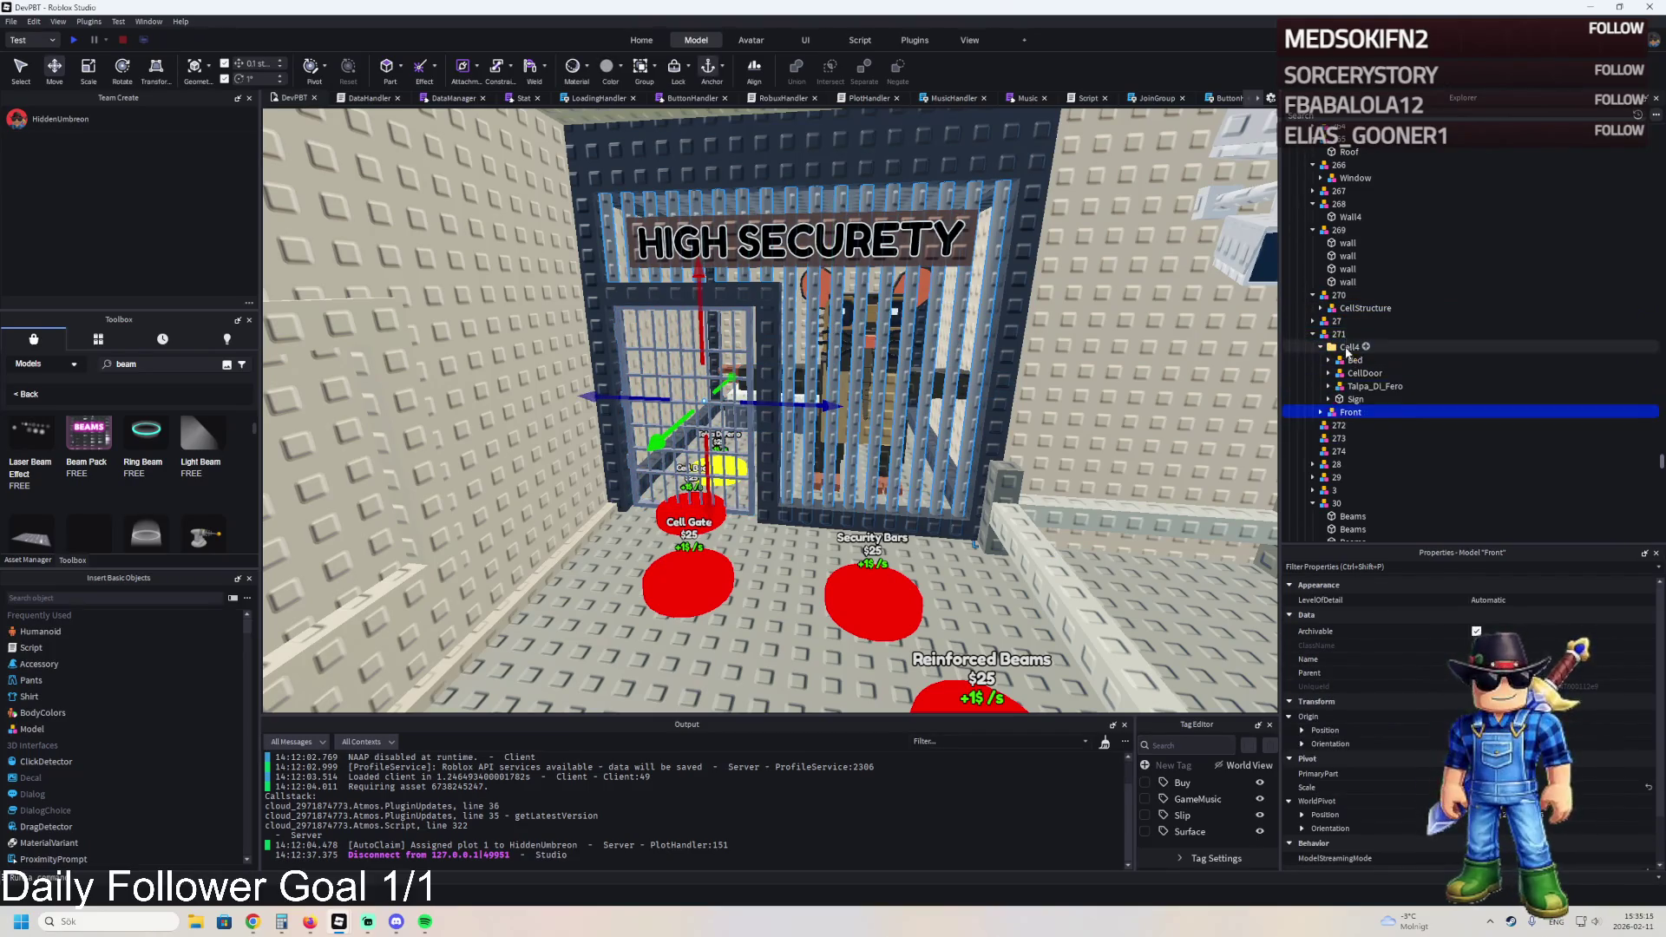
click(1323, 349)
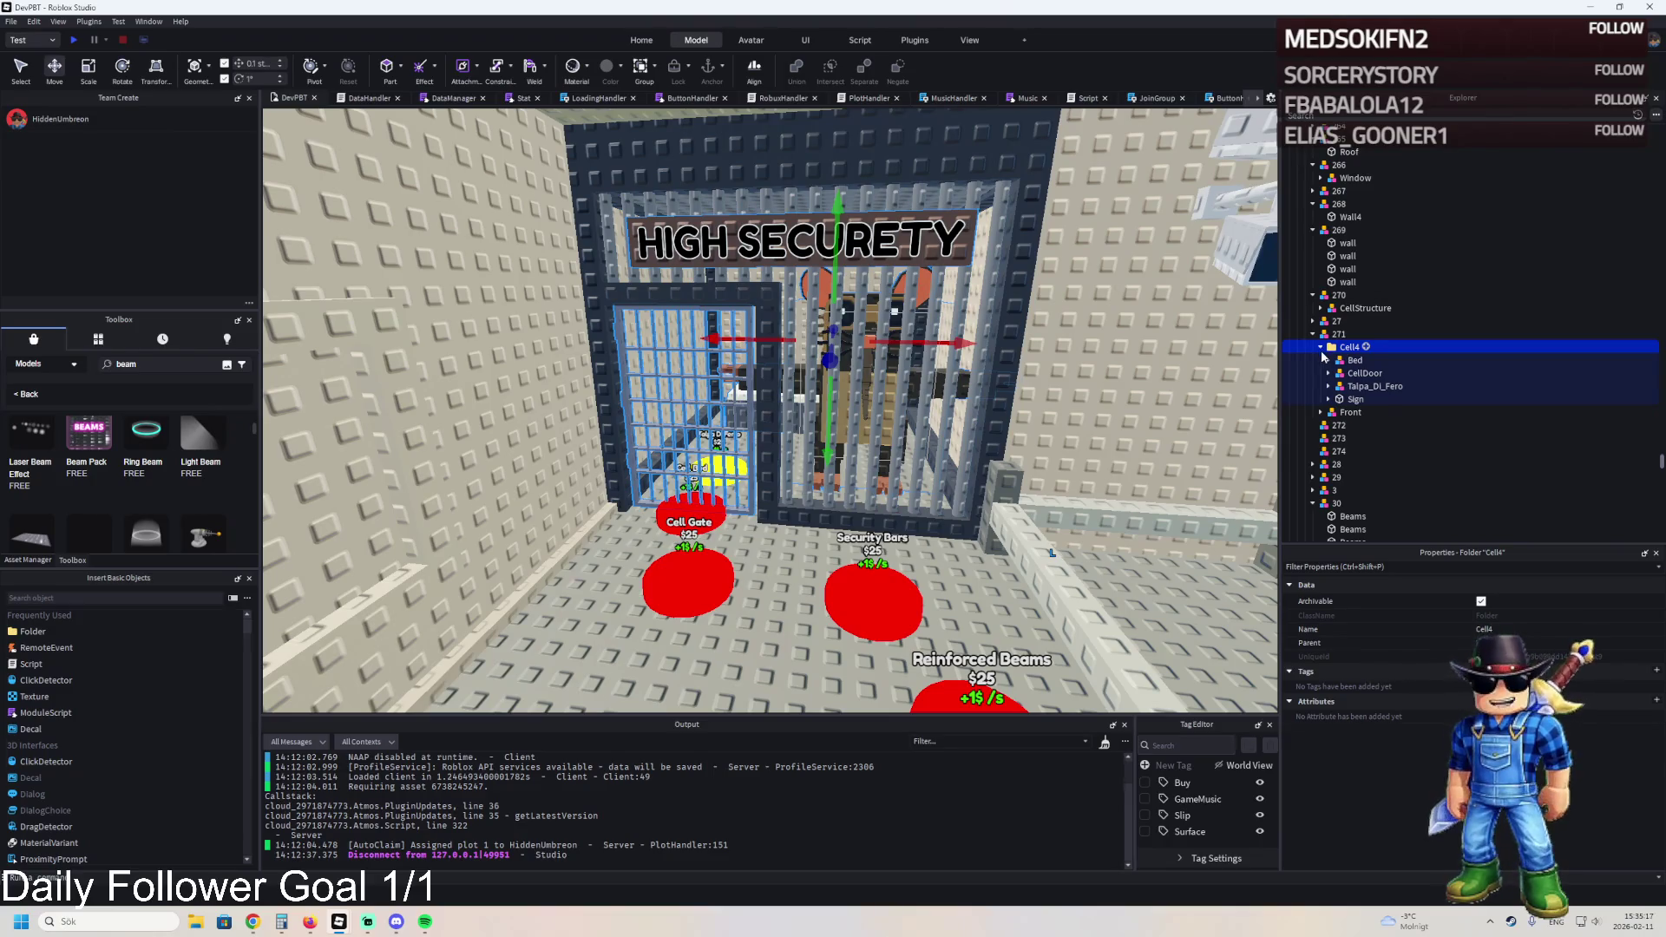
key(f)
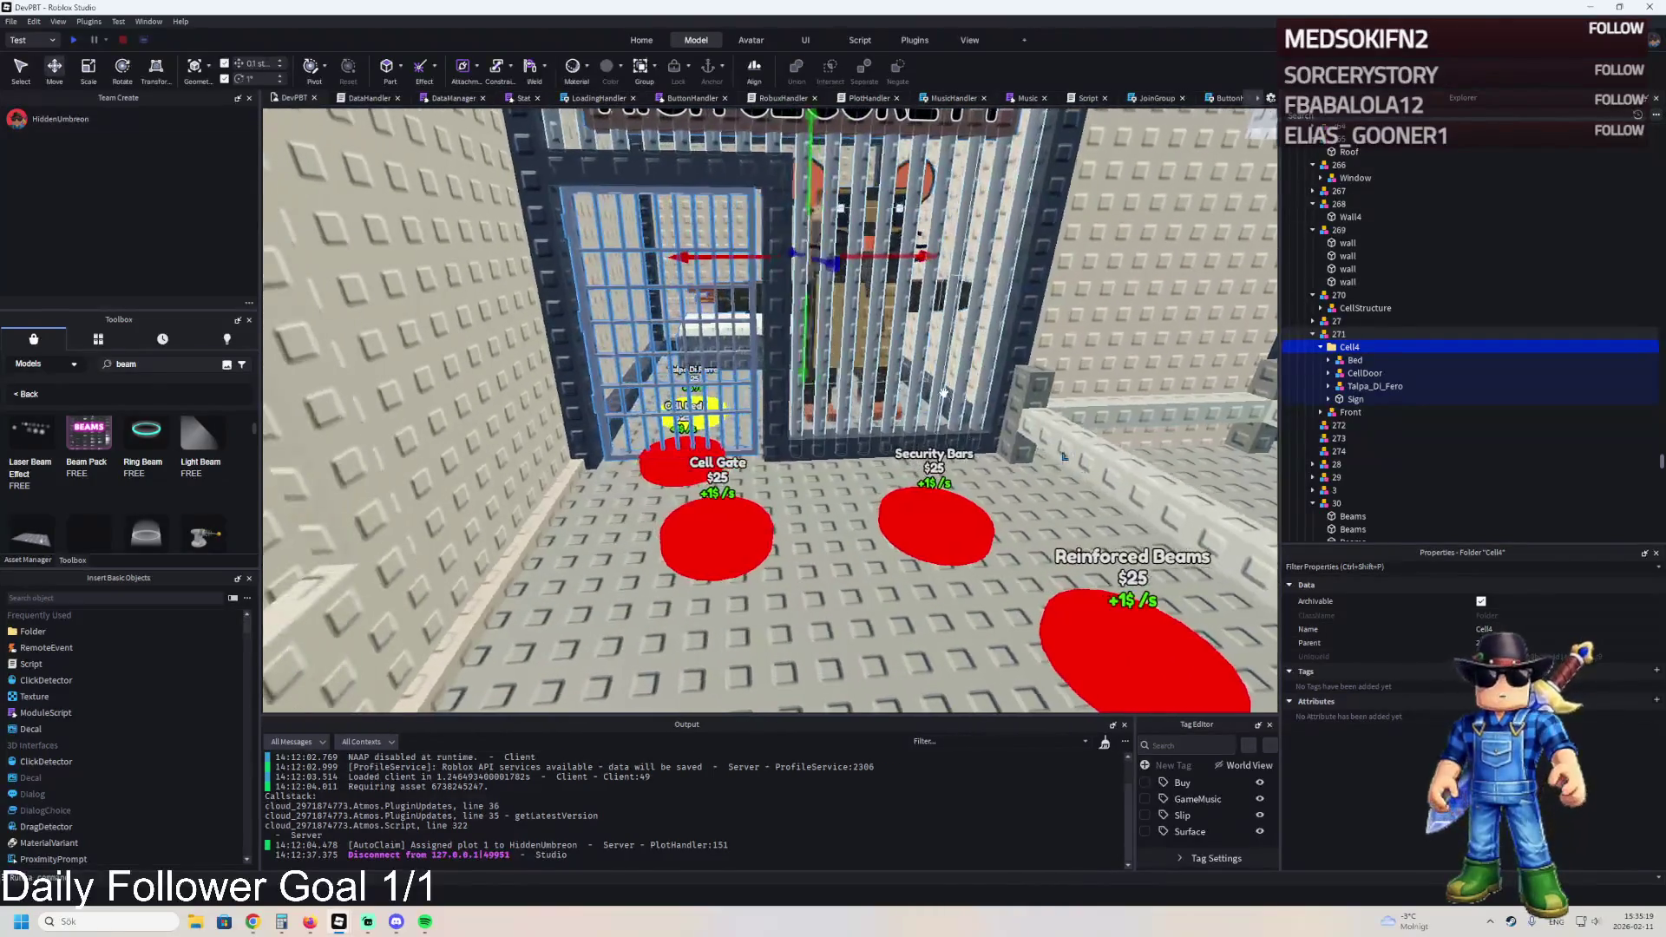
- Keep CellDoor in model 272, then move Cell4 into 273 and Talpa_Di_Fero into 274
click(1320, 347)
drag(1344, 371, 1343, 439)
click(1321, 373)
click(1319, 373)
click(1353, 438)
- Duplicate model 274 as 275, move the Sign into 275, and delete the empty Cell4 folder
key(ctrl+d)
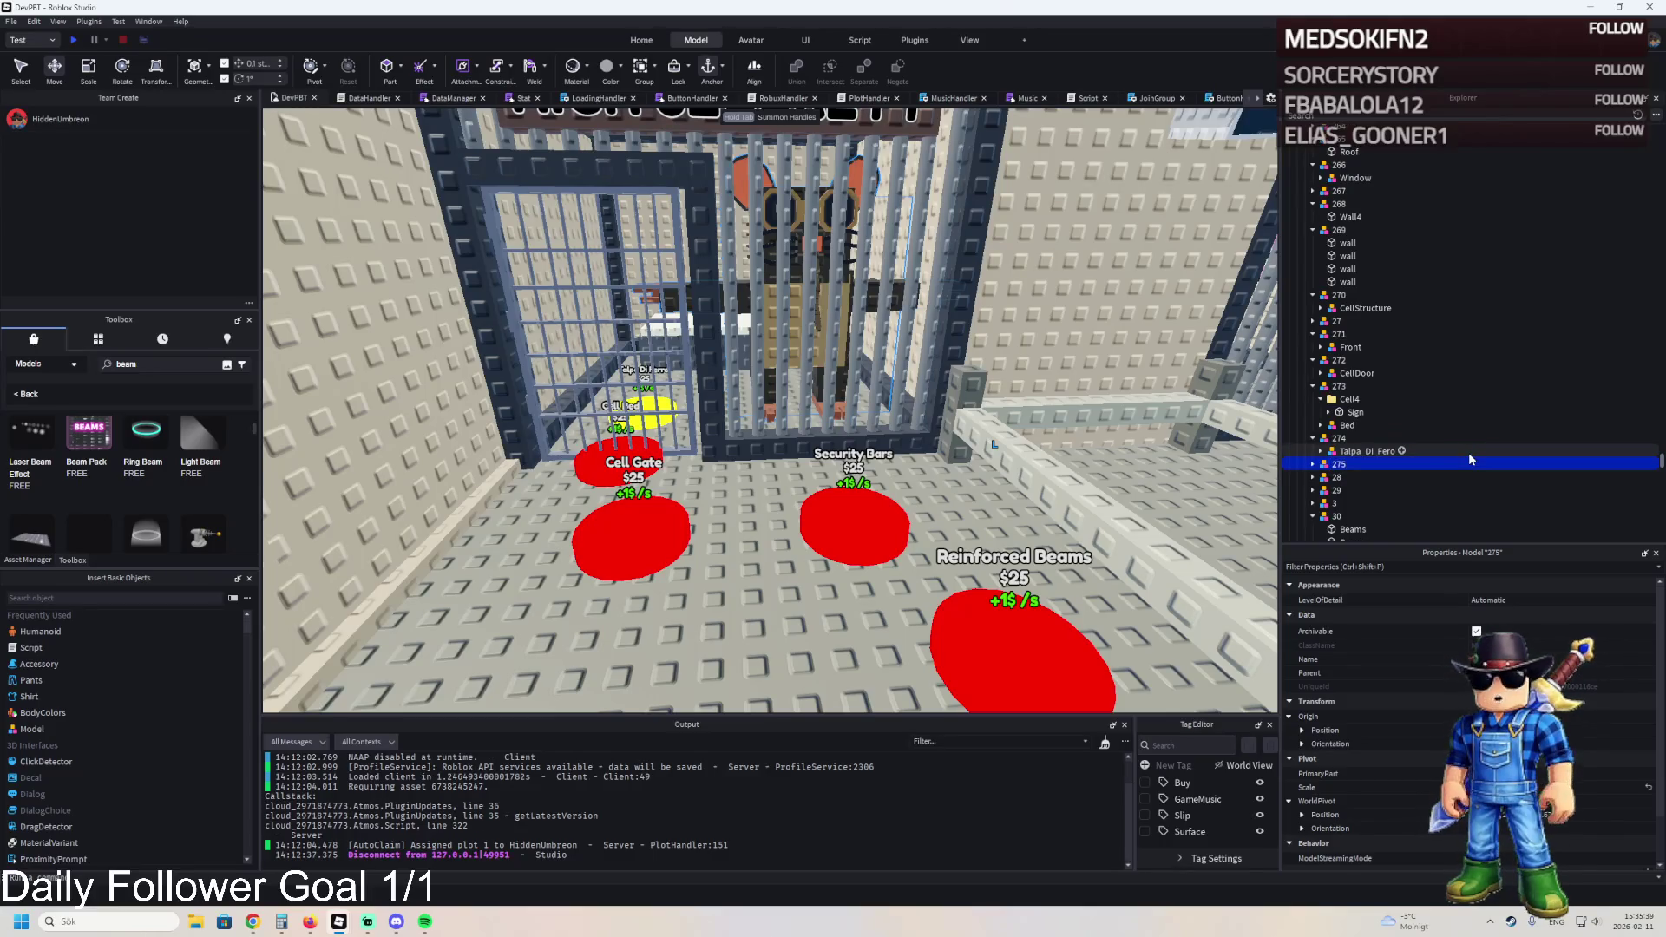
click(1348, 413)
drag(1348, 415, 1342, 465)
click(1354, 400)
key(Delete)
- Move the yellow Talpa Di Ferro pad beside the Cell Gate pad
scroll(up, 3)
scroll(up, 3)
click(763, 468)
drag(803, 483, 772, 699)
drag(696, 609, 654, 425)
key(F2)
- Name the pad 275, set its sign's Item label to Cell Sign, and check its Income and Price
key(Return)
click(1313, 339)
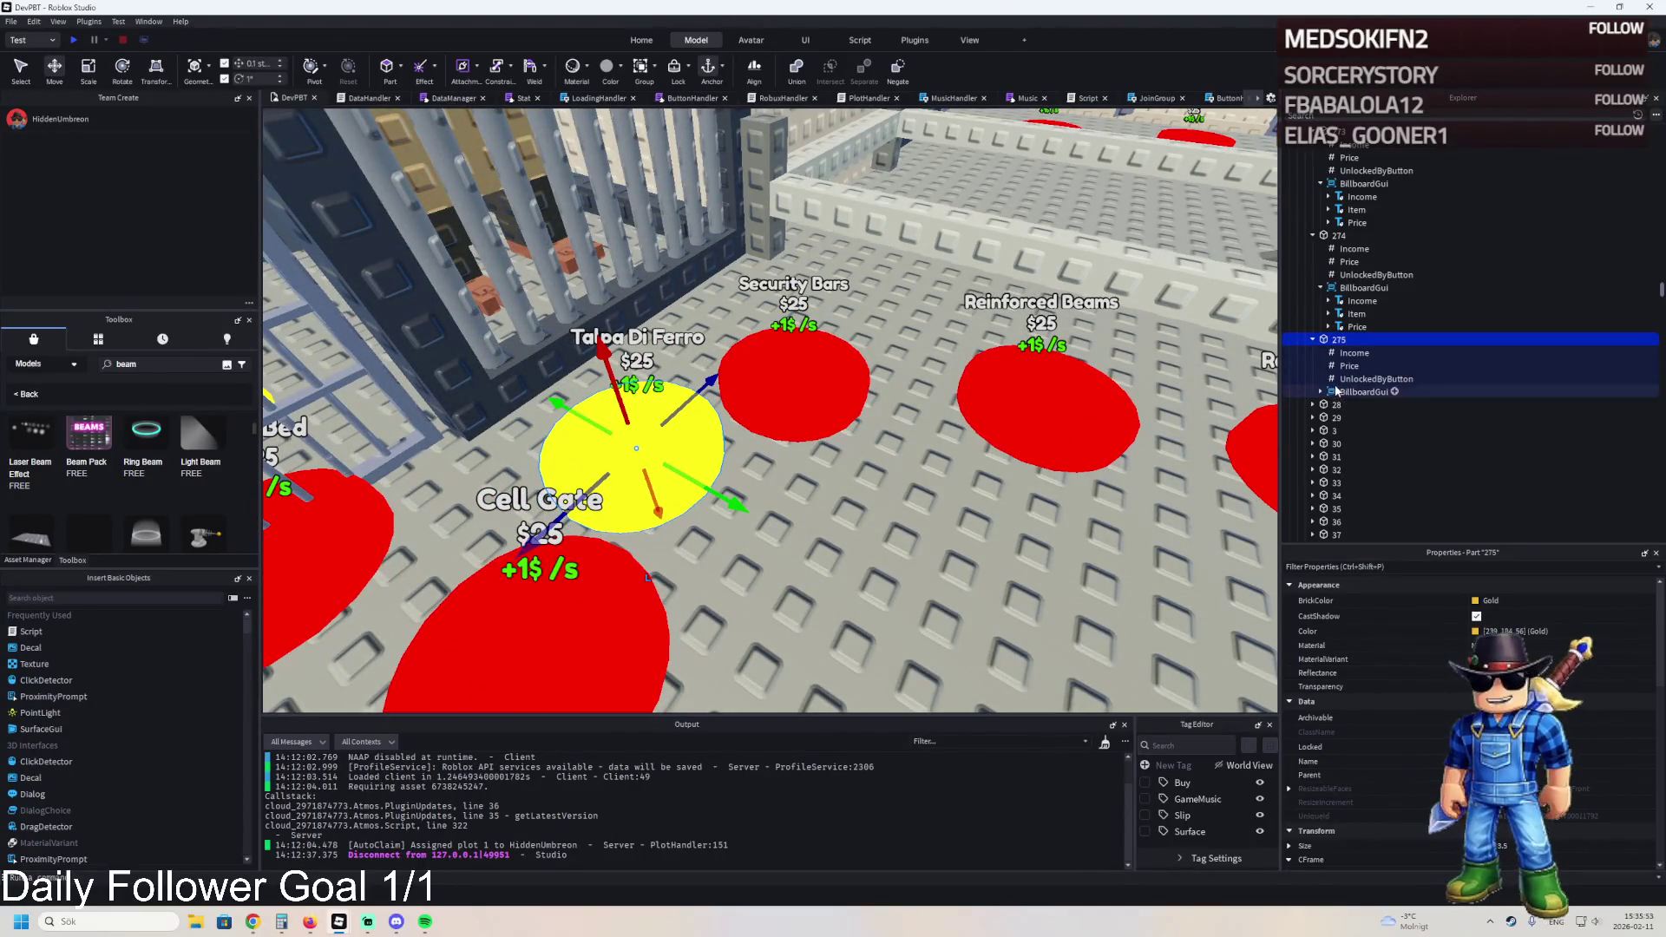
click(1376, 378)
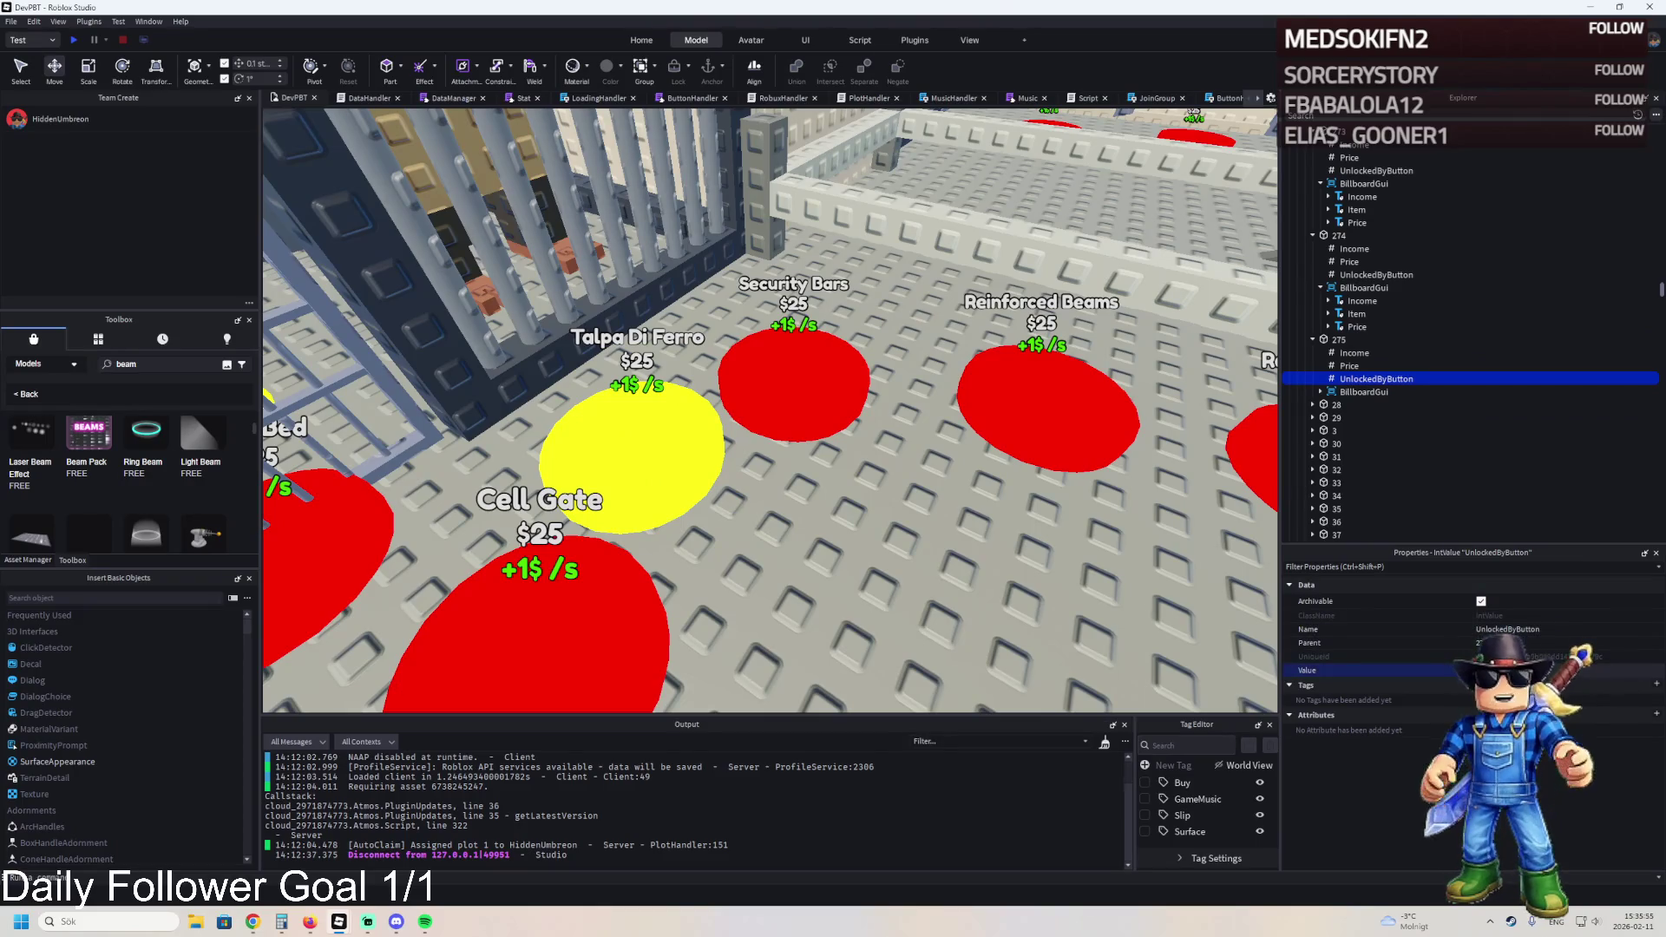
click(1320, 392)
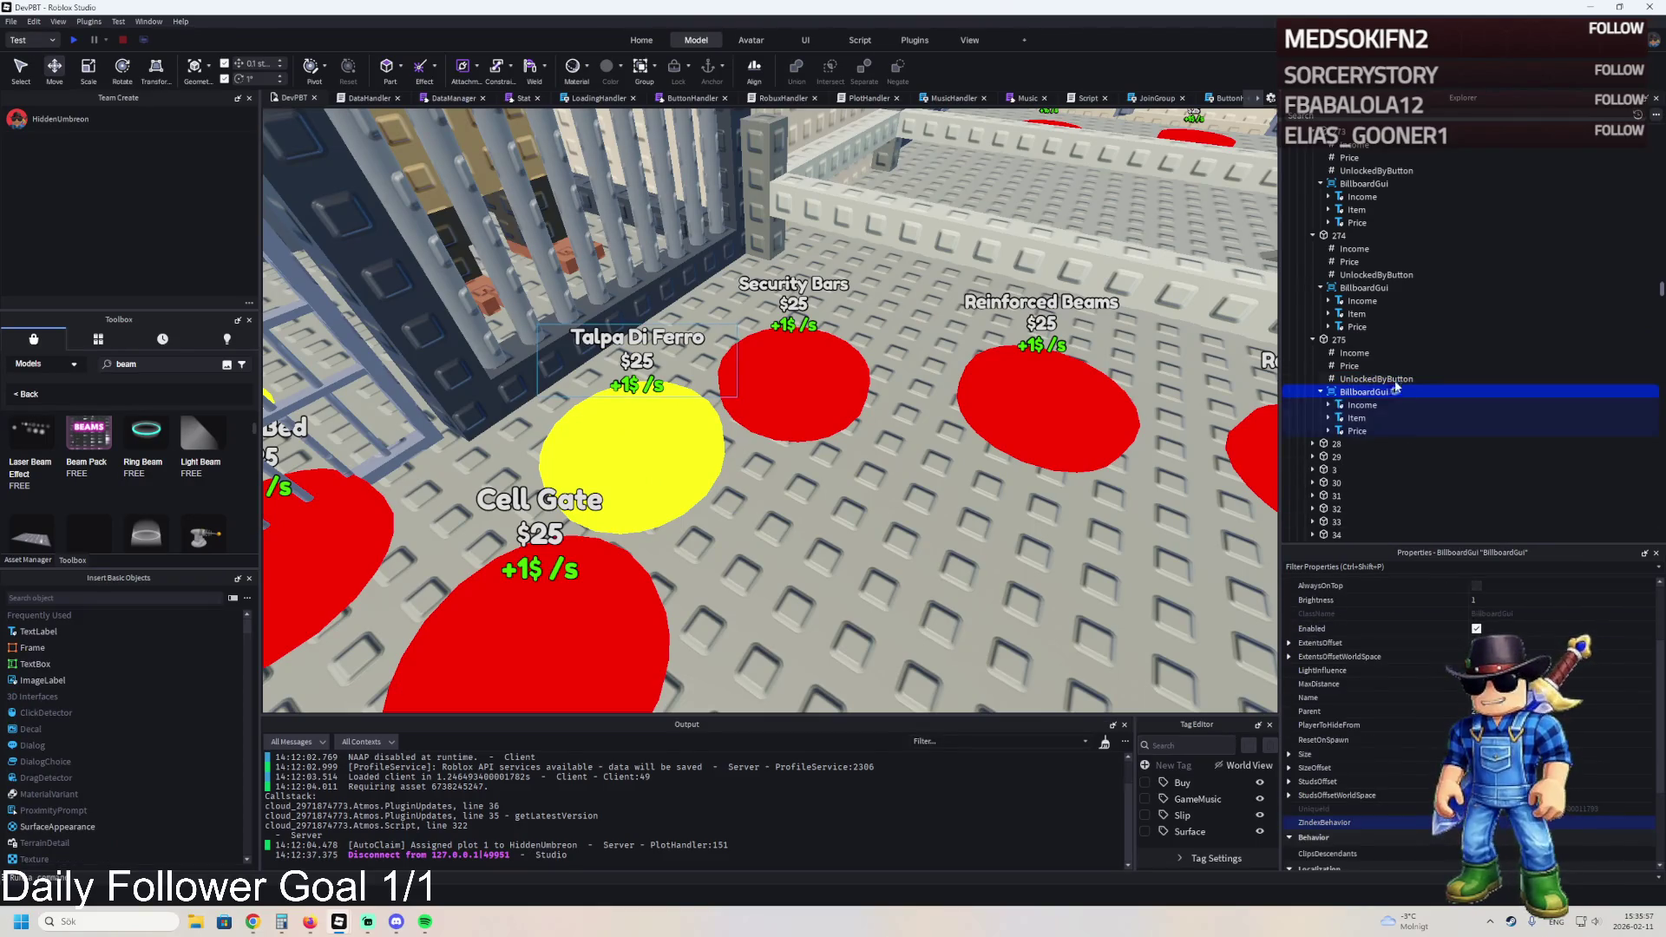
click(1356, 417)
click(1310, 721)
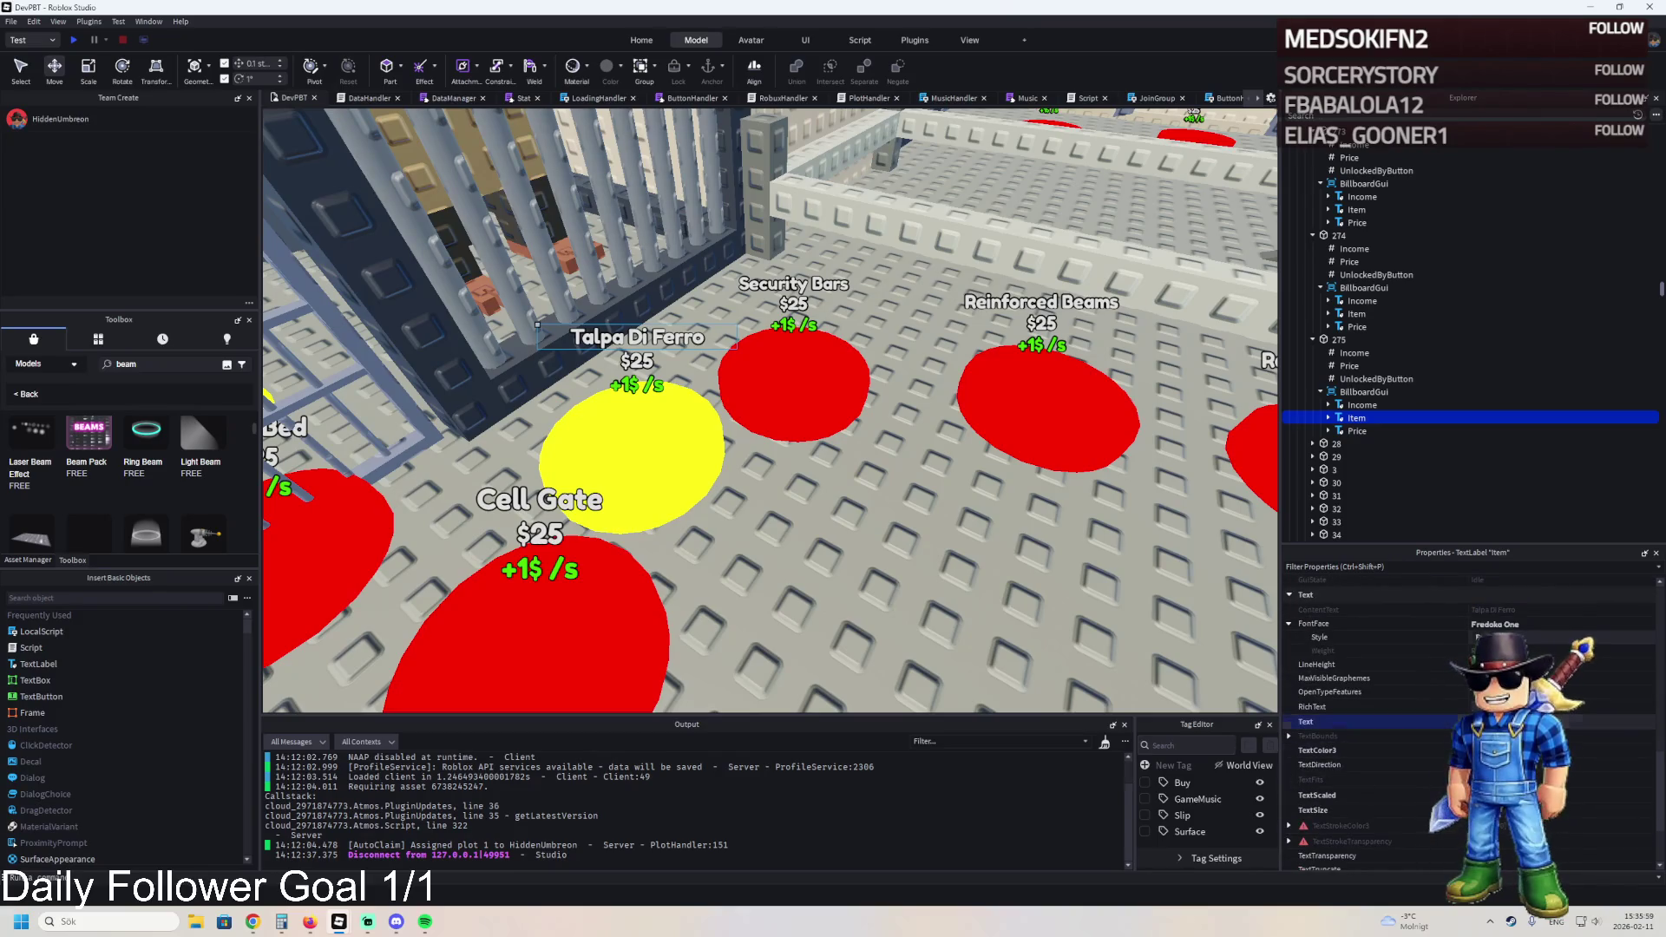
key(Return)
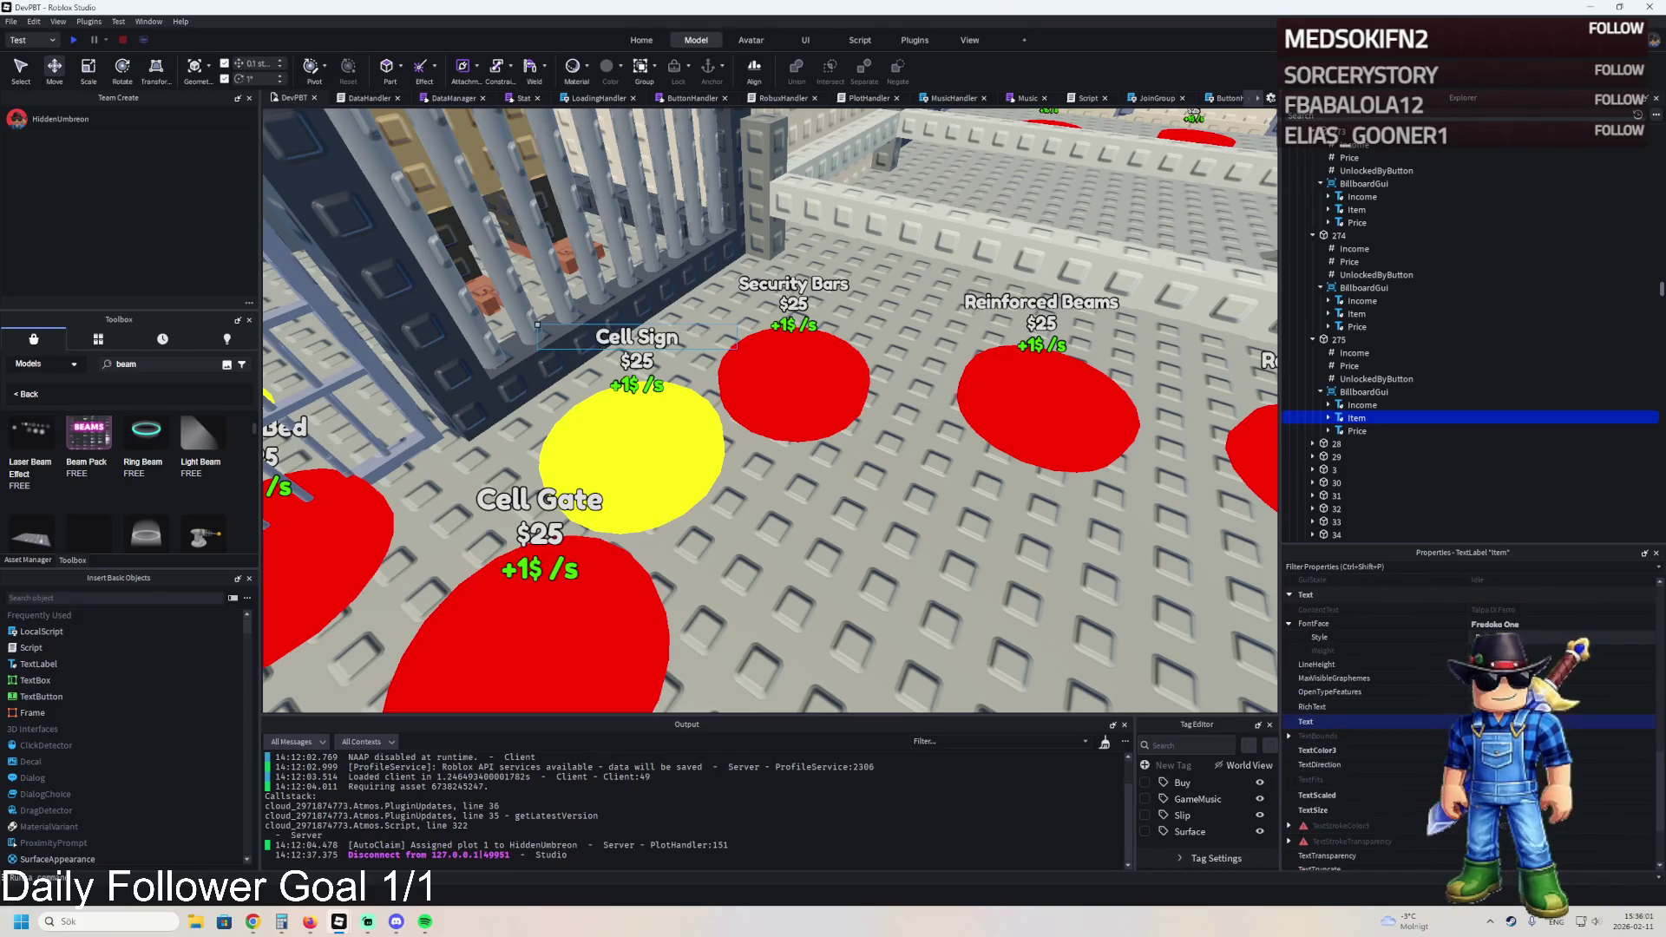
click(1352, 352)
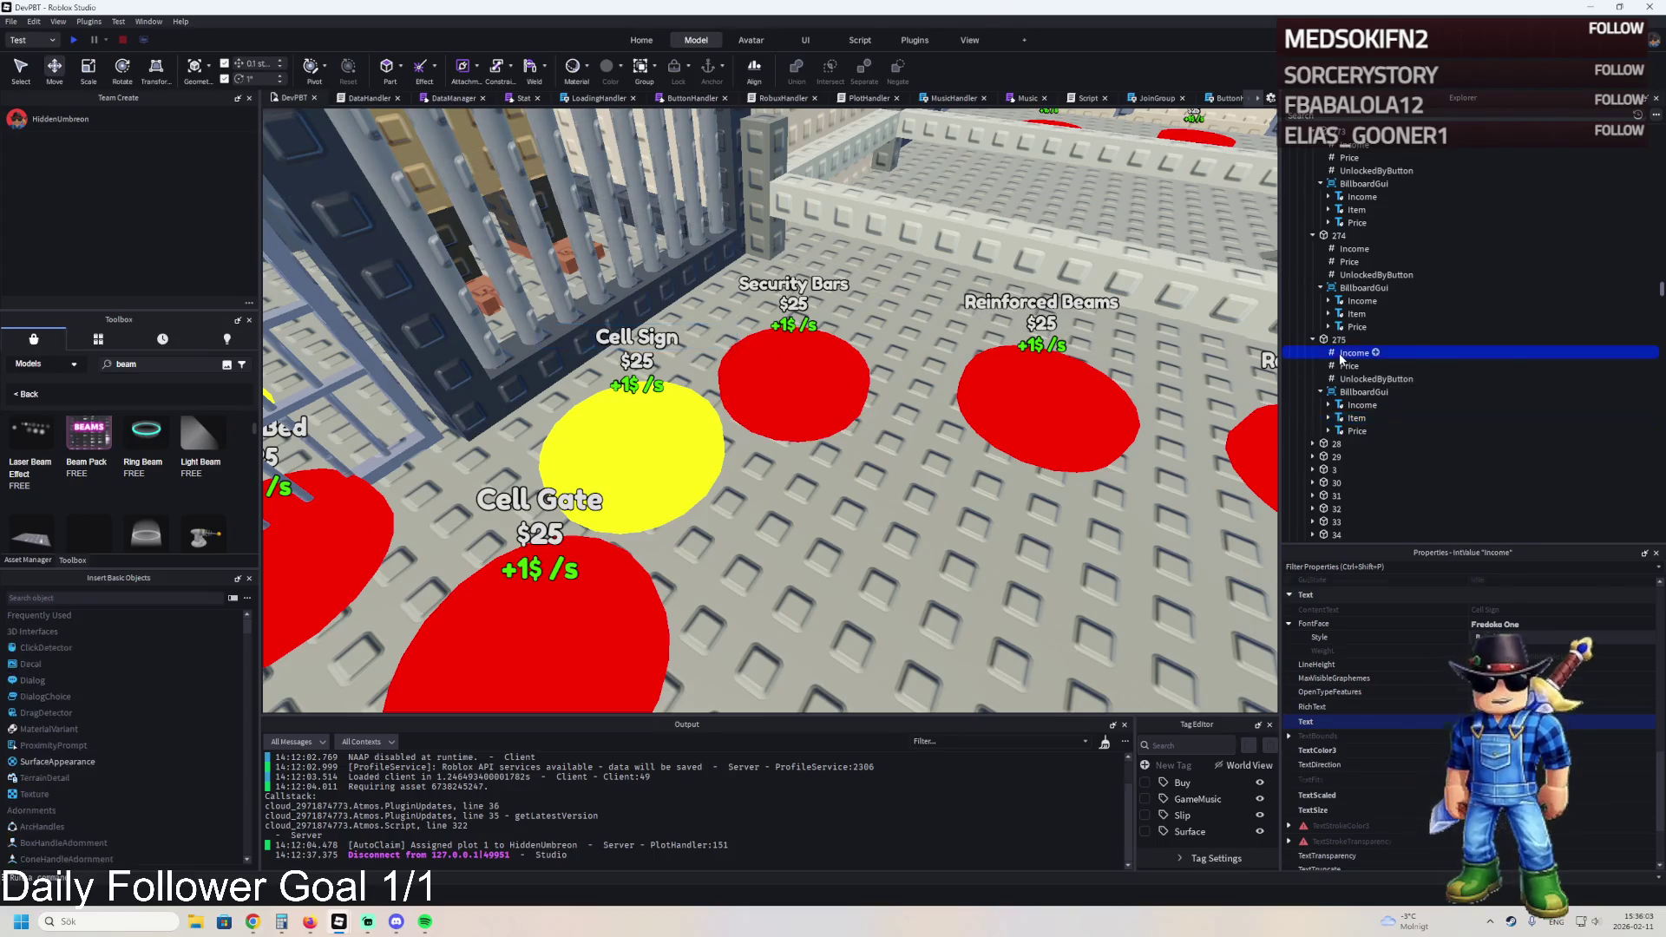
click(1345, 365)
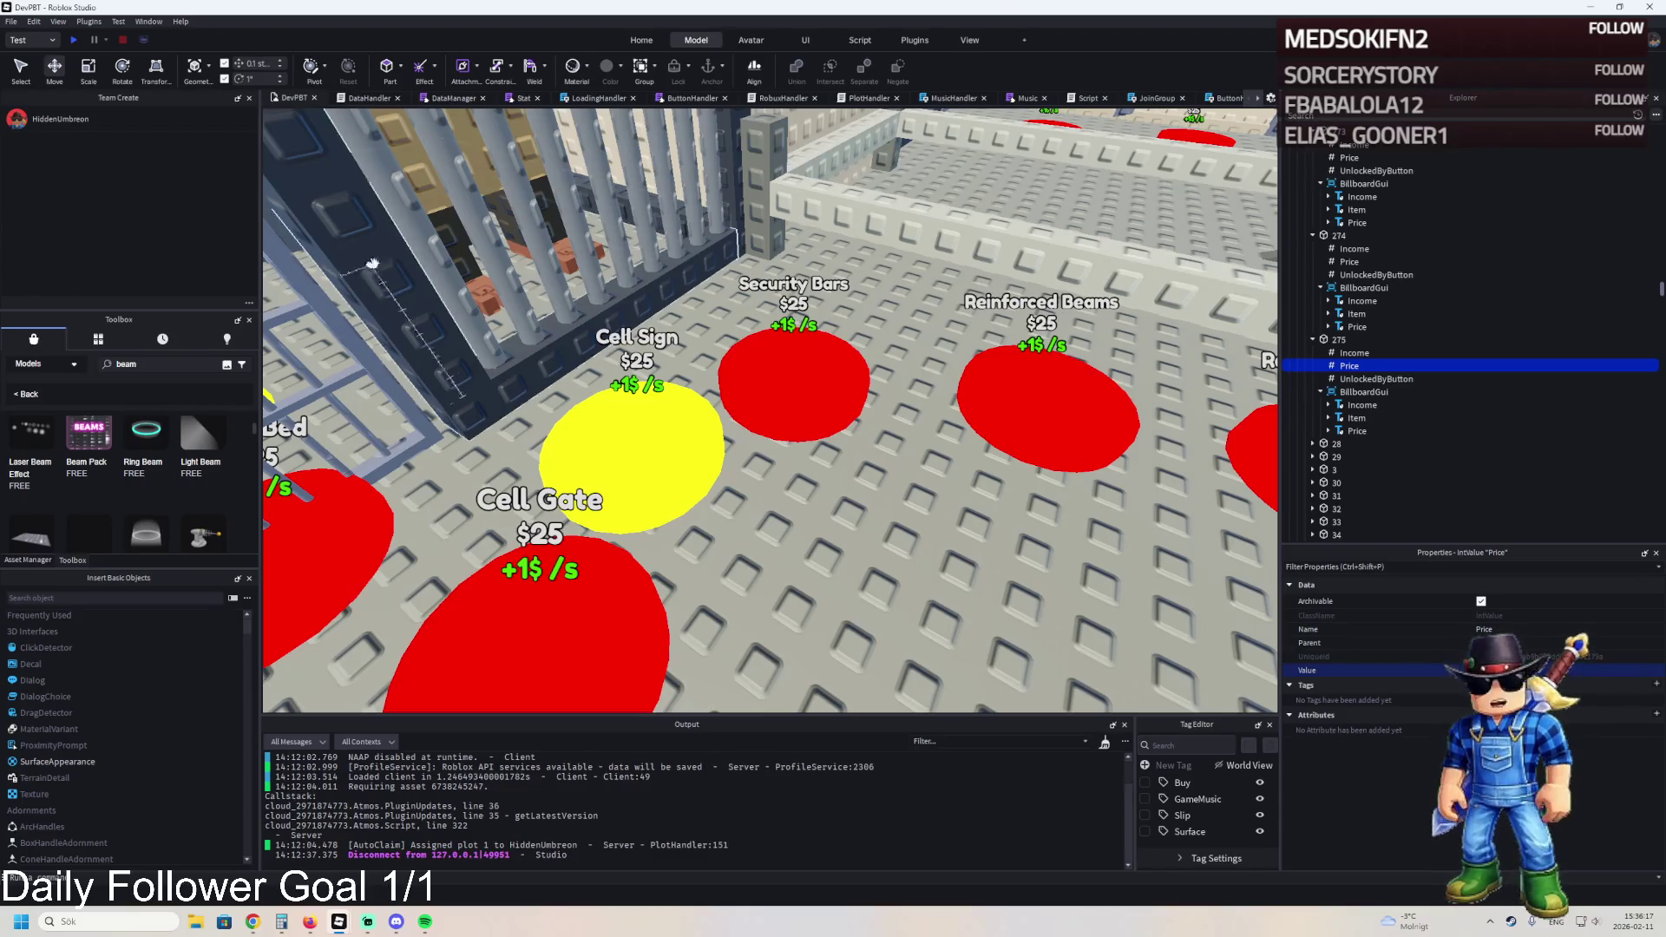
- Set the Cell Sign pad's BrickColor to Bright red
key(s)
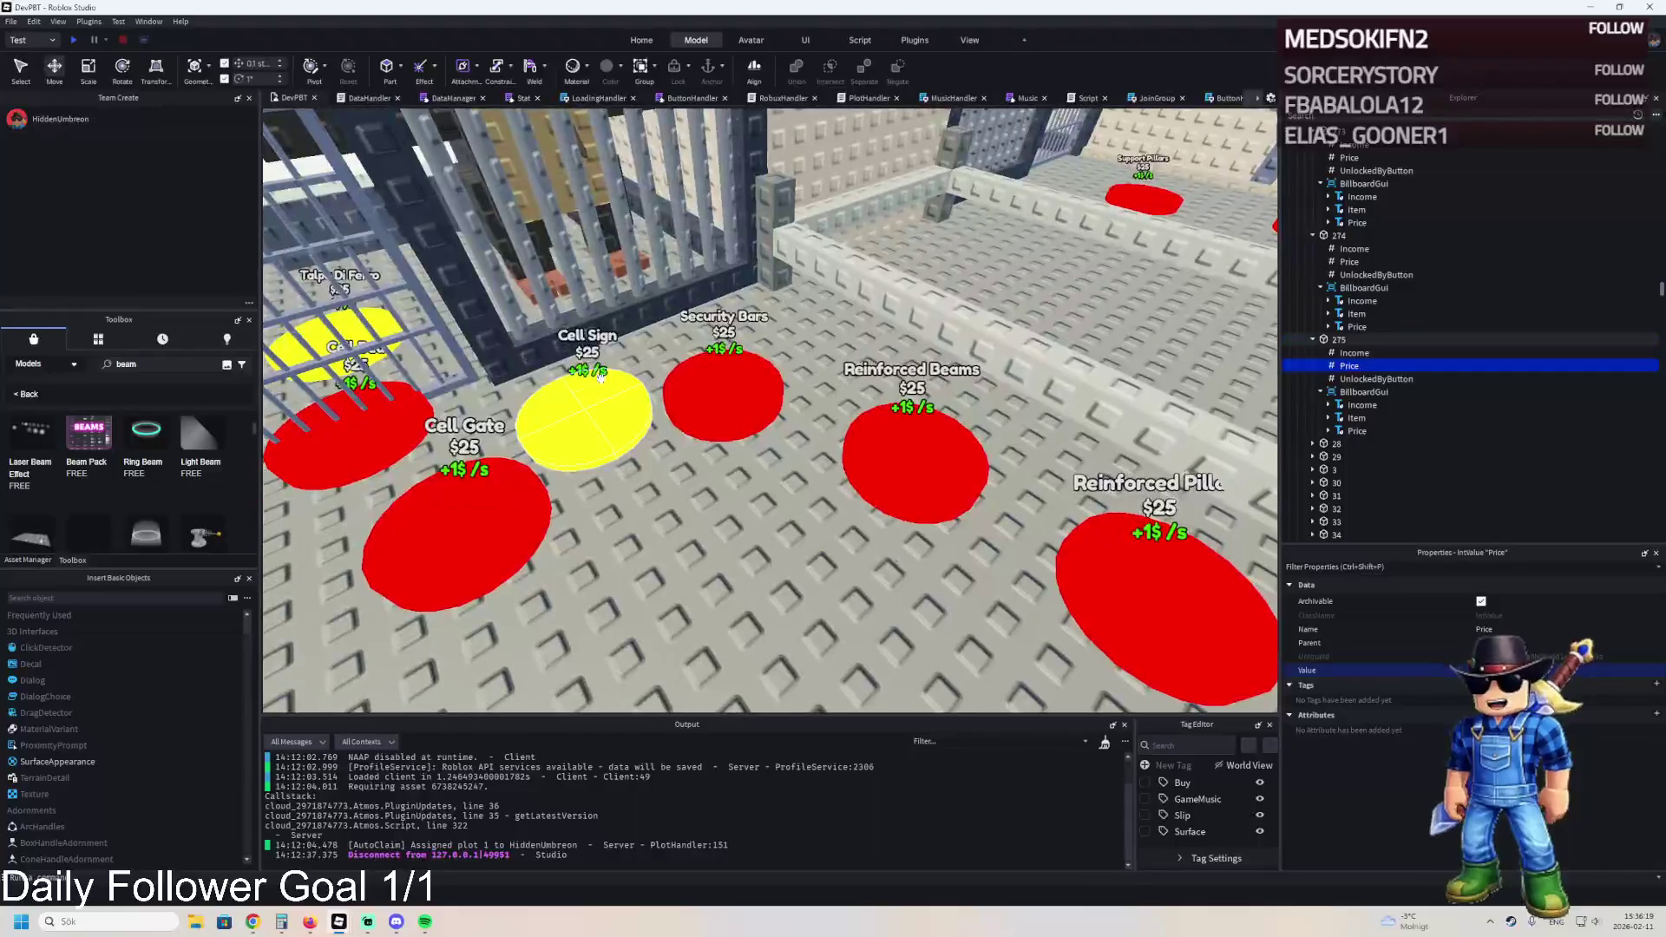
click(590, 434)
click(1491, 601)
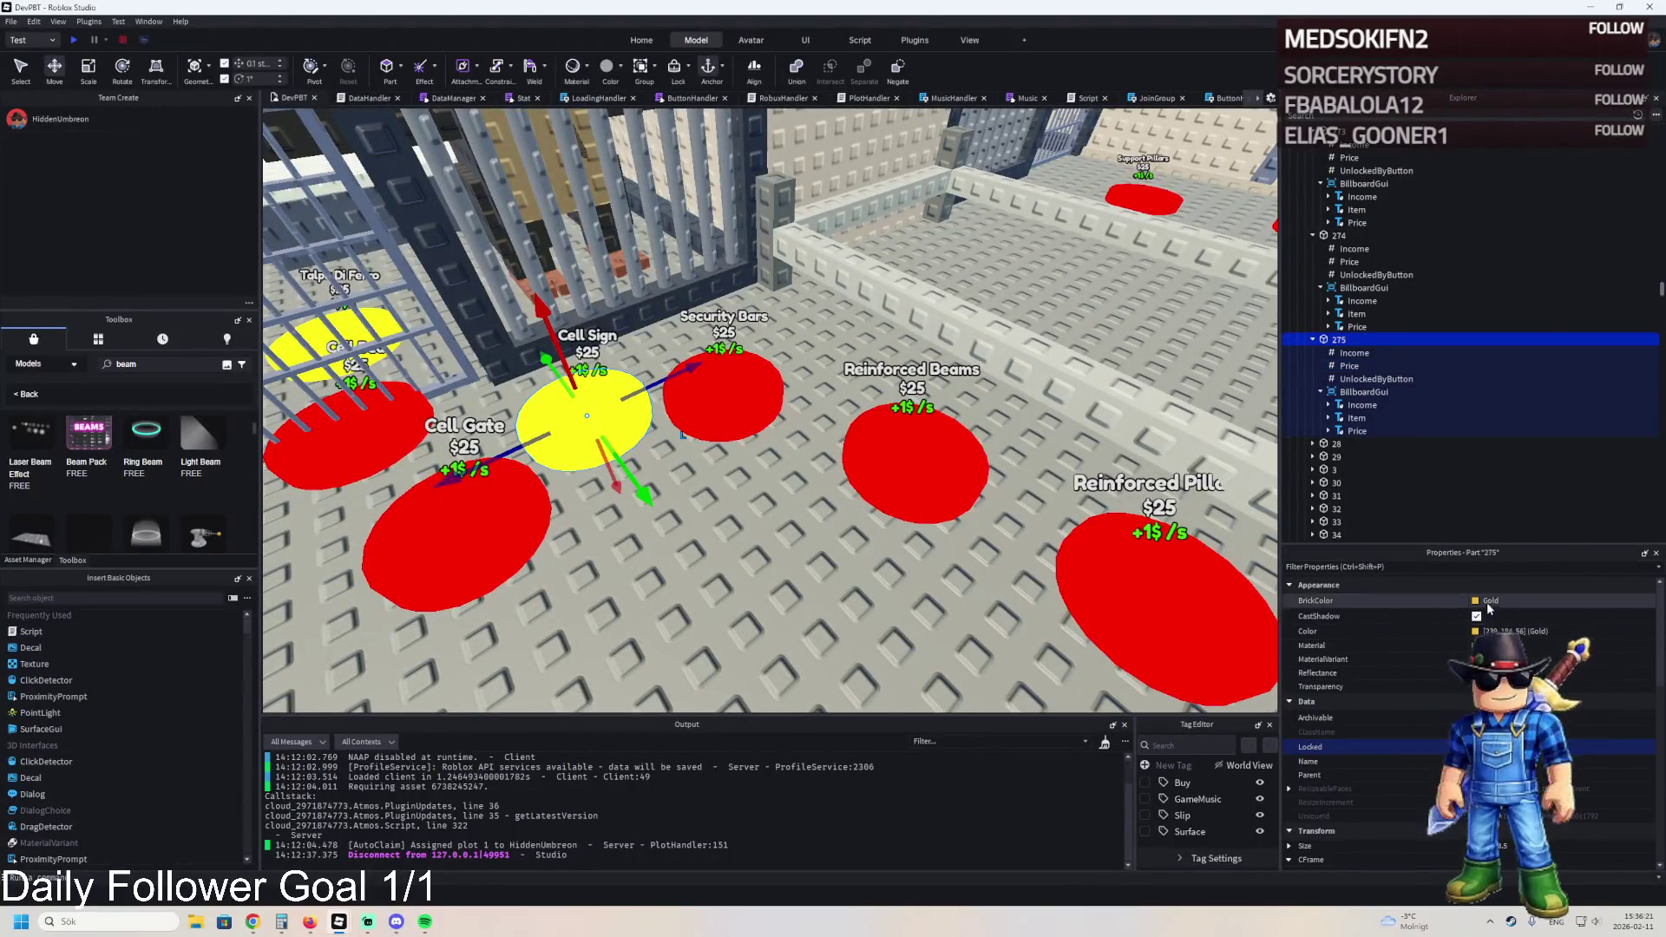
click(1475, 686)
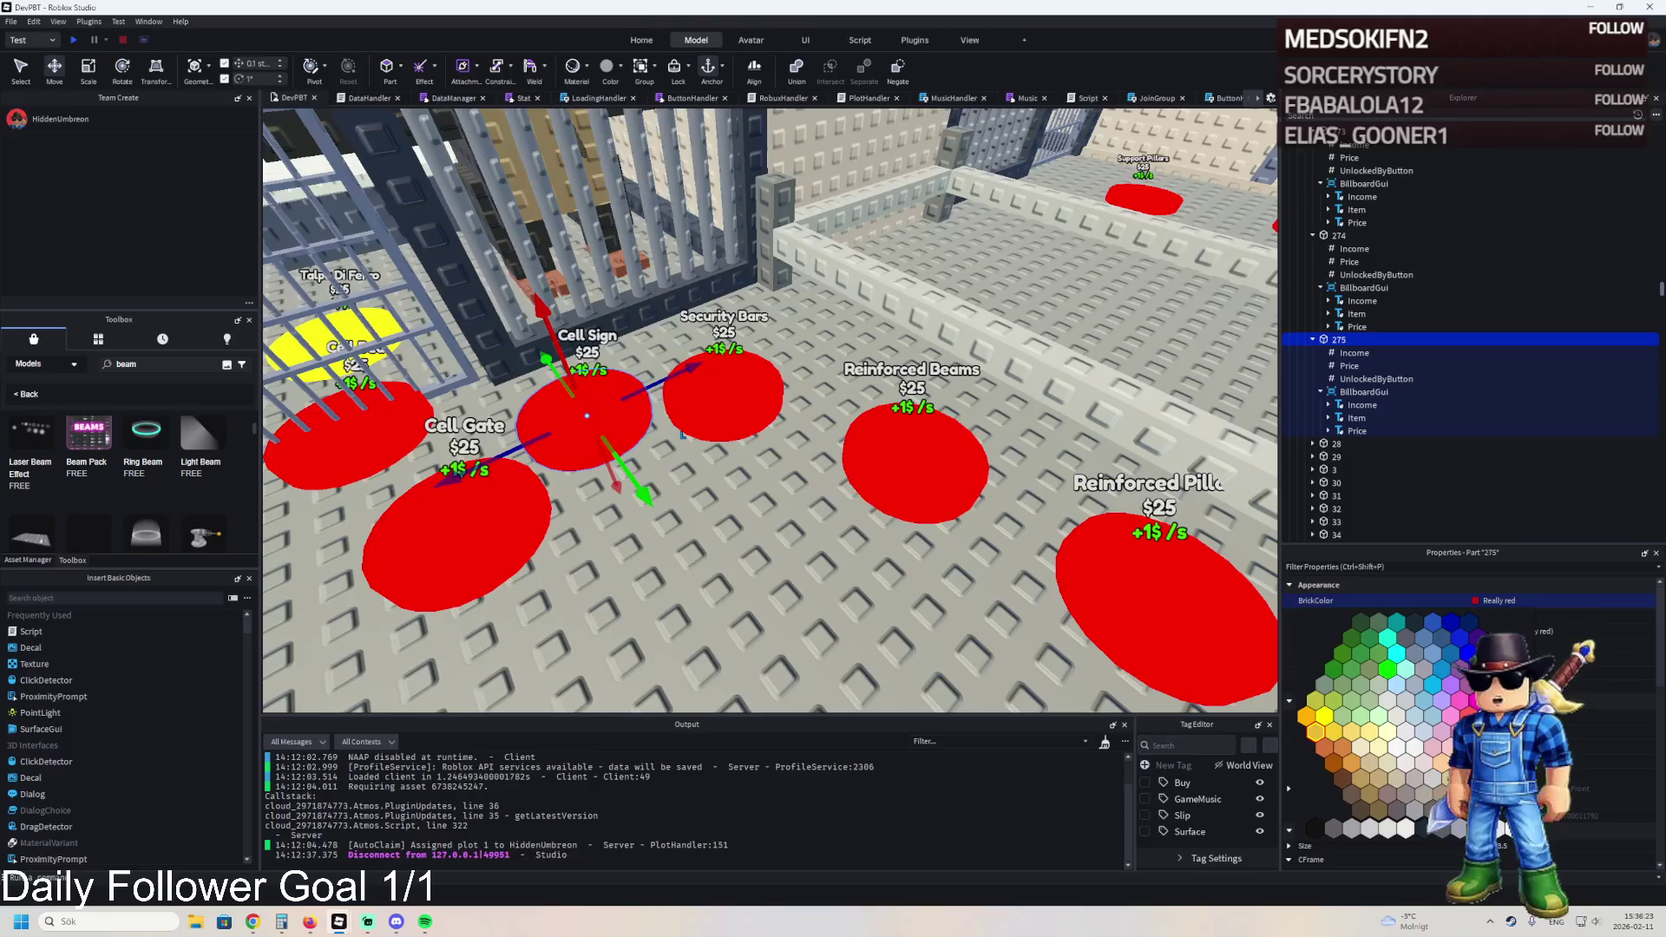
- Move TemplatePlot into ReplicatedStorage and start a play-test with F5
click(1388, 300)
key(Left)
key(Left)
key(Left)
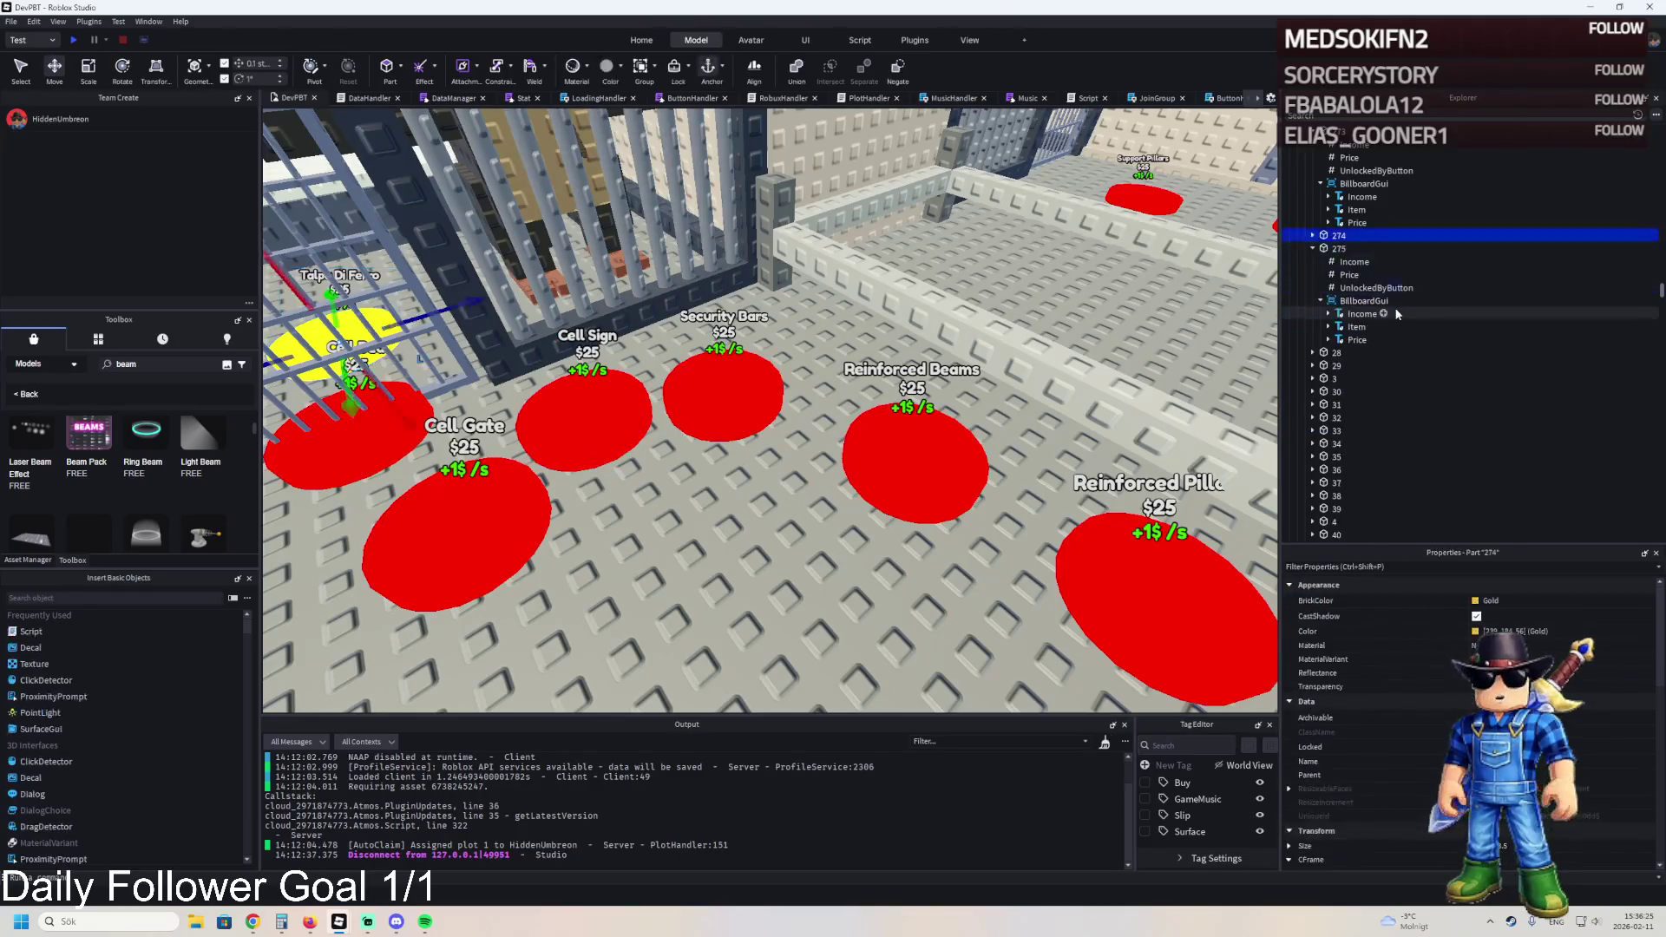
key(Left)
key(Left)
key(Left)
drag(1333, 341, 1336, 340)
key(F5)
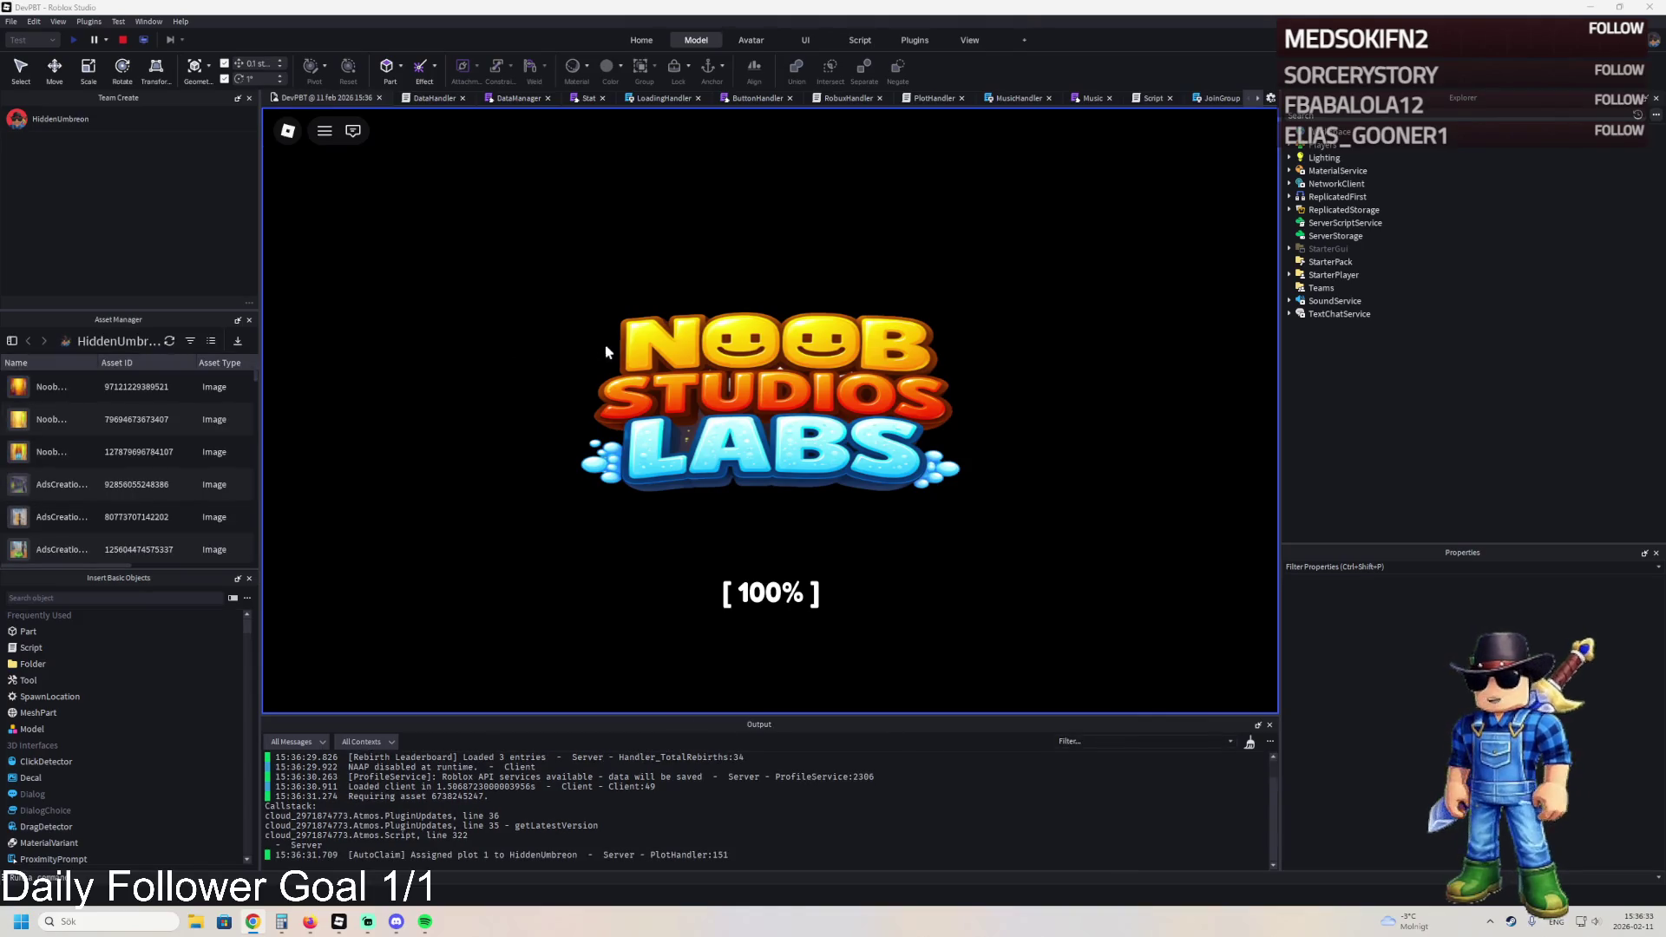
- Walk through the barred gate toward the Reinforced Pillar pad, then open the DataStore error's script line
key(w)
key(w)
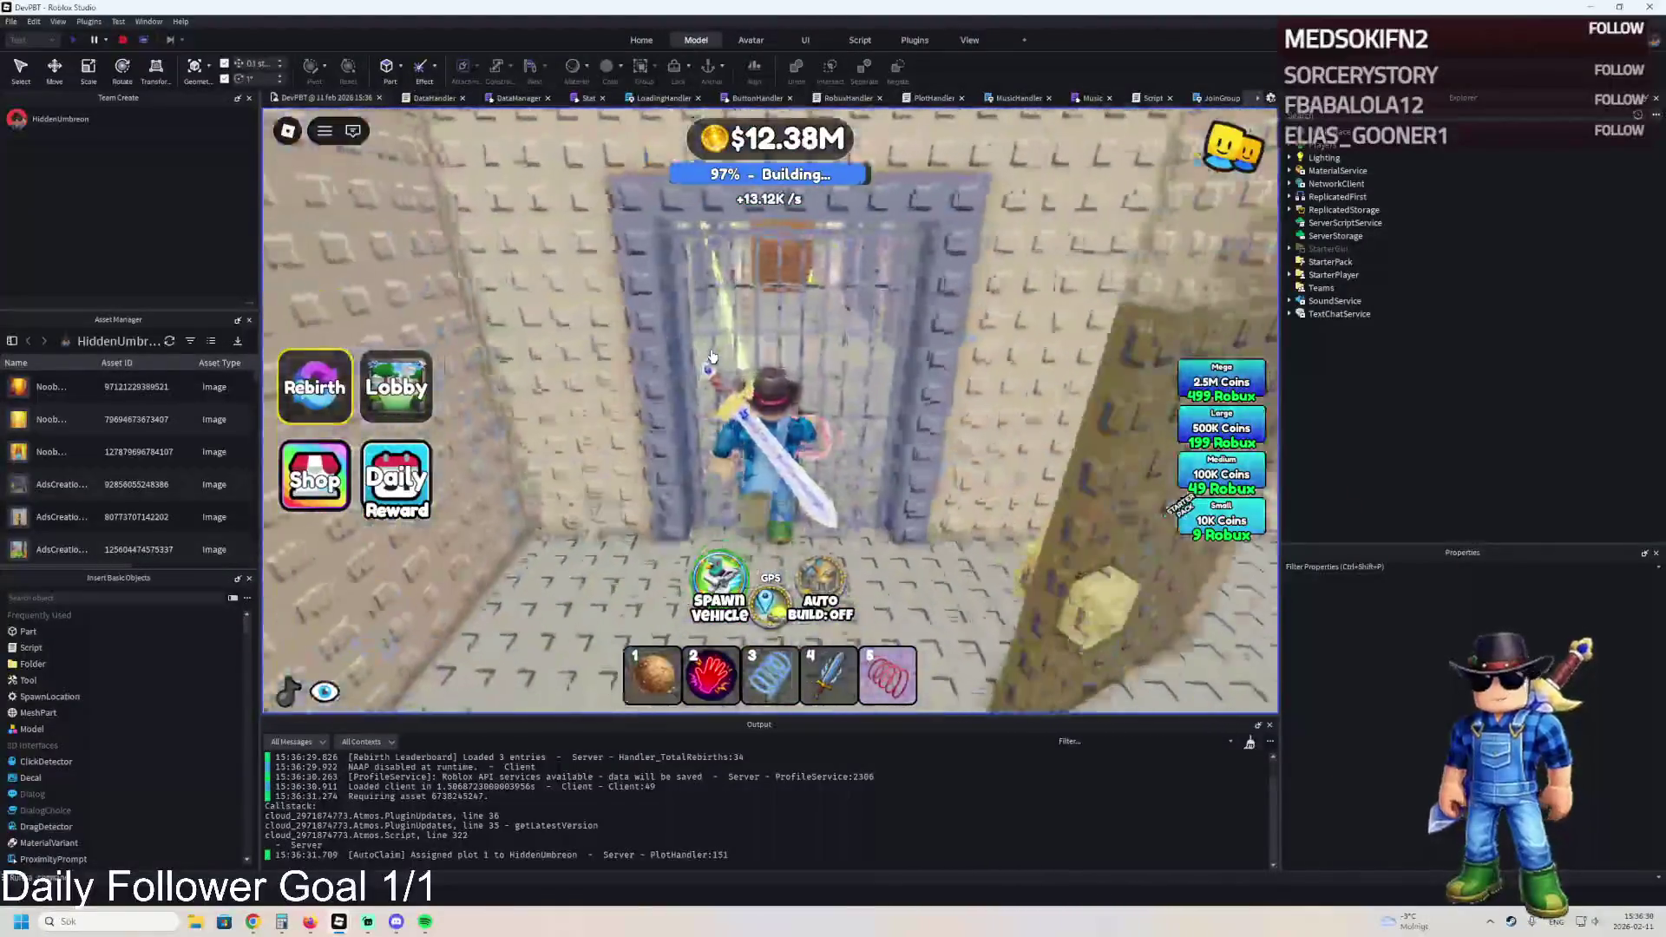
key(w)
key(w)
key(w)
key(w)
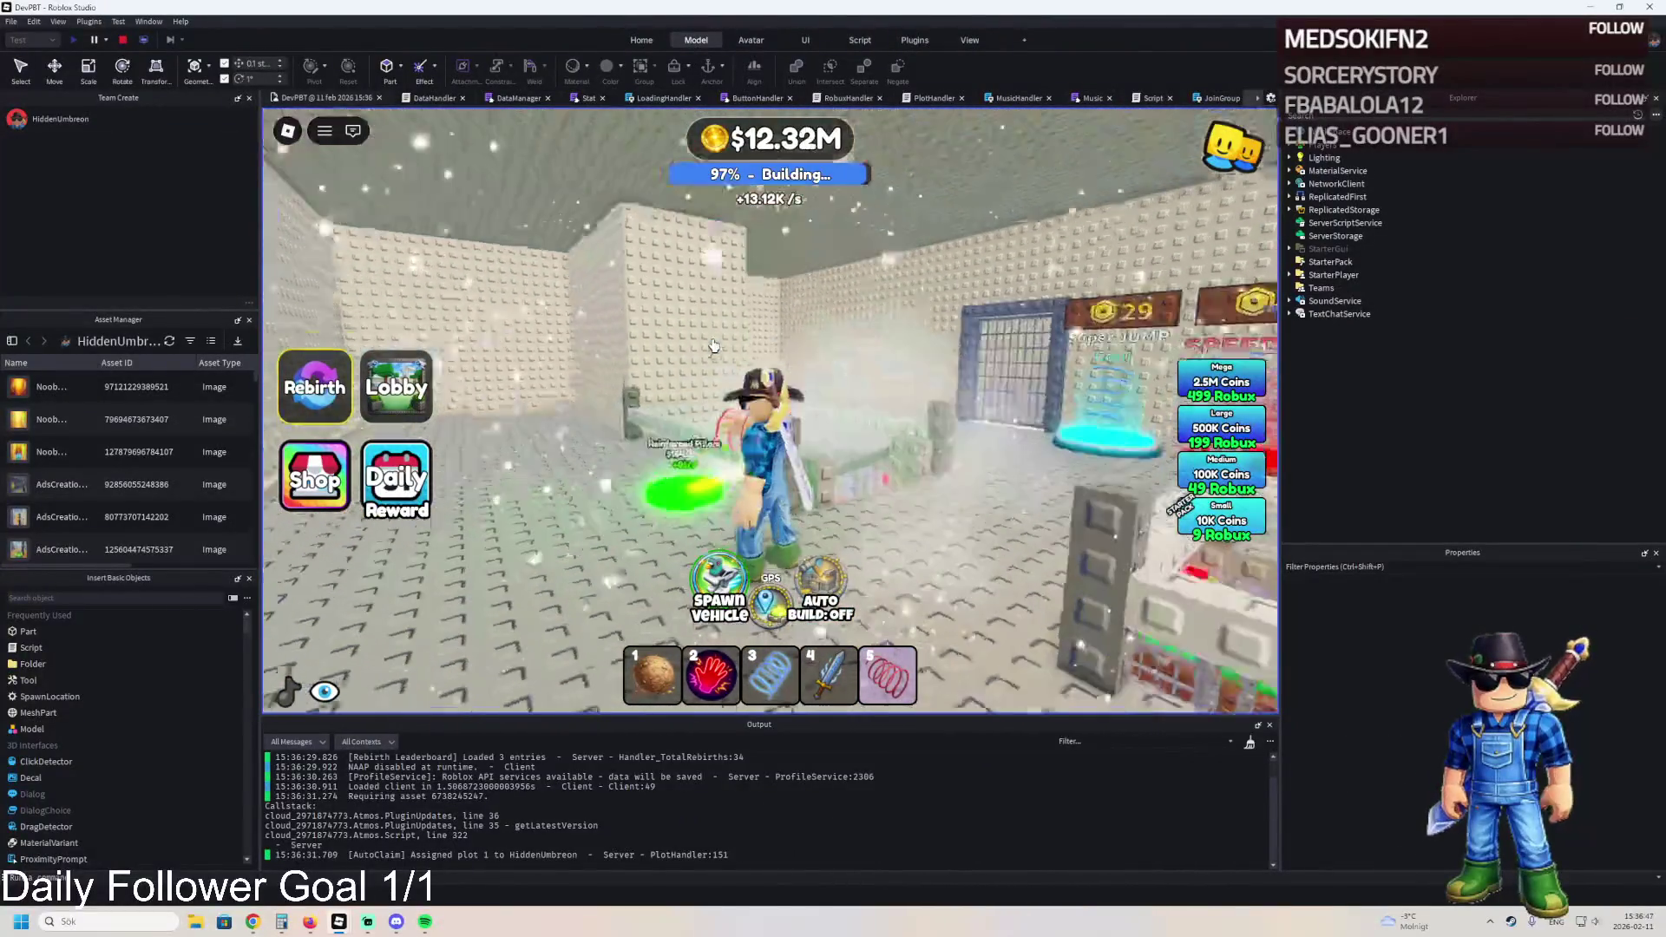
key(w)
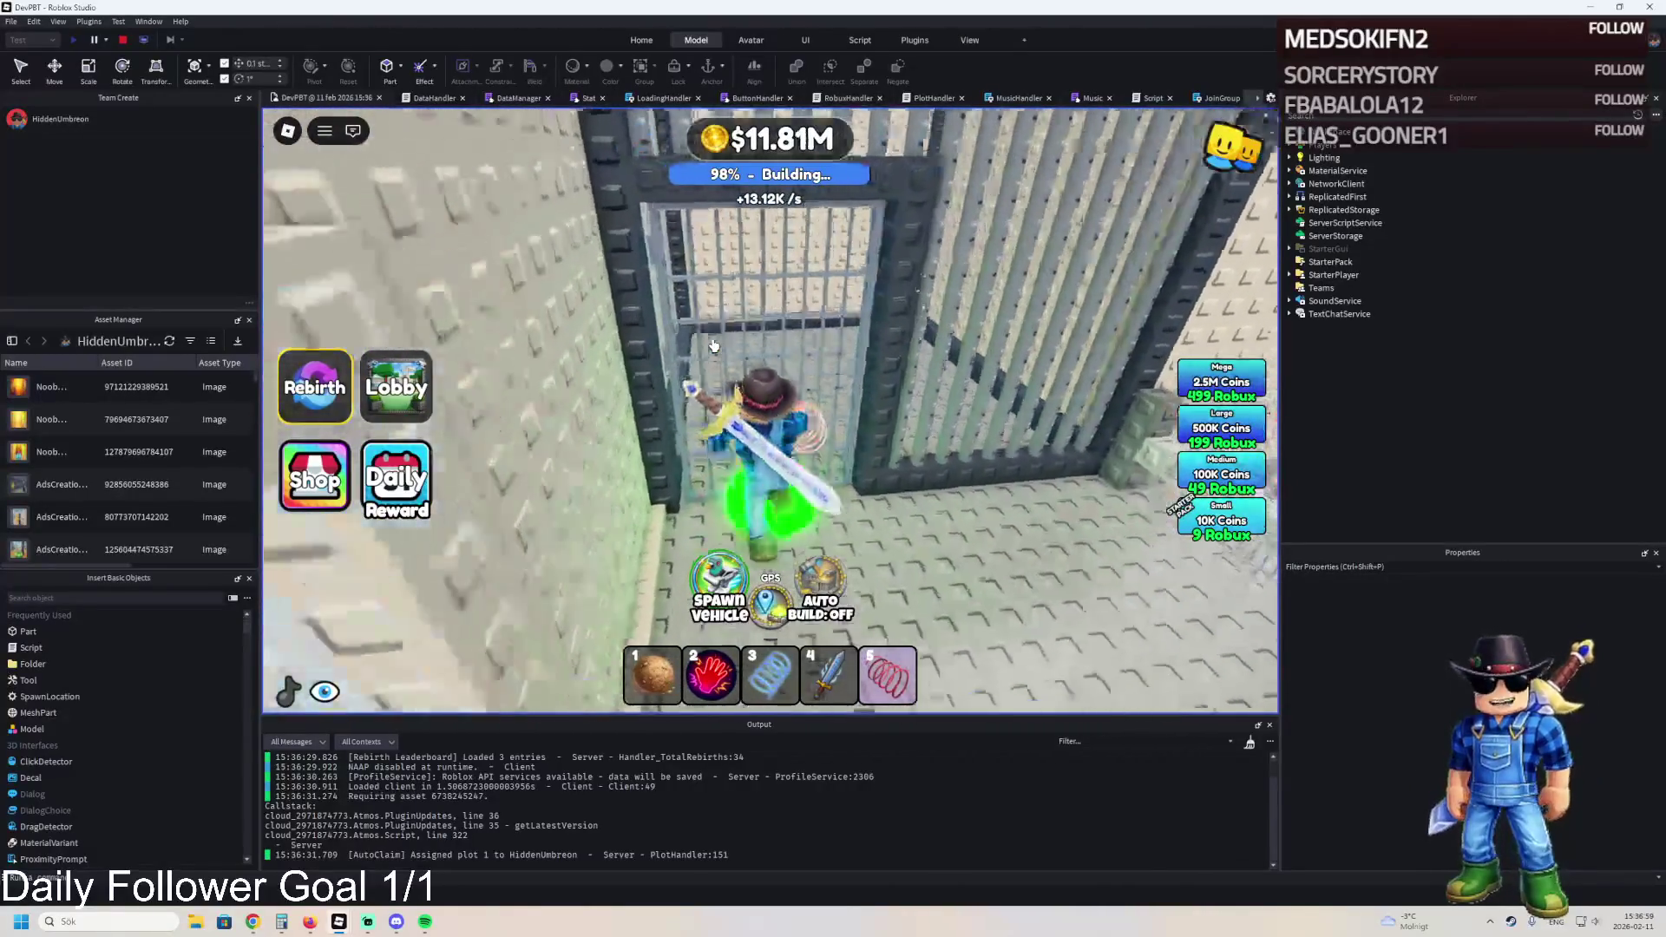
scroll(up, 3)
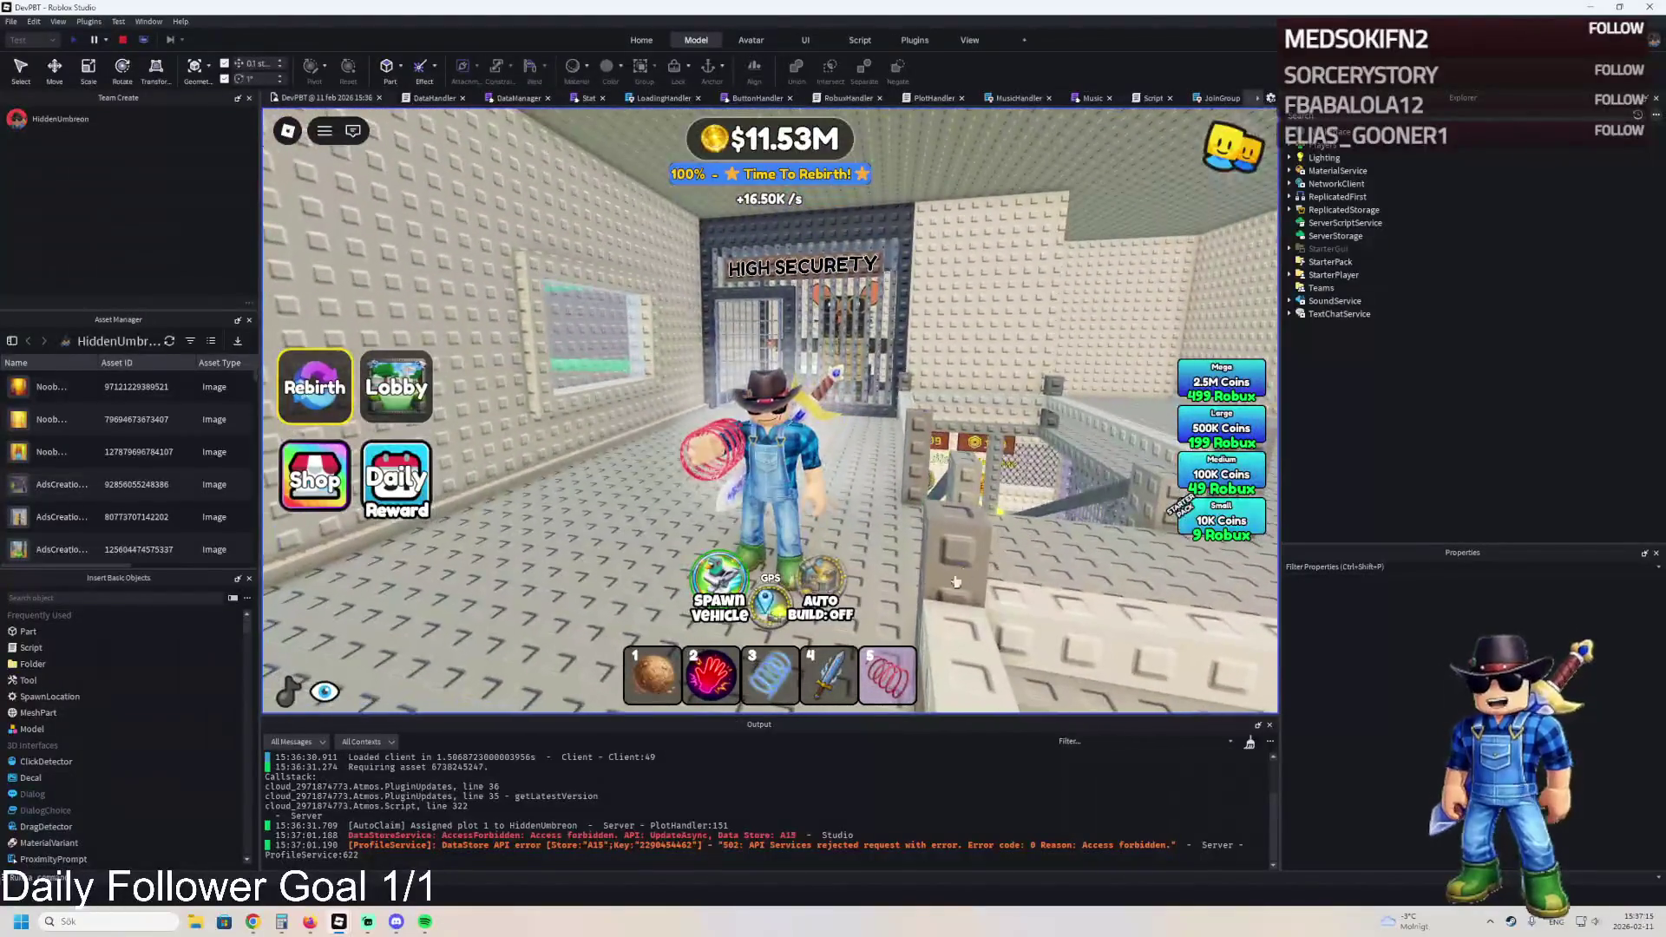
click(1022, 847)
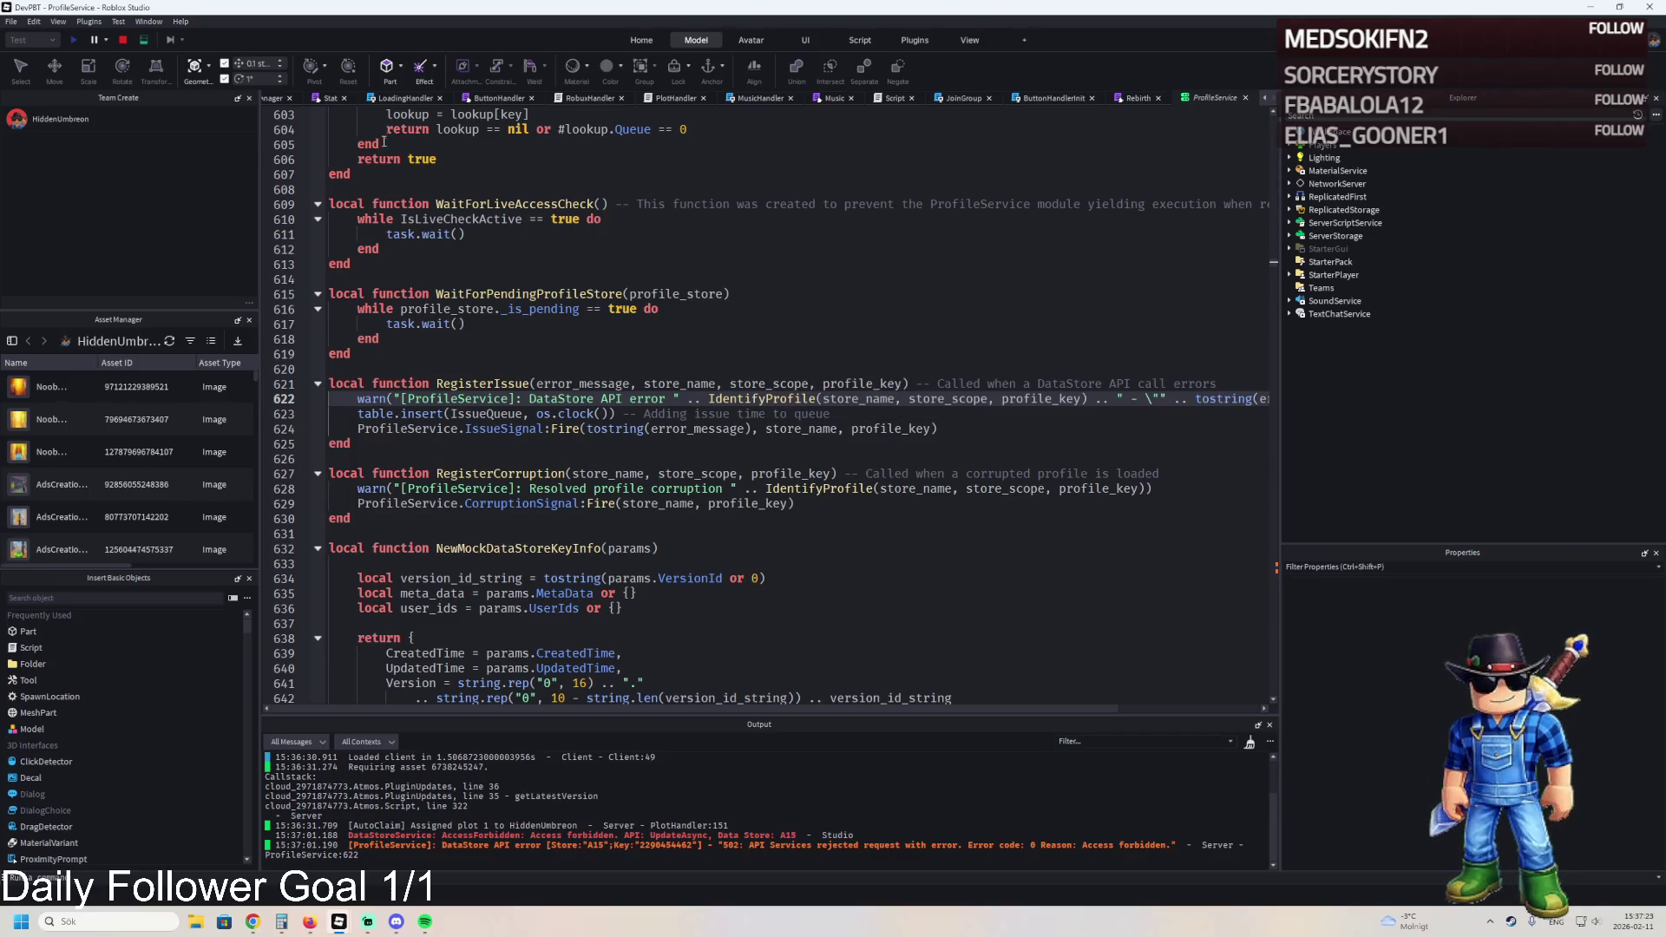
- Leave the ProfileService script and return to the running game view
click(268, 101)
click(272, 103)
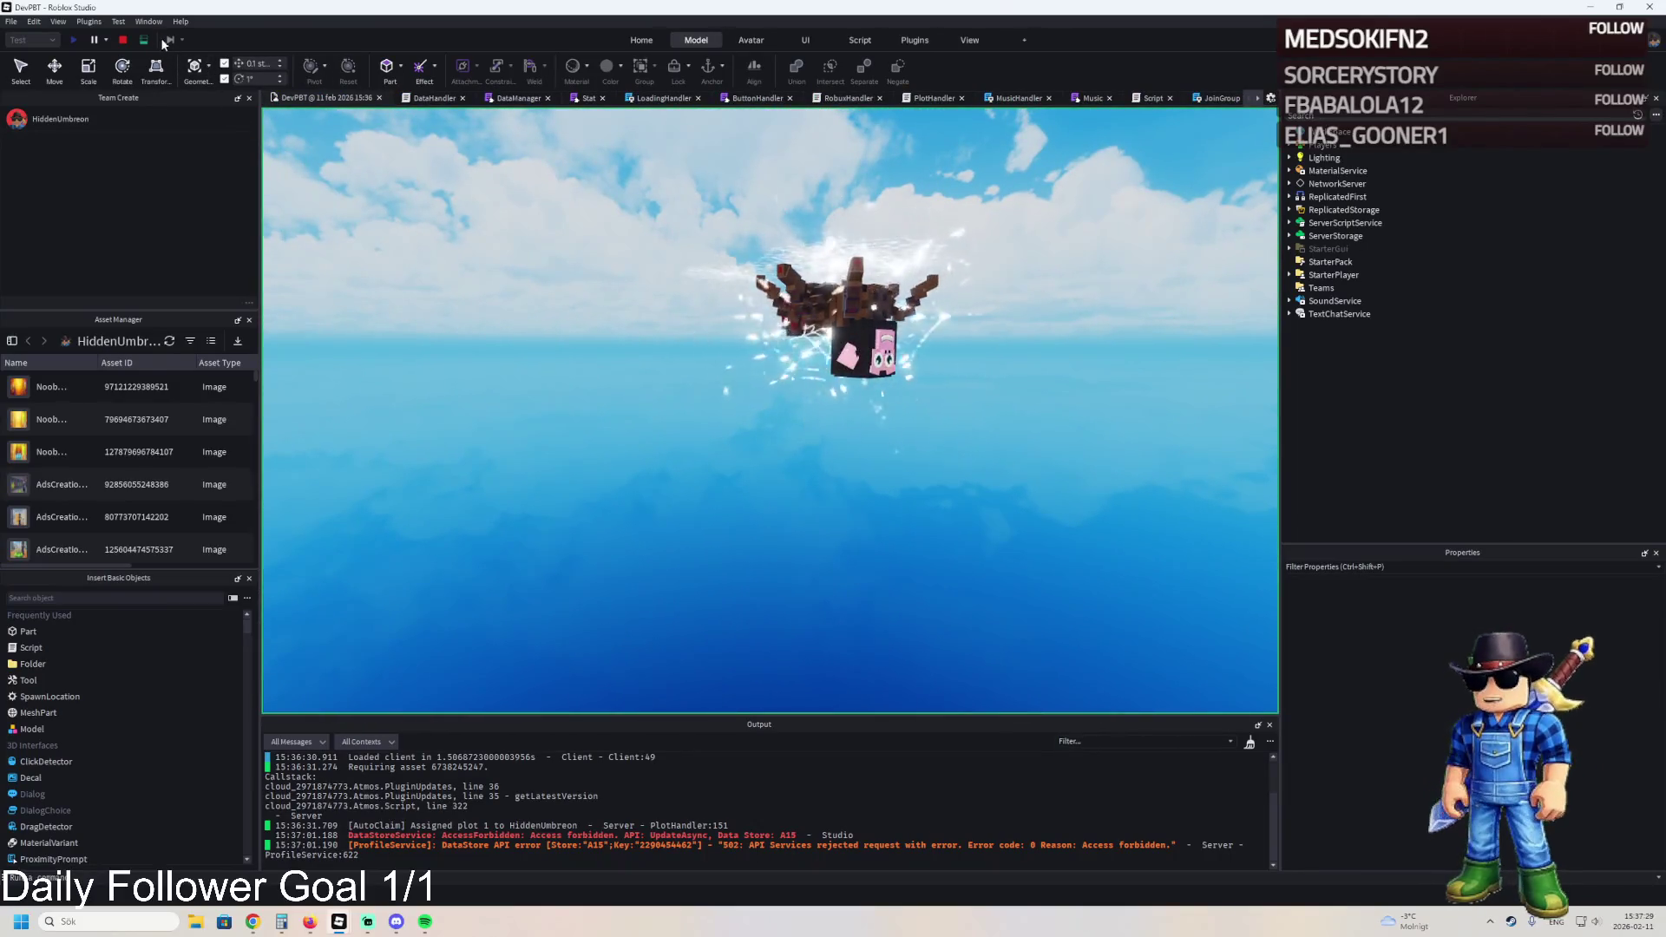
- In the client view, walk the avatar through the jail corridor and across the green field toward the houses
click(144, 40)
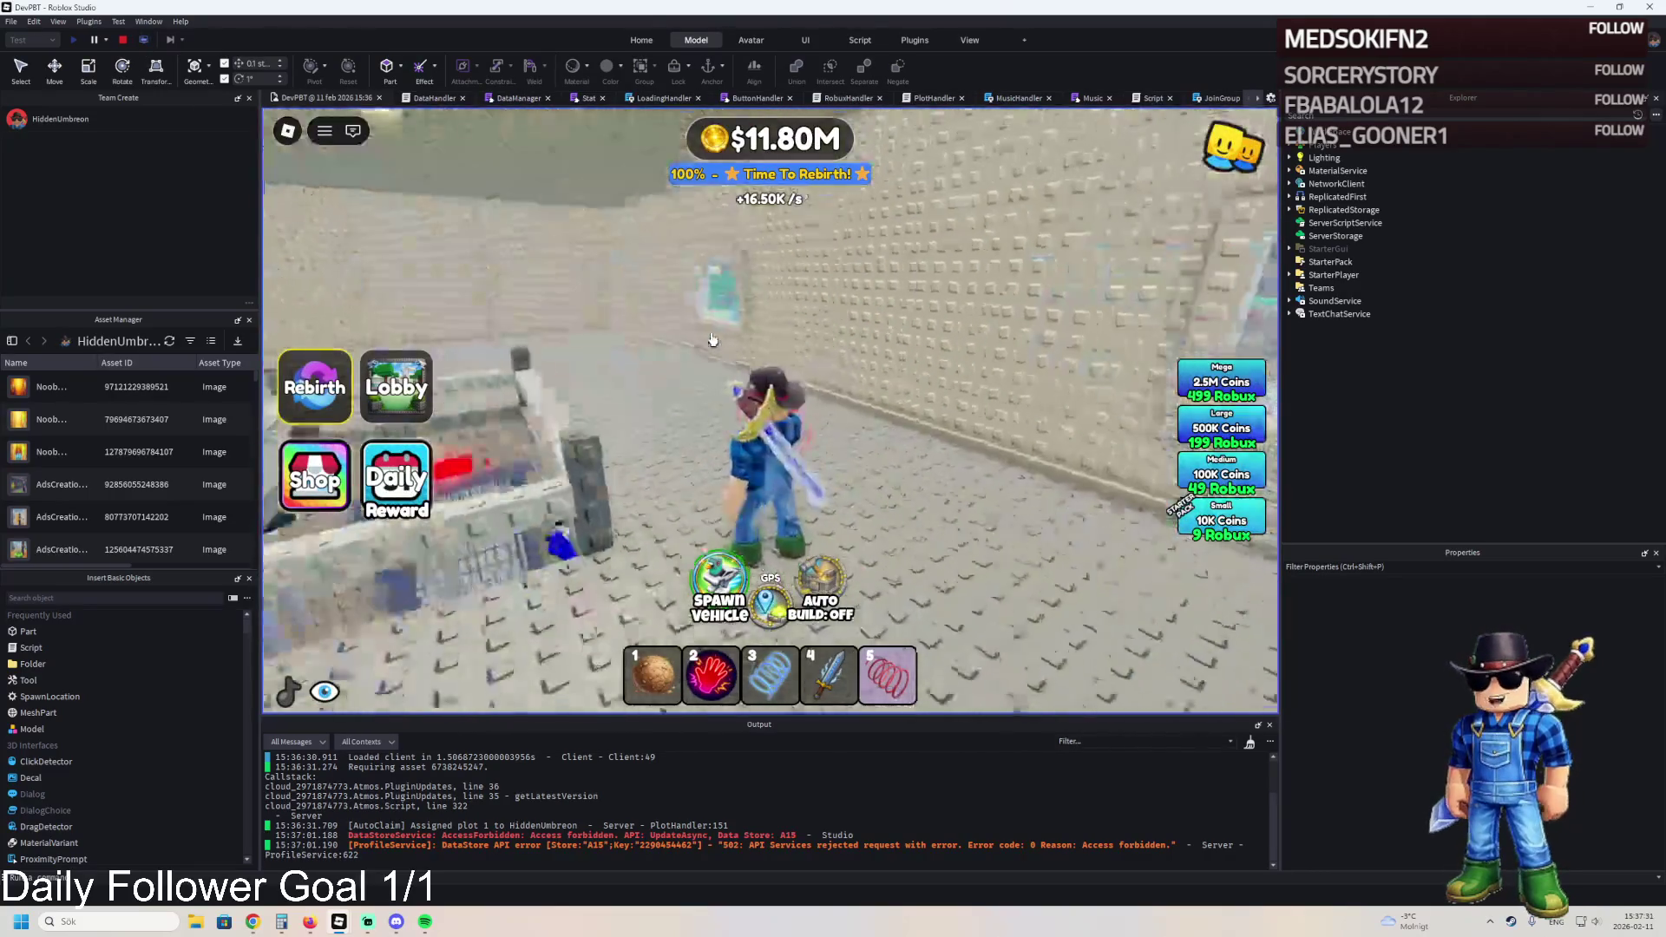
key(w)
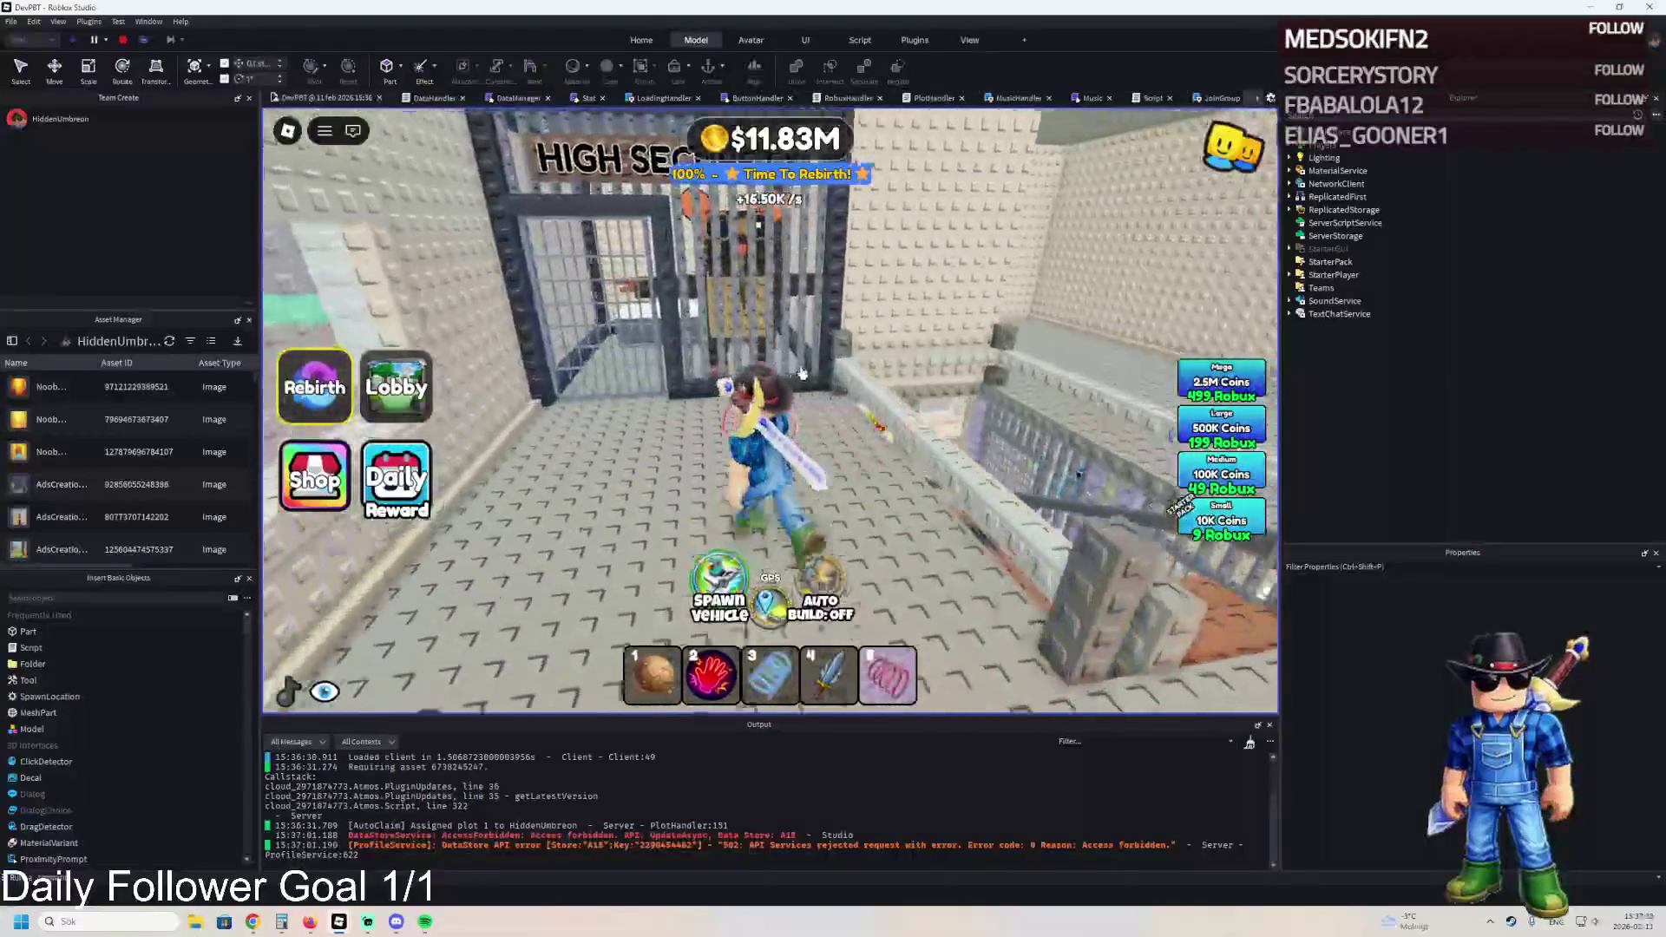
key(d)
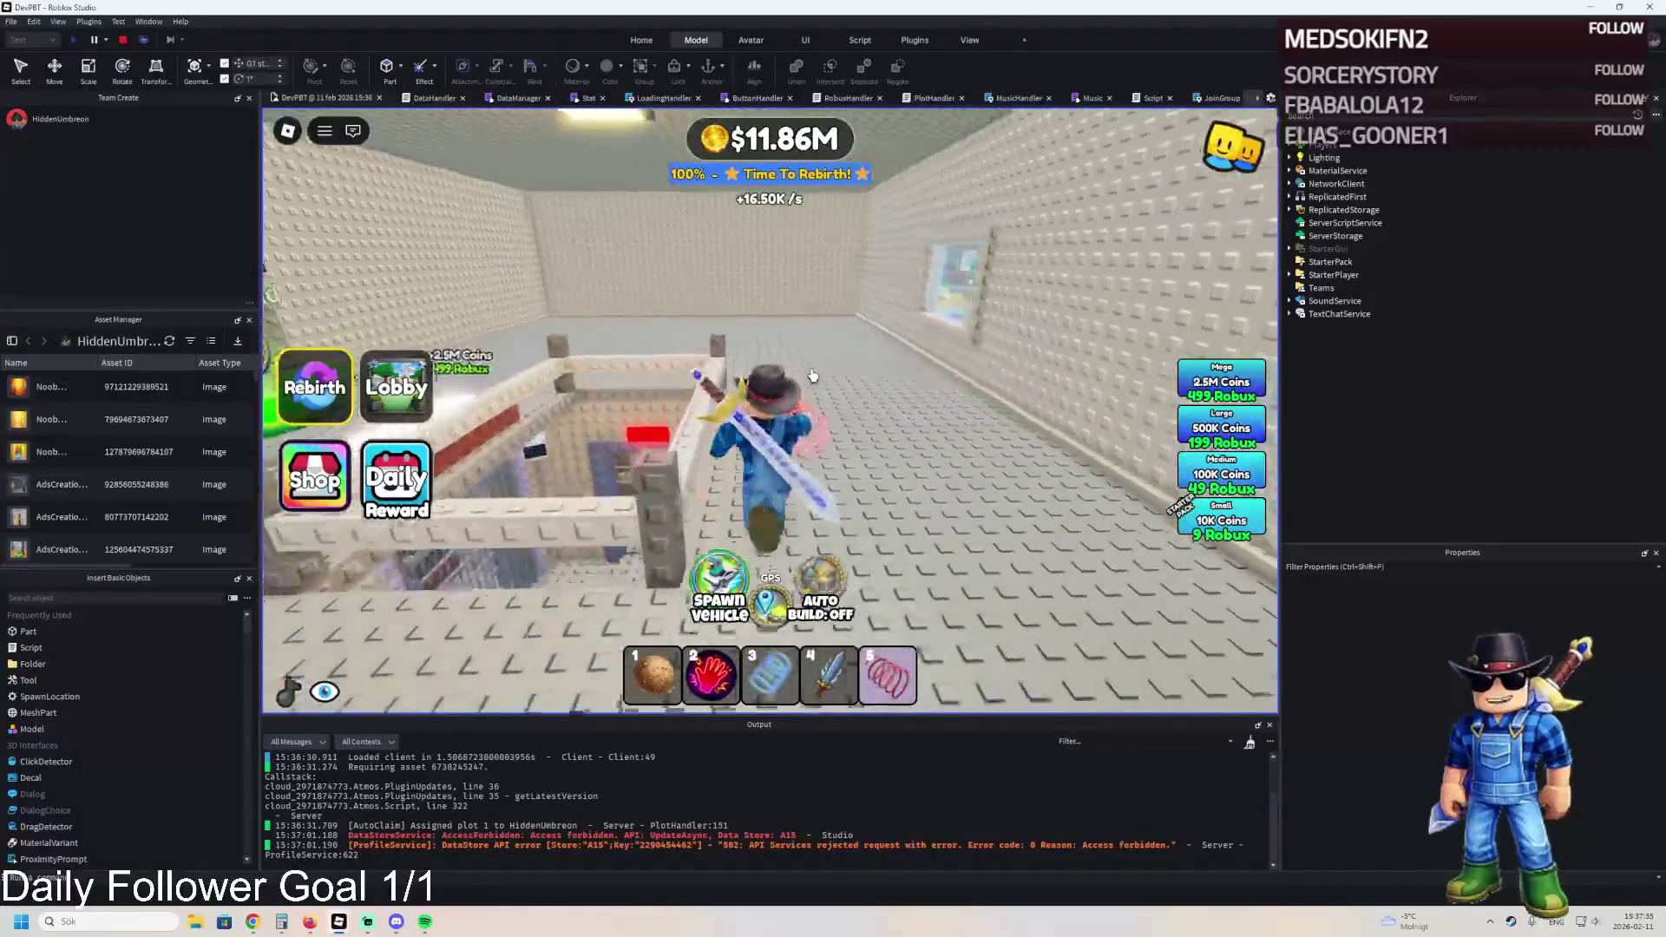
key(a)
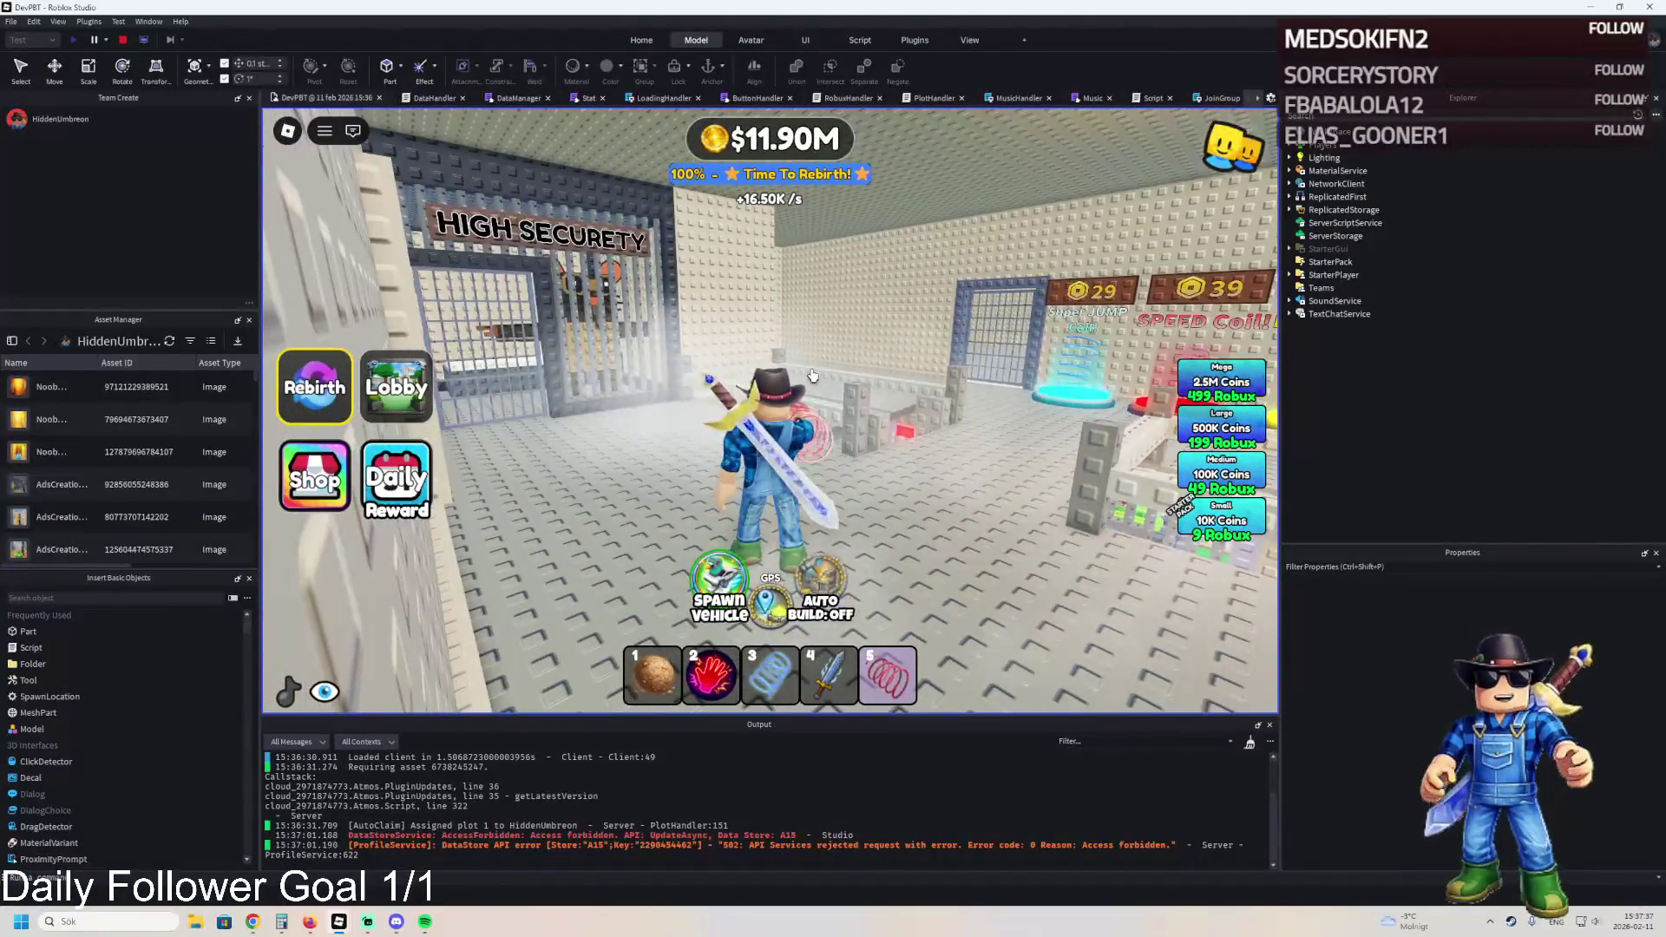
key(w)
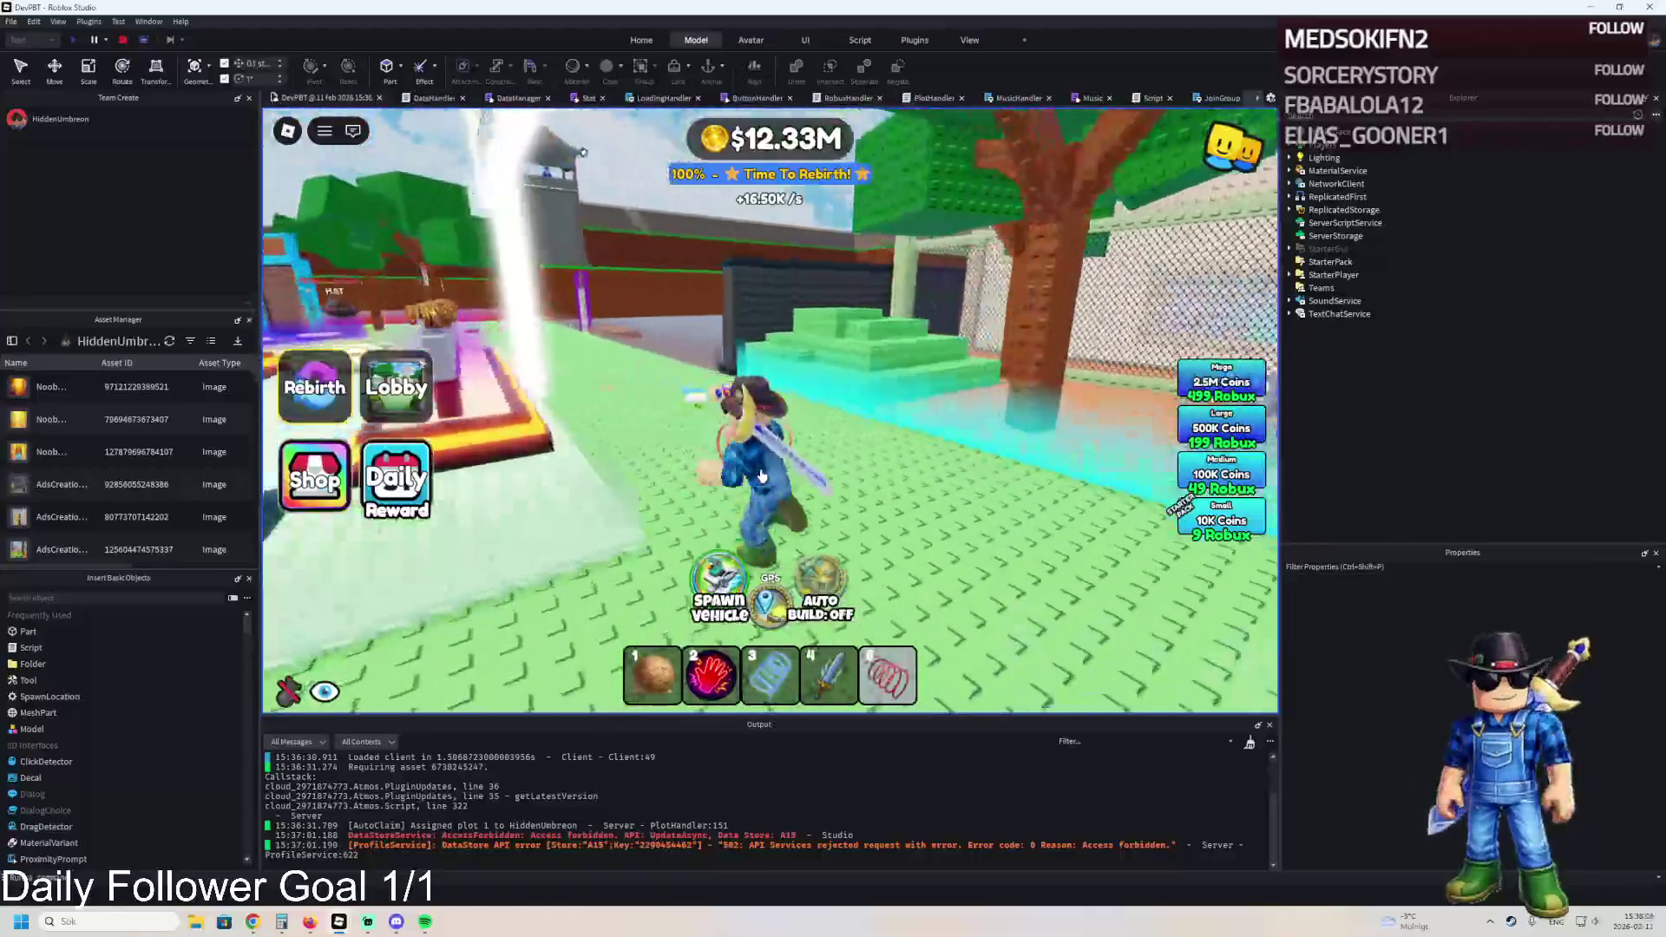
key(a)
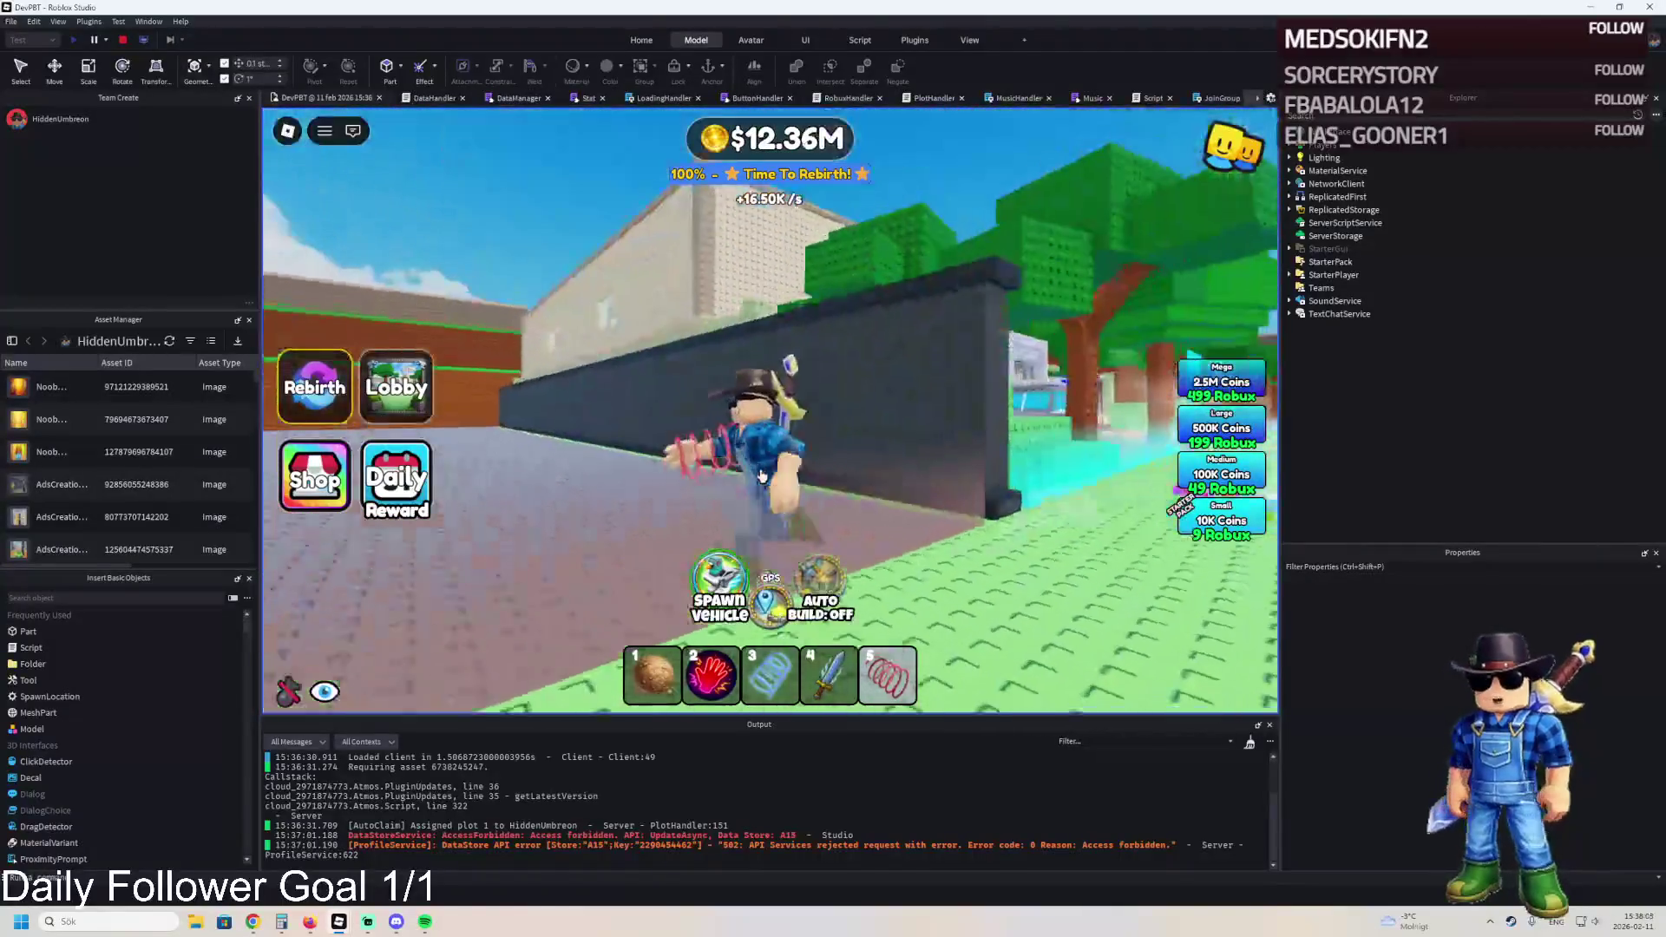
key(a)
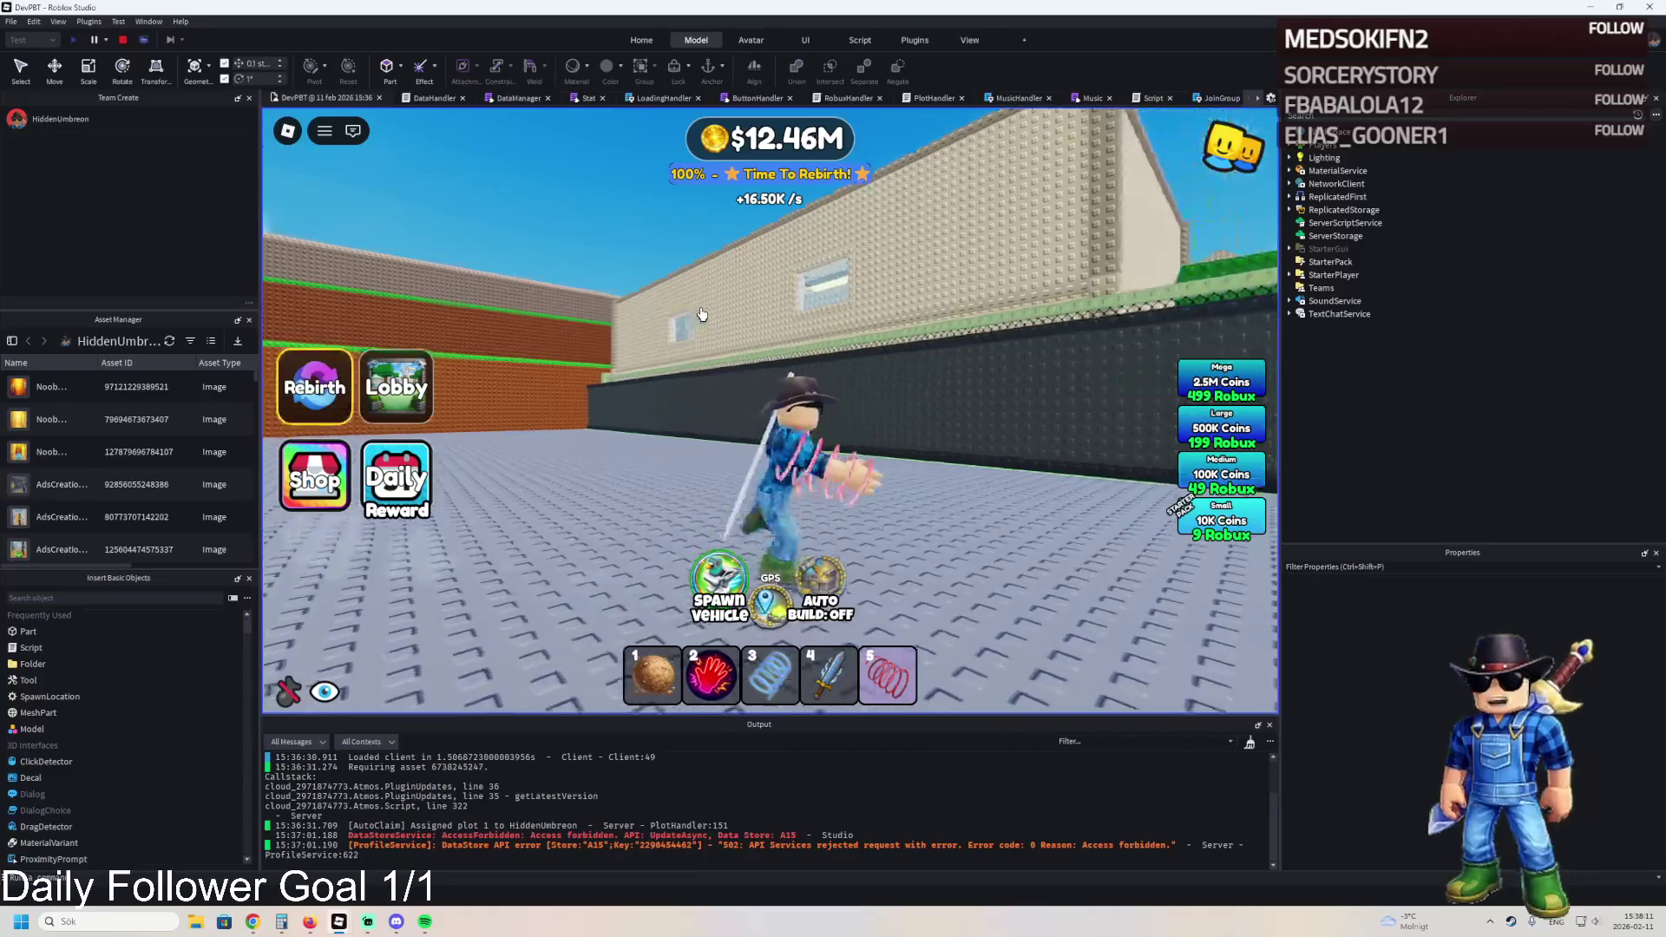
key(a)
key(w)
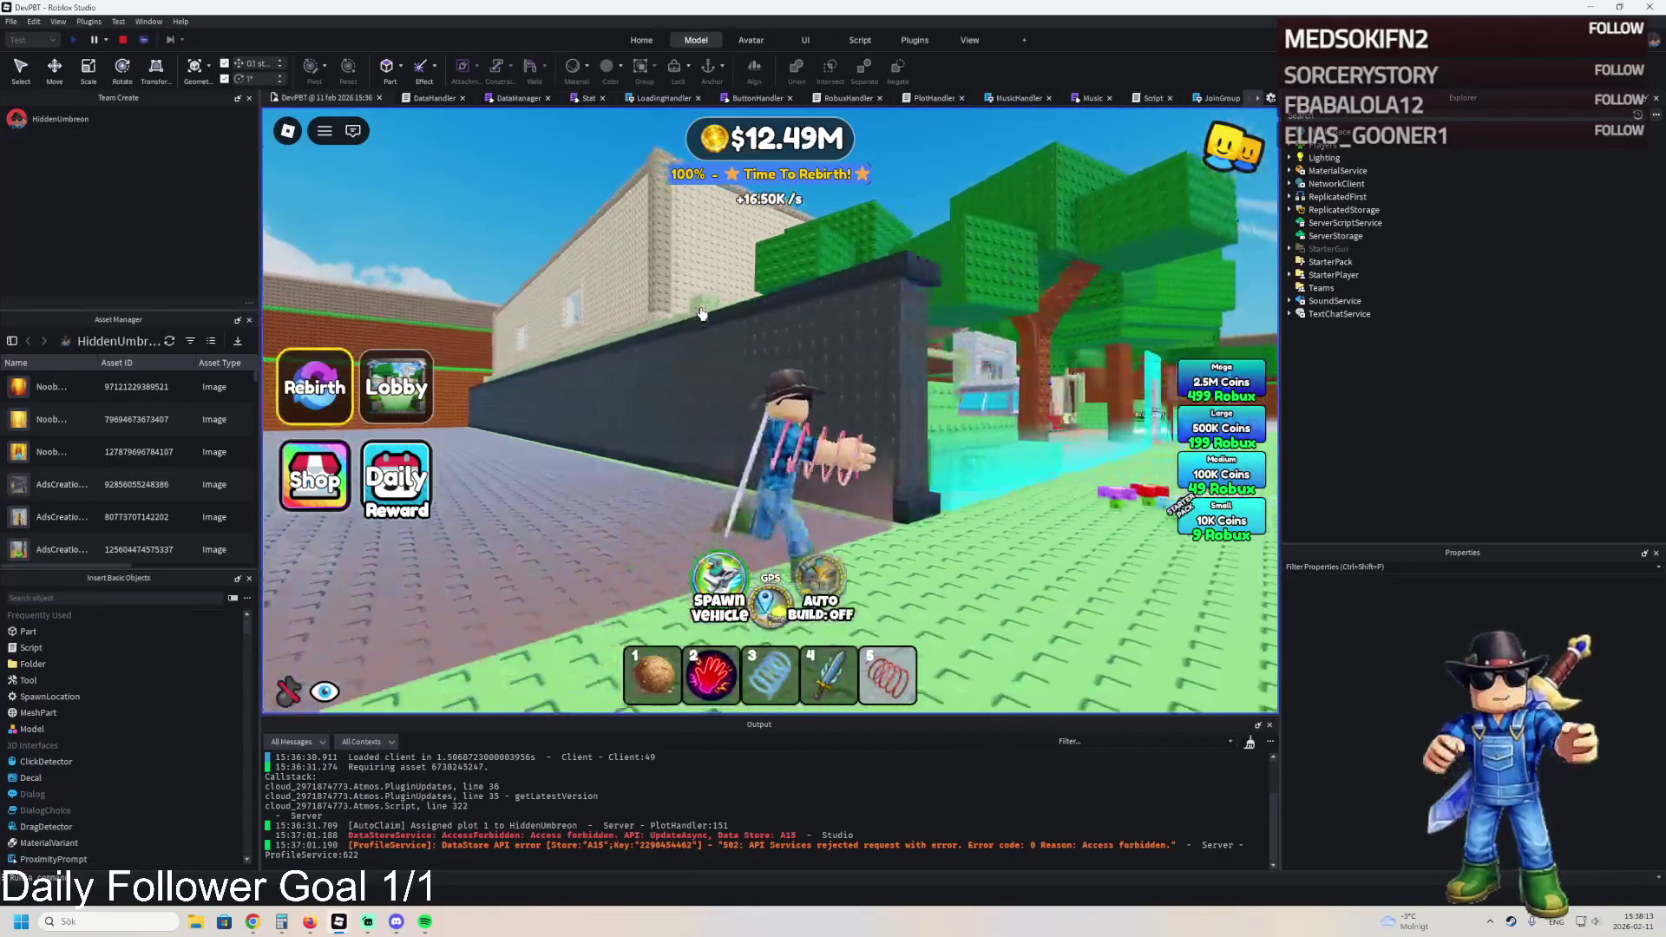
key(w)
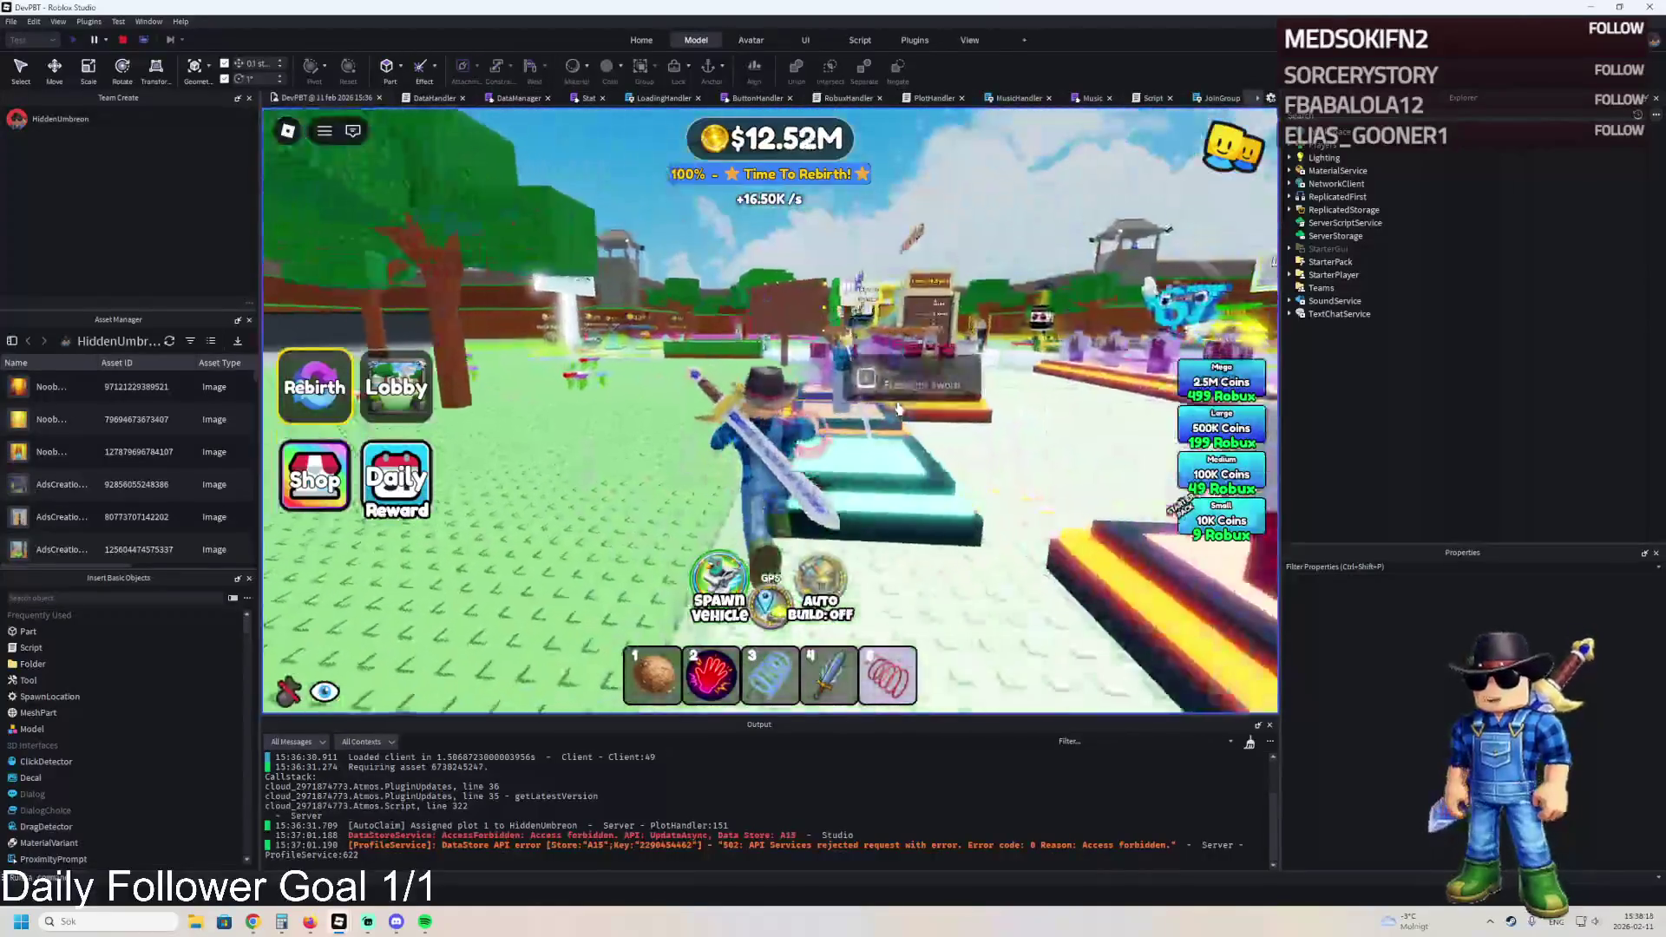
key(w)
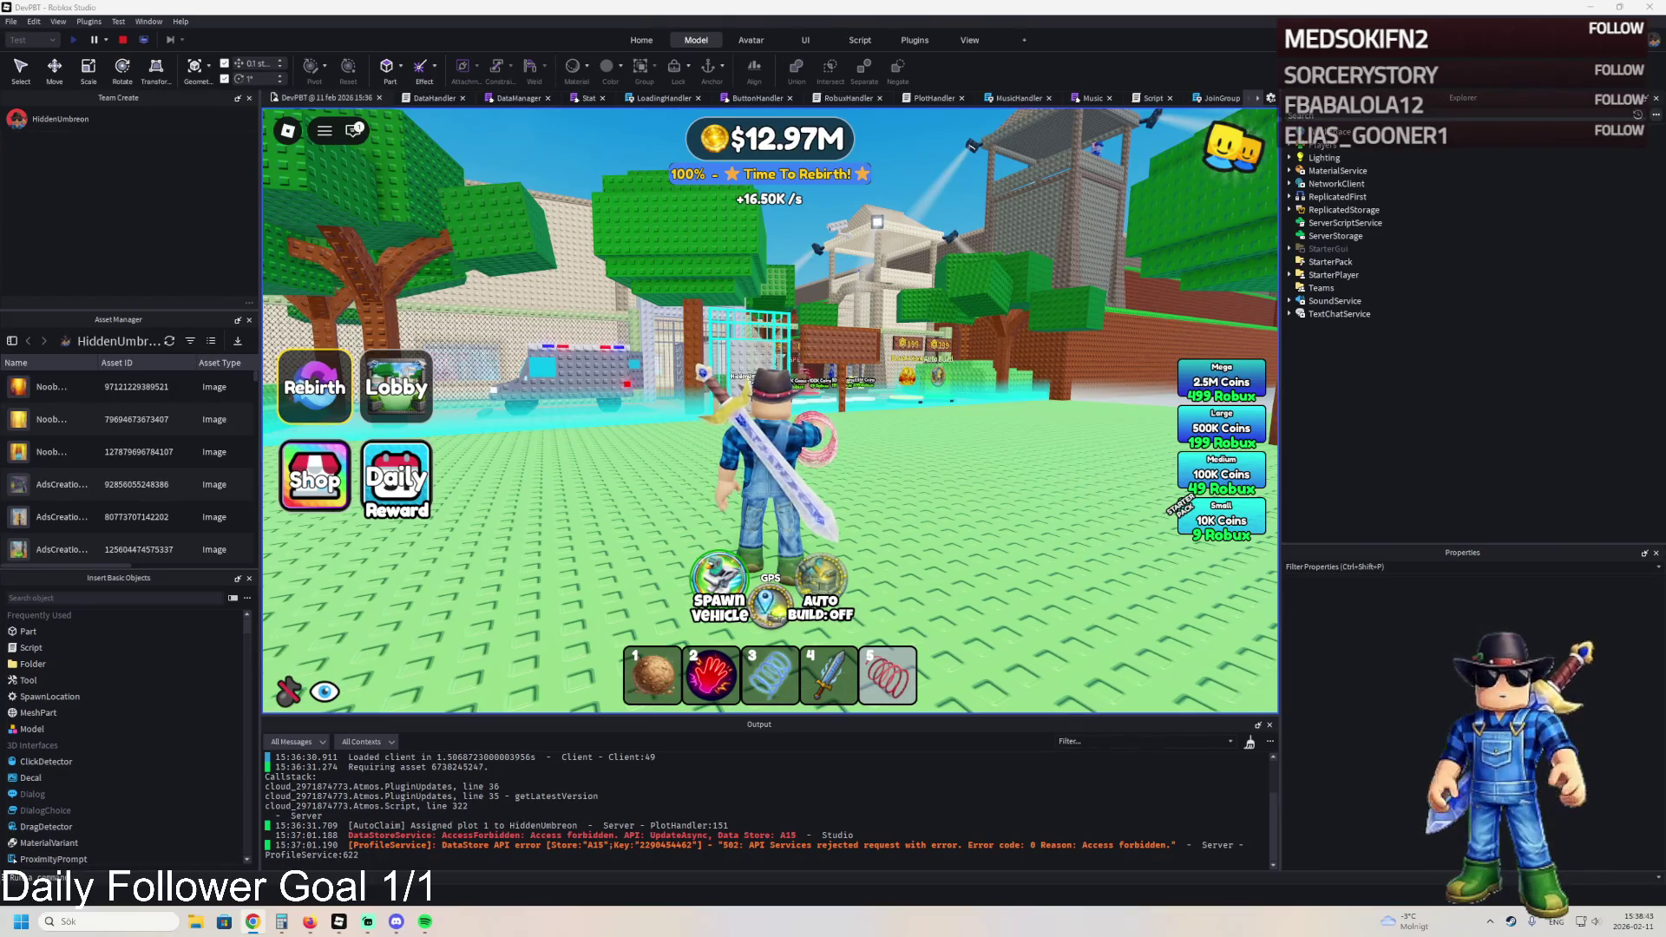
- Walk through the teal barred gate and corridor into the High Security cell, then back beside the cage
key(w)
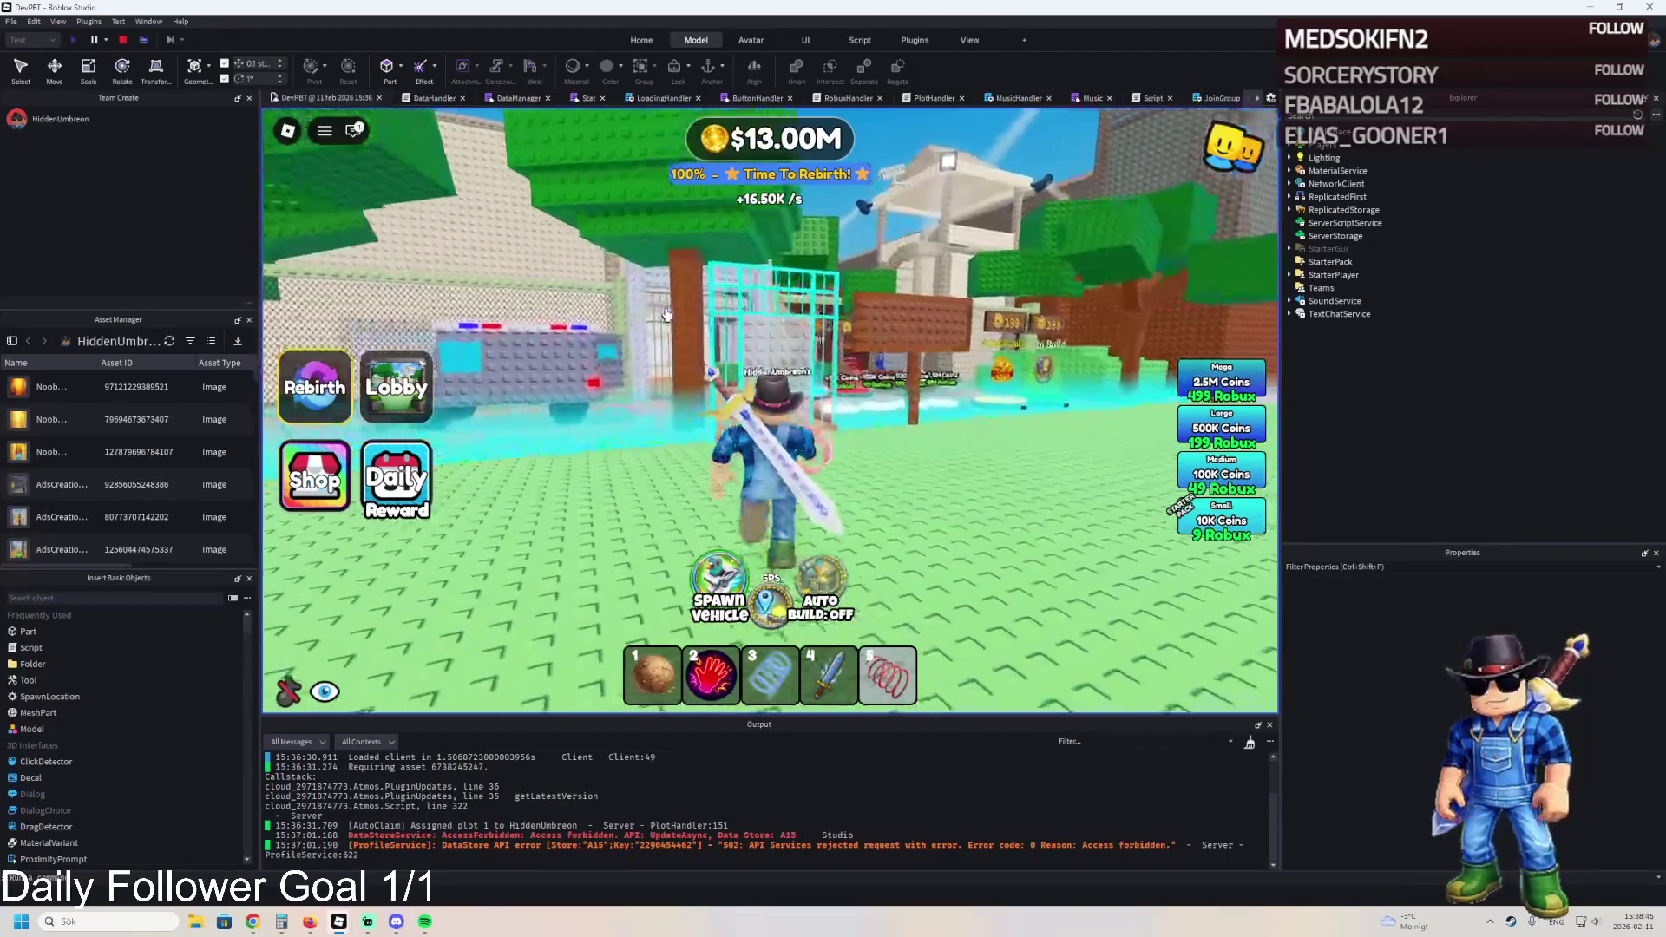
key(w)
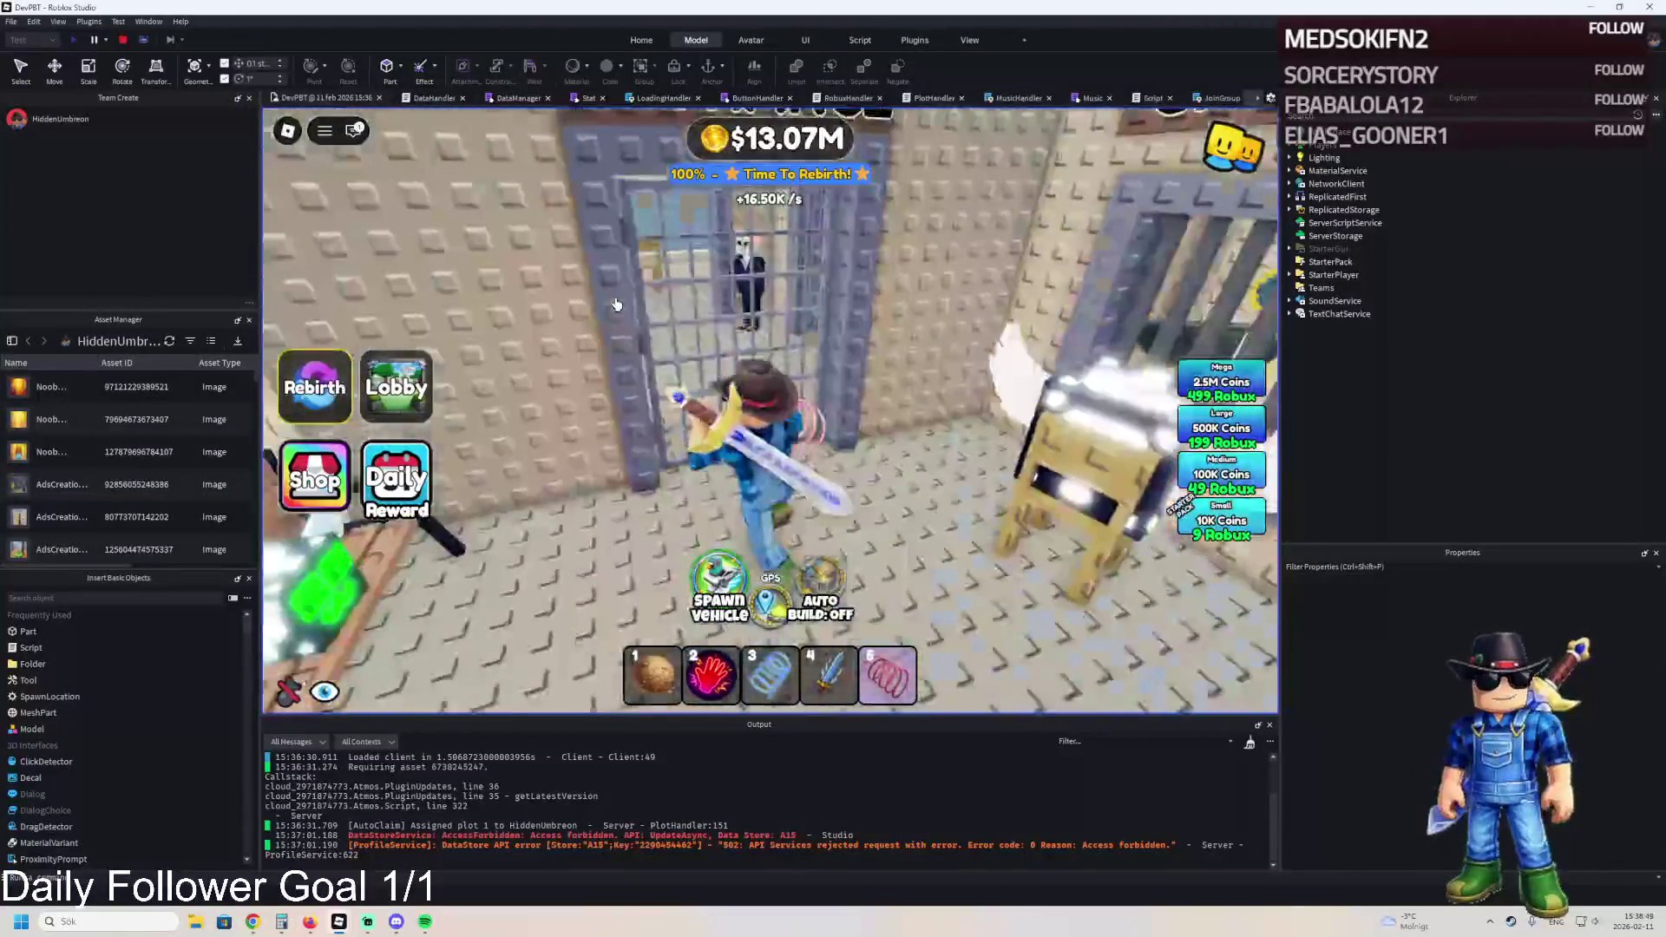
key(w)
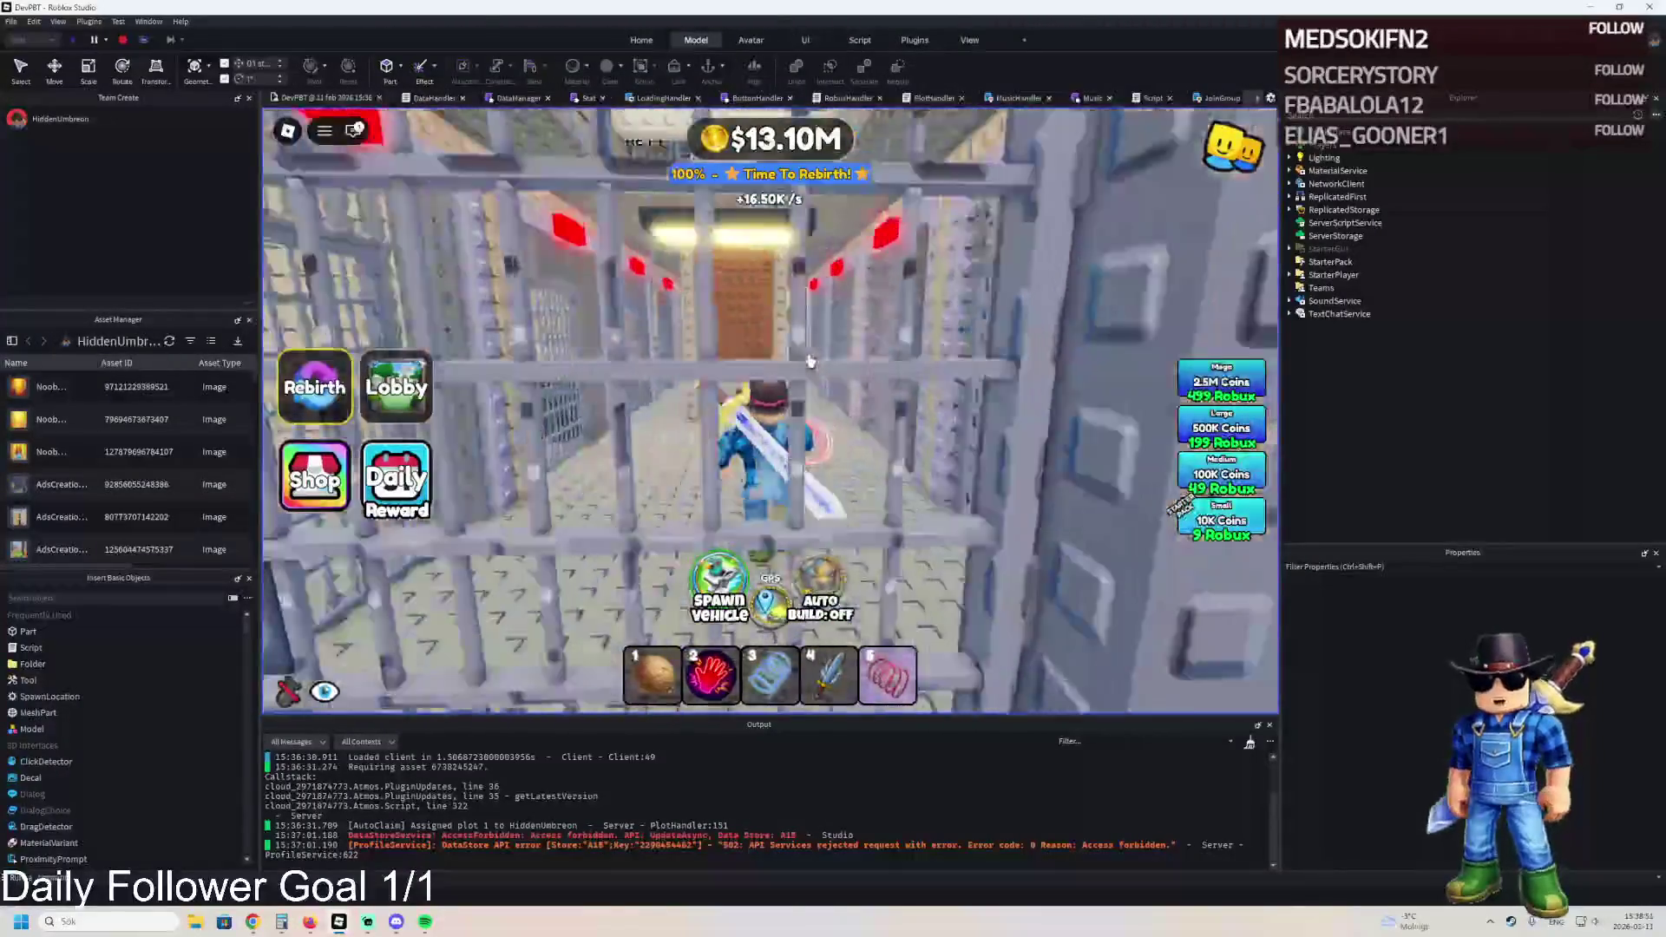
key(w)
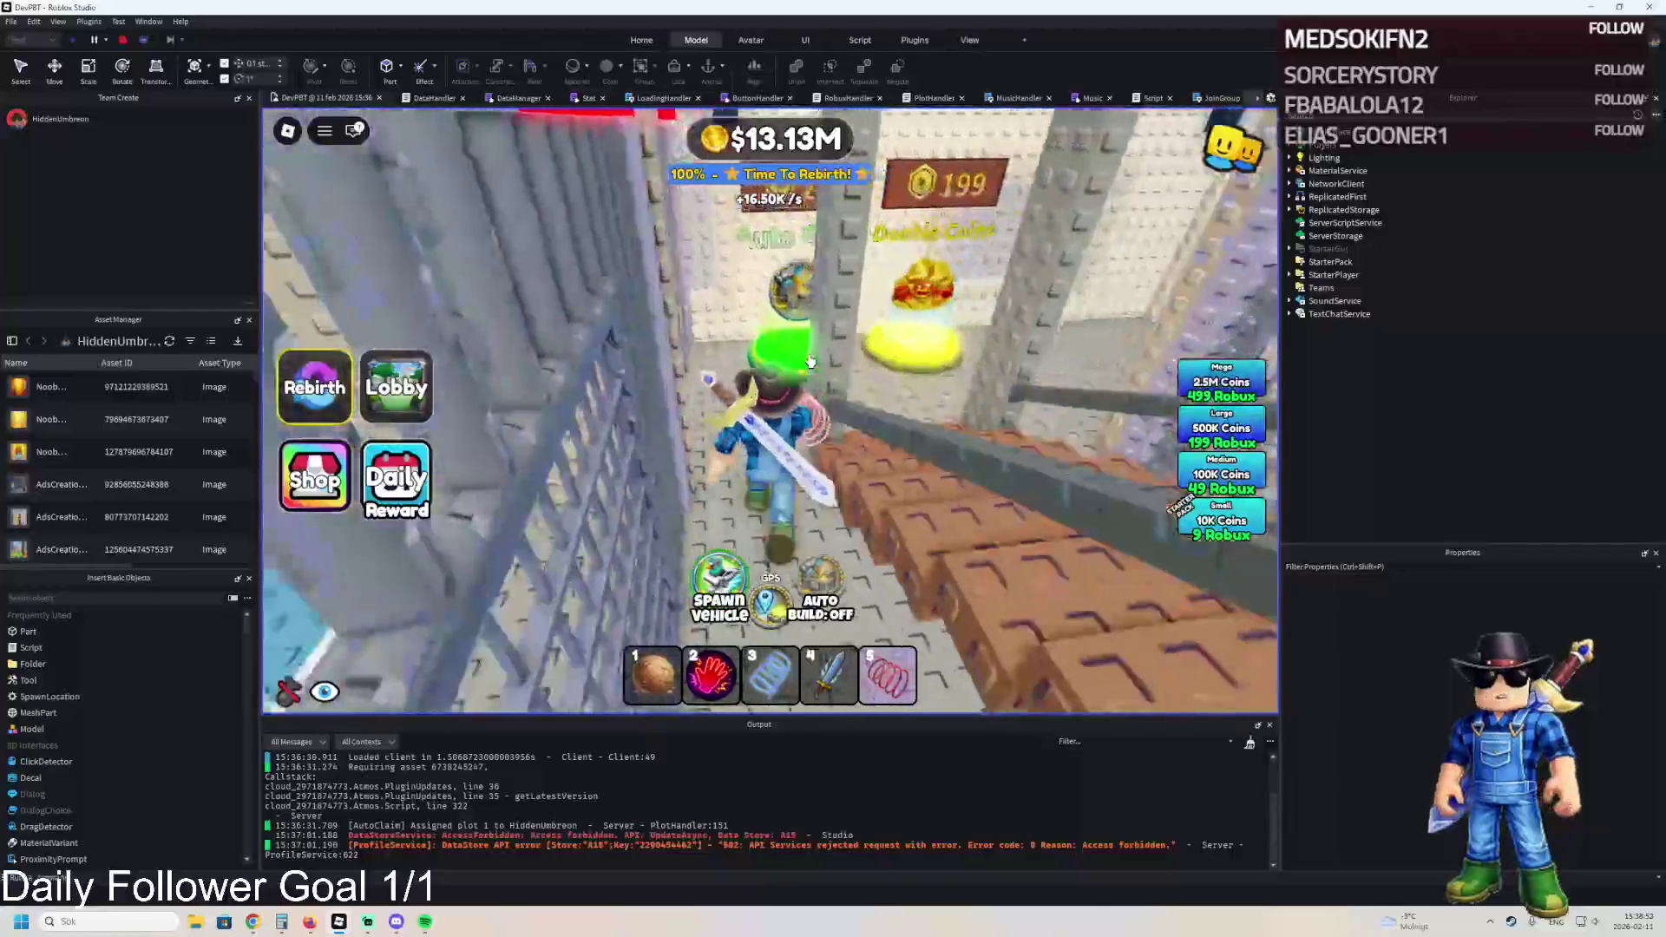
key(w)
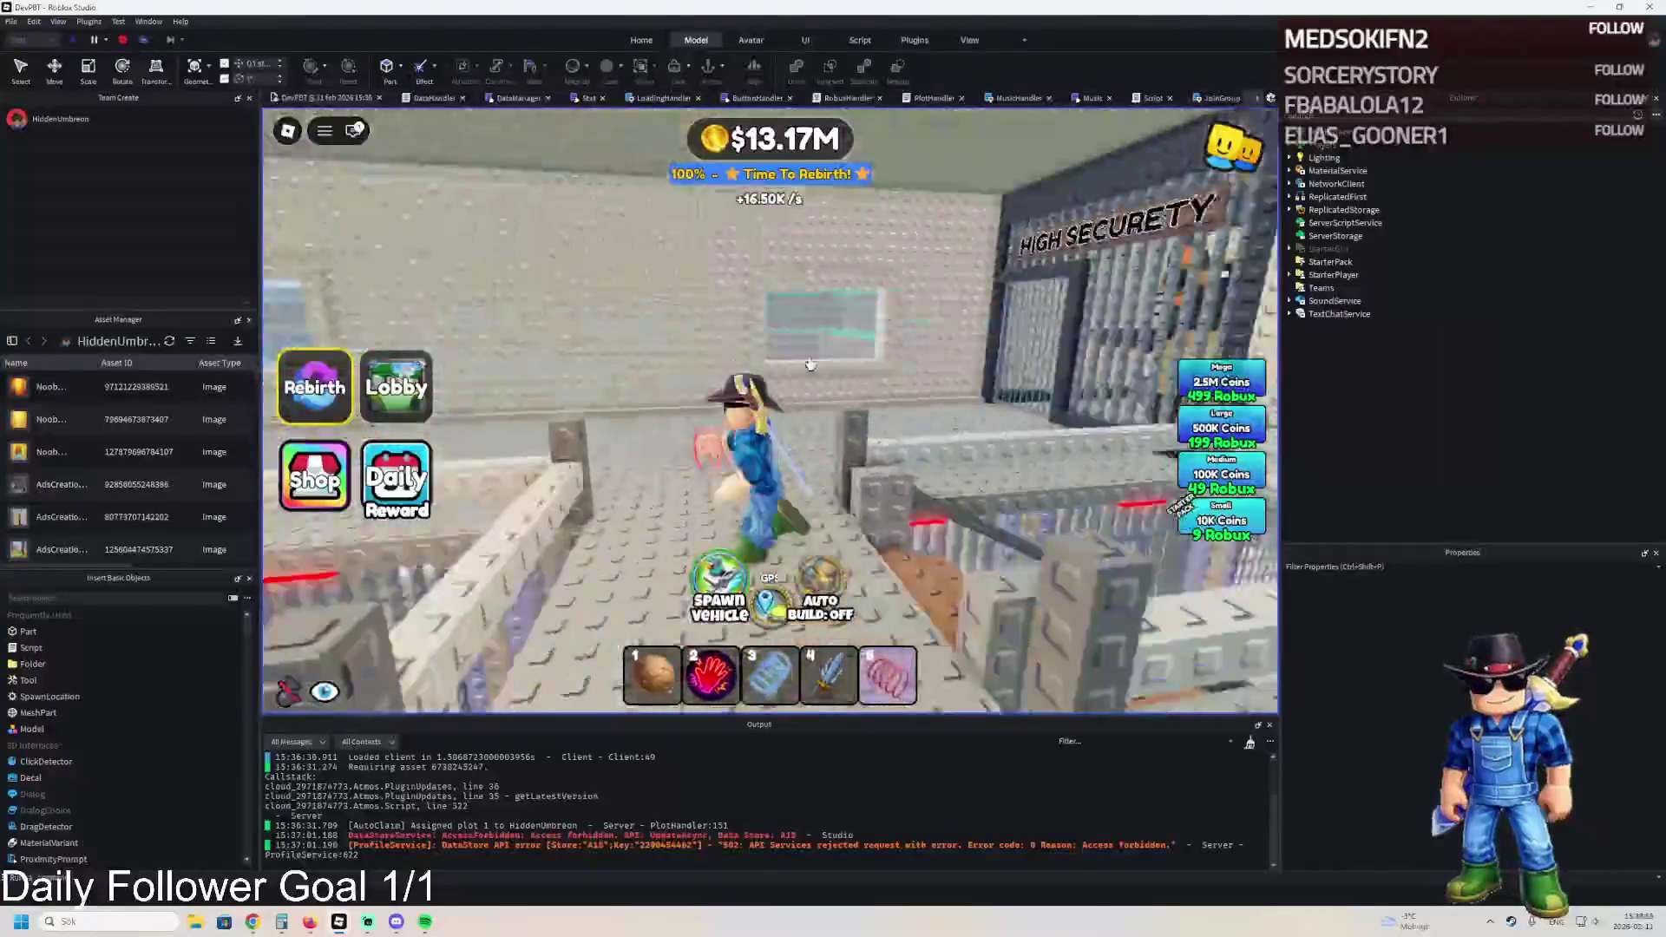
key(w)
key(w)
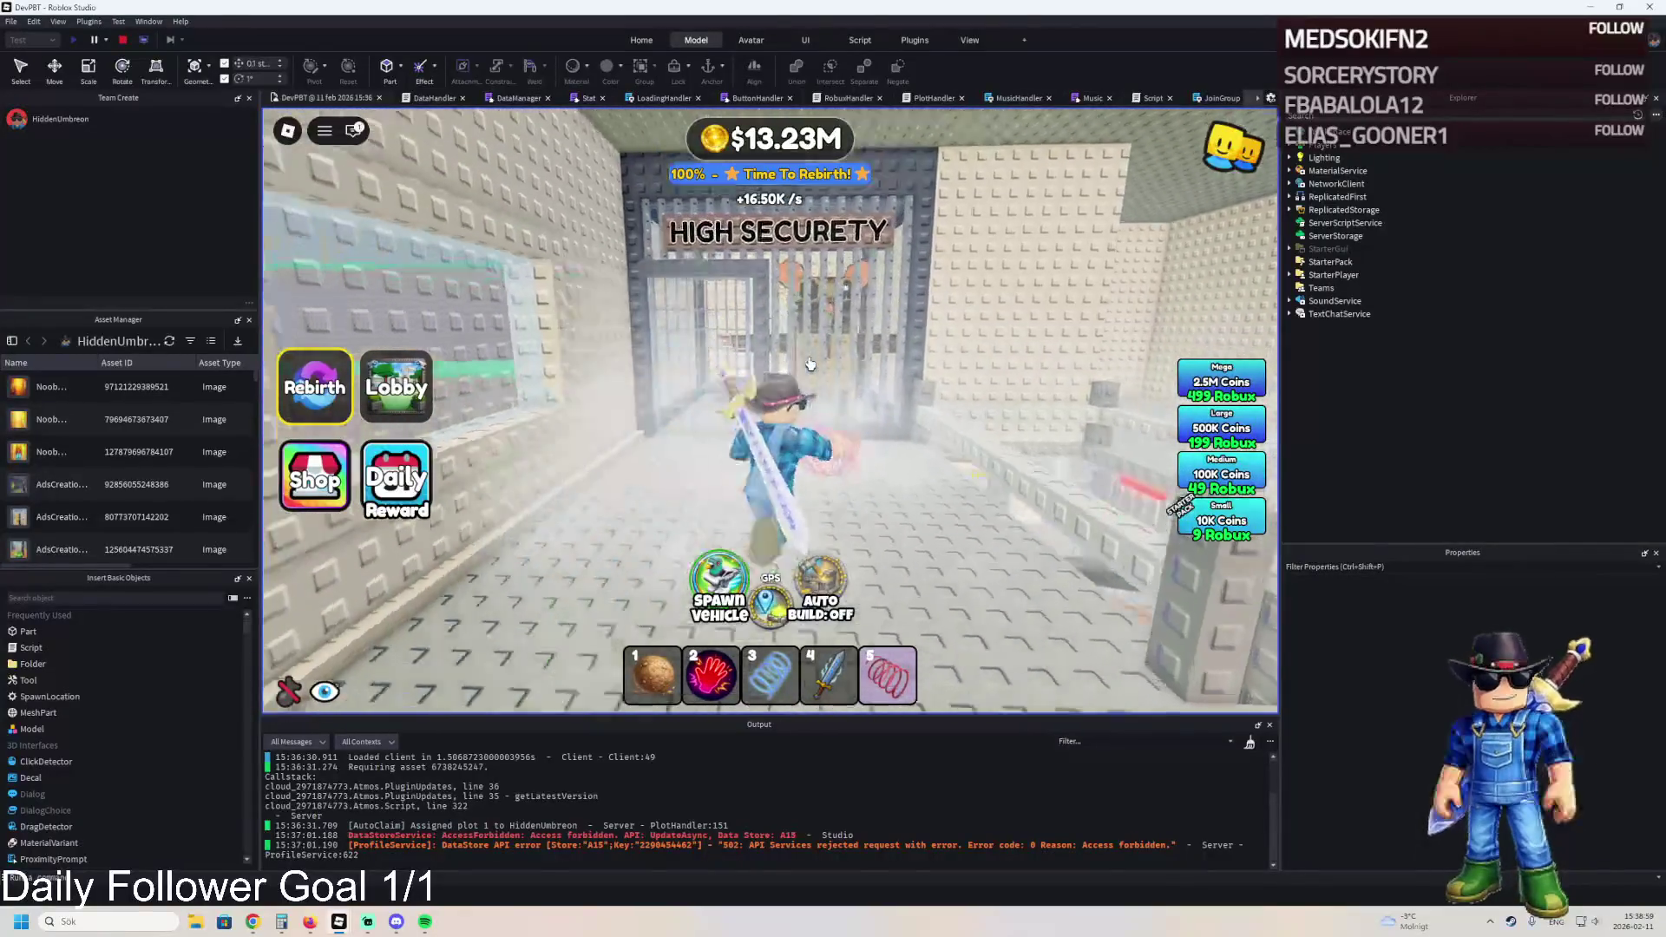
key(w)
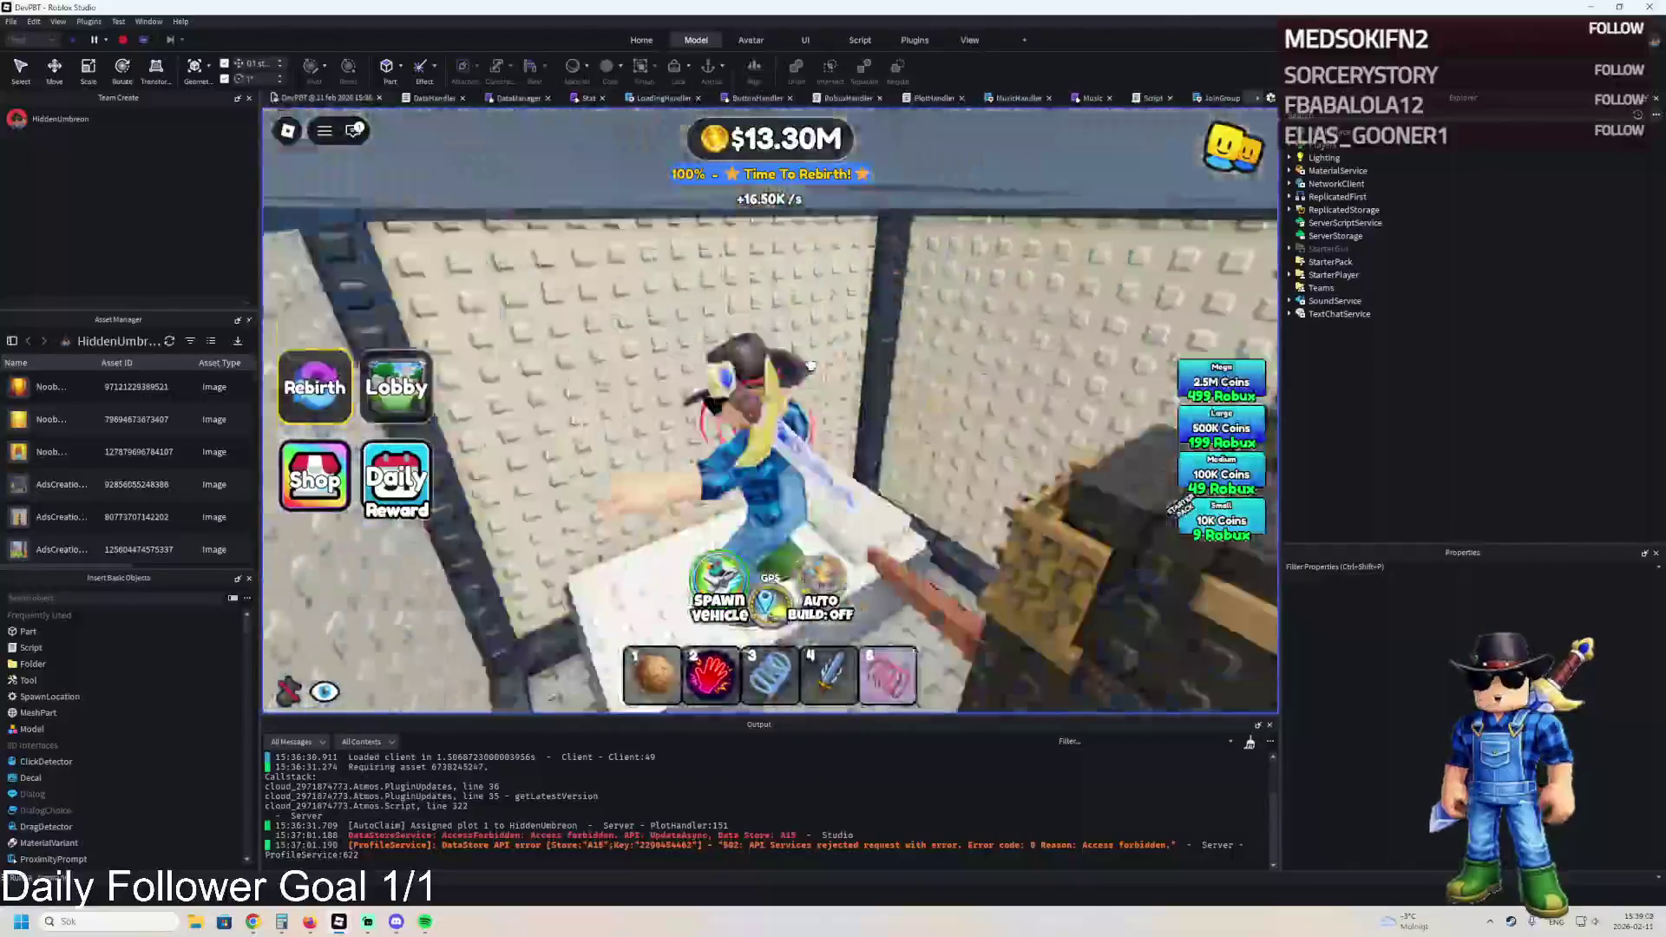
key(w)
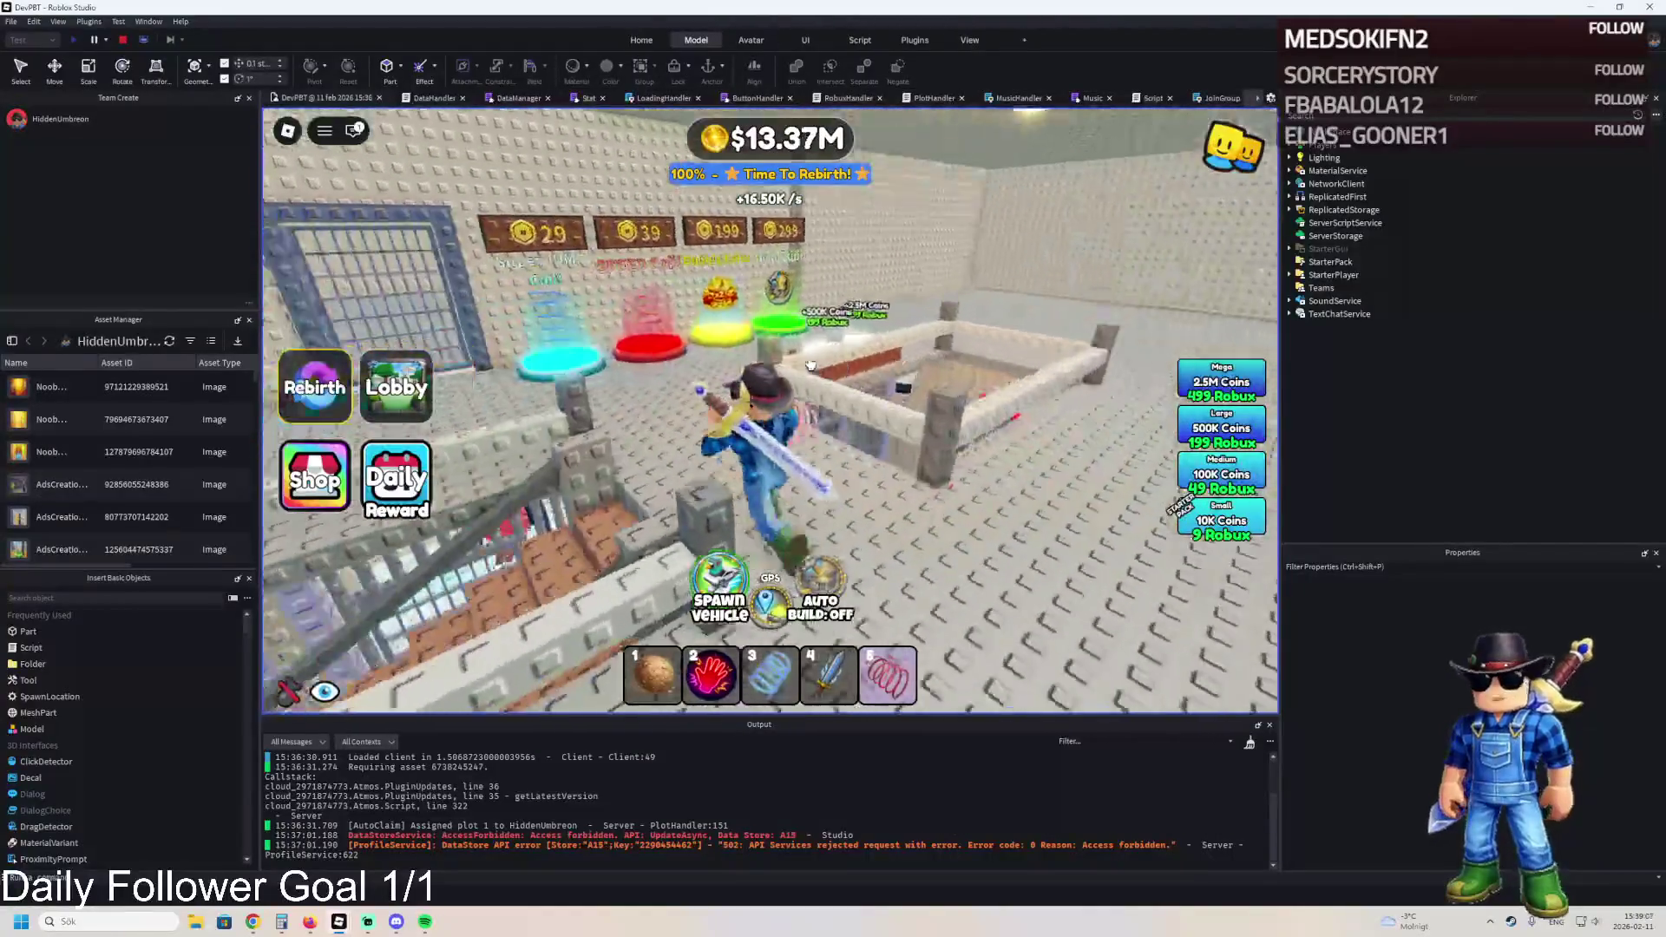
key(w)
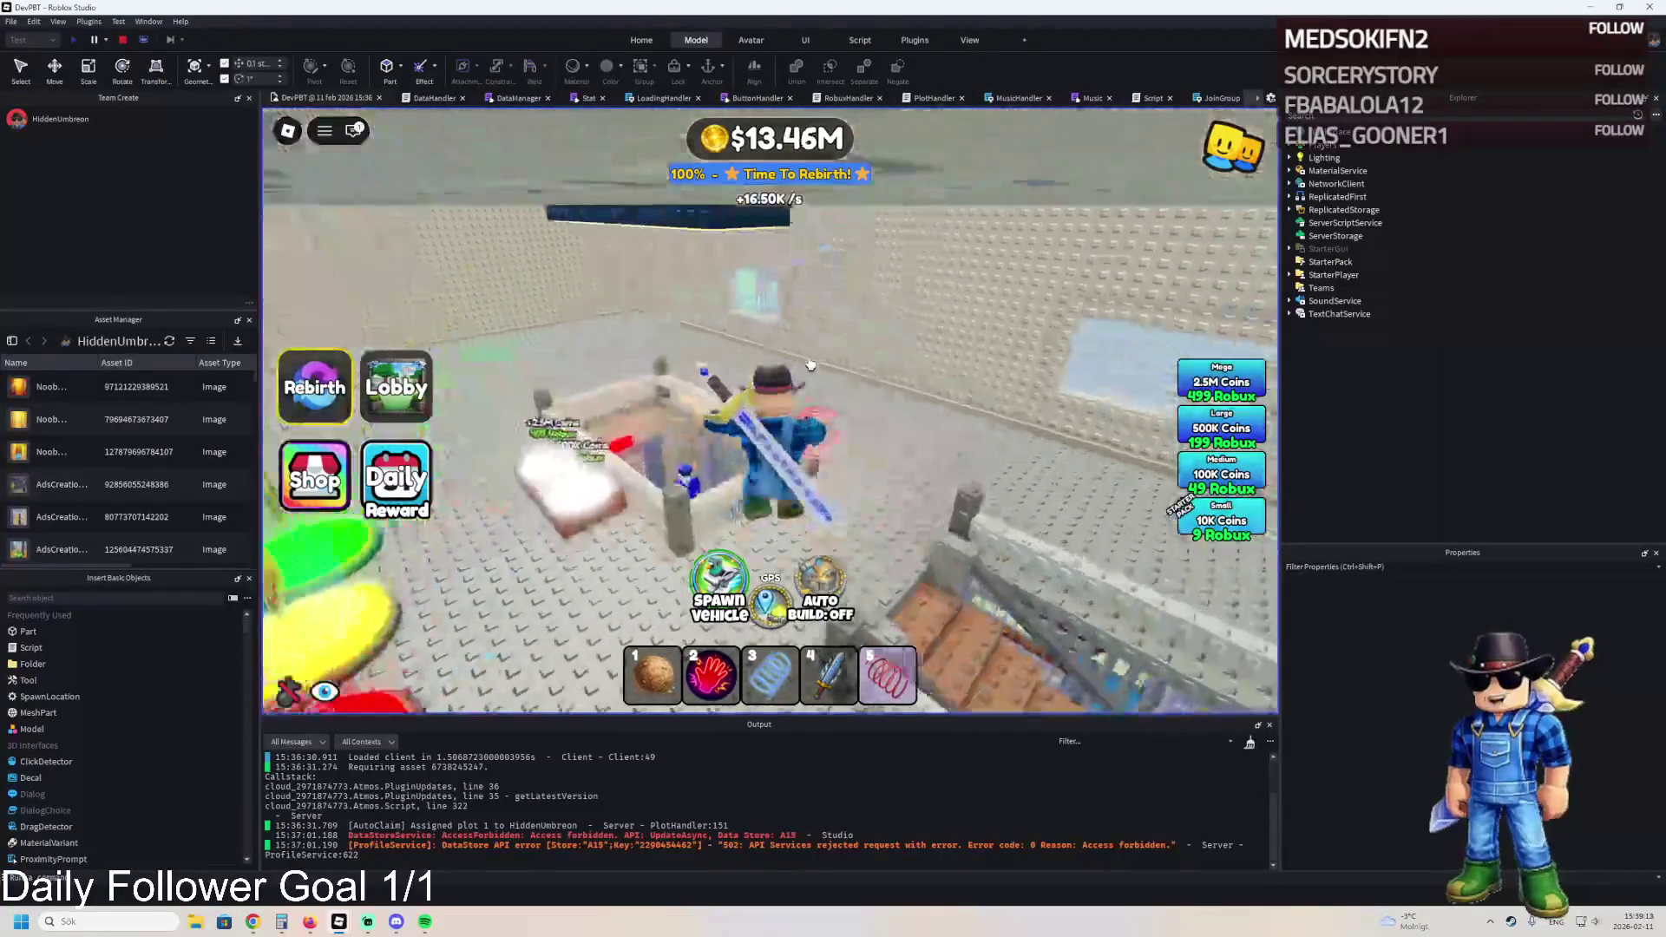
key(a)
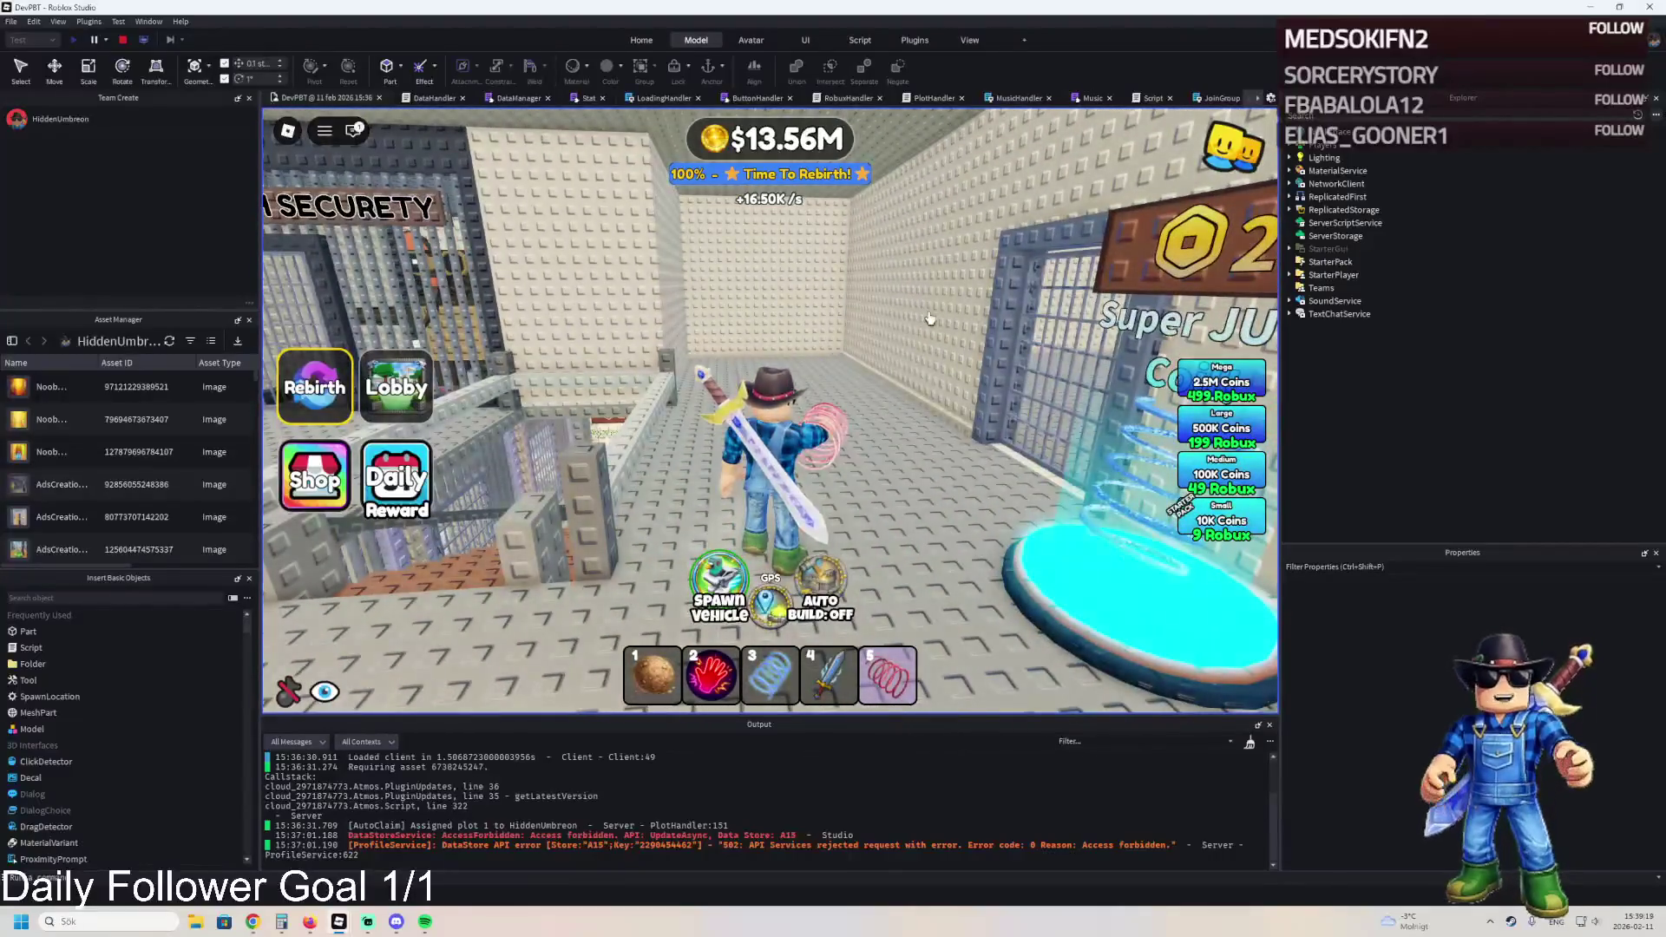
key(a)
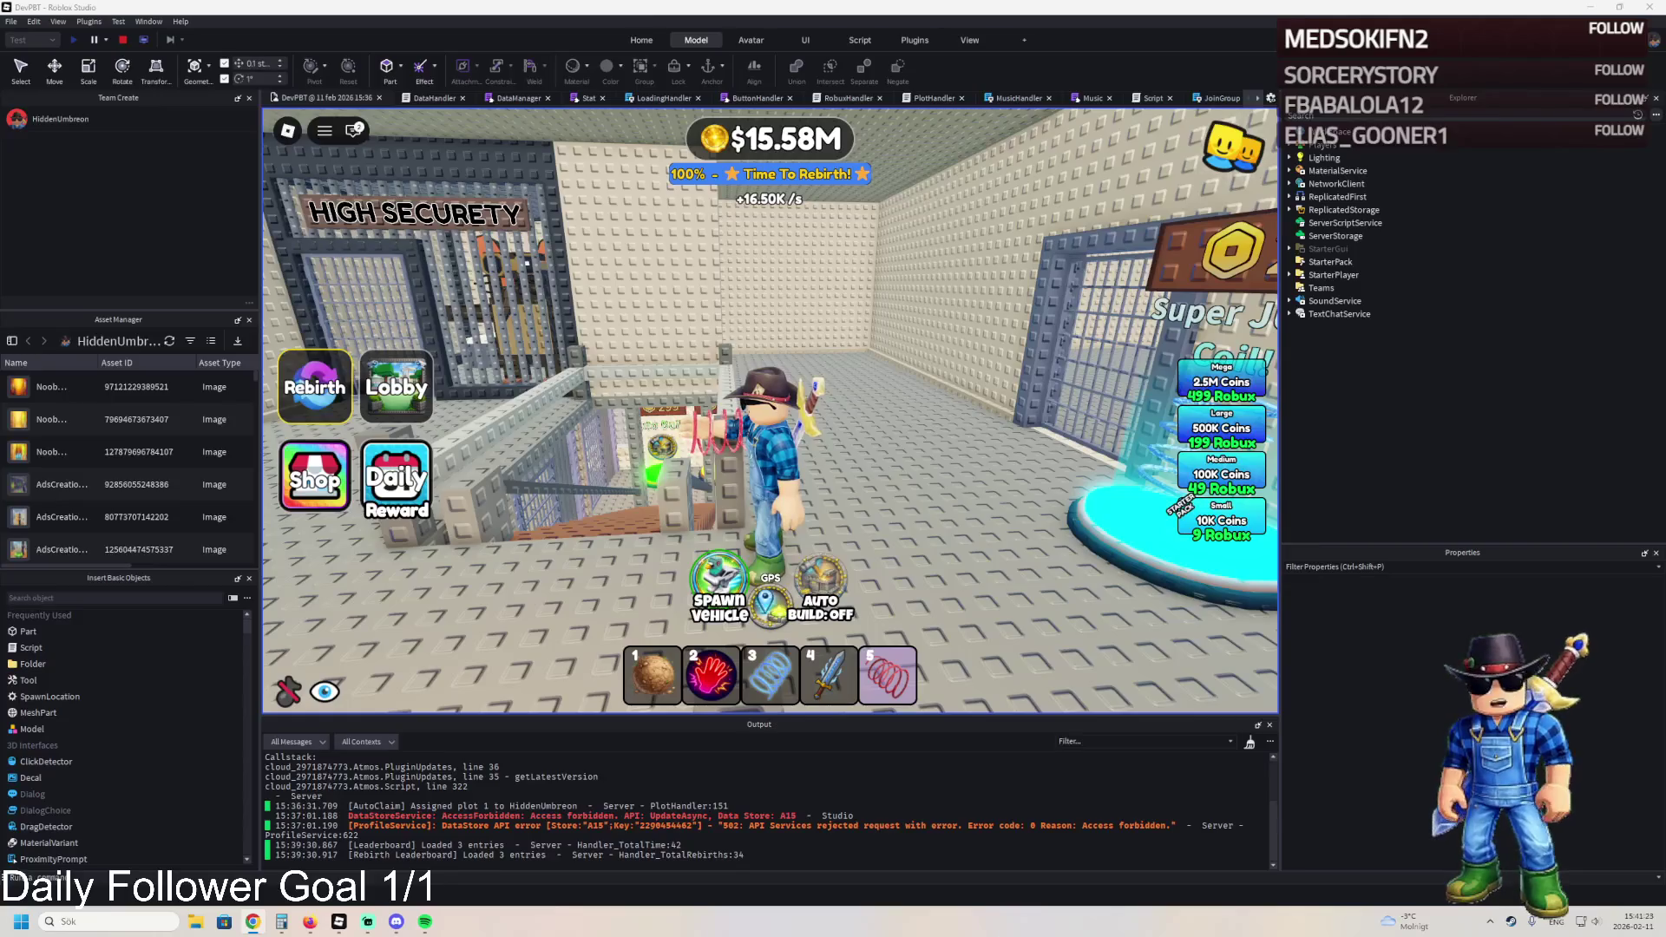
- Switch from the running playtest to the ChatGPT conversation
click(253, 921)
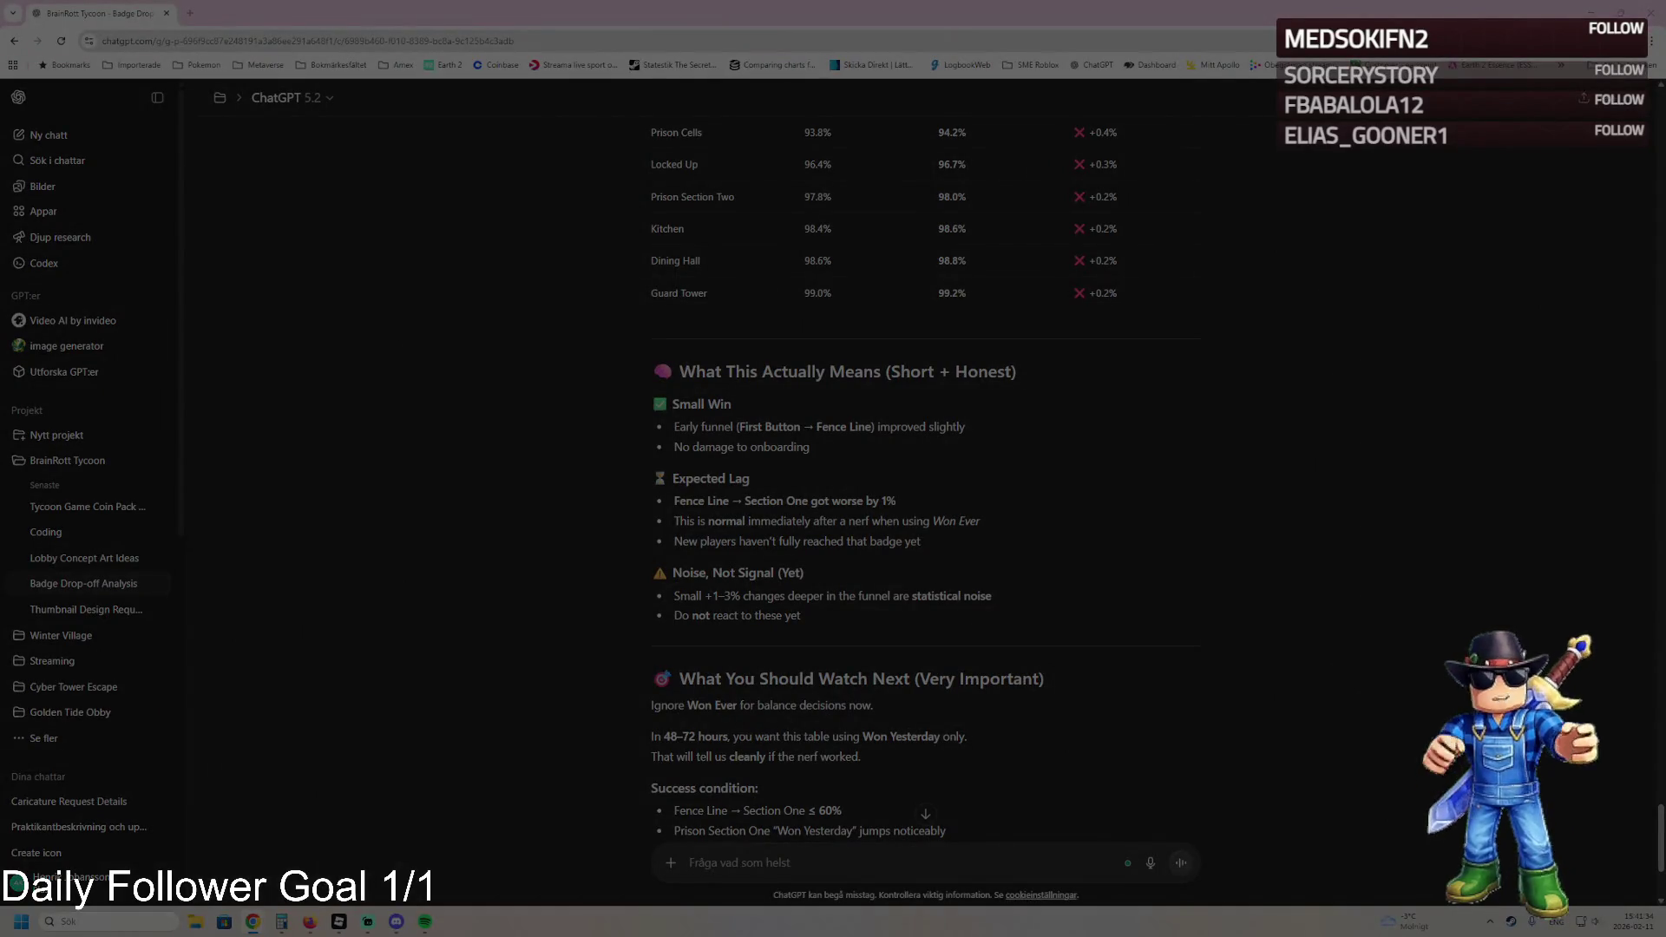
- Send ChatGPT a request comparing today's stats with the previous two days in percent, with three stat screenshots
click(752, 857)
text(Okey)
text( its a new day)
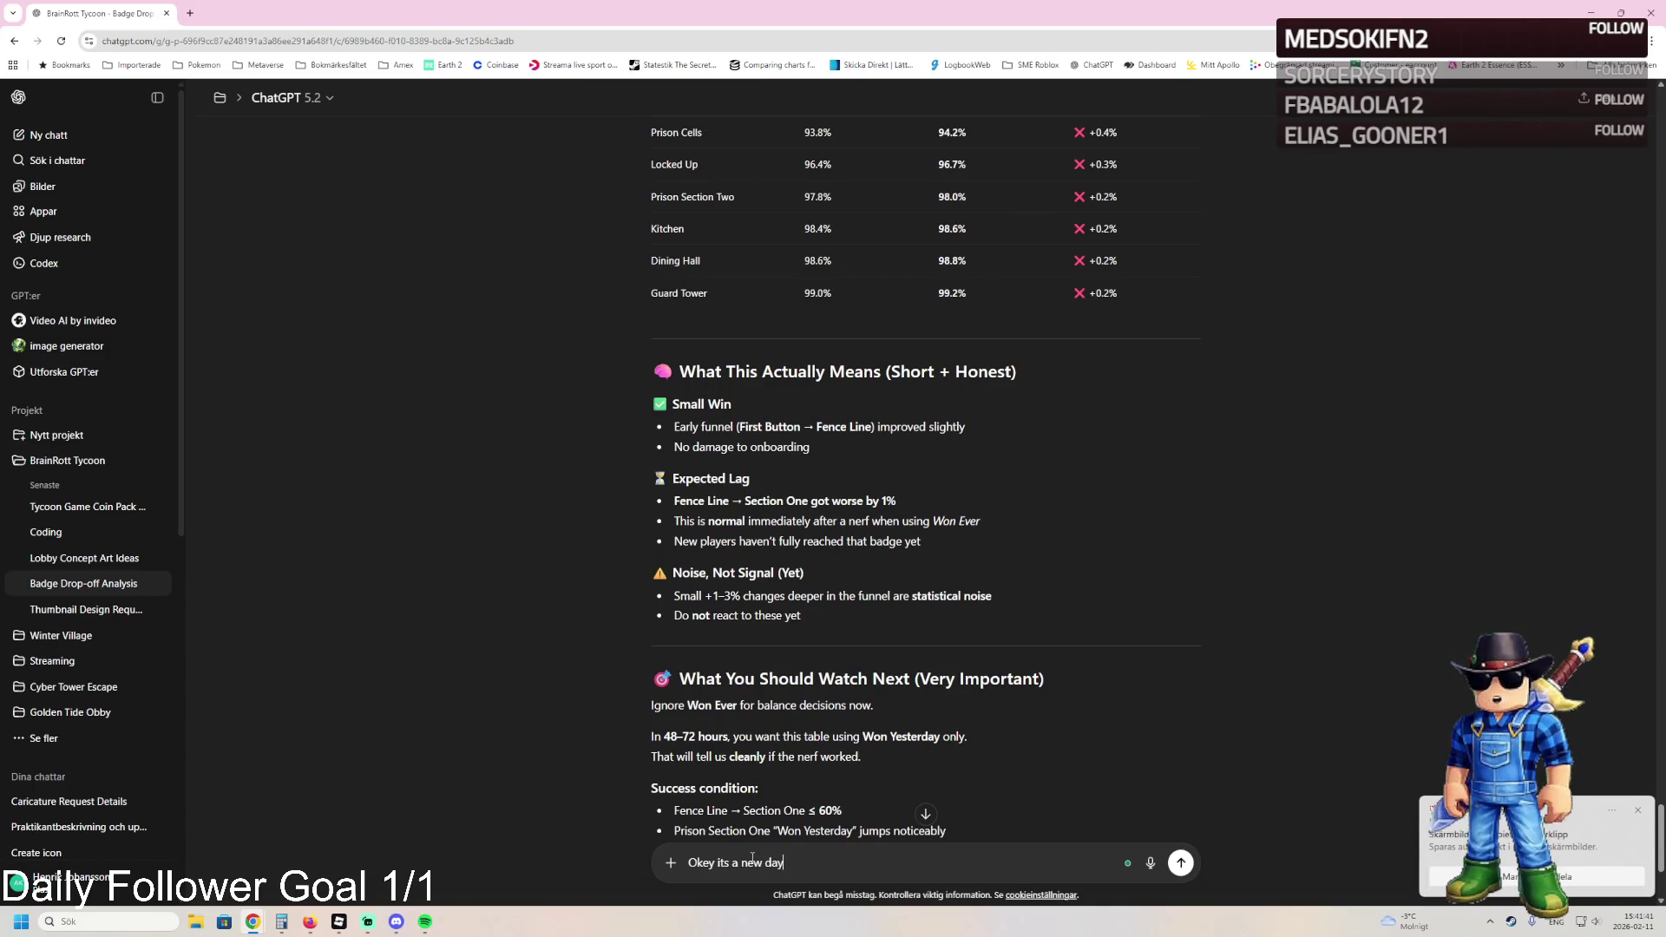
text(, I want to )
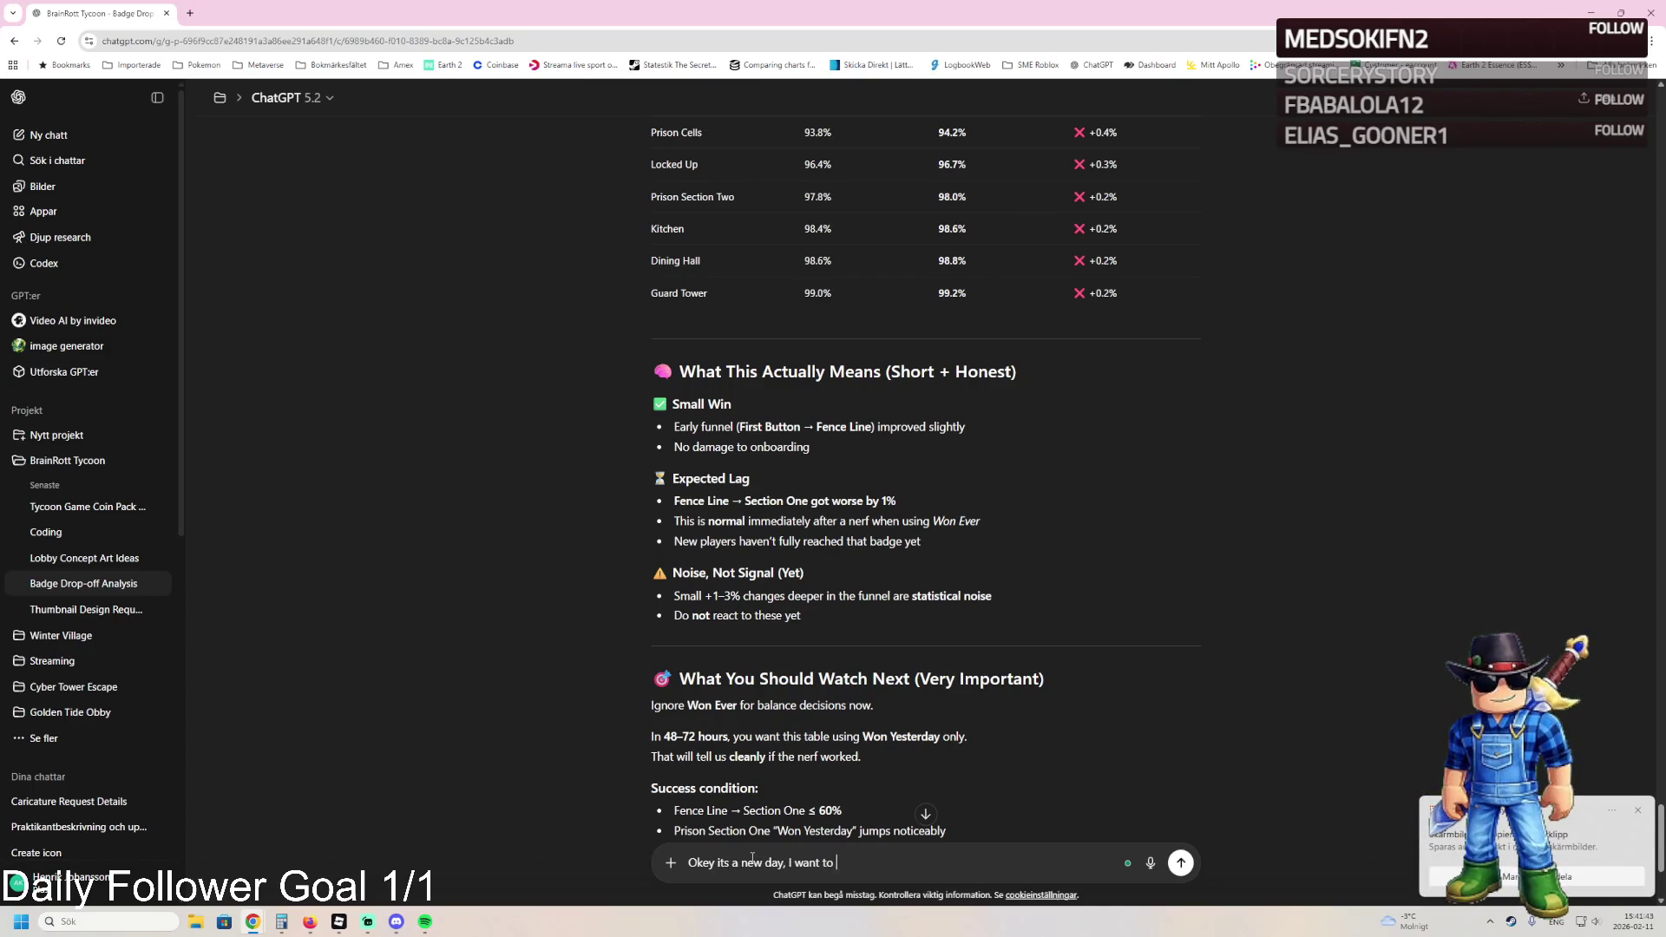
text(compare the stat)
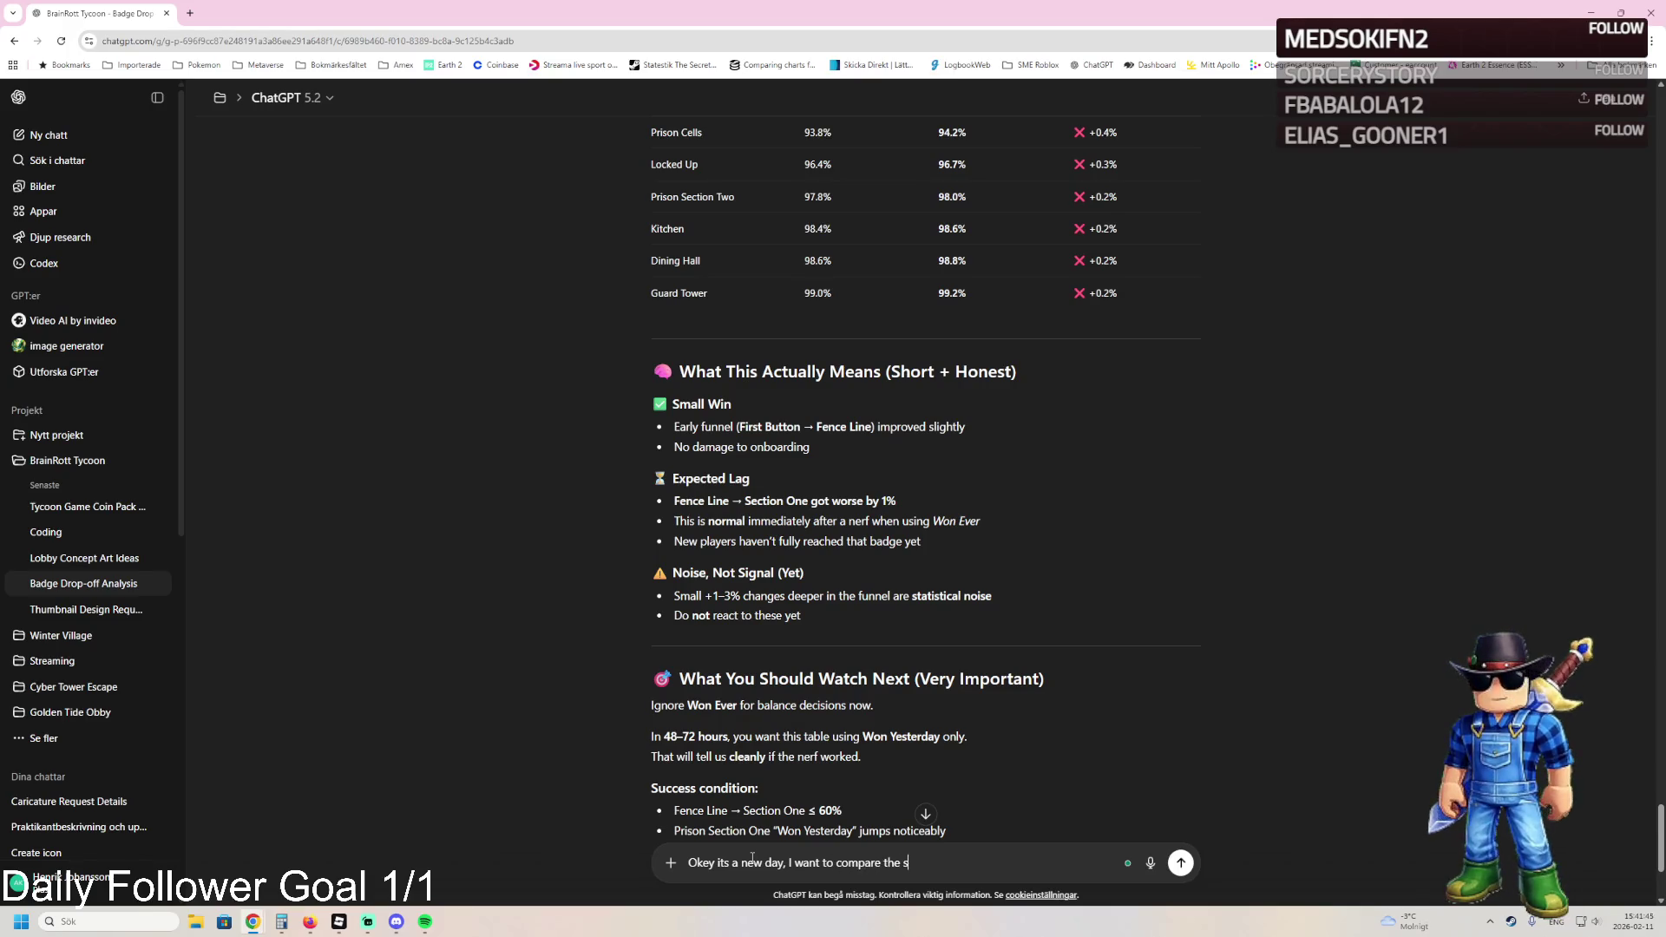
text(s from the preivous d)
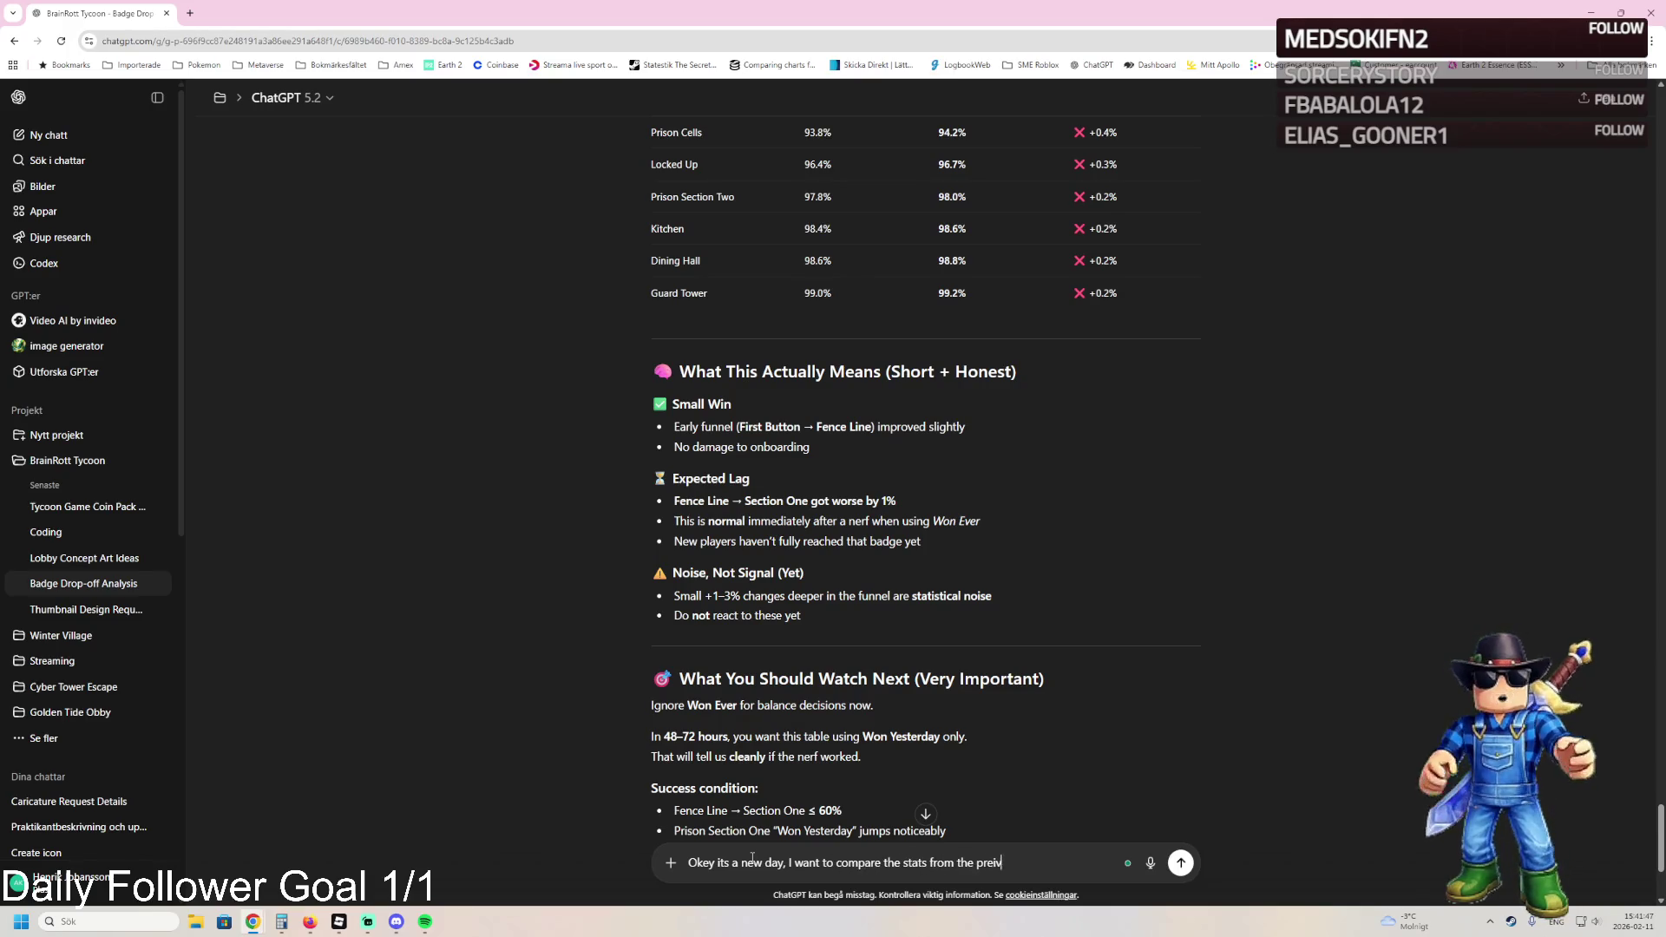
text(ays and see it in a)
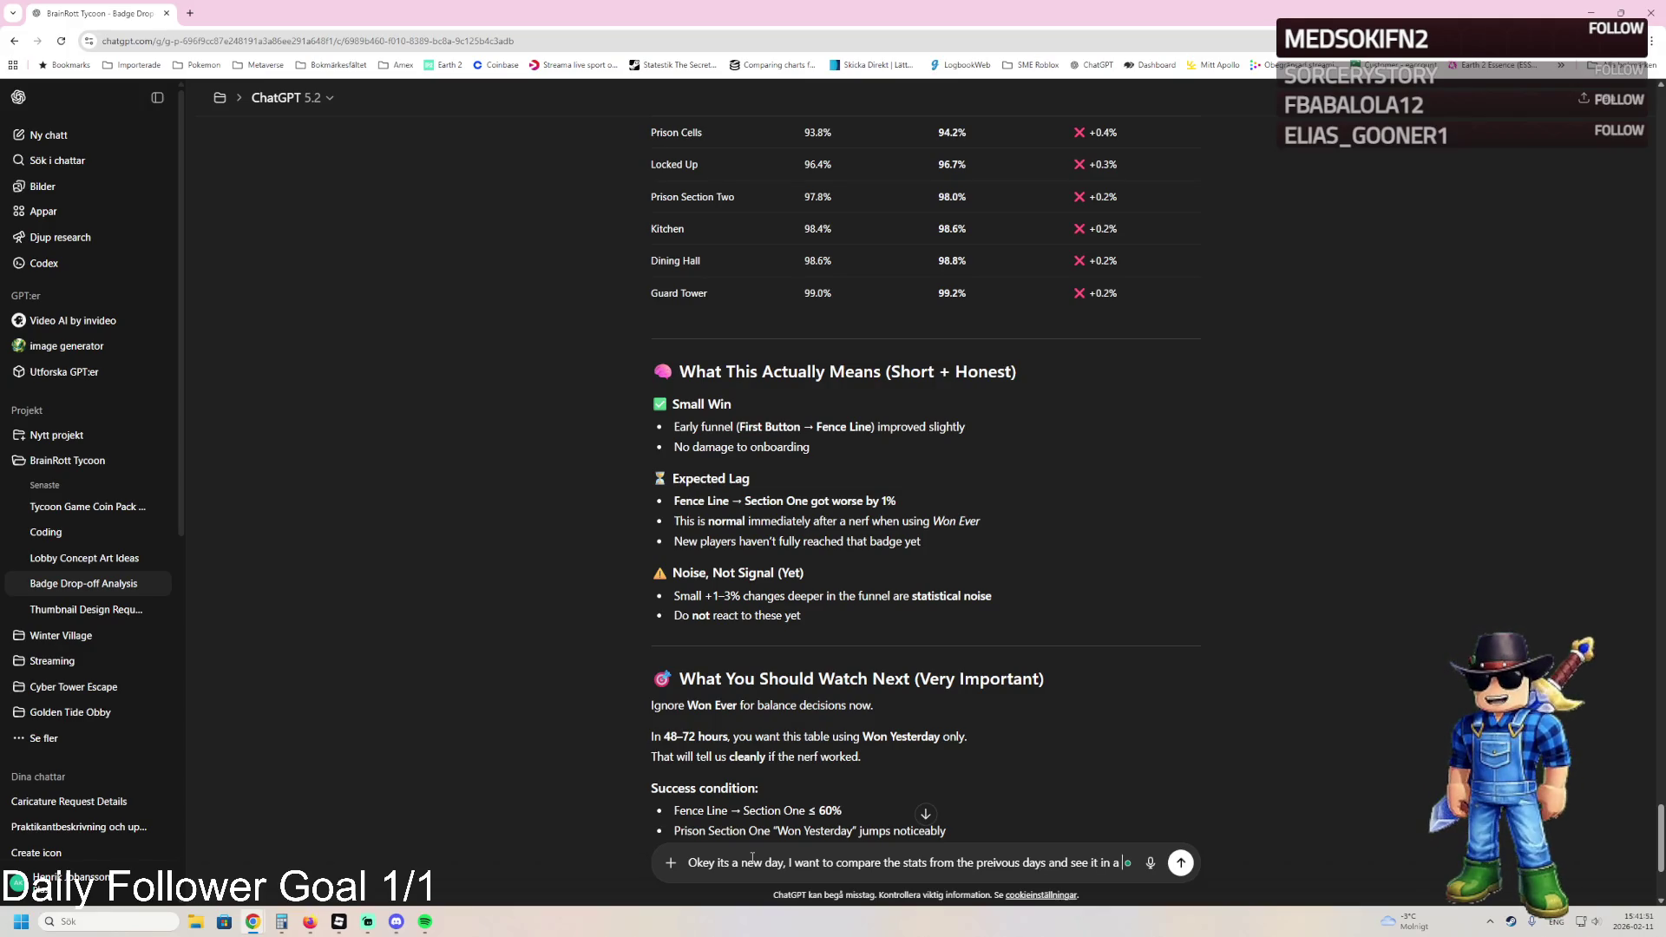
text(nice layout li)
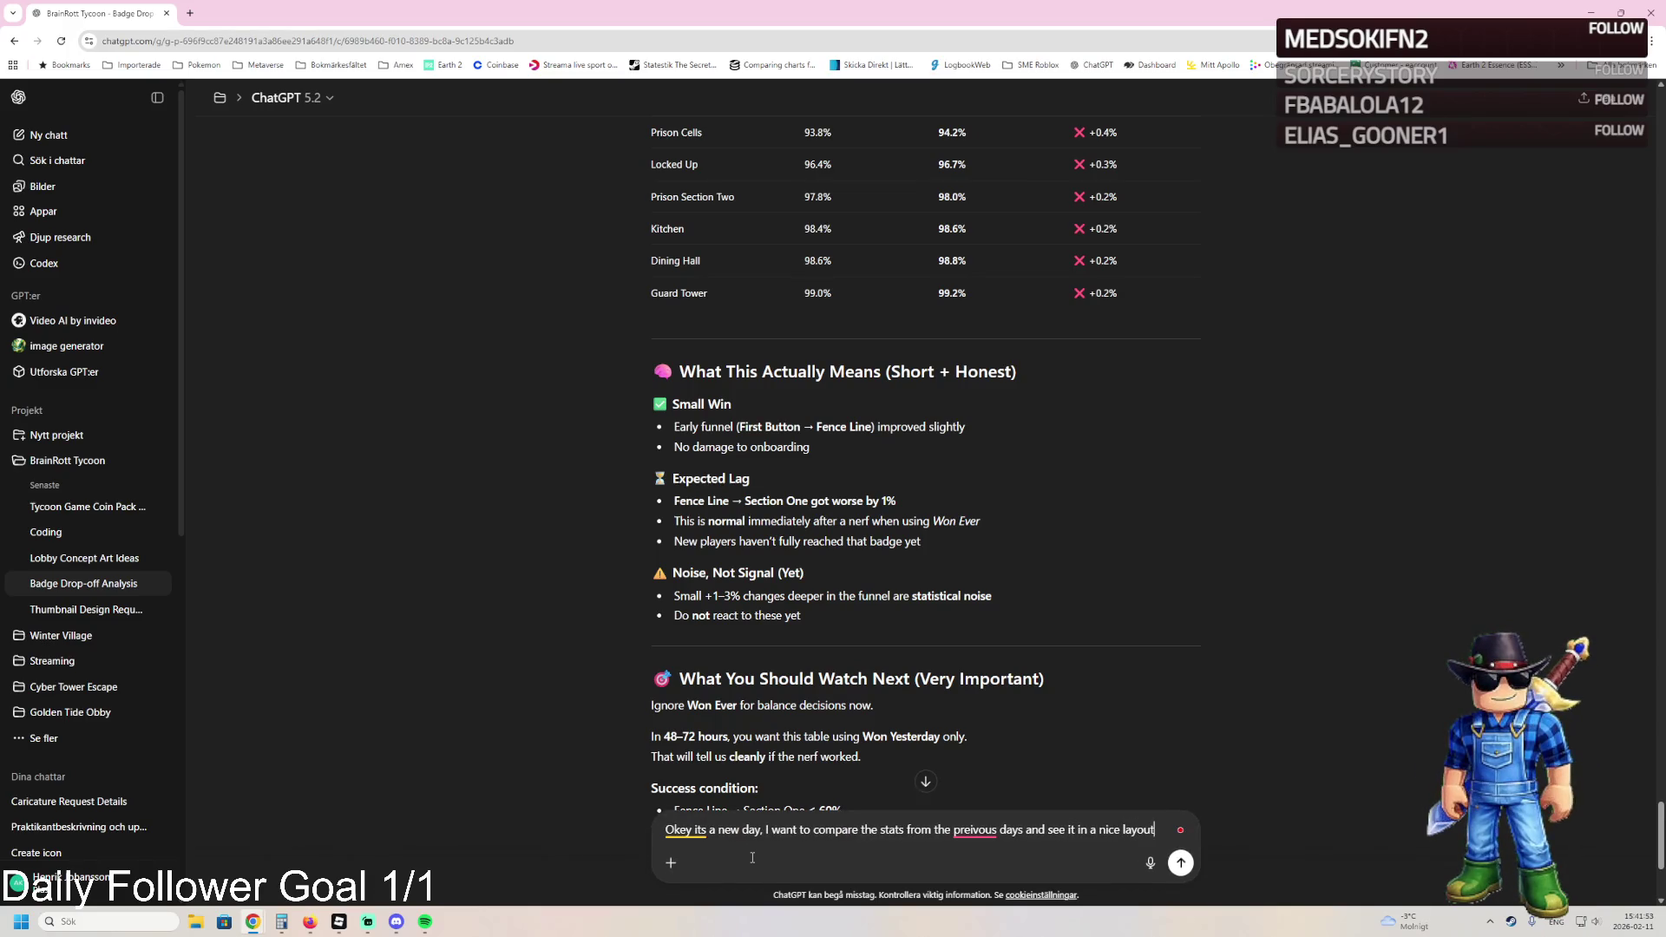
text(ke before, i)
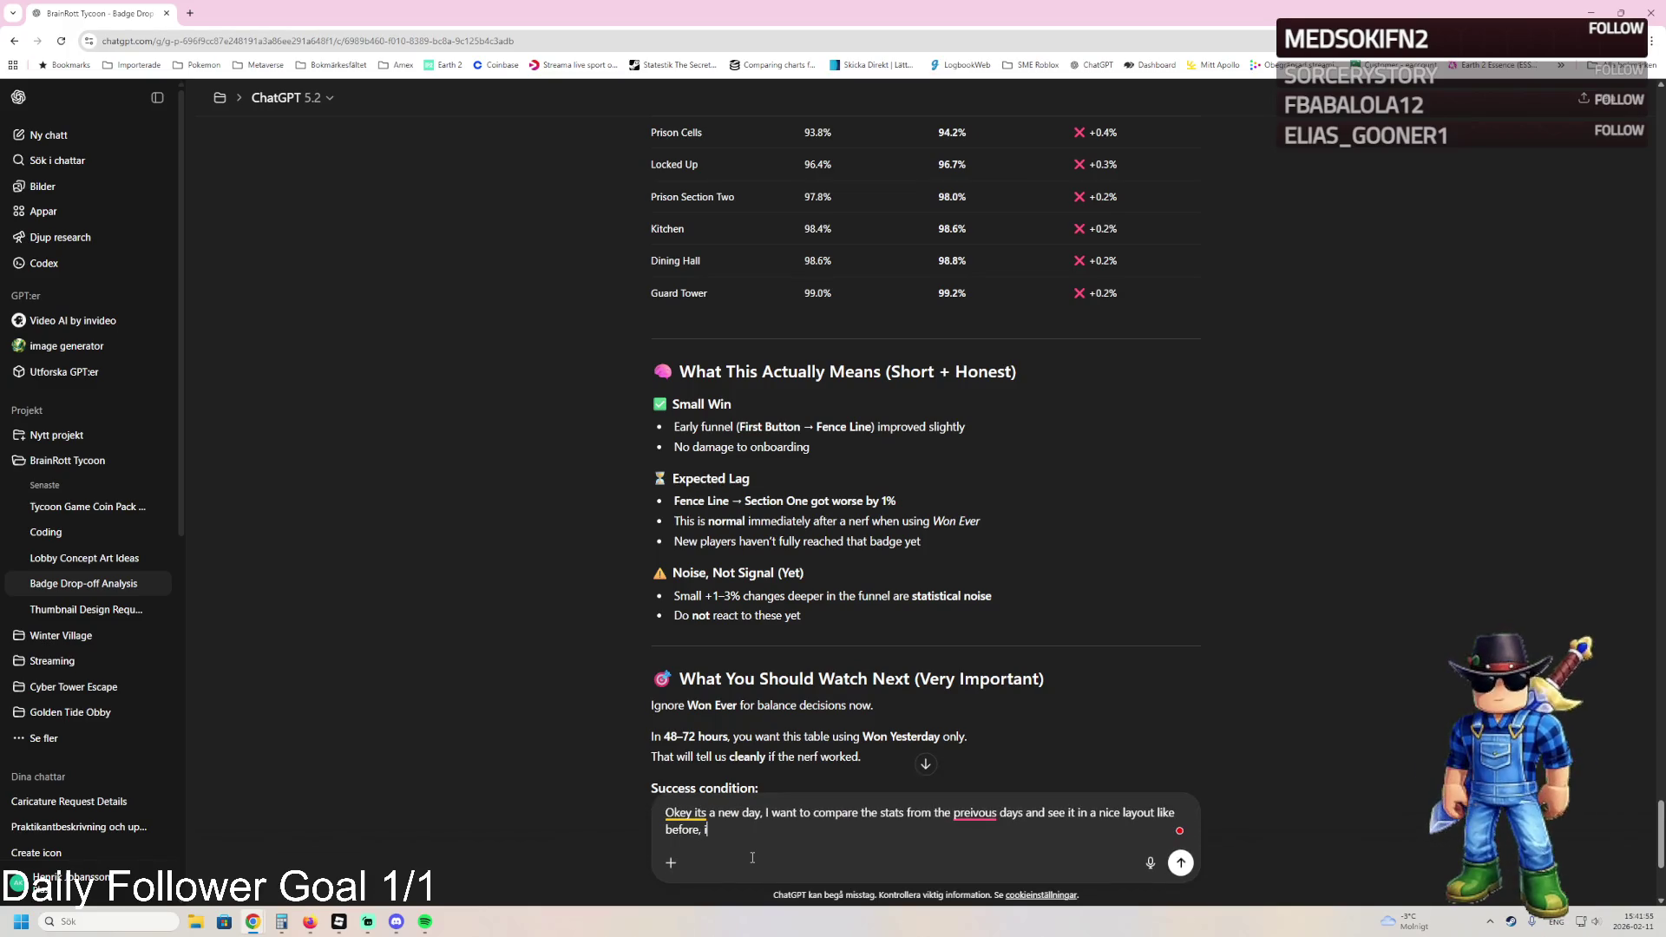
text( want to see how )
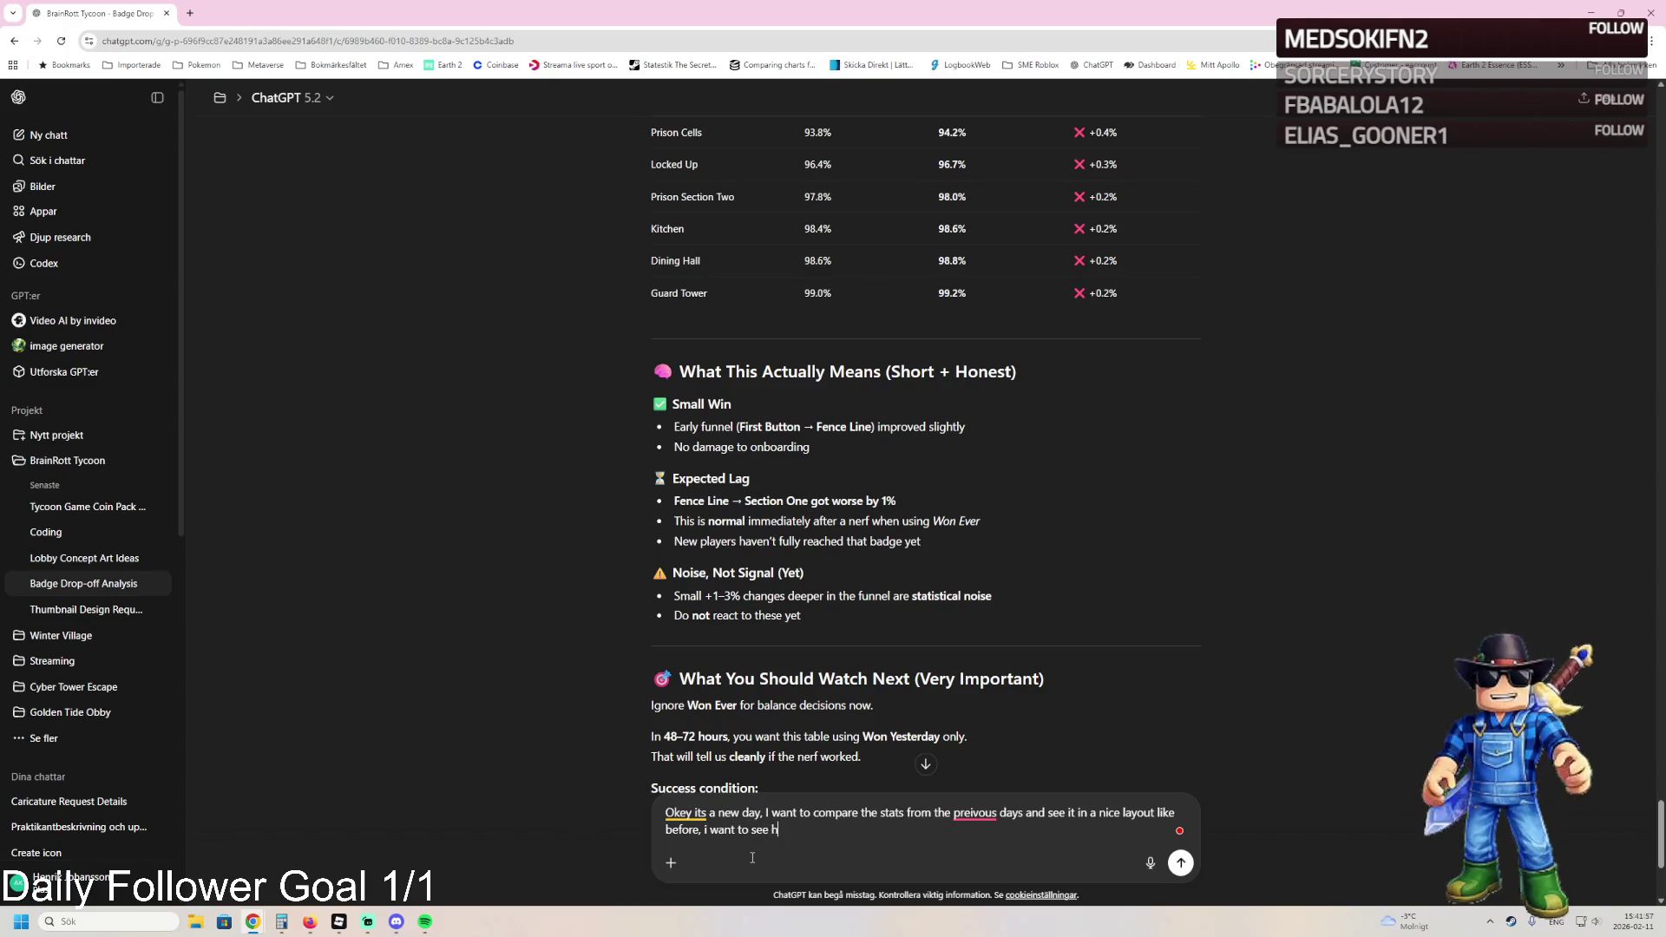
text(todays stats)
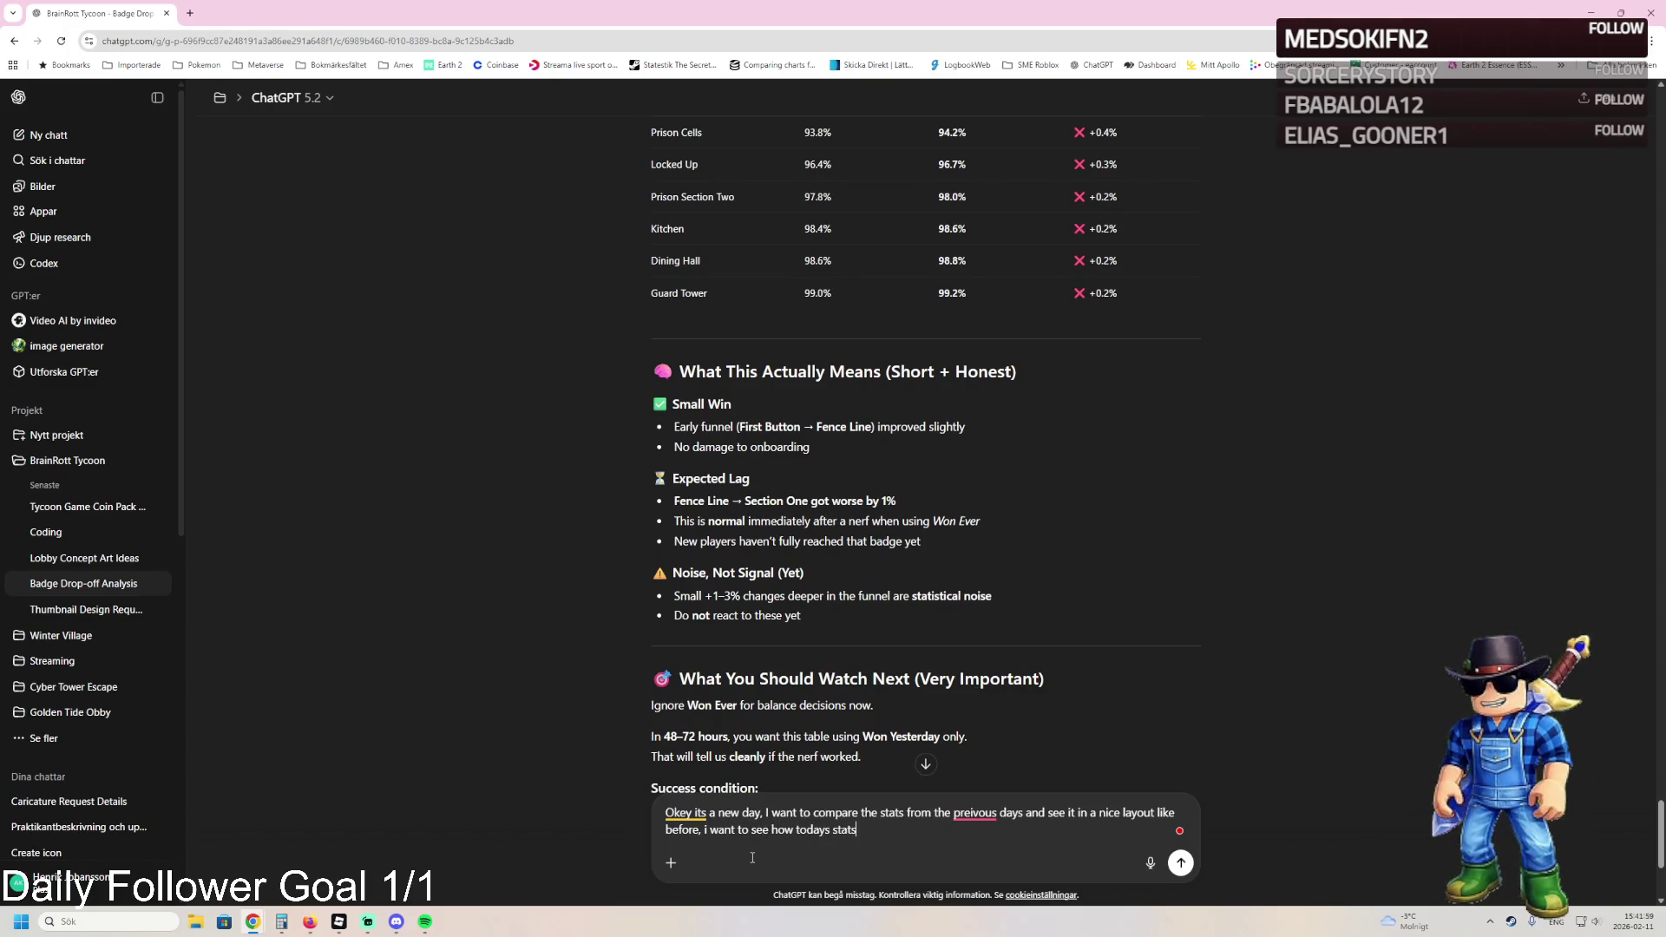
text( is compared to the )
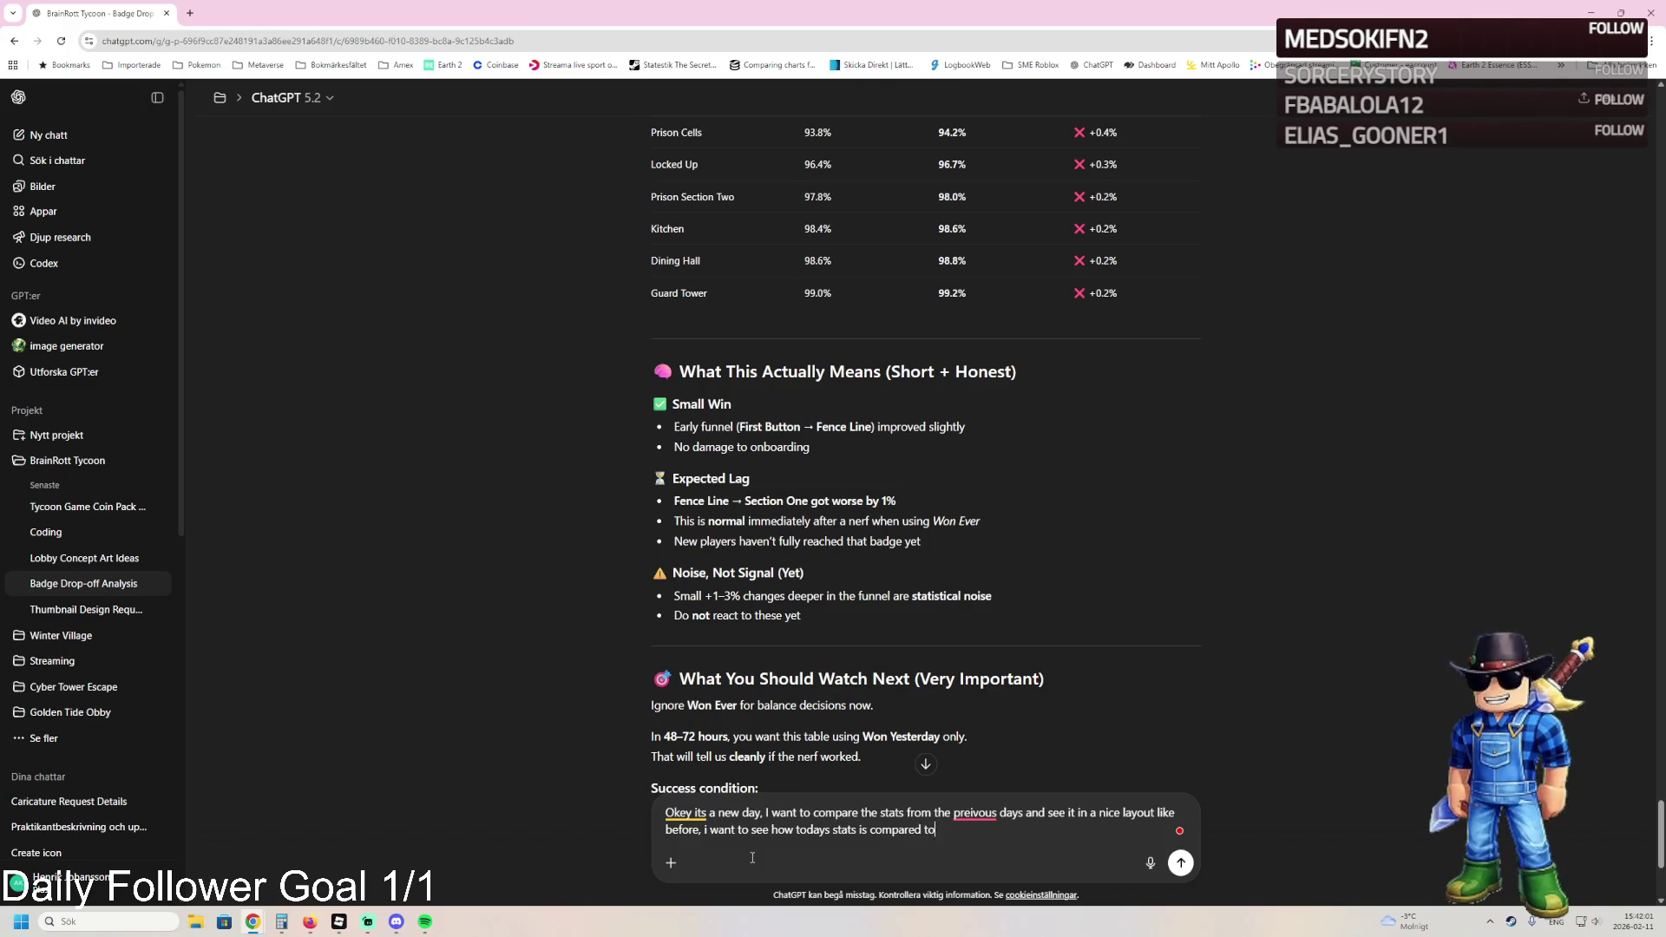
text(2 other )
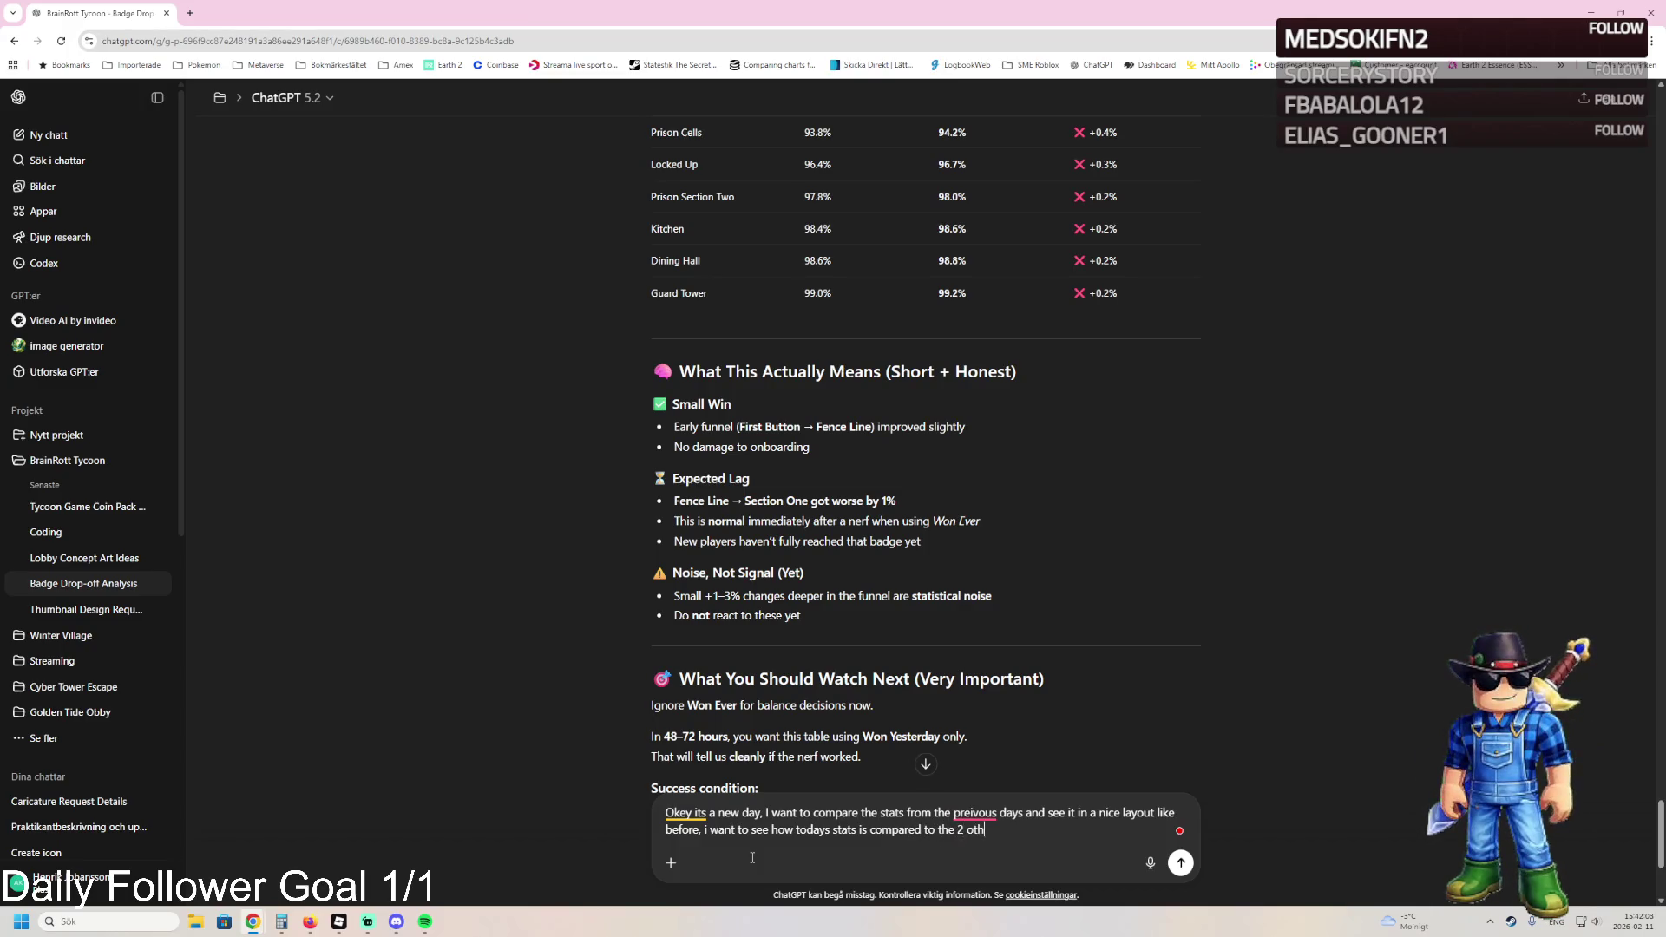
text(days, are we bette)
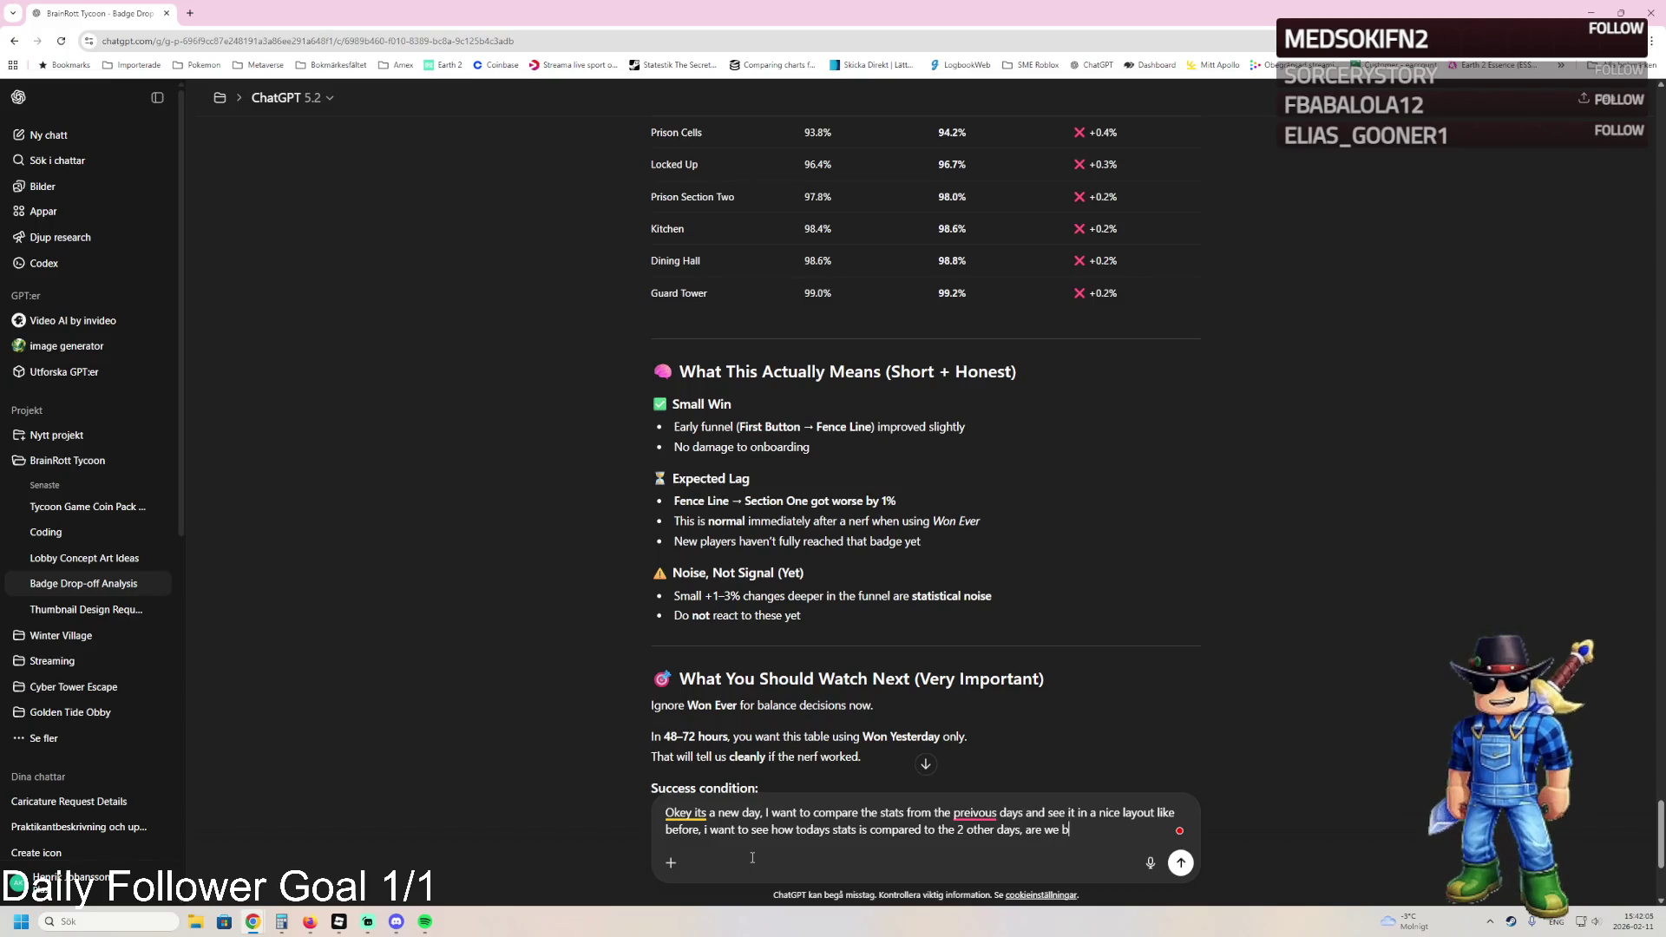
text(r or worse and s)
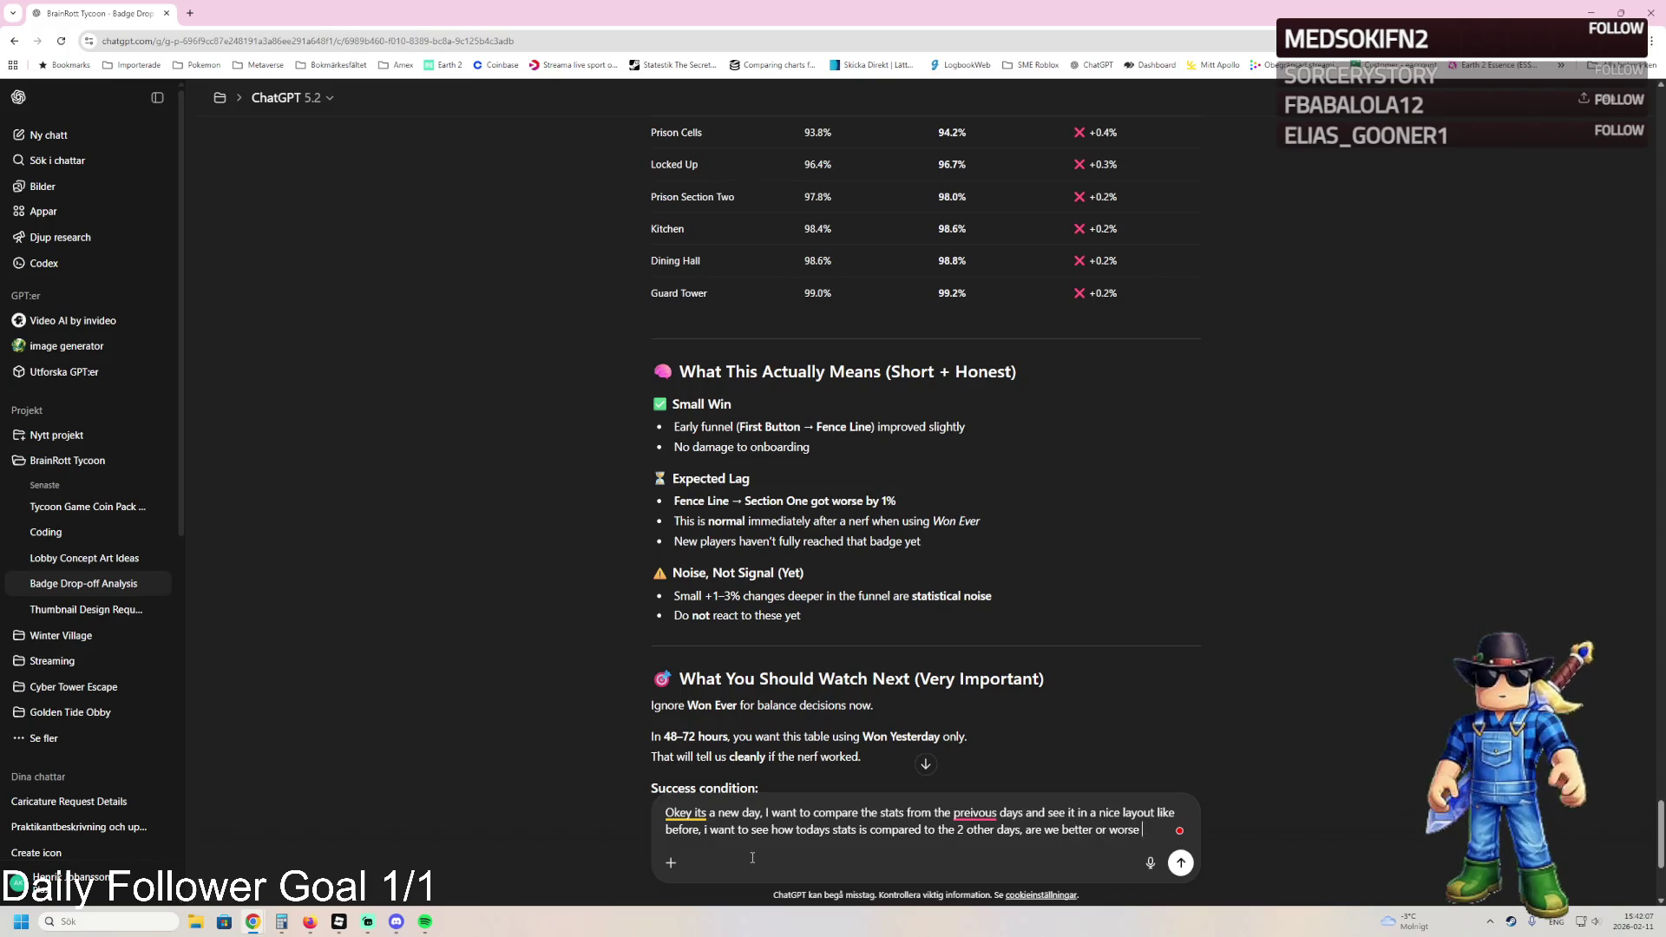
text(o on.)
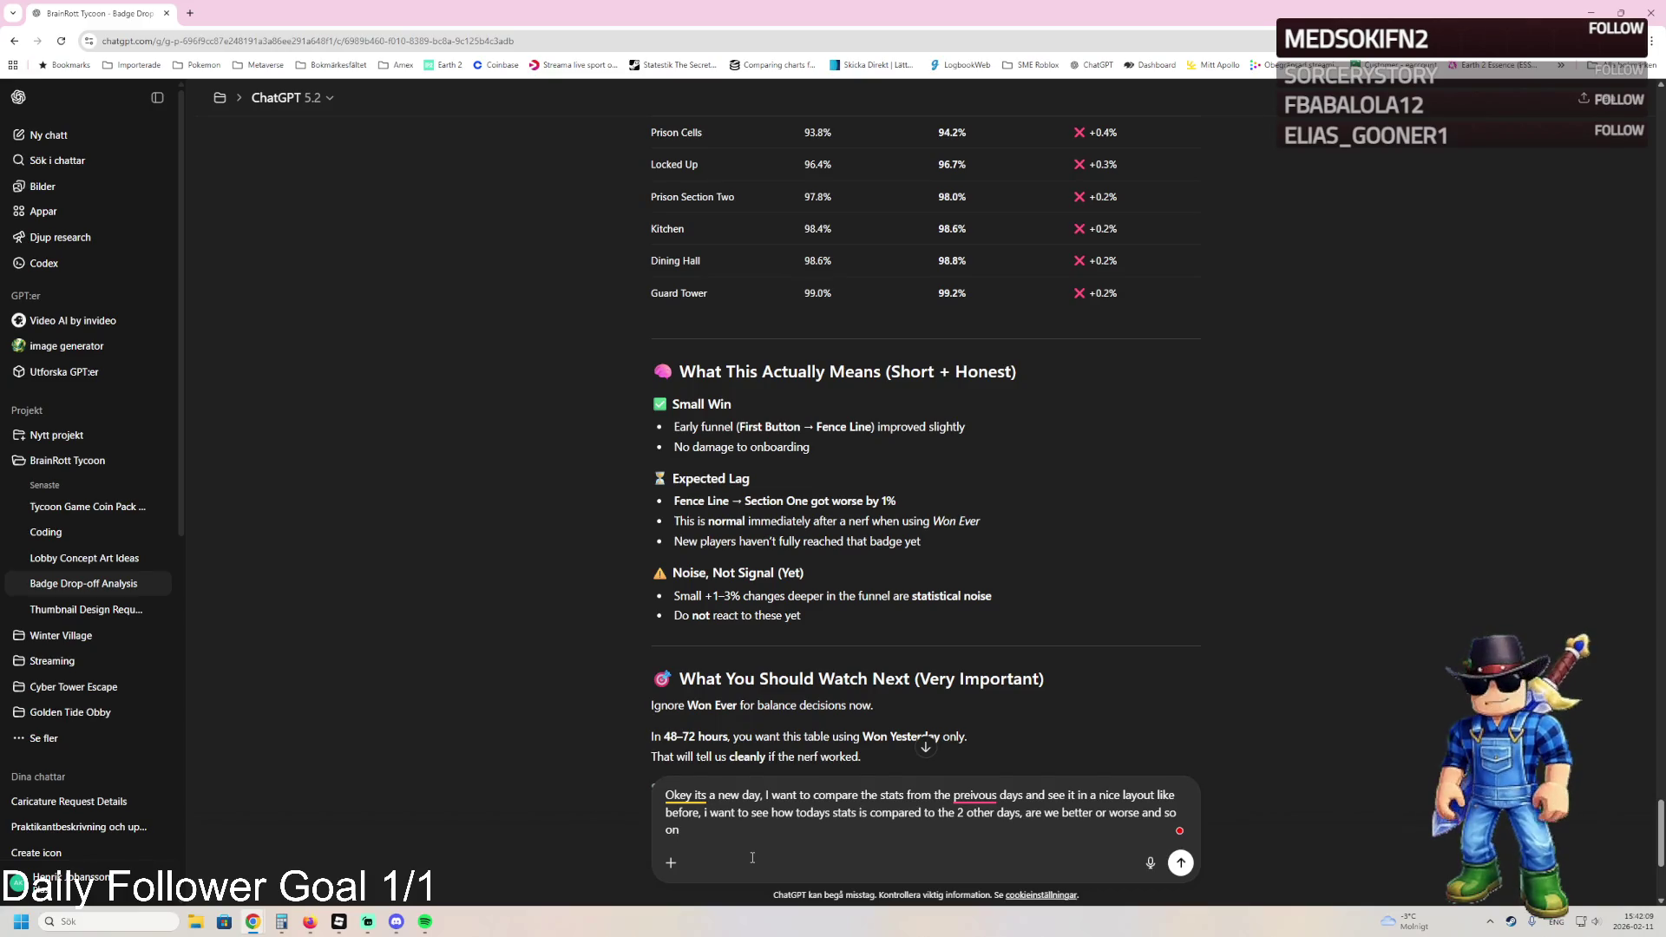
text( and show it in )
text(% aswell beca)
text(use thats easier to )
text(understand)
key(ctrl+v)
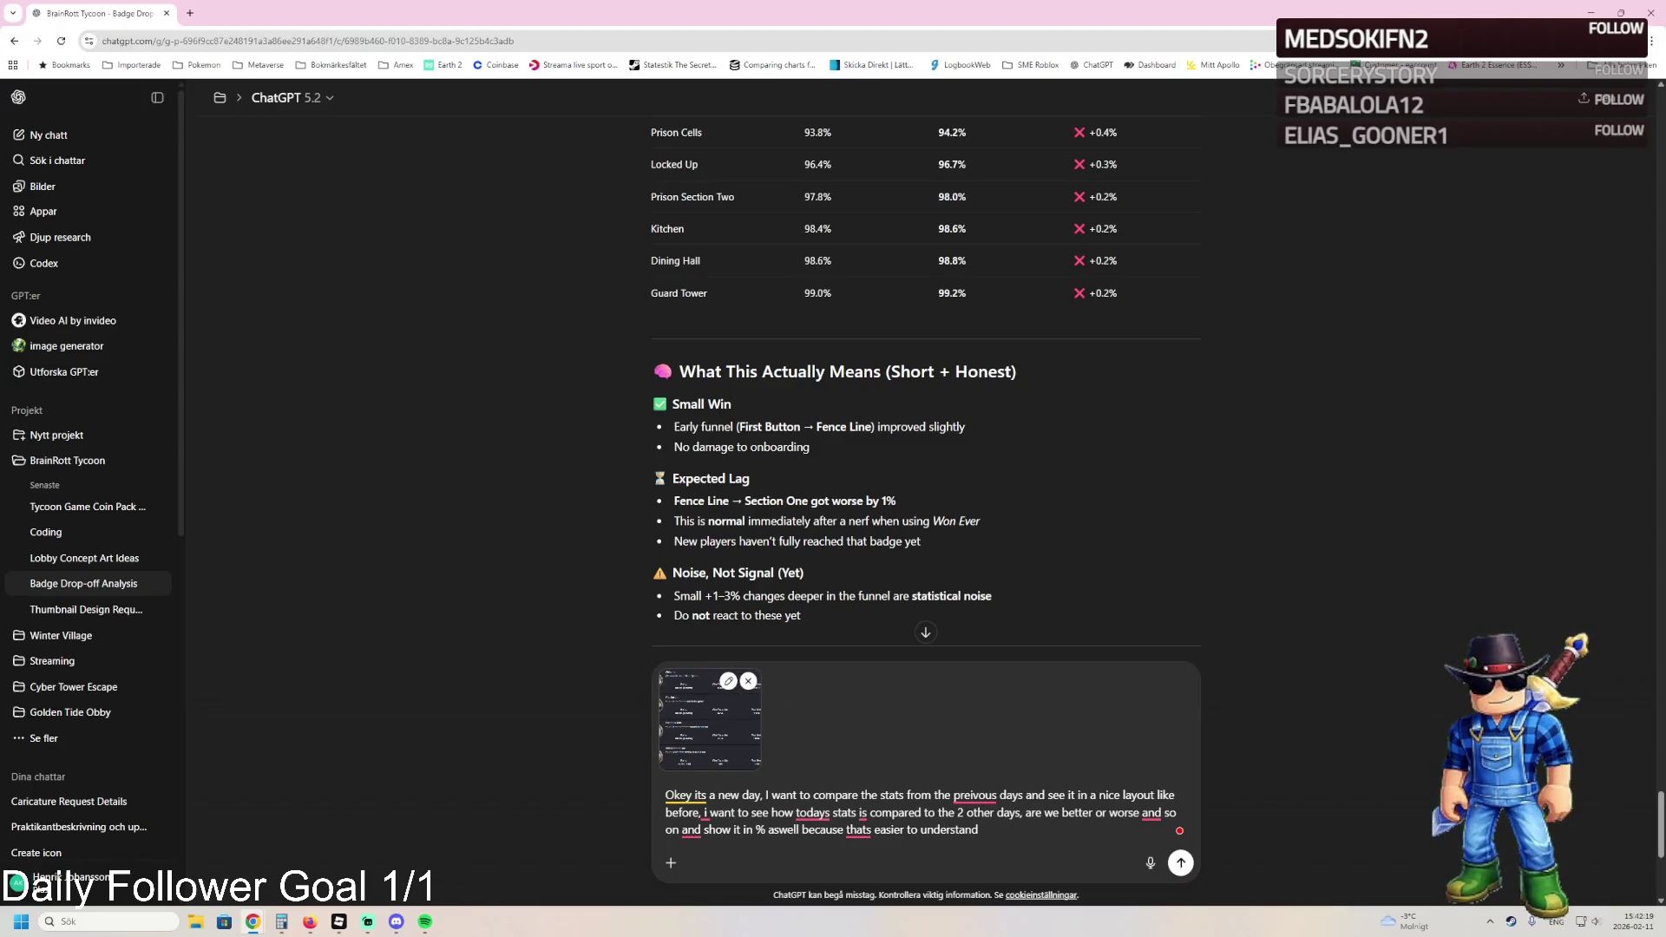
key(super+shift+s)
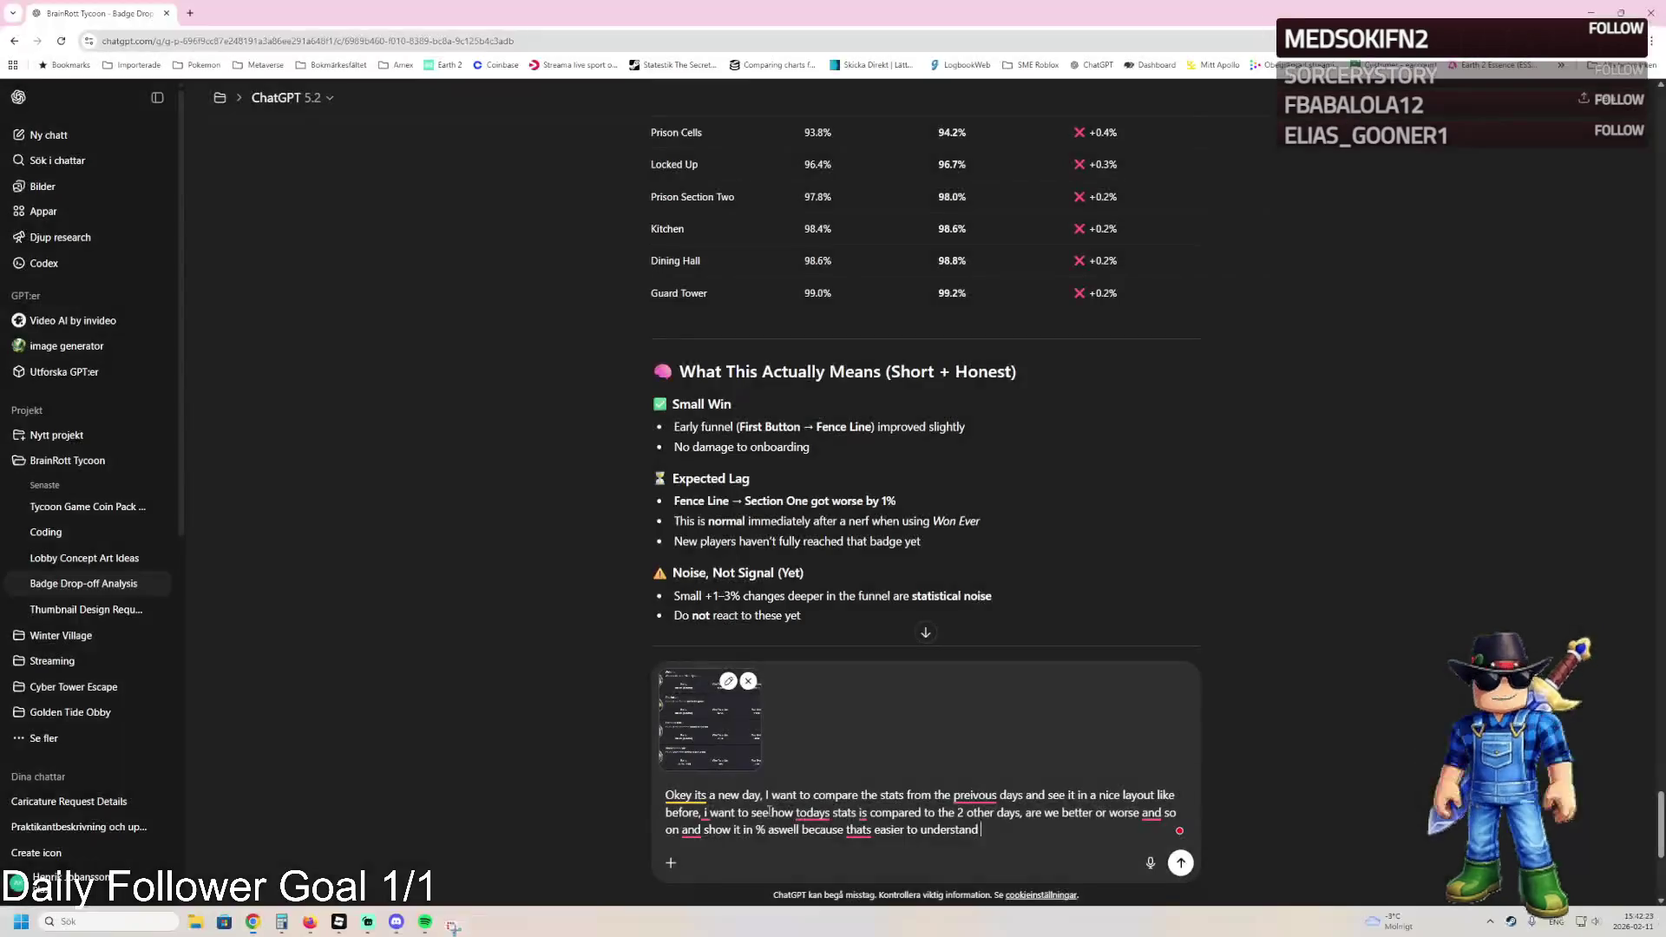
key(ctrl+v)
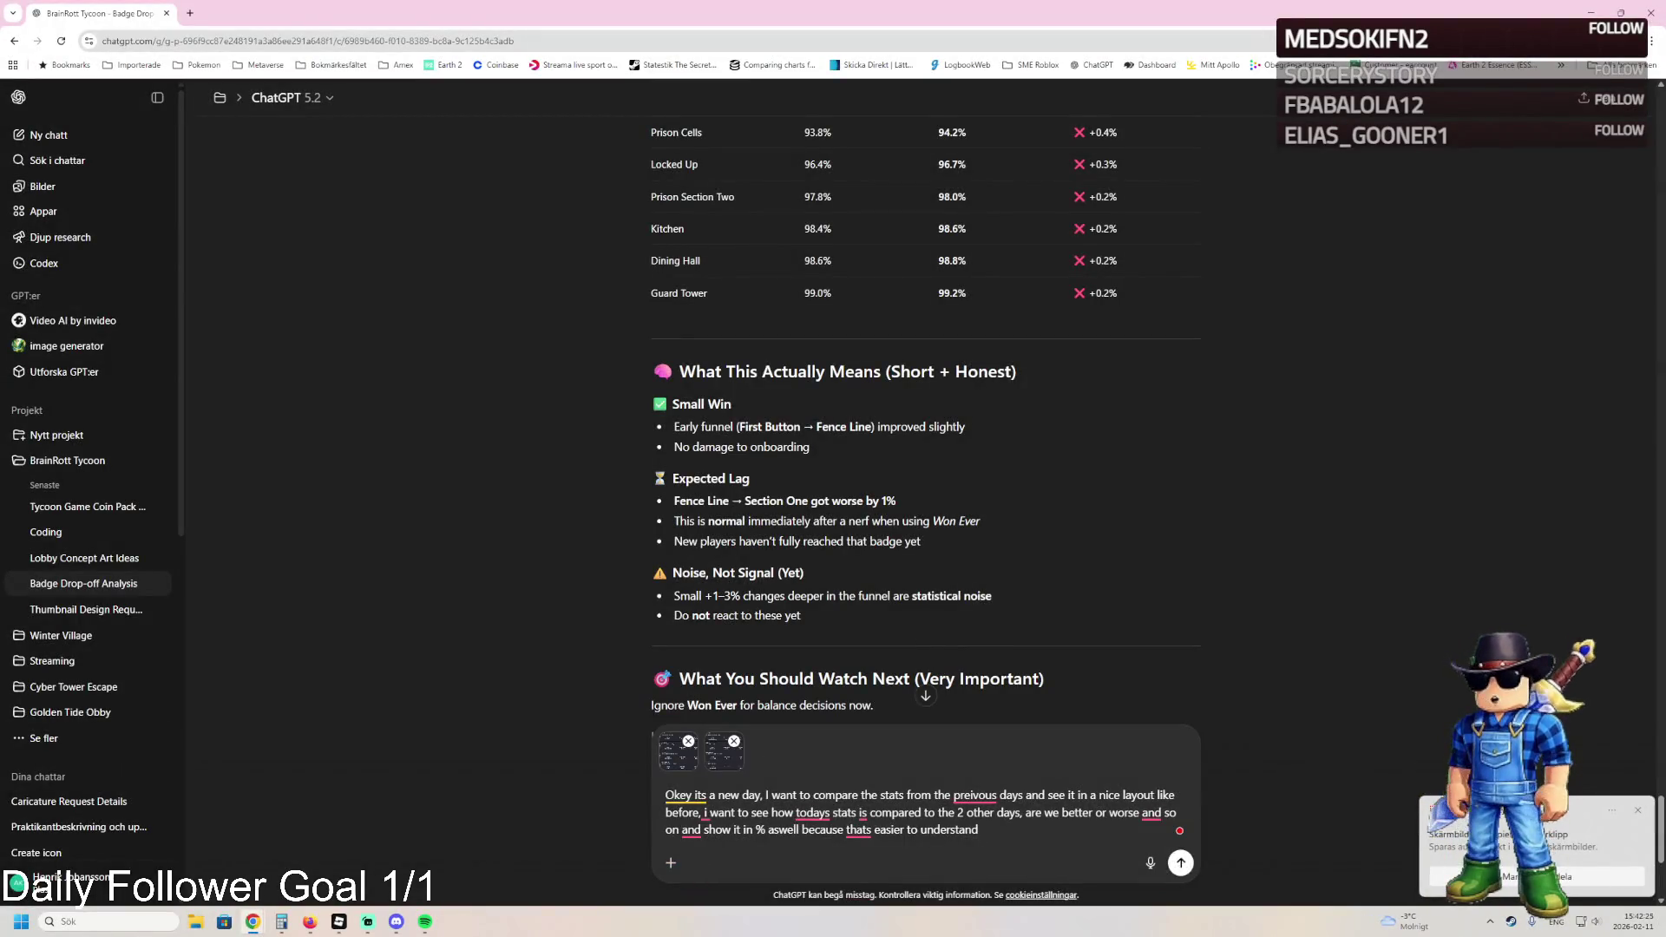
key(super+shift+s)
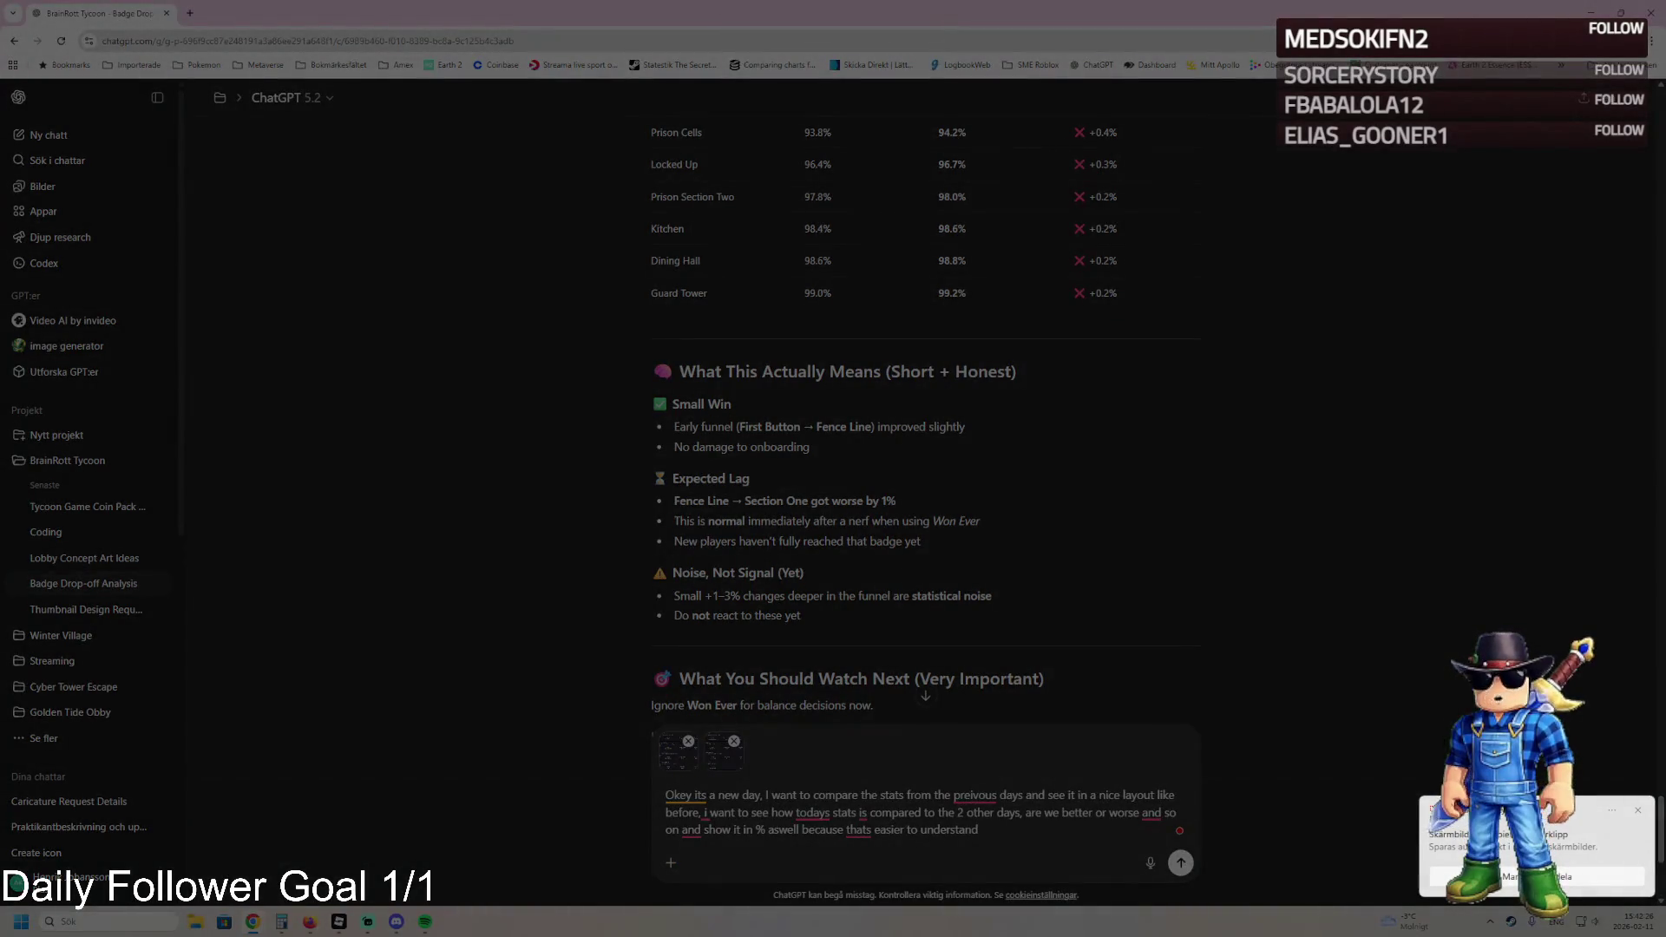
key(ctrl+v)
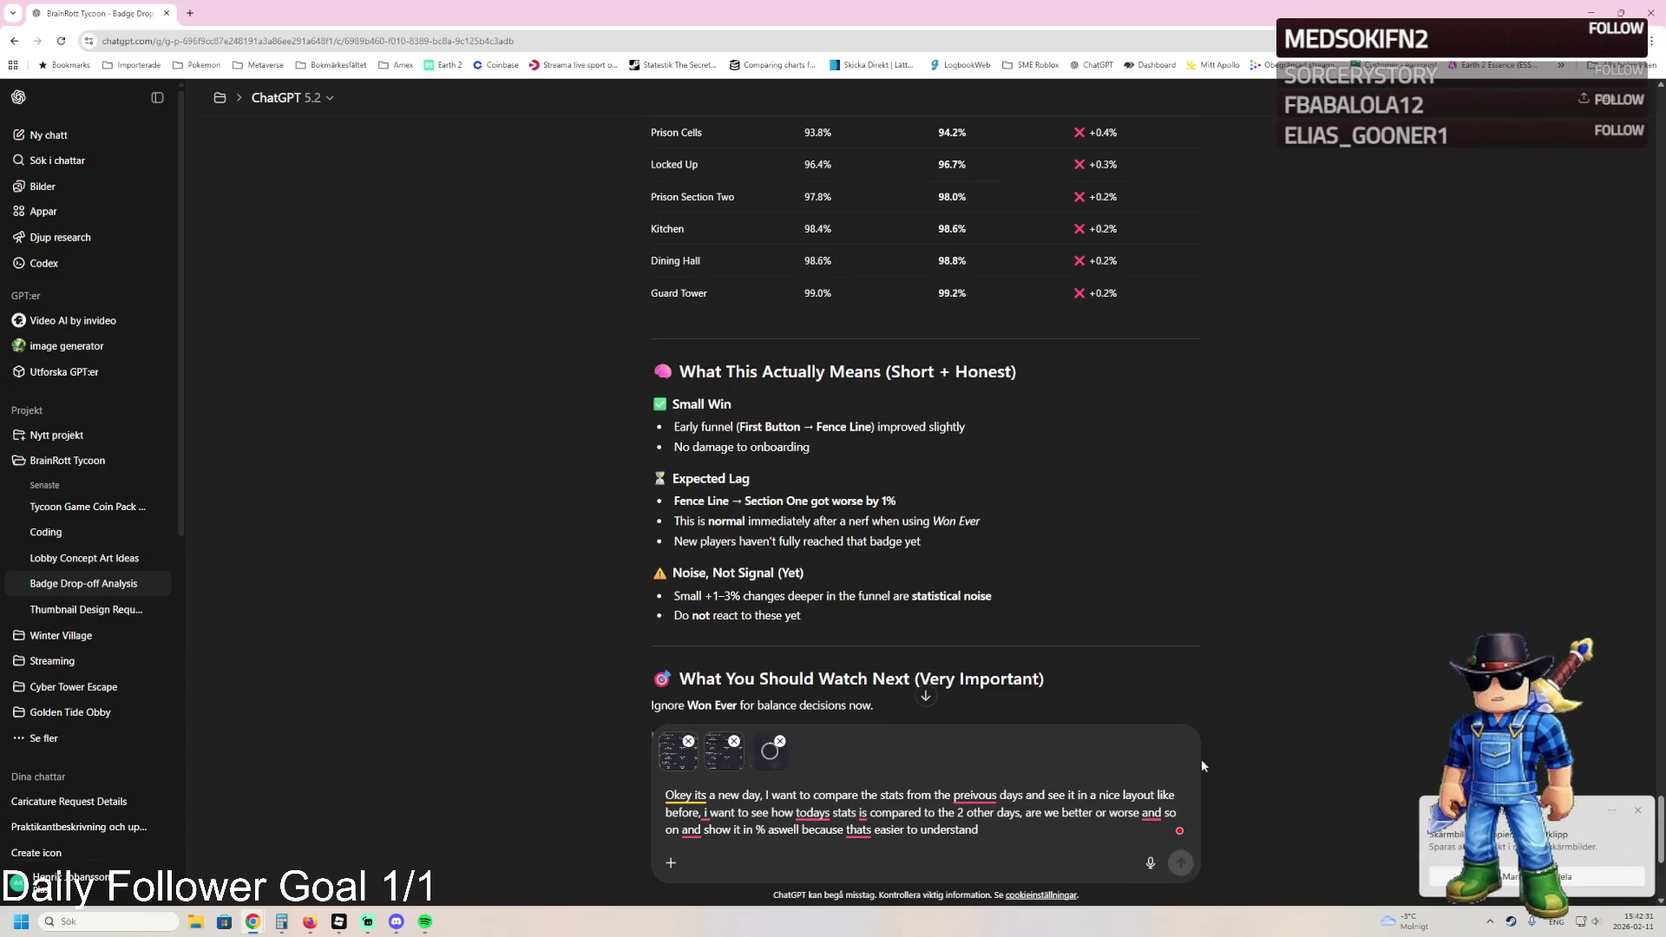
click(1182, 862)
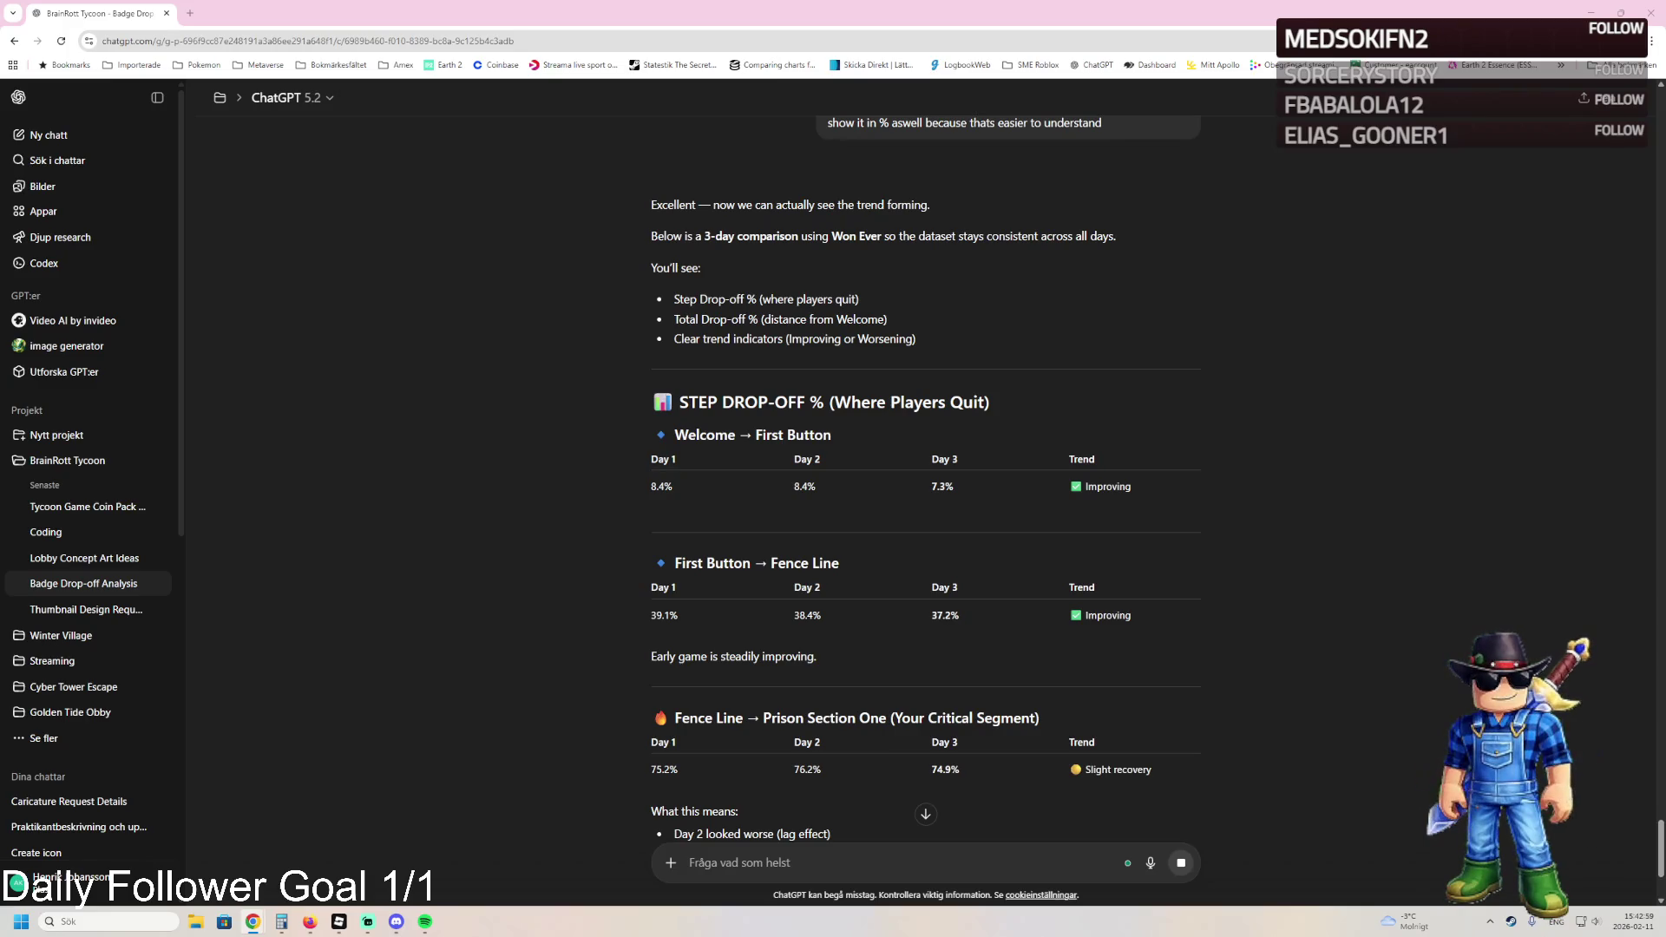
- Follow the streaming 3-day drop-off comparison down to the total-retention figures per badge
scroll(down, 3)
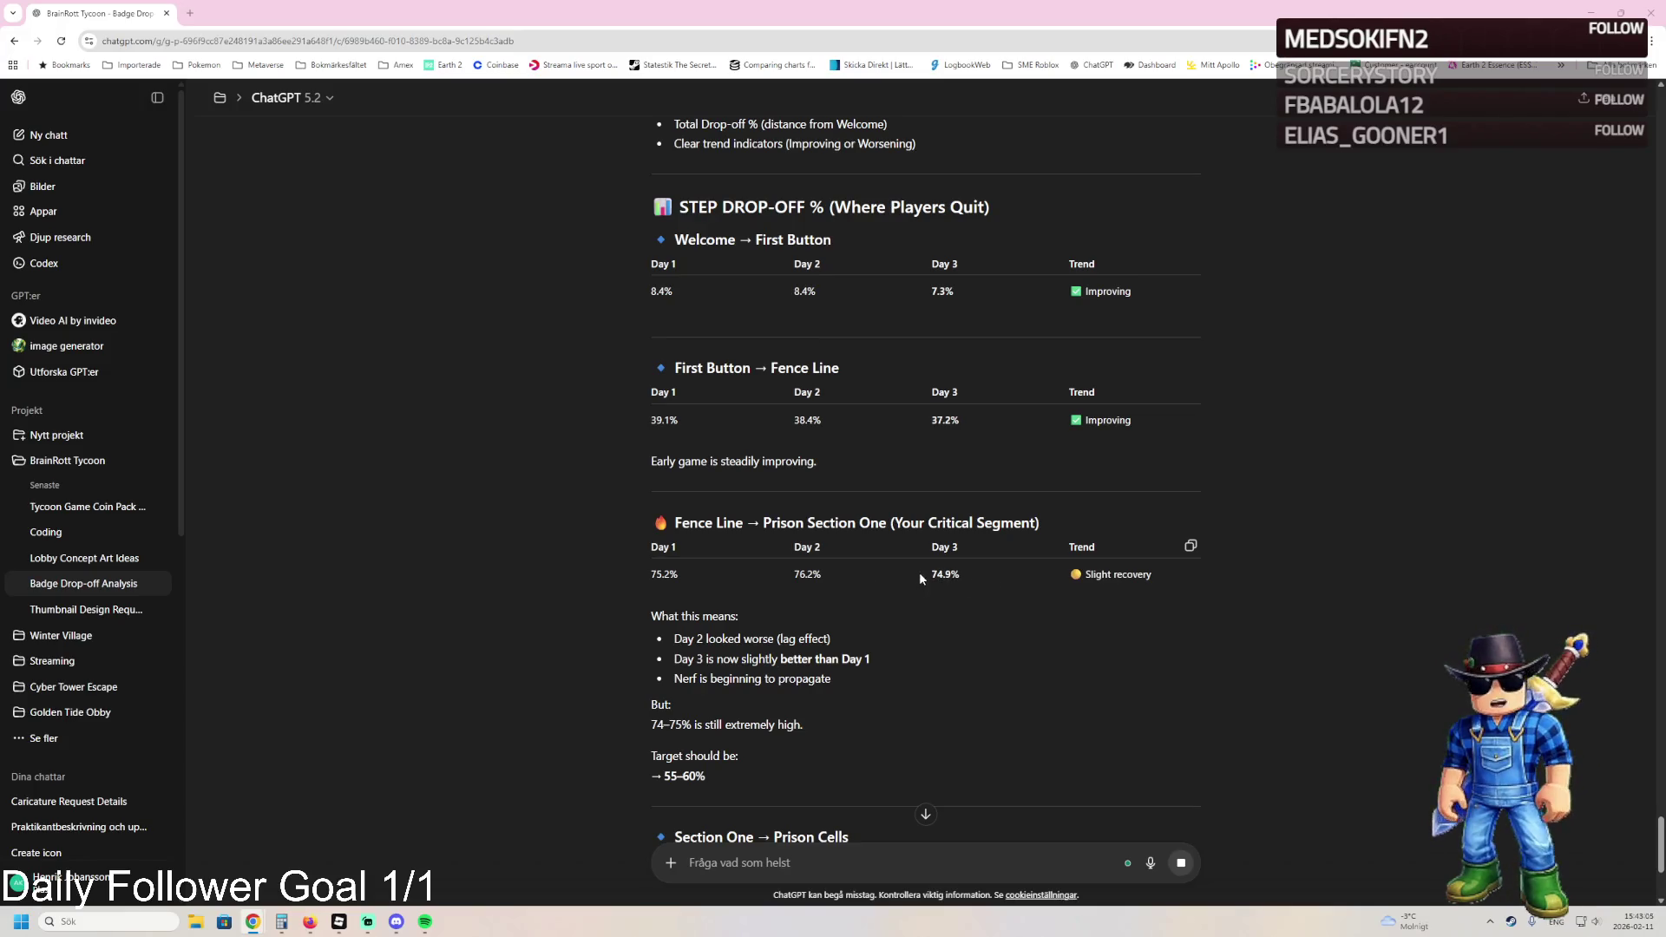
scroll(down, 3)
scroll(down, 3)
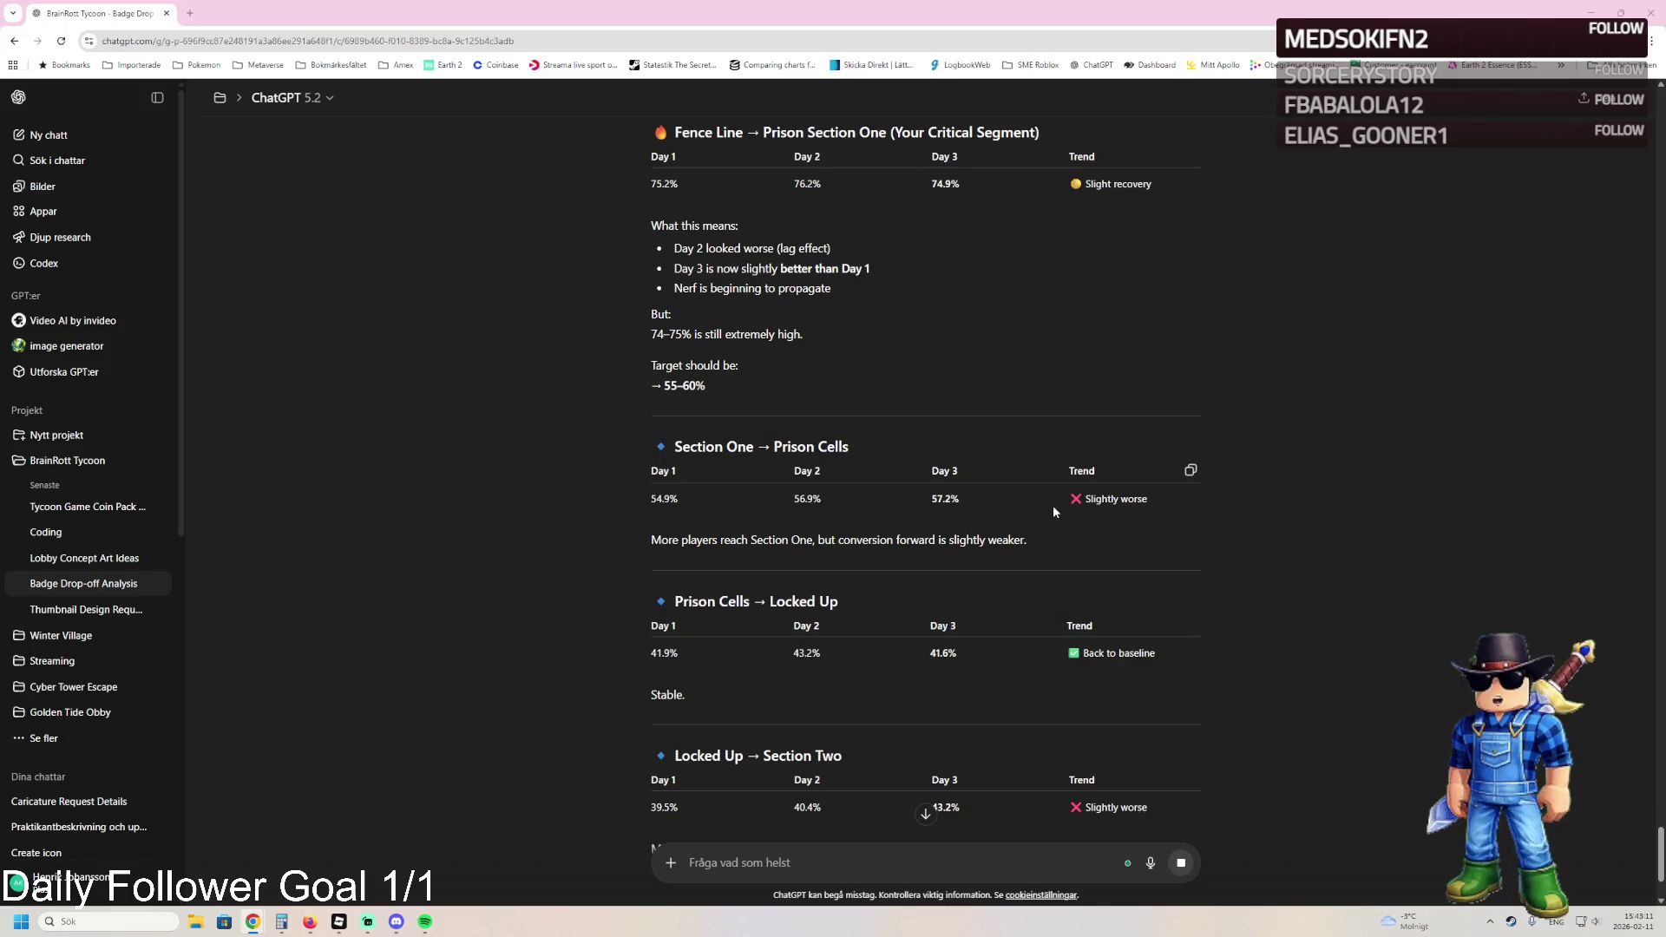
scroll(down, 3)
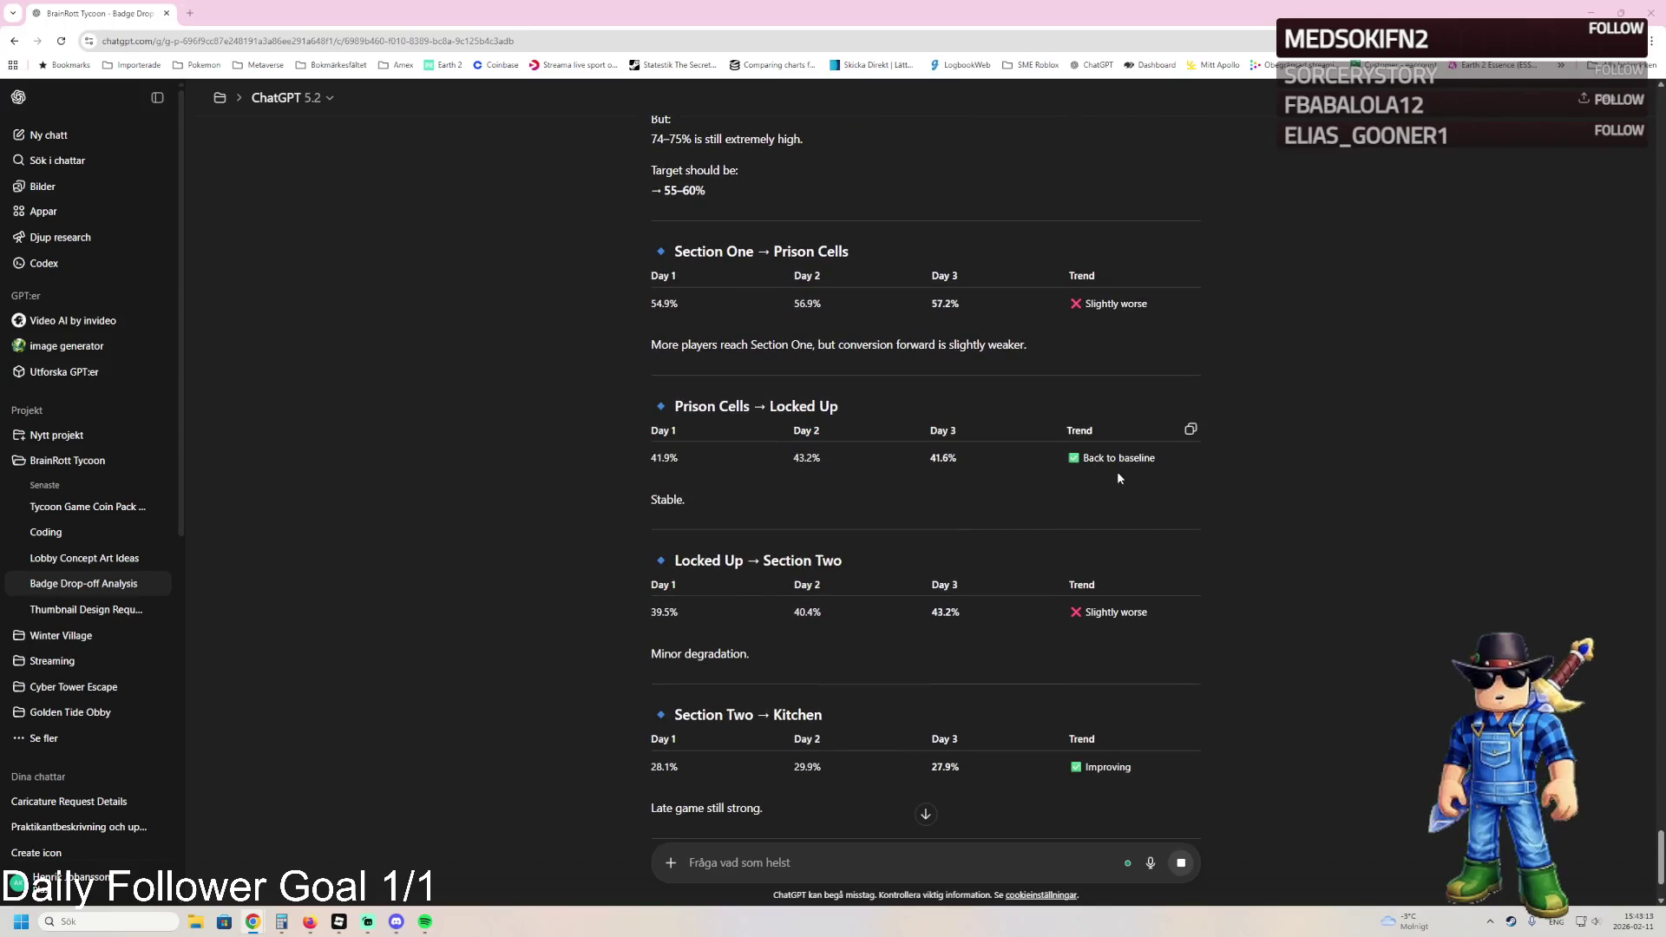
scroll(down, 3)
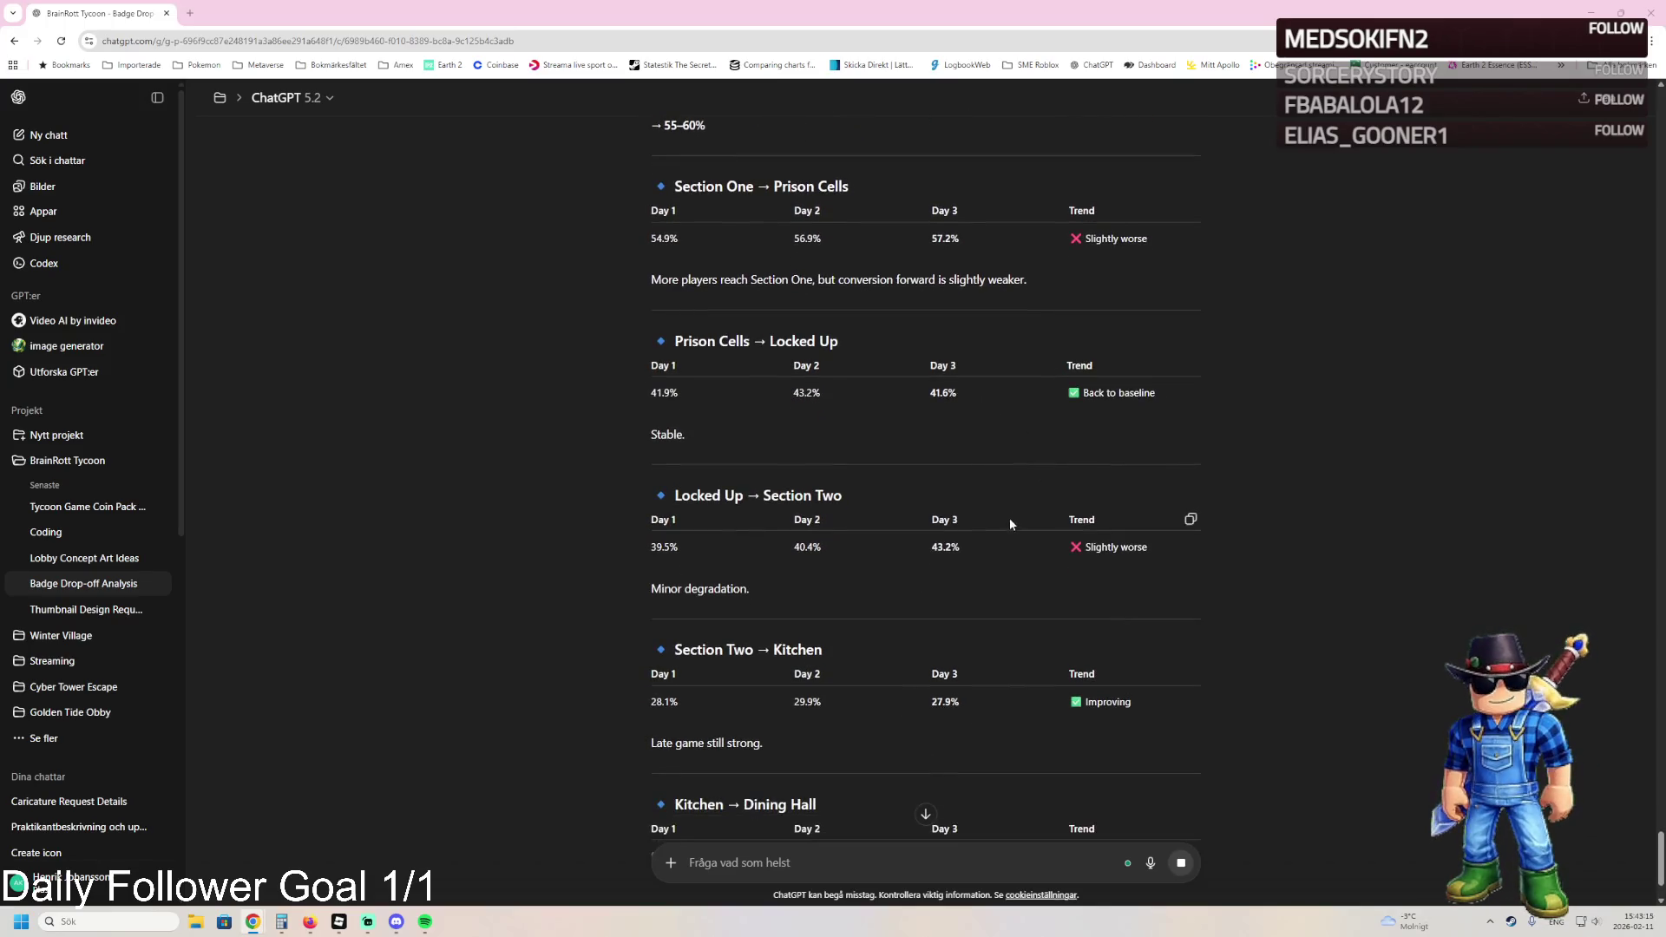
scroll(down, 3)
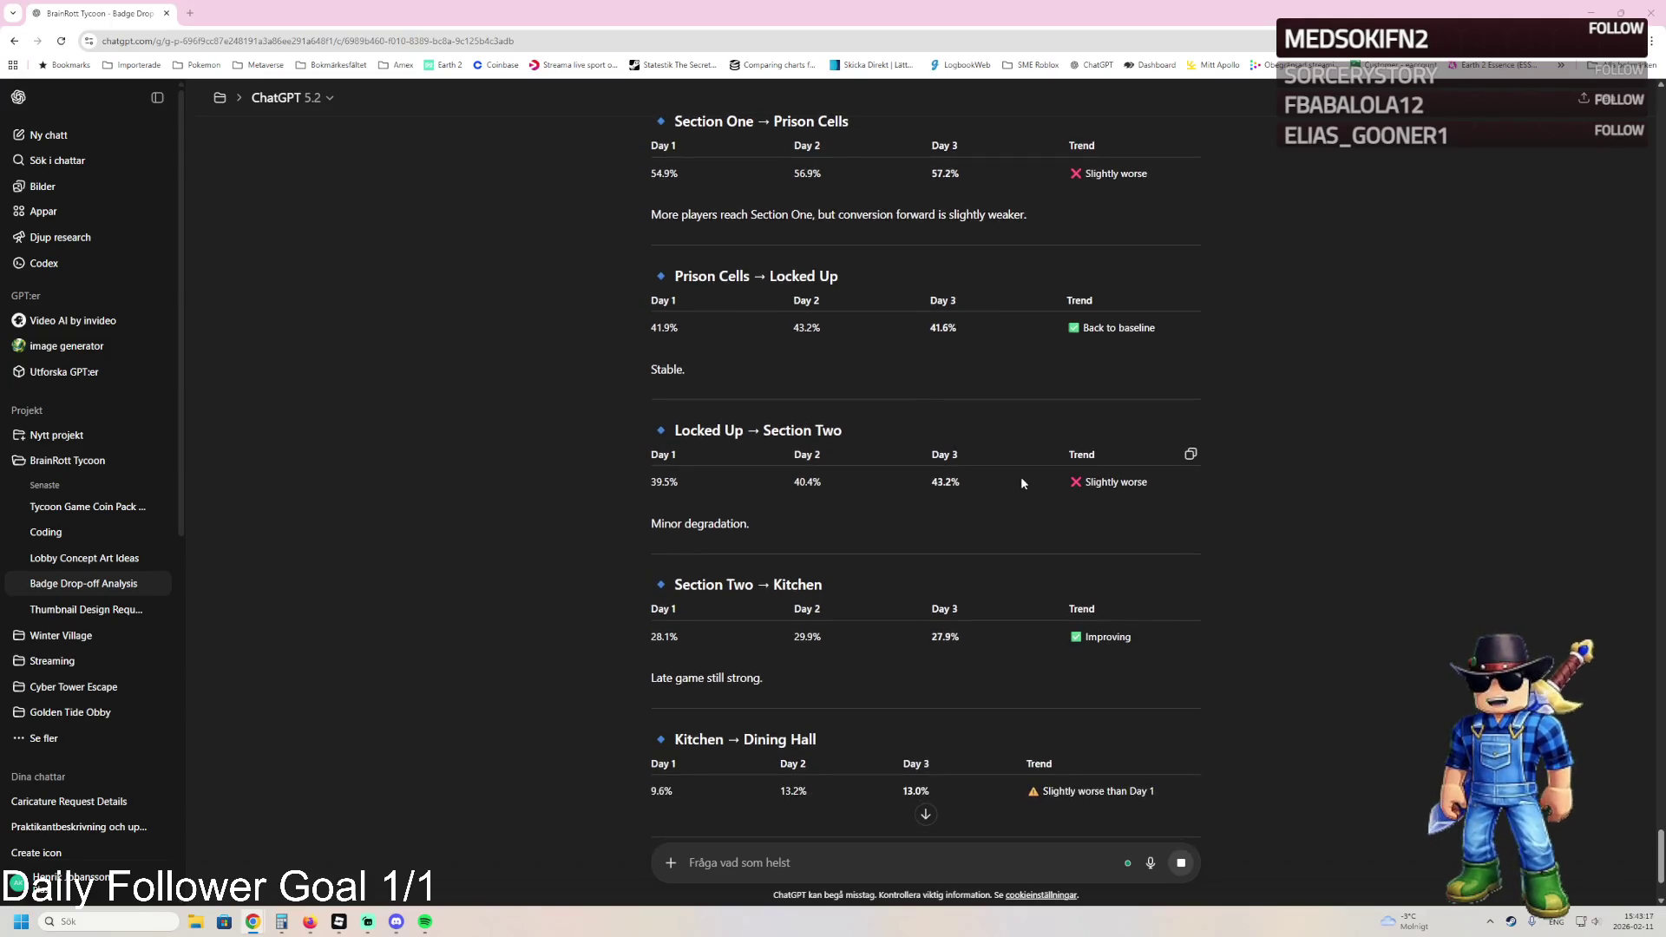
scroll(down, 3)
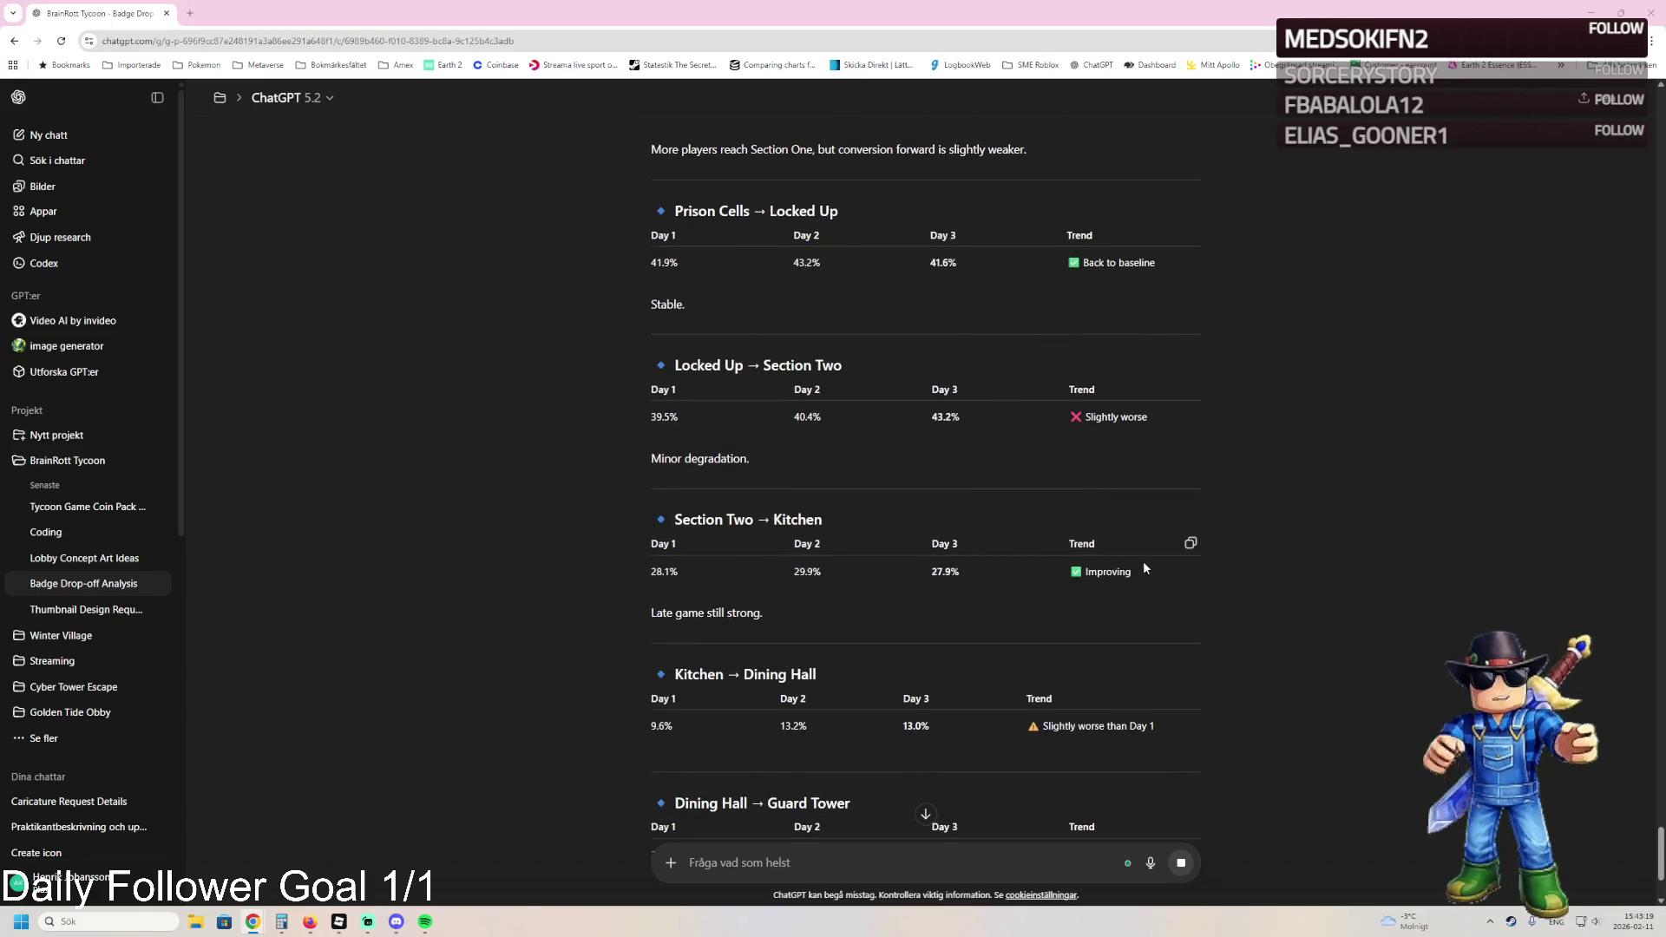
scroll(down, 3)
scroll(down, 3)
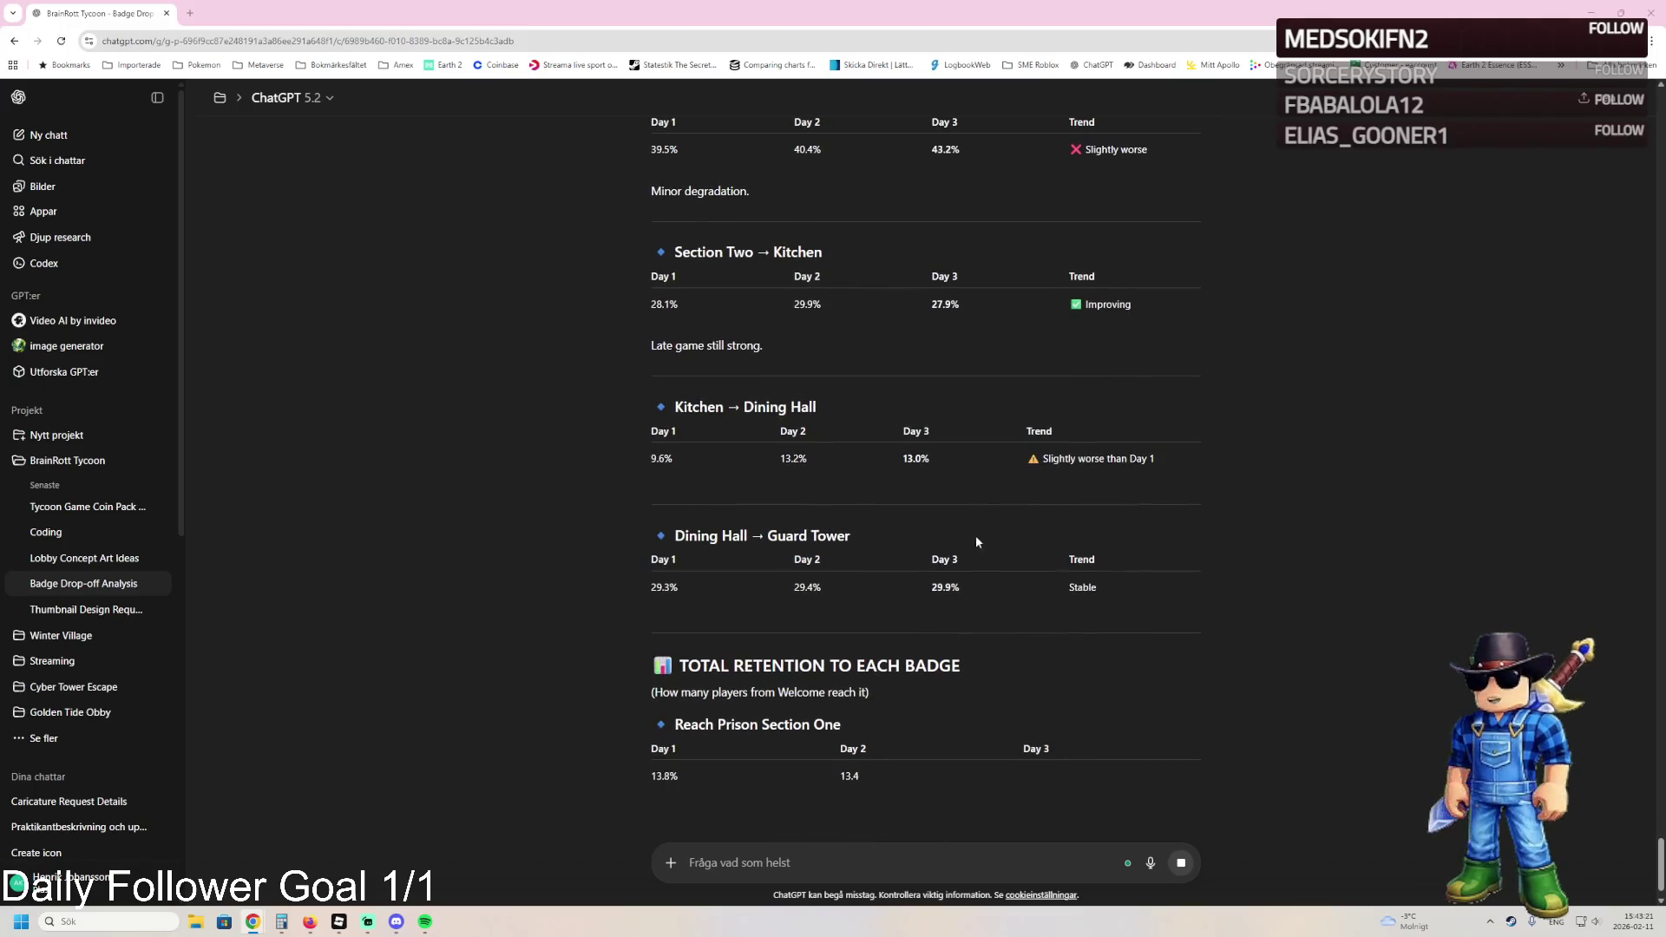
scroll(down, 3)
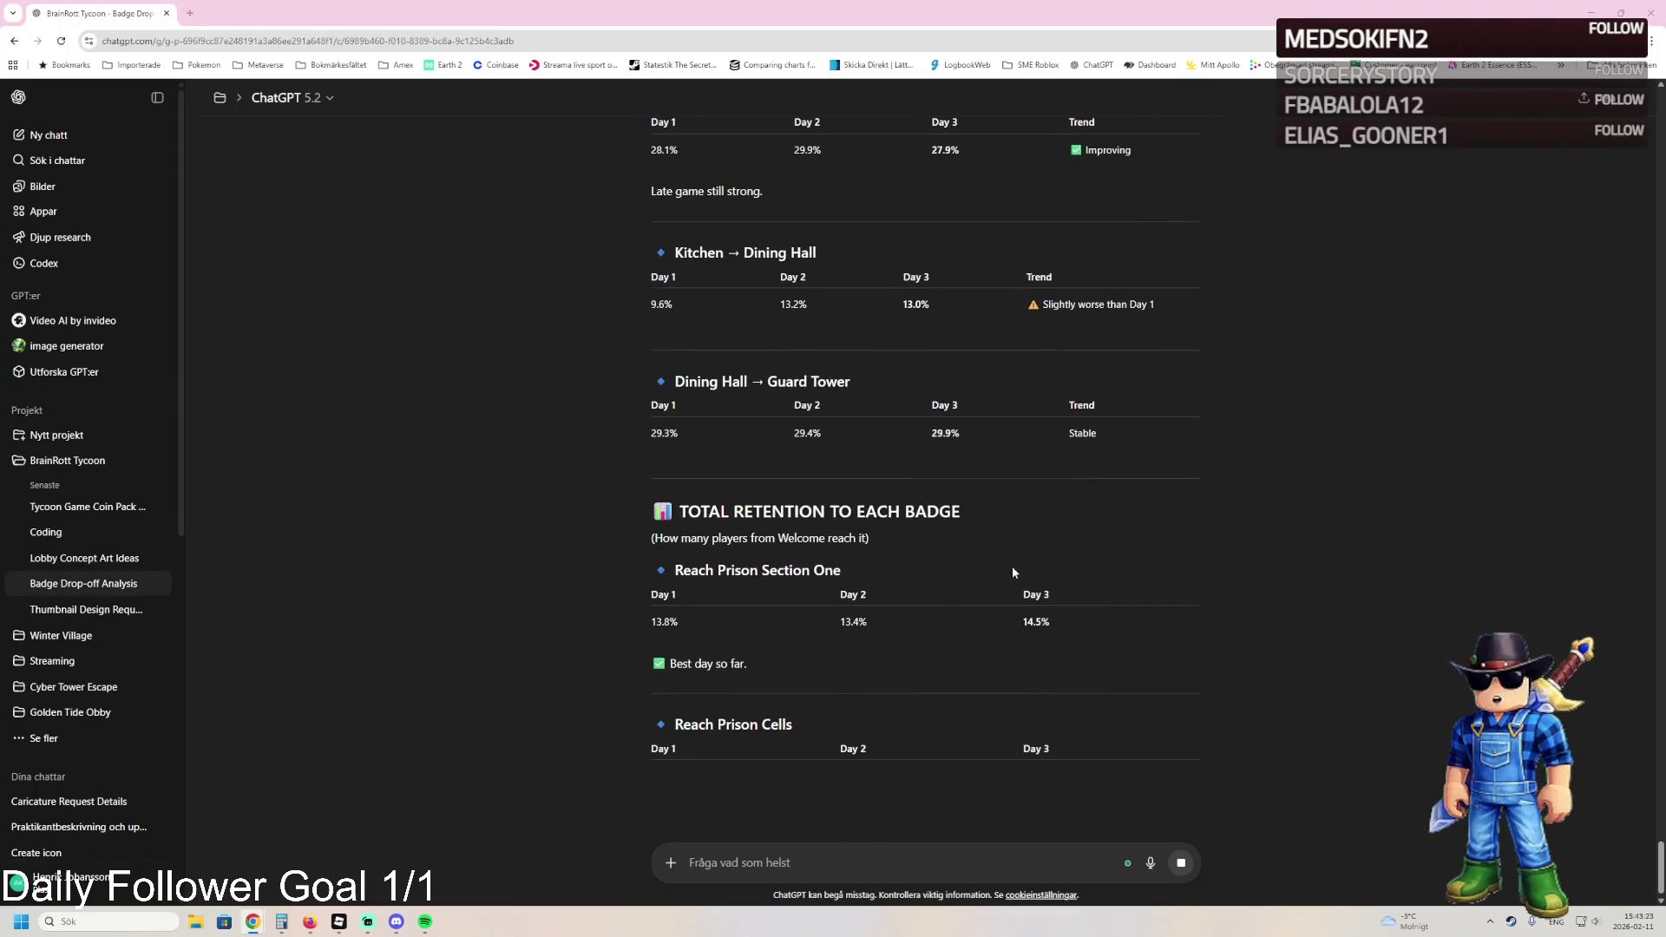
scroll(down, 3)
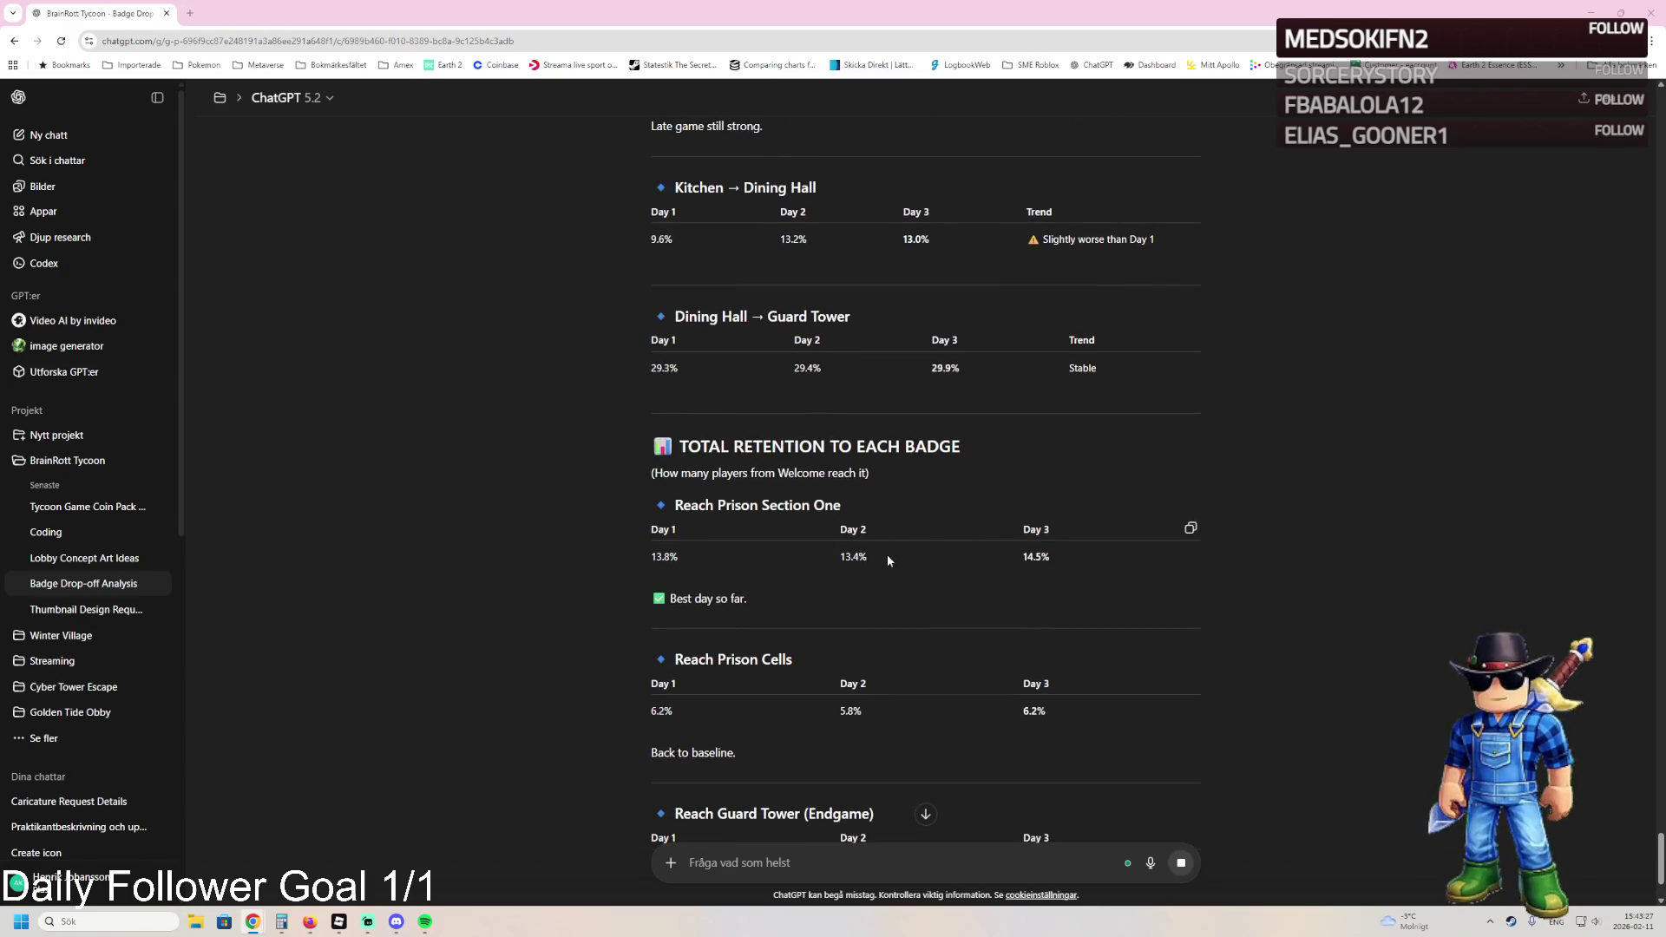
- Read the rest of the reply through the summary and recommended next move, then return to Roblox Studio
scroll(down, 3)
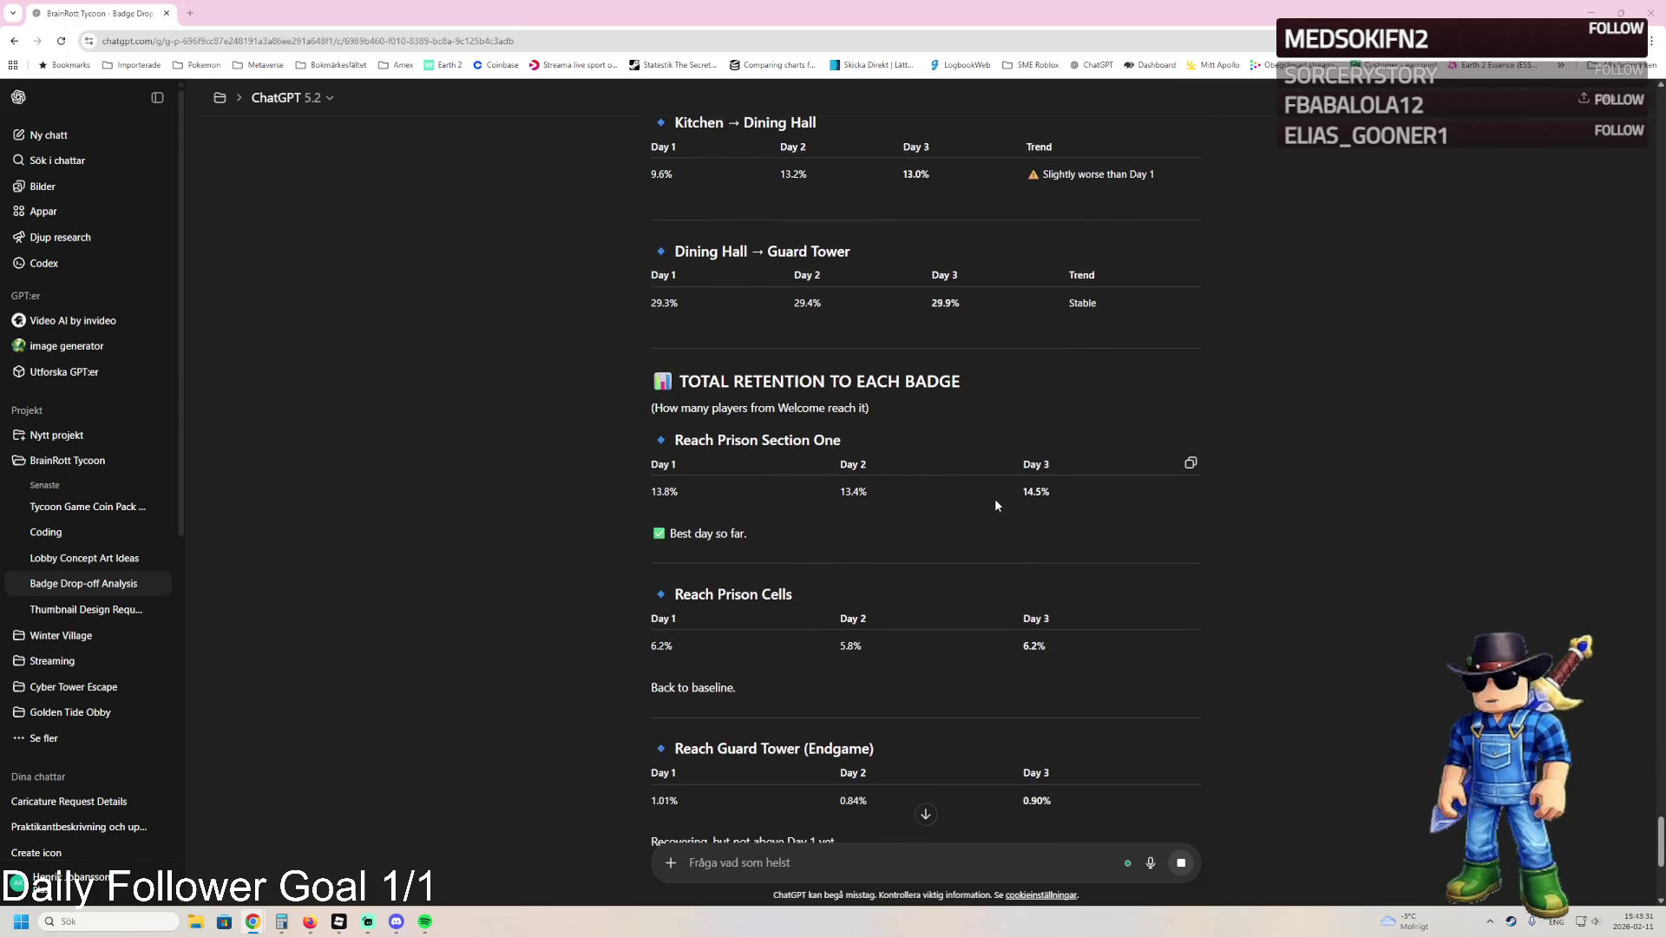
scroll(down, 3)
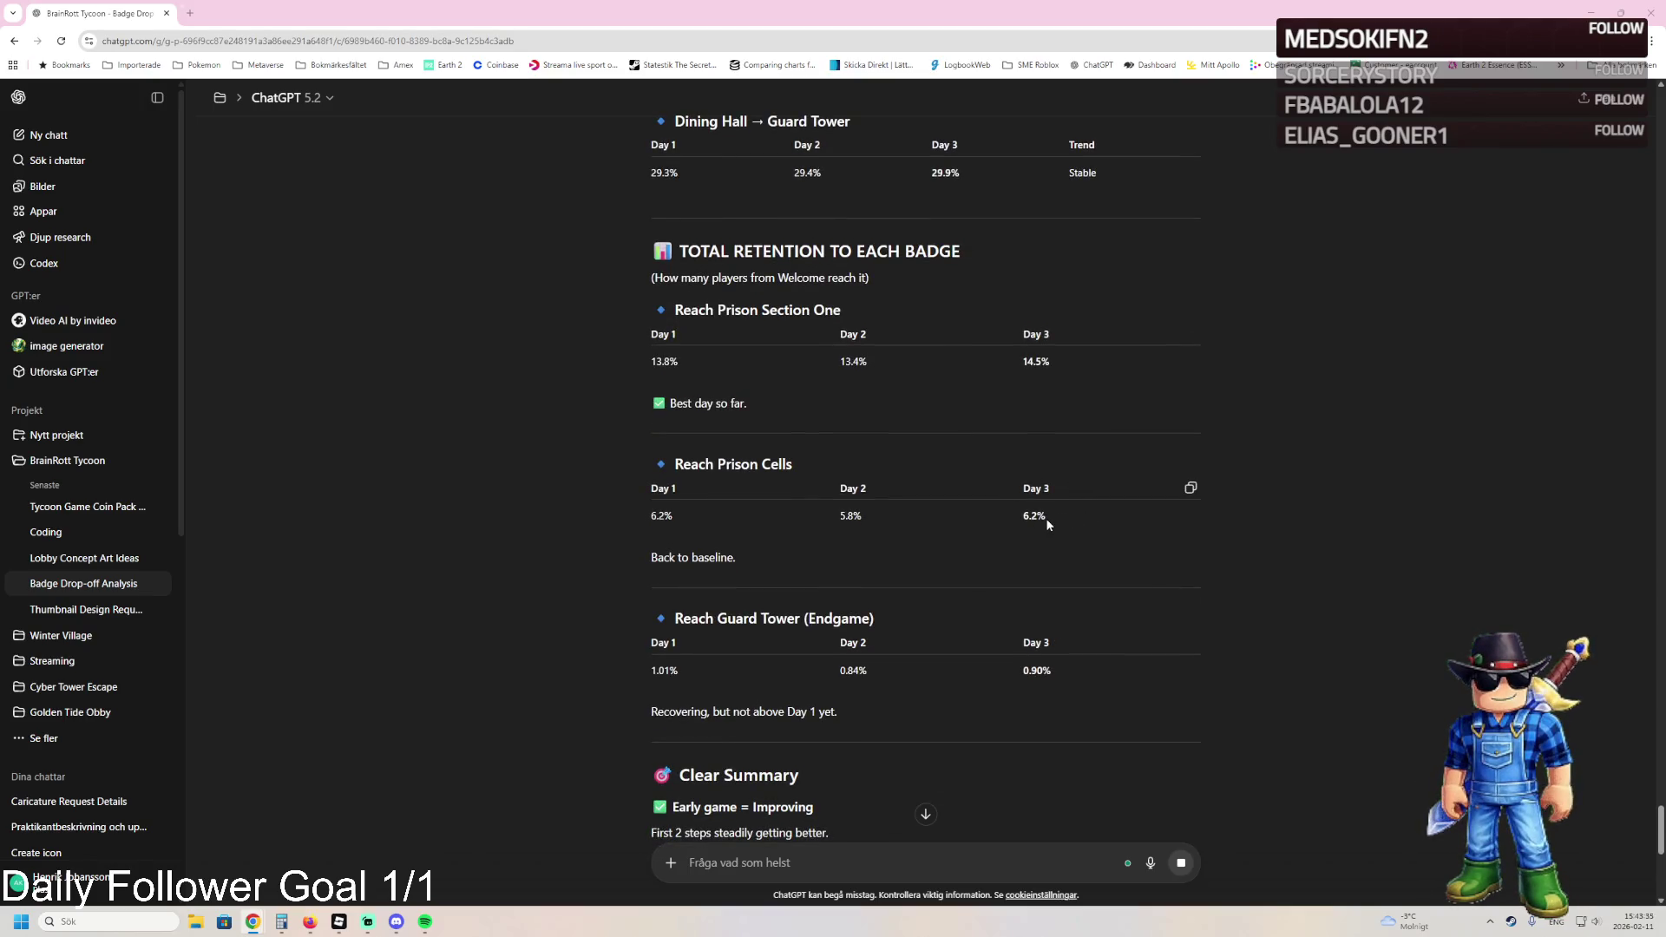
scroll(down, 3)
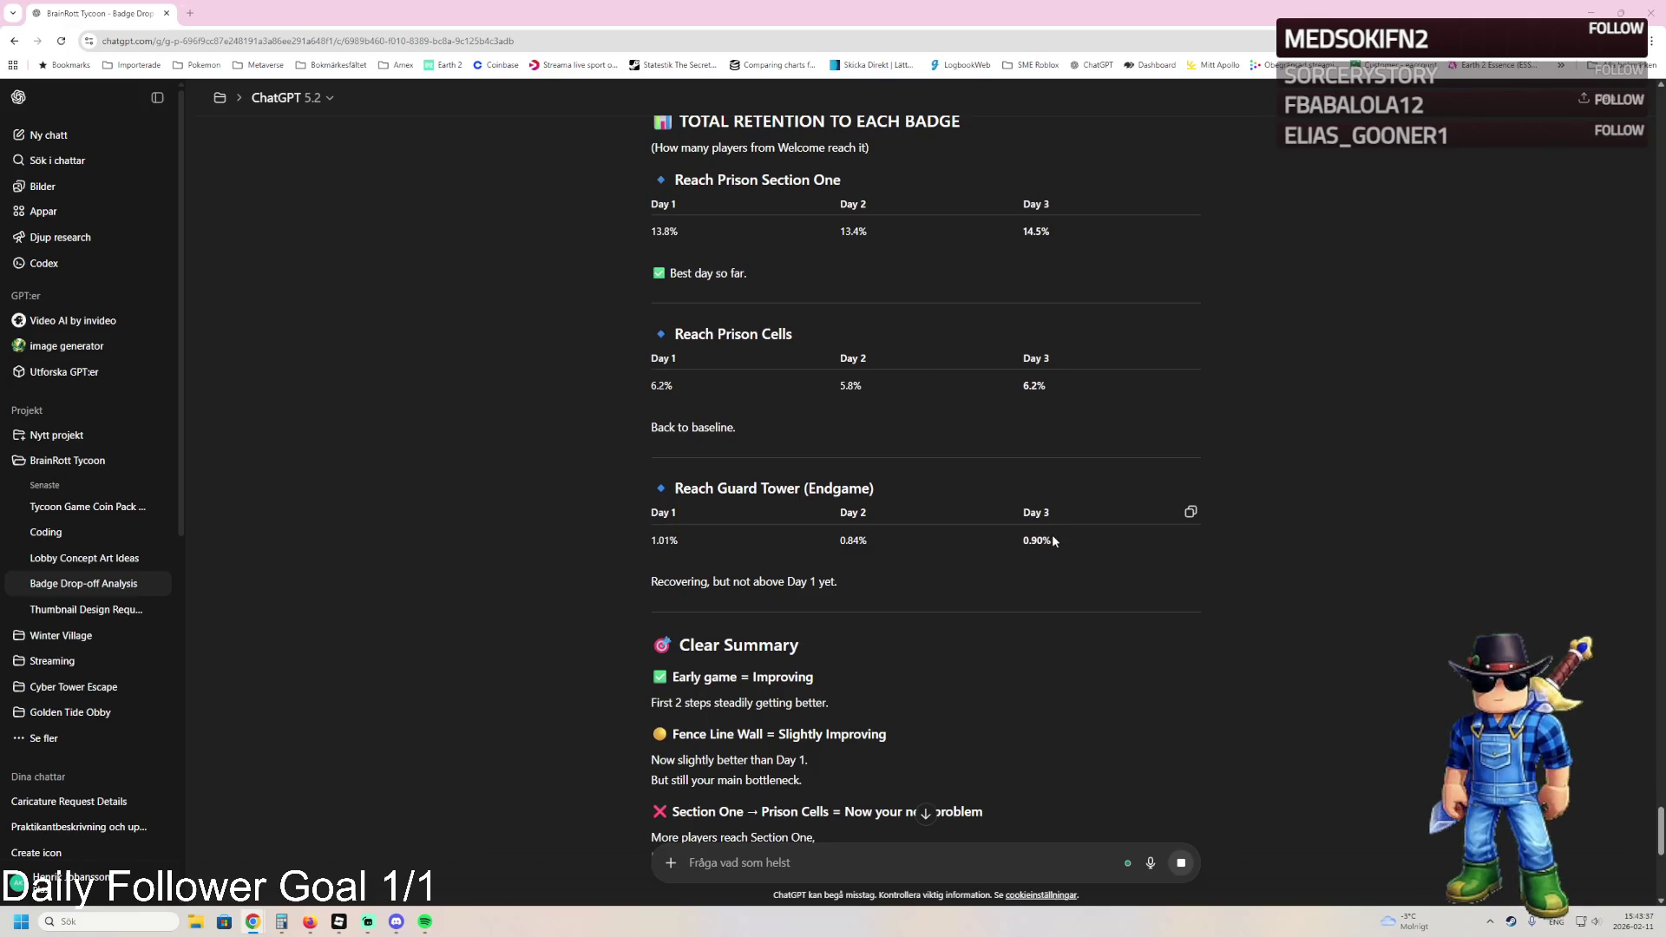
scroll(down, 3)
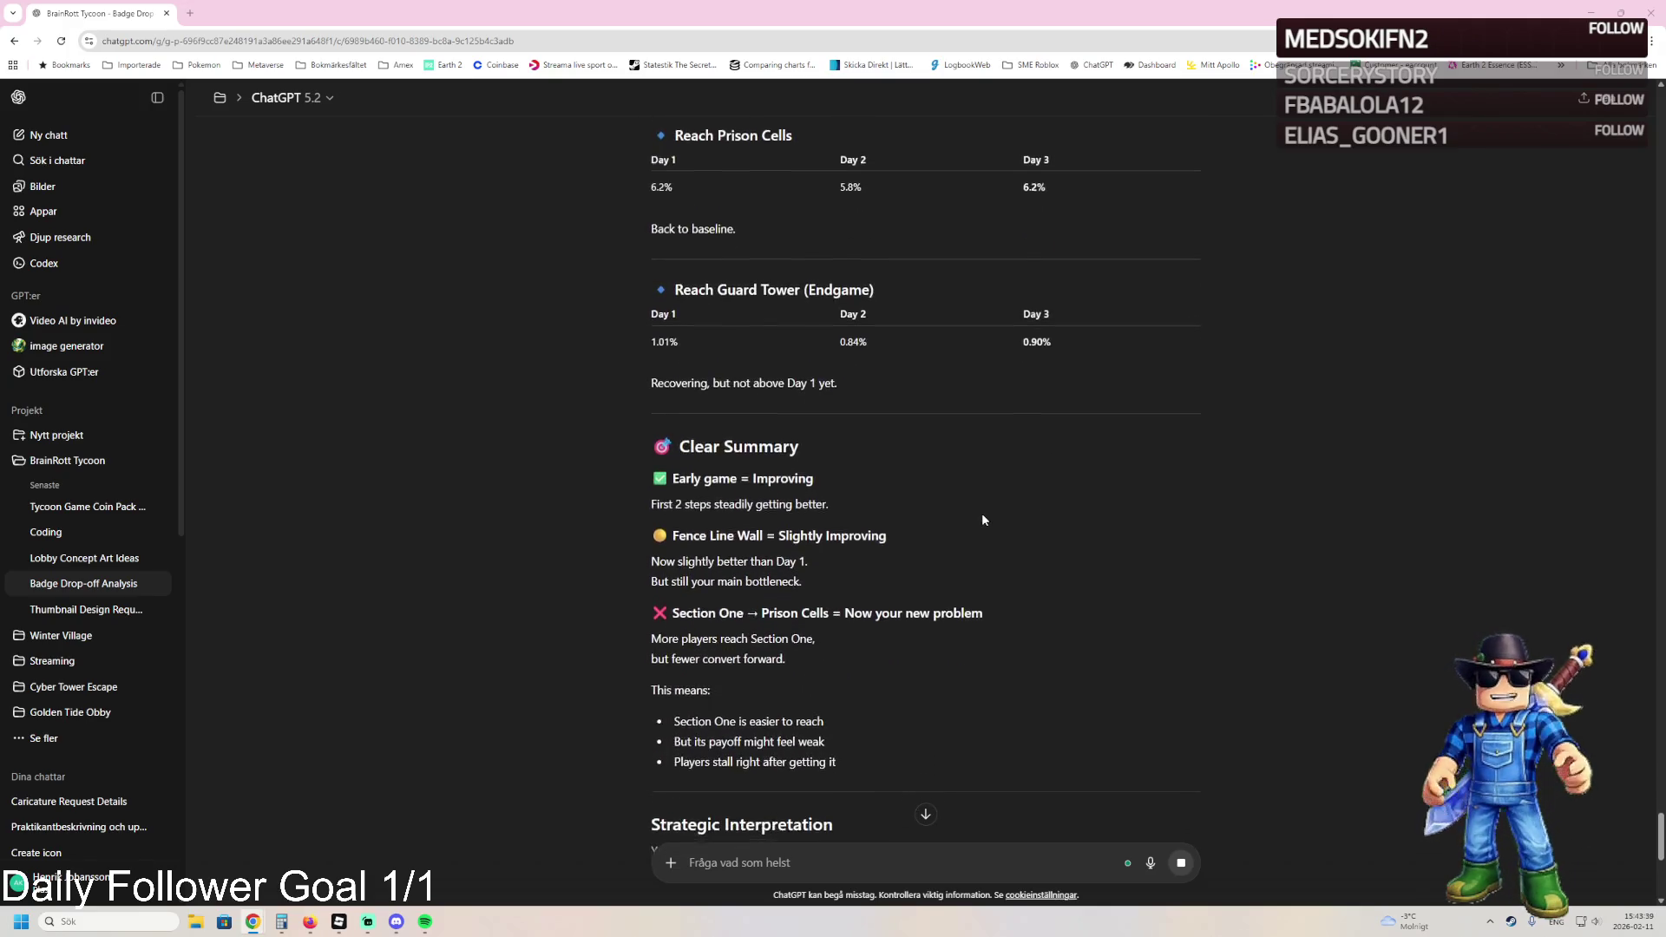
scroll(down, 3)
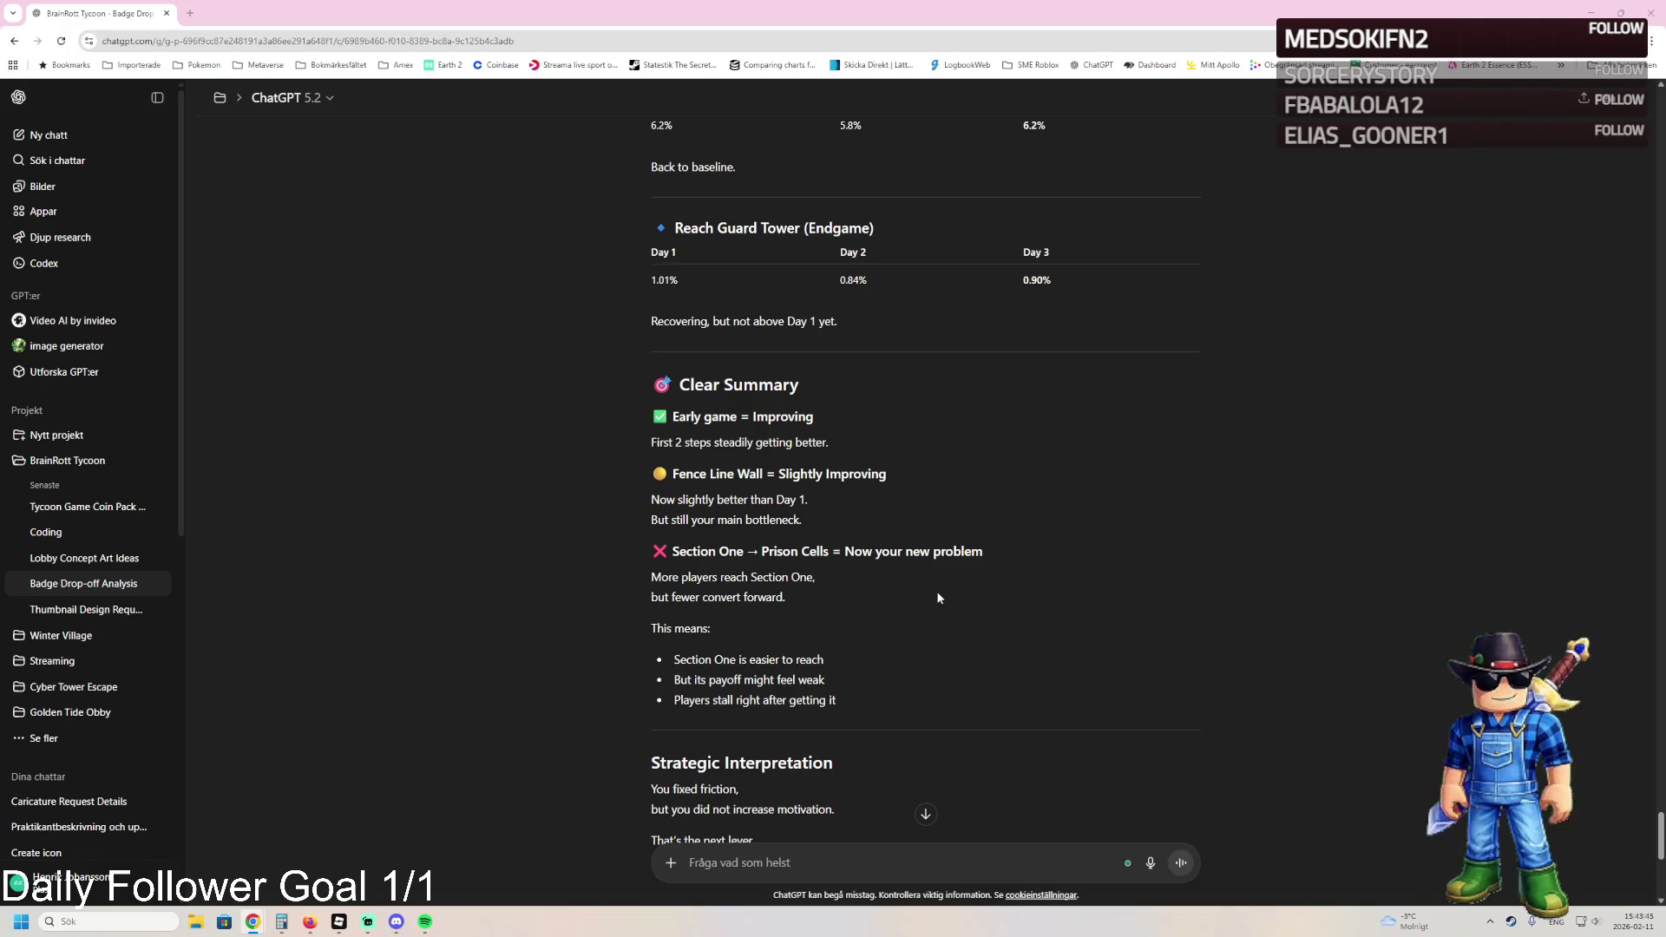
scroll(down, 3)
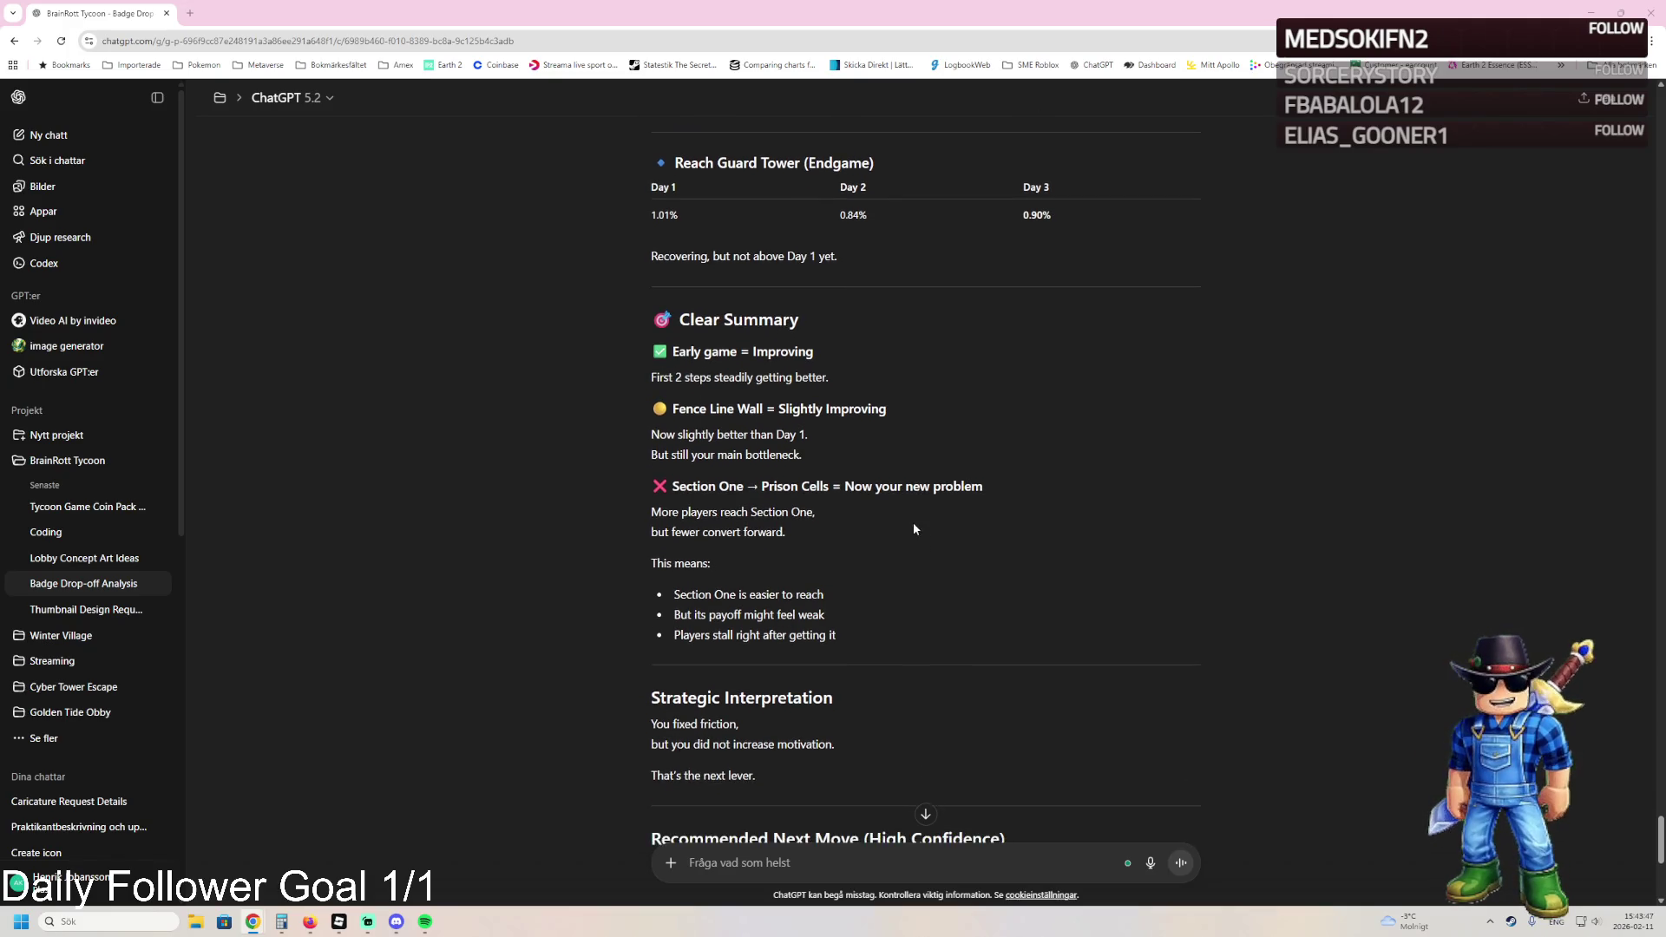
scroll(down, 3)
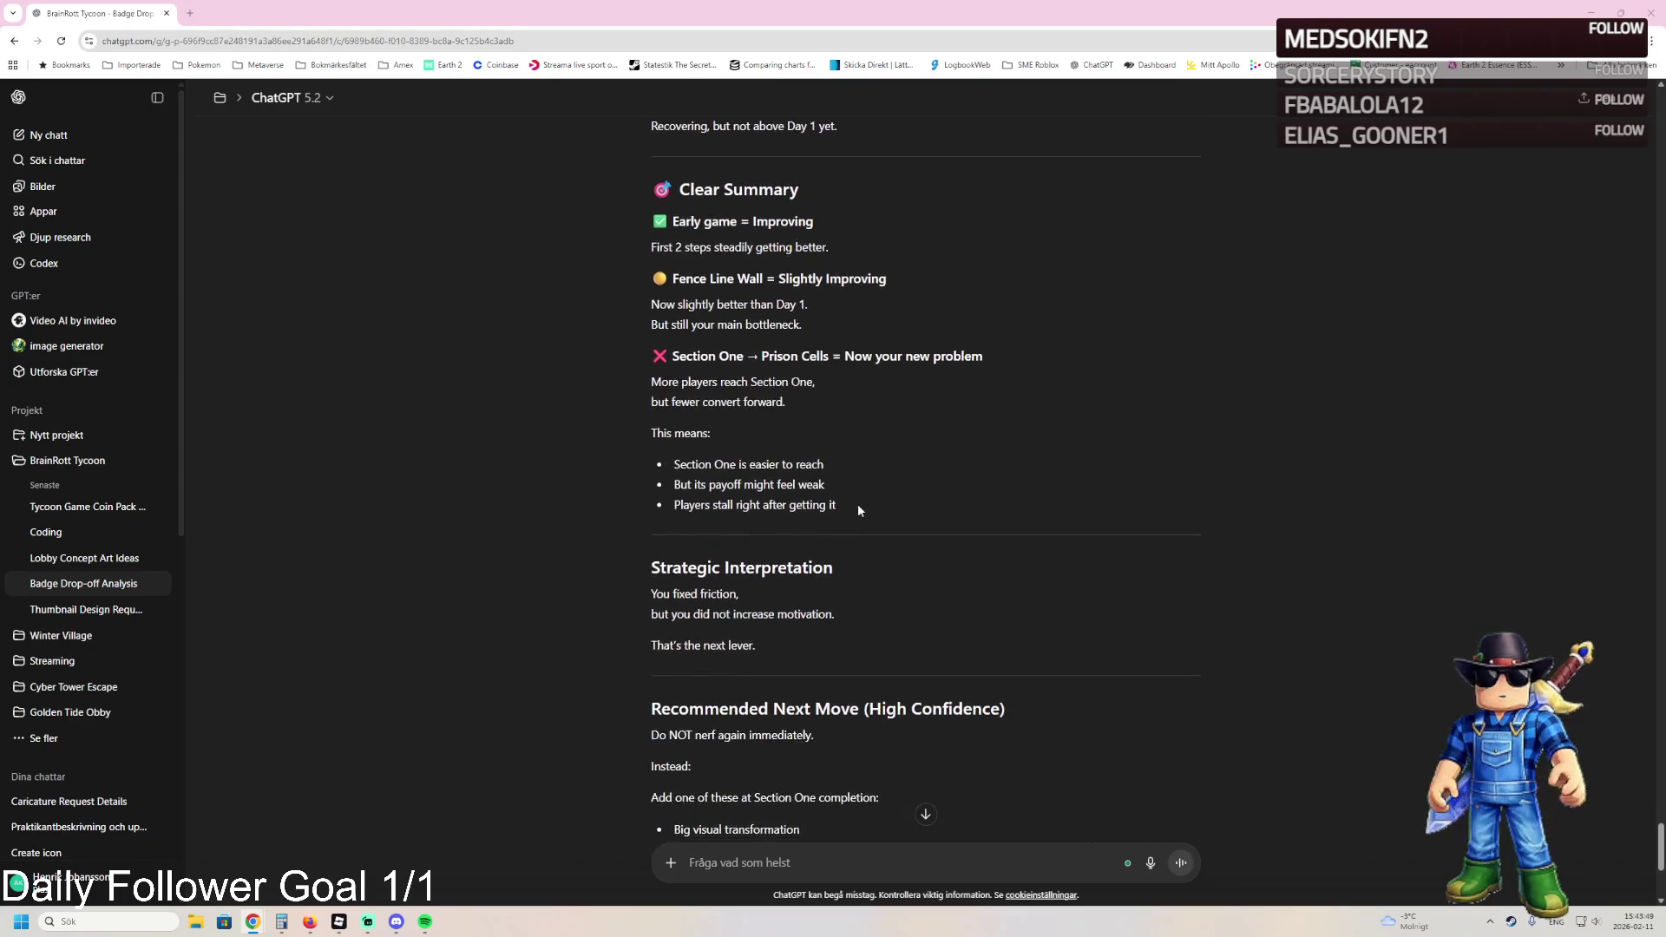
scroll(down, 3)
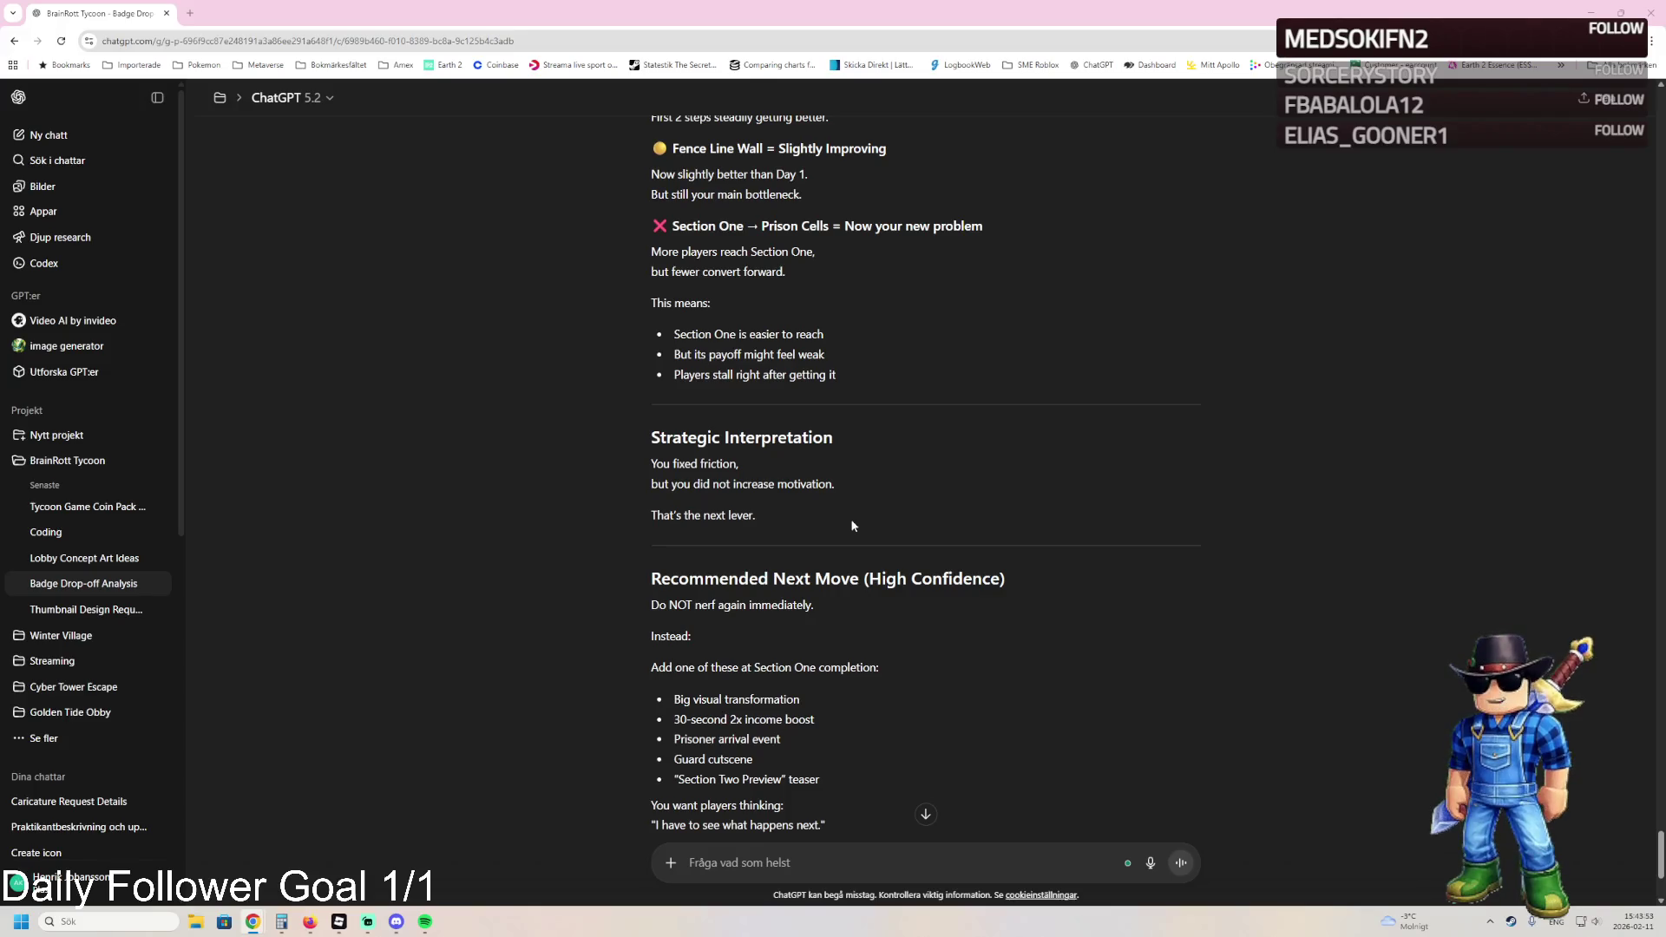
scroll(down, 3)
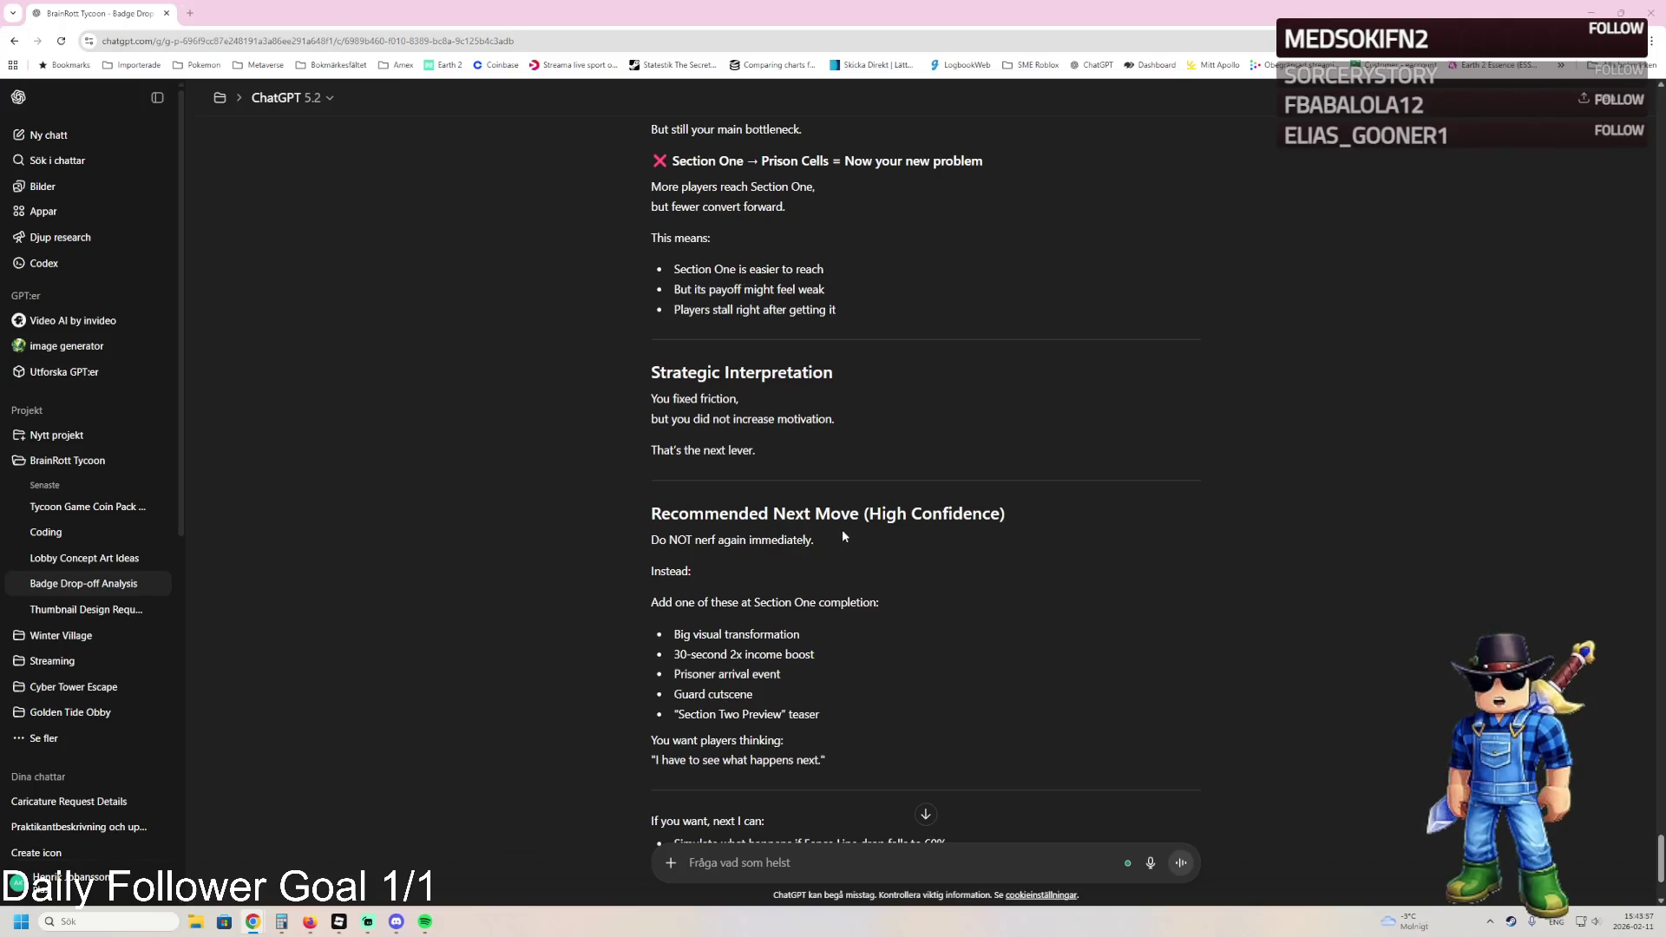
scroll(down, 3)
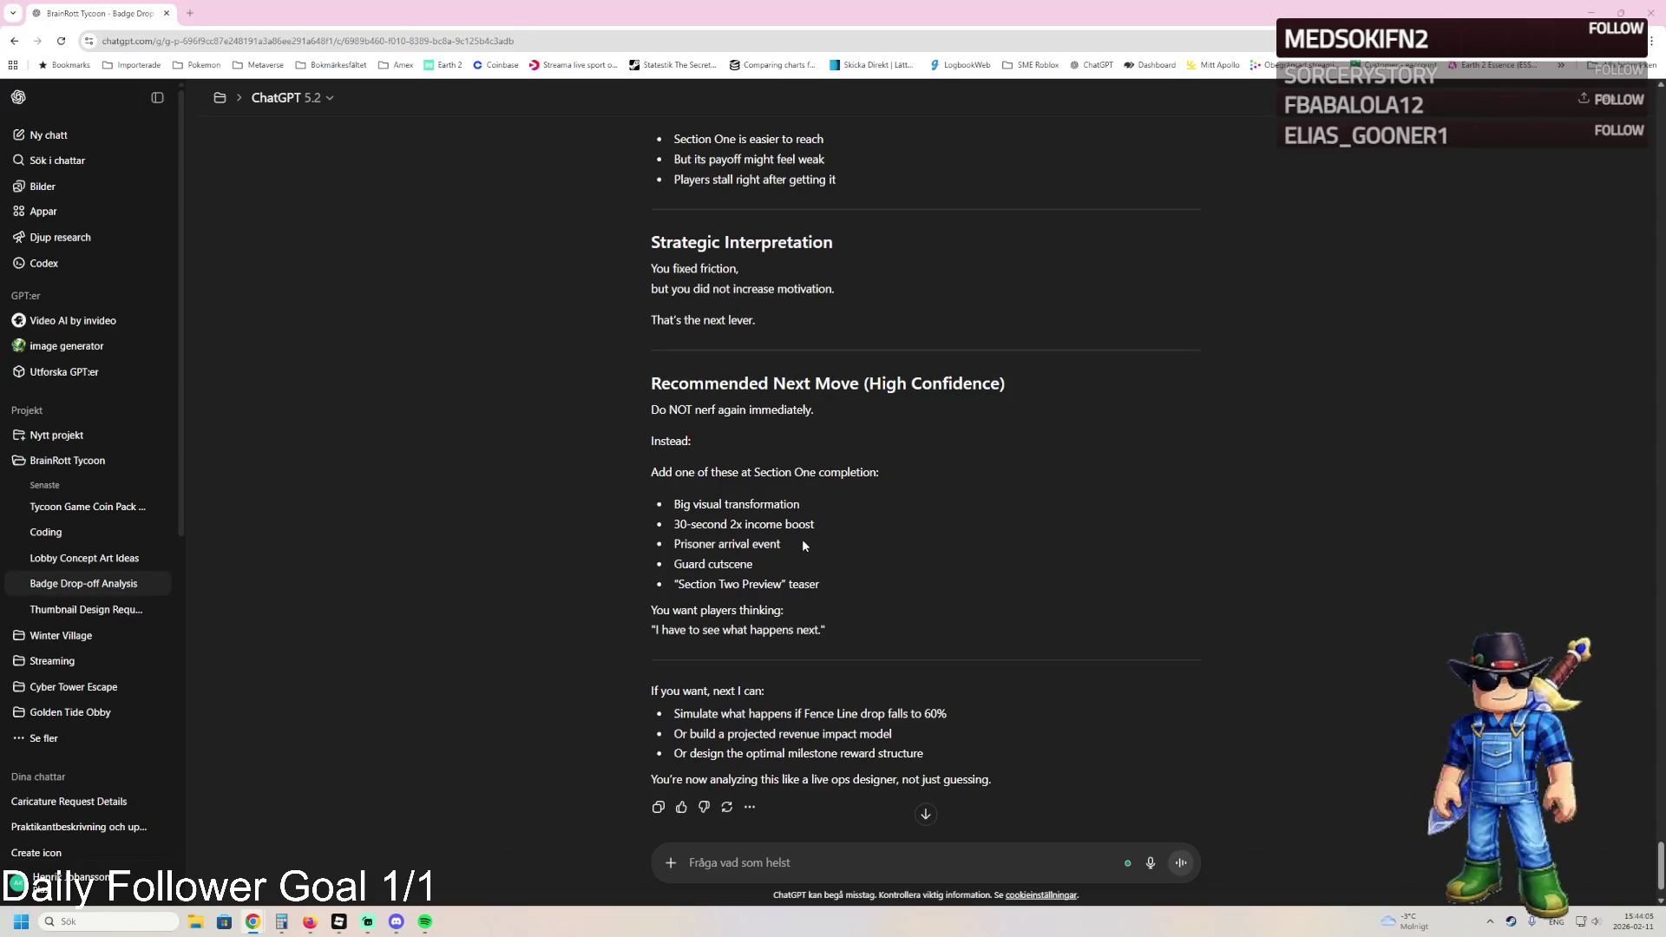
scroll(down, 3)
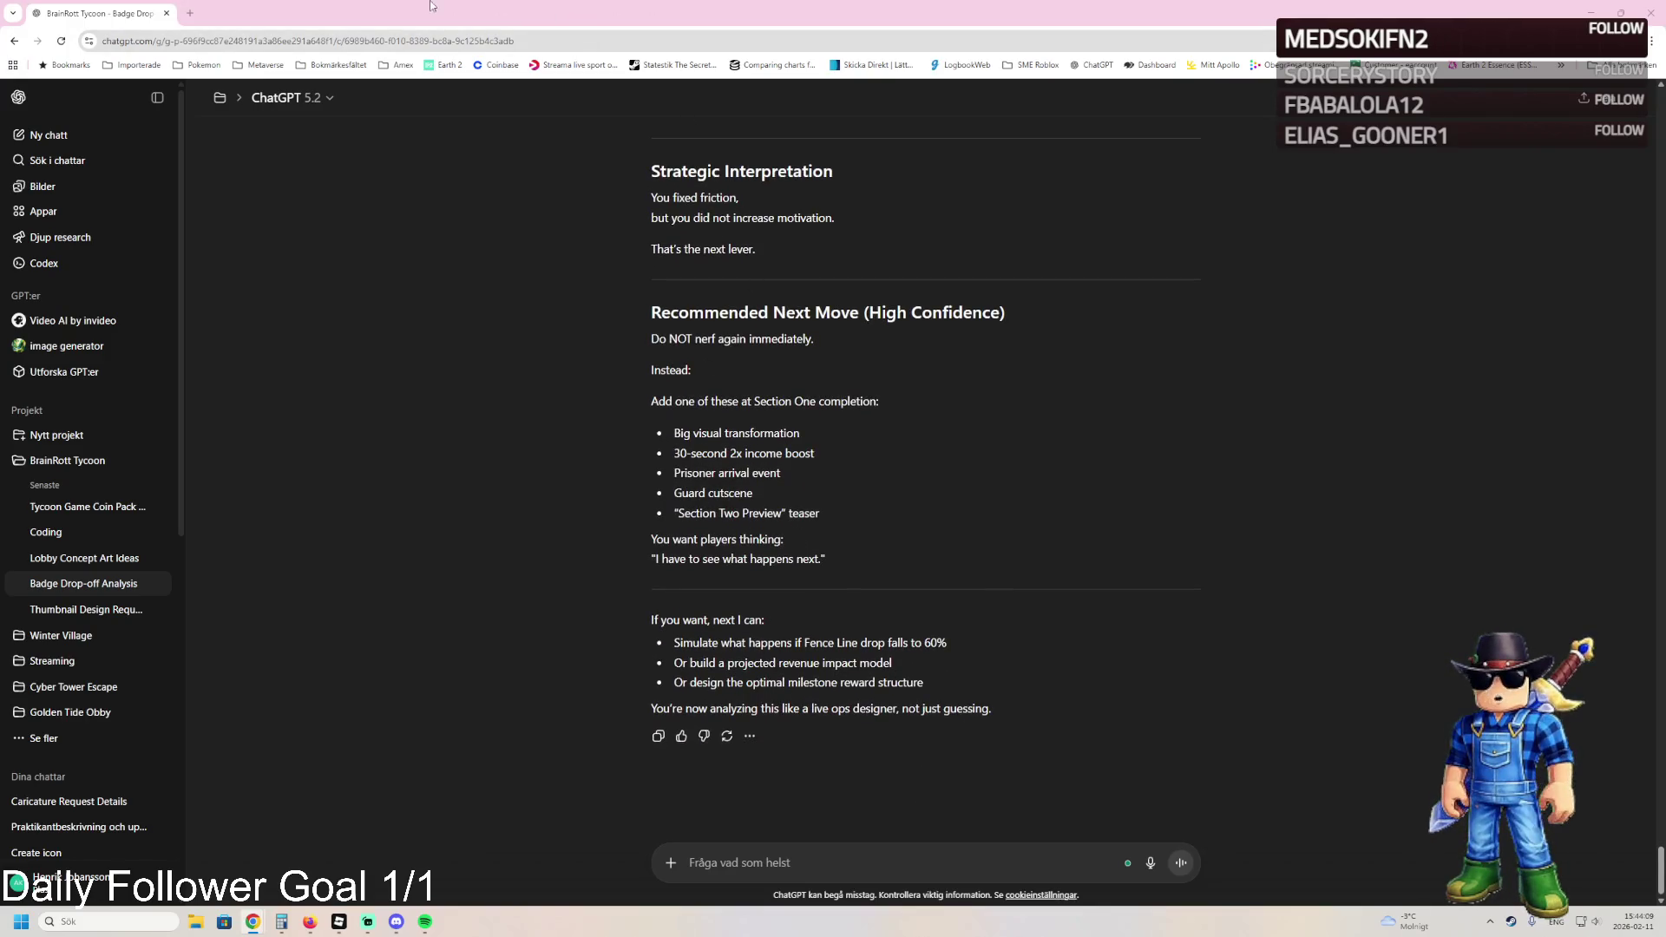
key(alt+Tab)
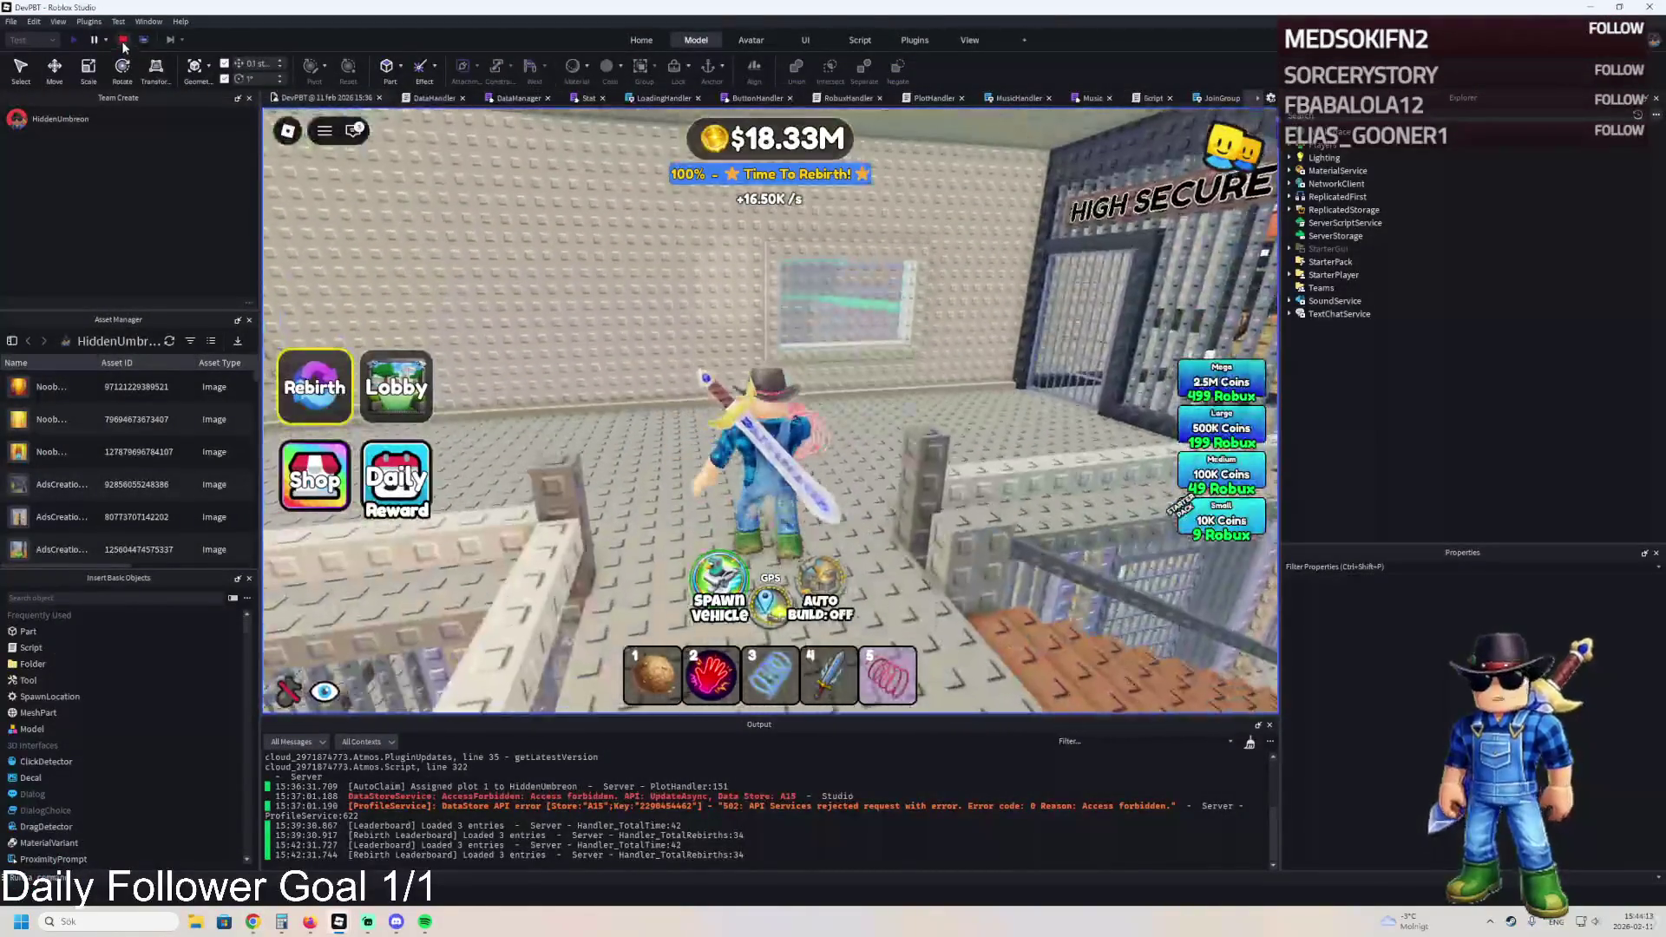
- Stop the prison tycoon playtest from the toolbar
click(122, 40)
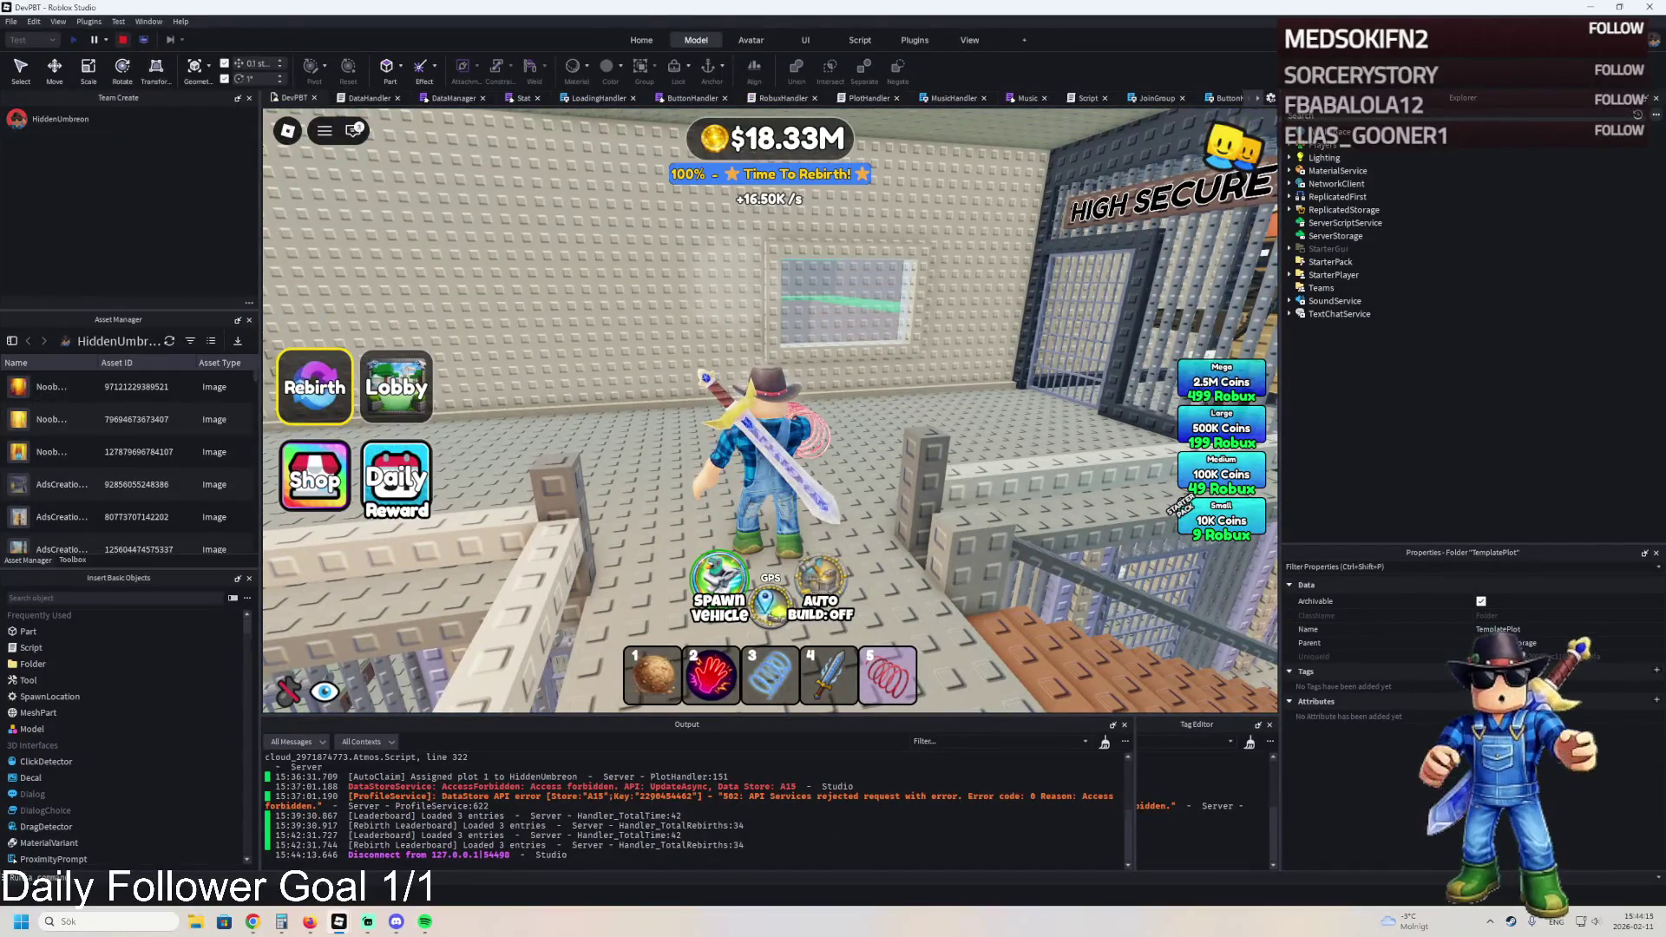
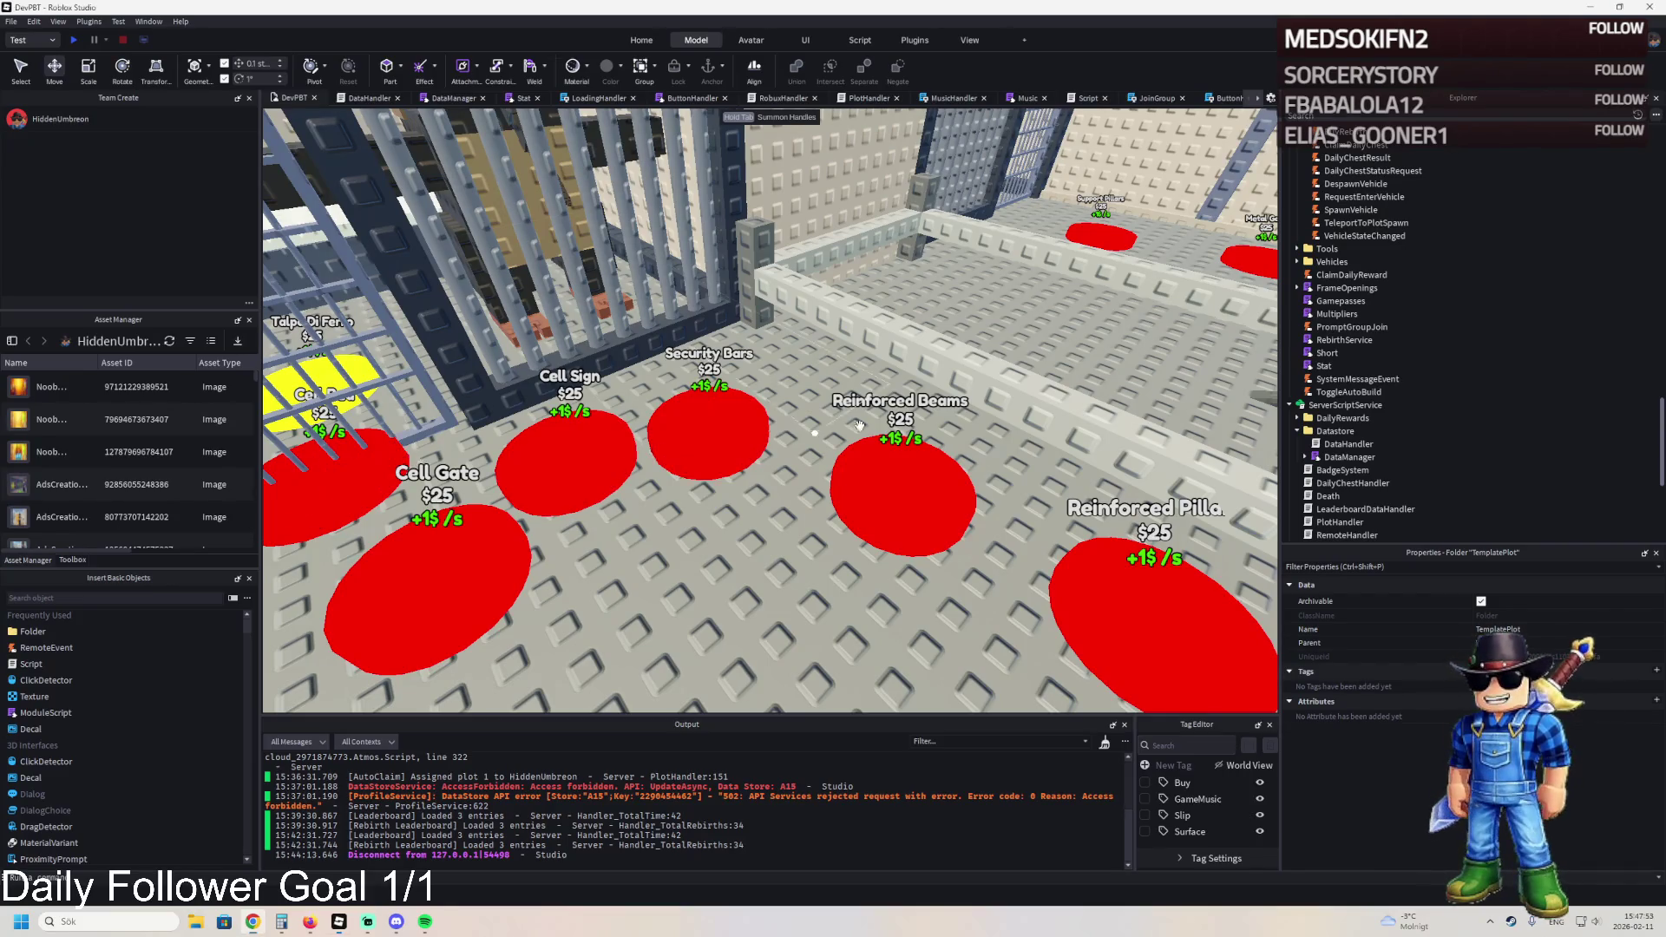
- Rename the copied Cell Sign pad to 276 and move it further along the row
key(f)
key(s)
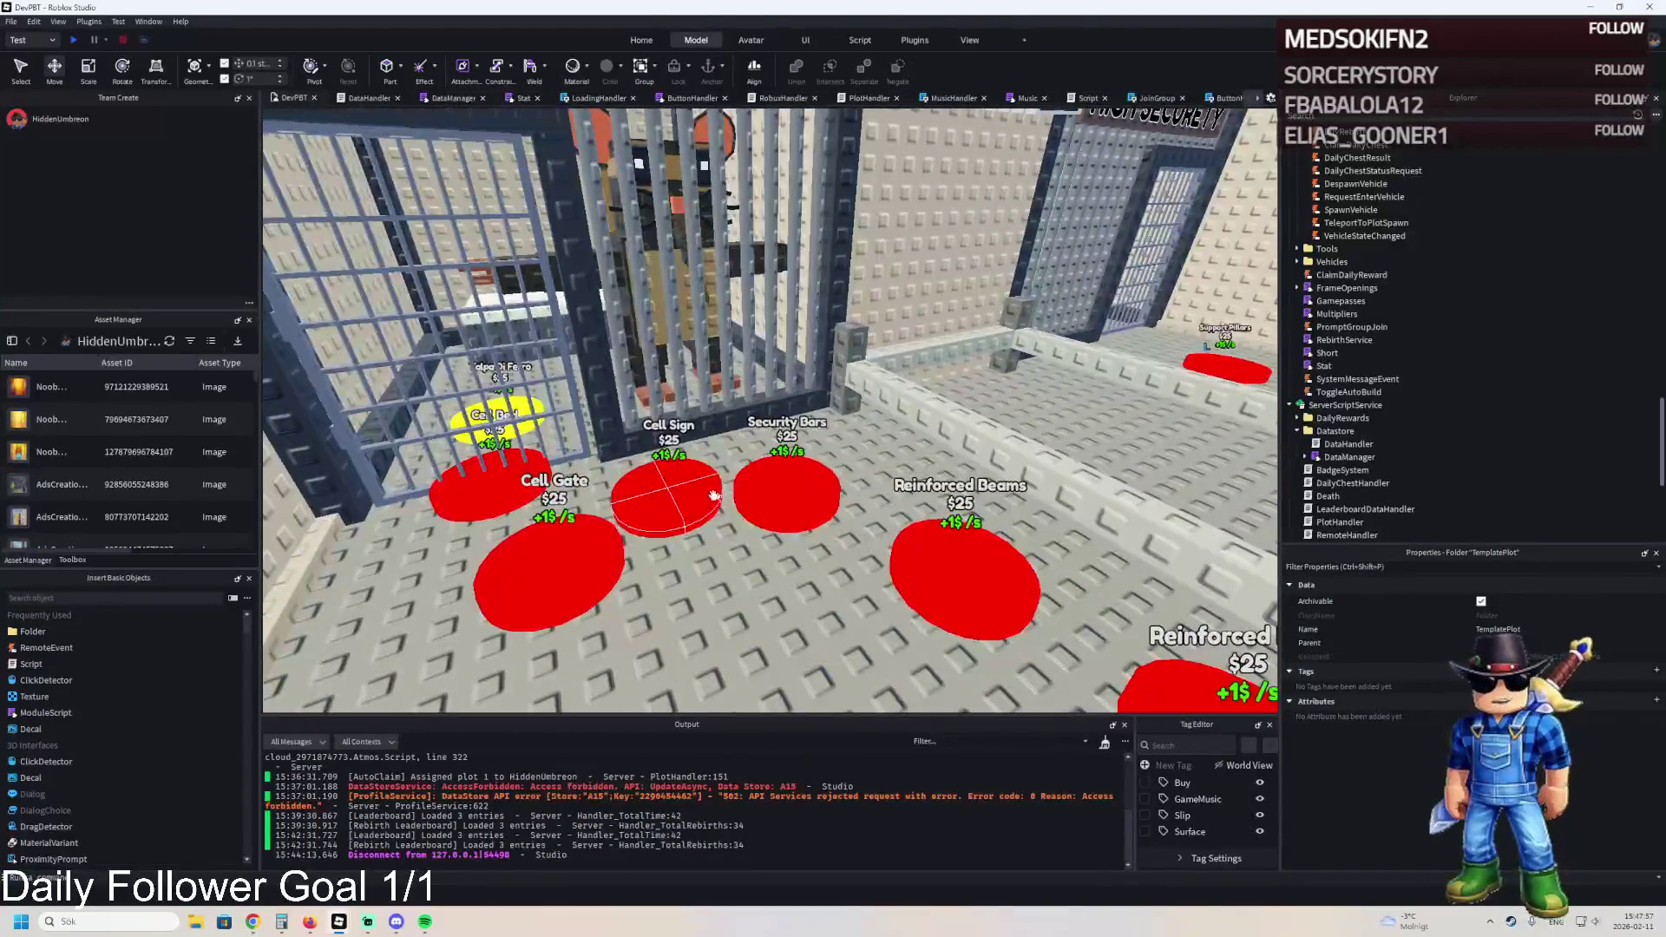
click(685, 499)
click(738, 495)
key(F2)
text(6)
key(Return)
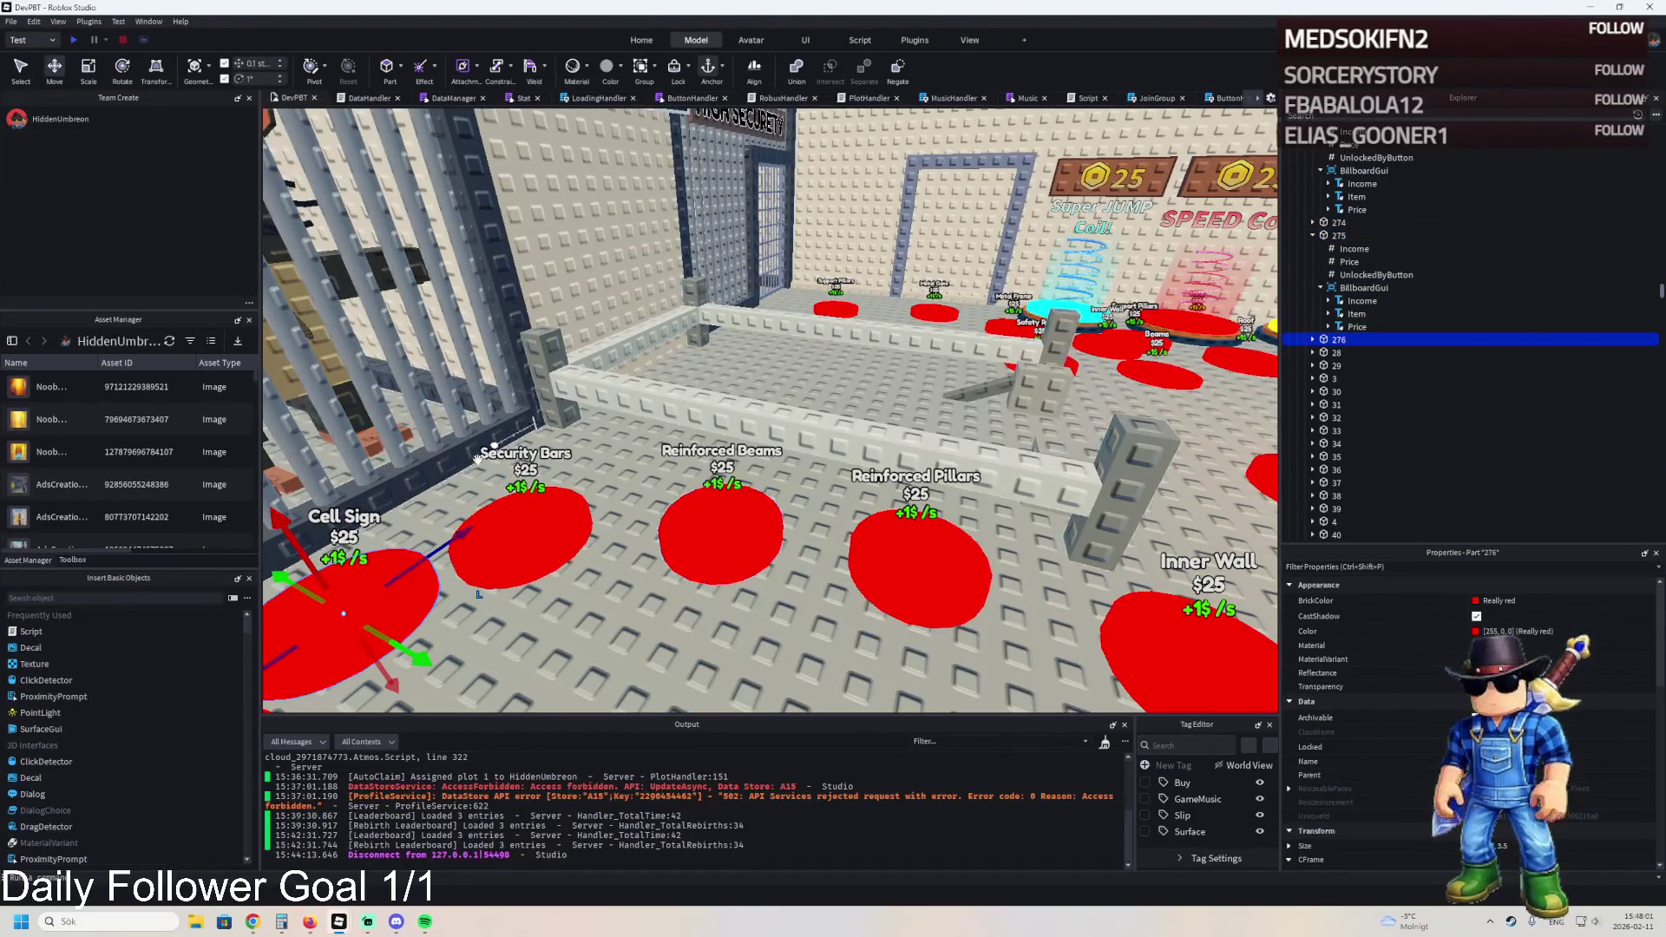
drag(408, 651, 639, 476)
drag(675, 341, 764, 438)
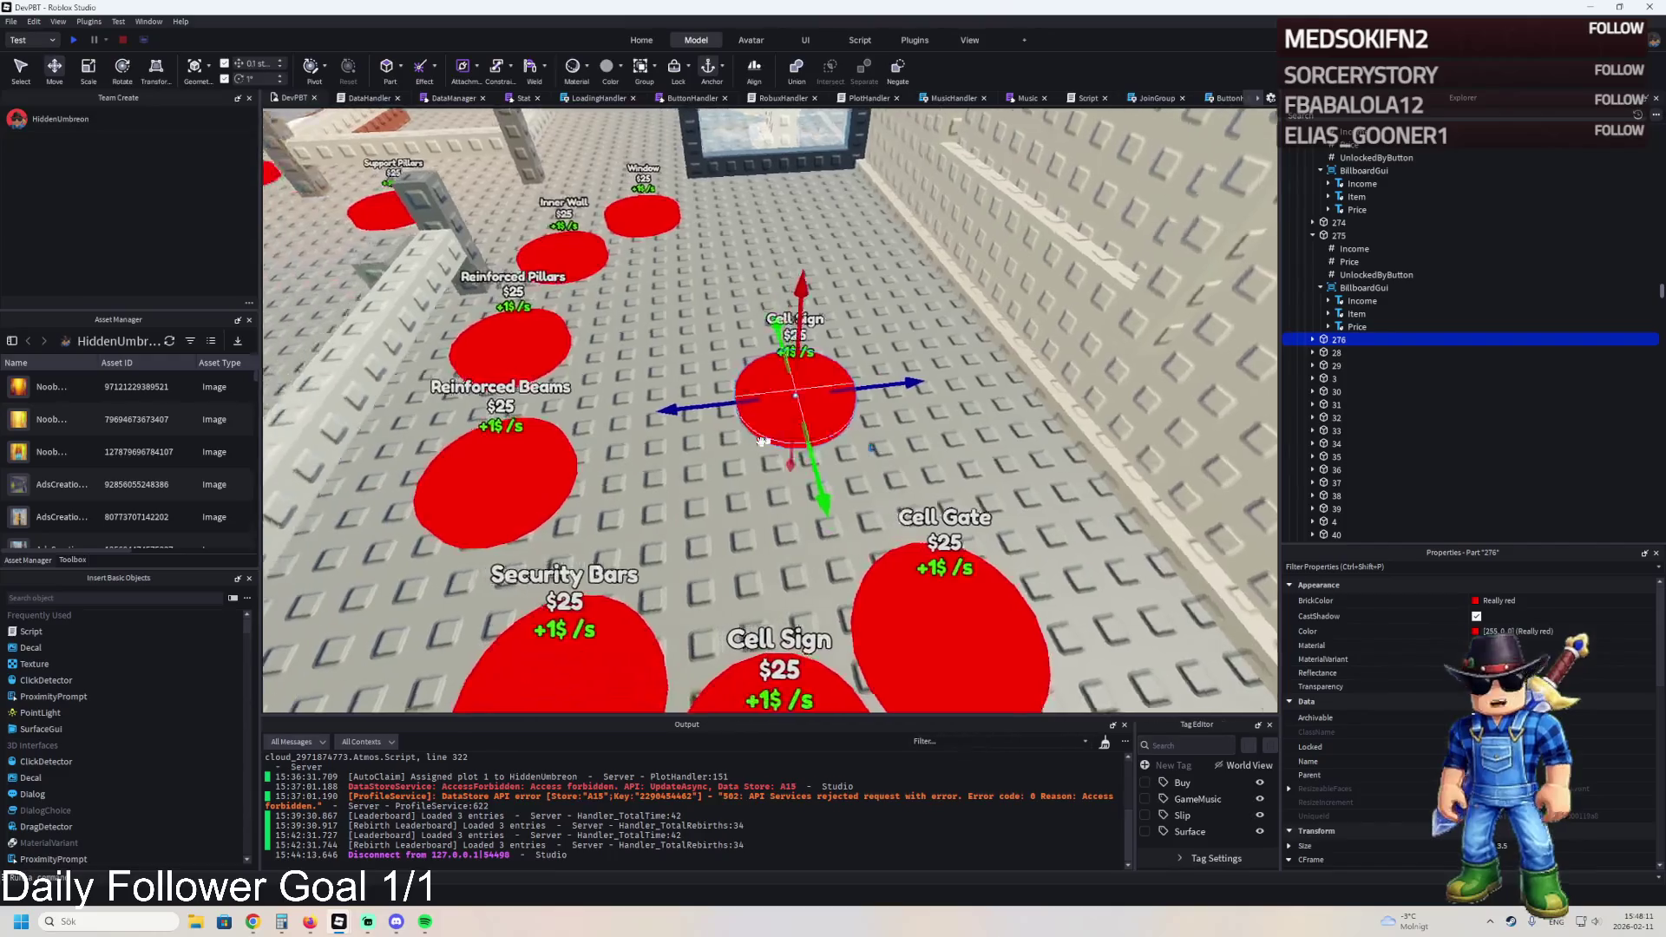
- Copy the item name text from the Reinforced Pillars pad's Item label
click(588, 348)
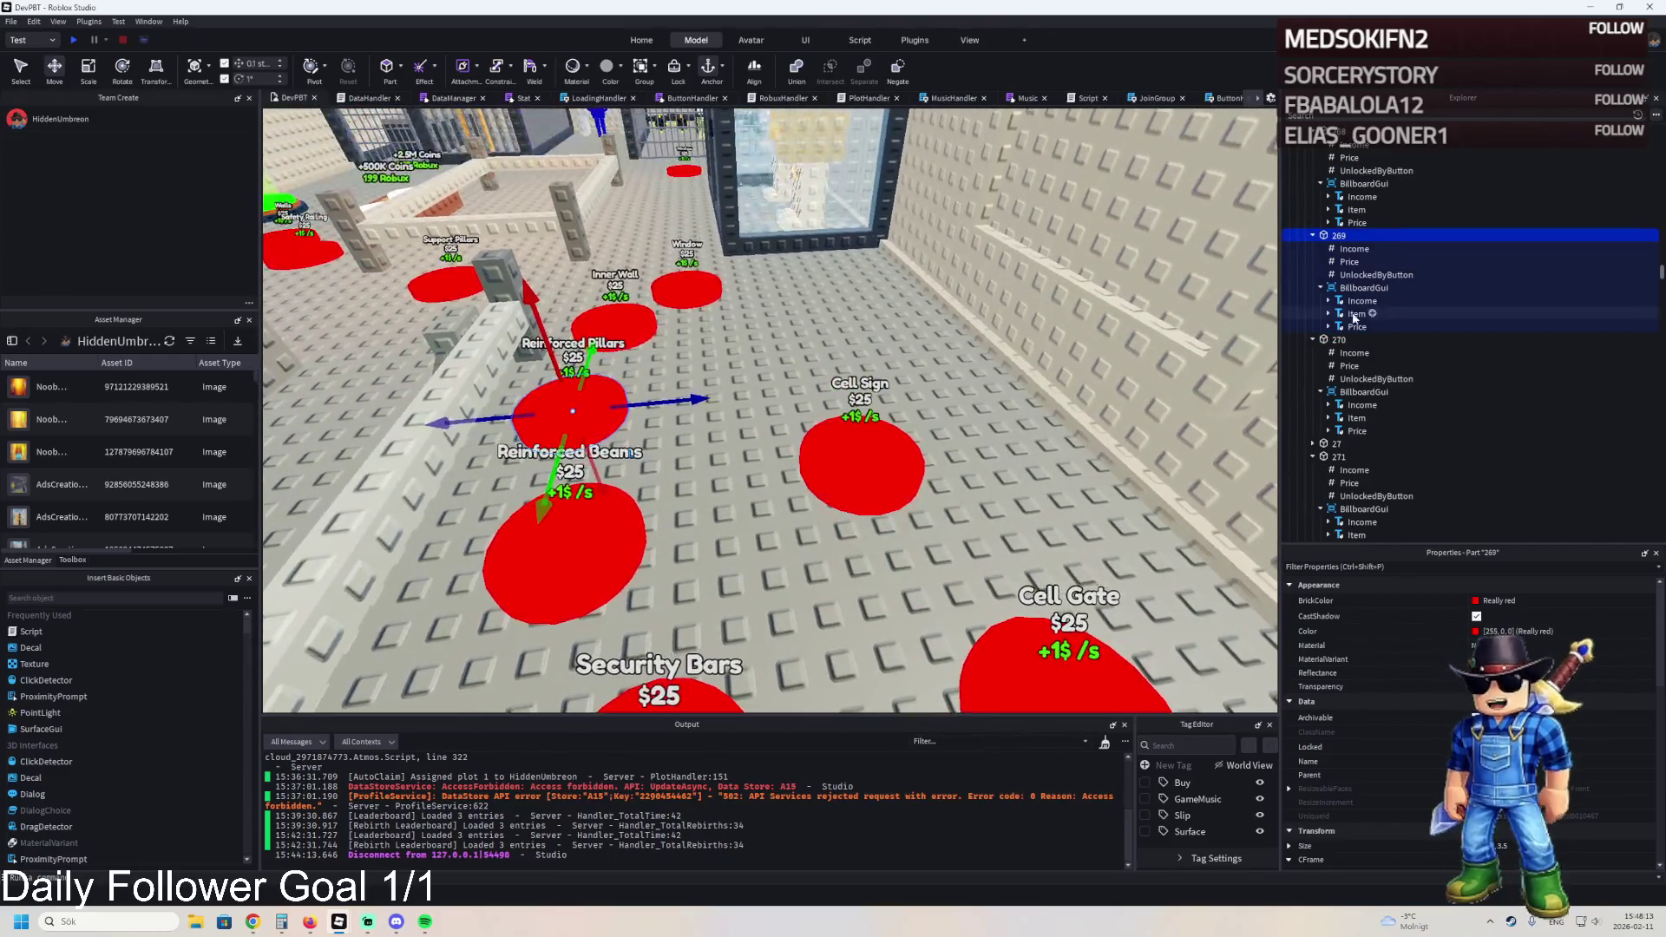
click(1350, 314)
scroll(down, 3)
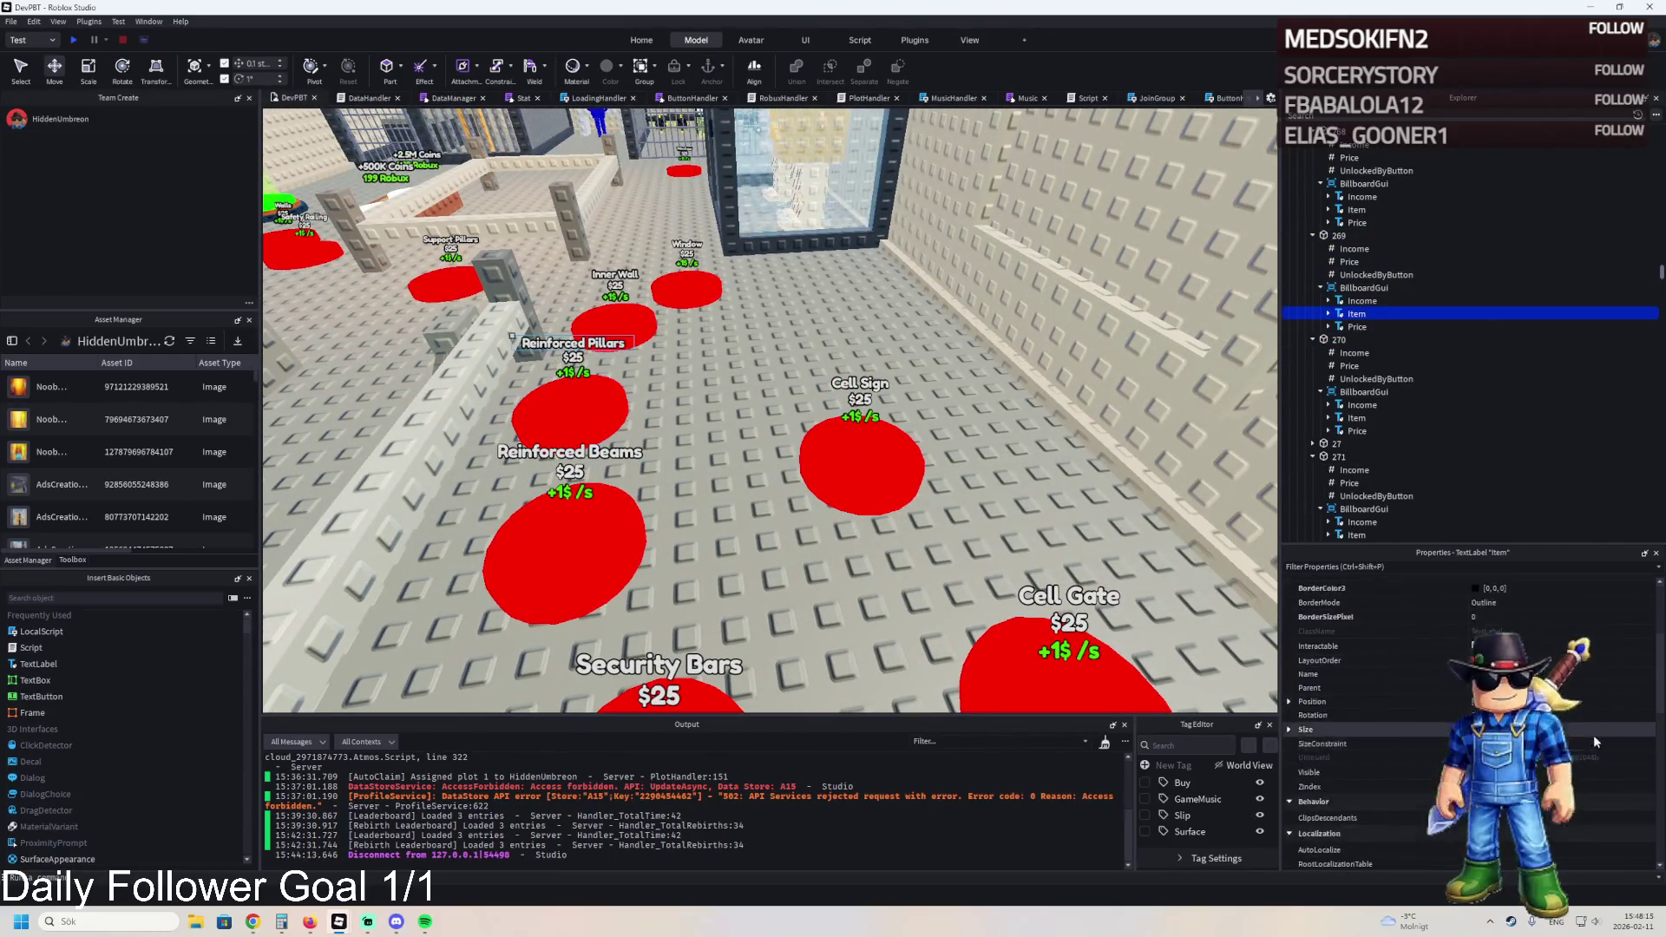
scroll(down, 3)
click(1327, 808)
- Paste Reinforced Pillars into pad 276's Item label and check its UnlockedByButton and Price values
click(859, 459)
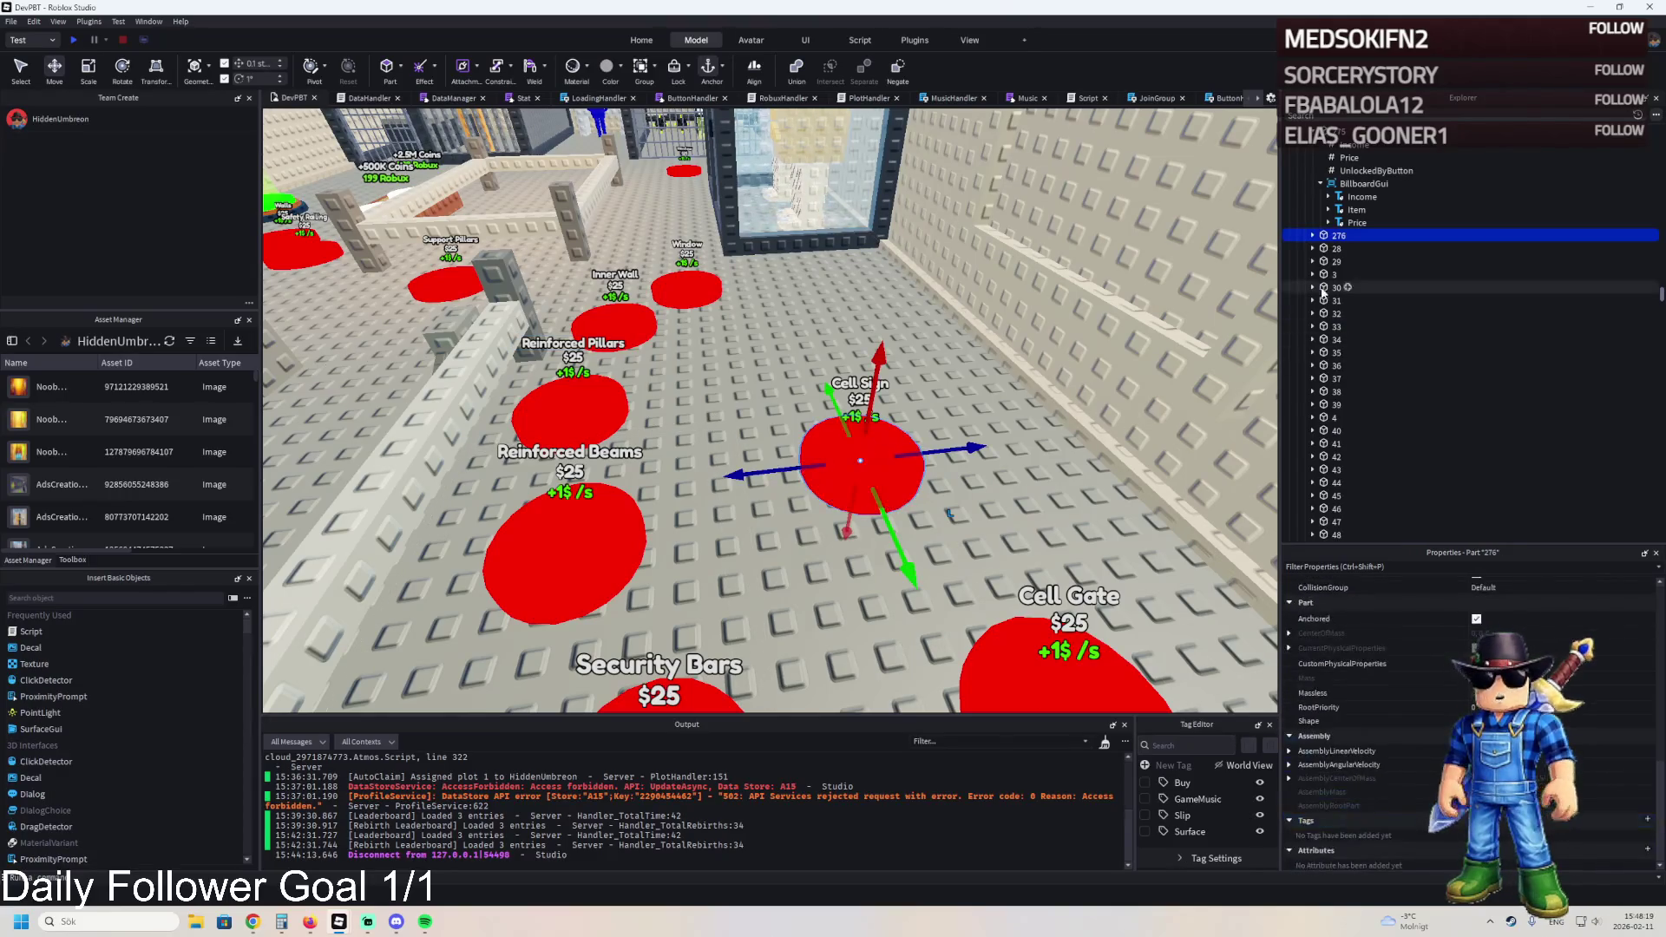
click(1321, 287)
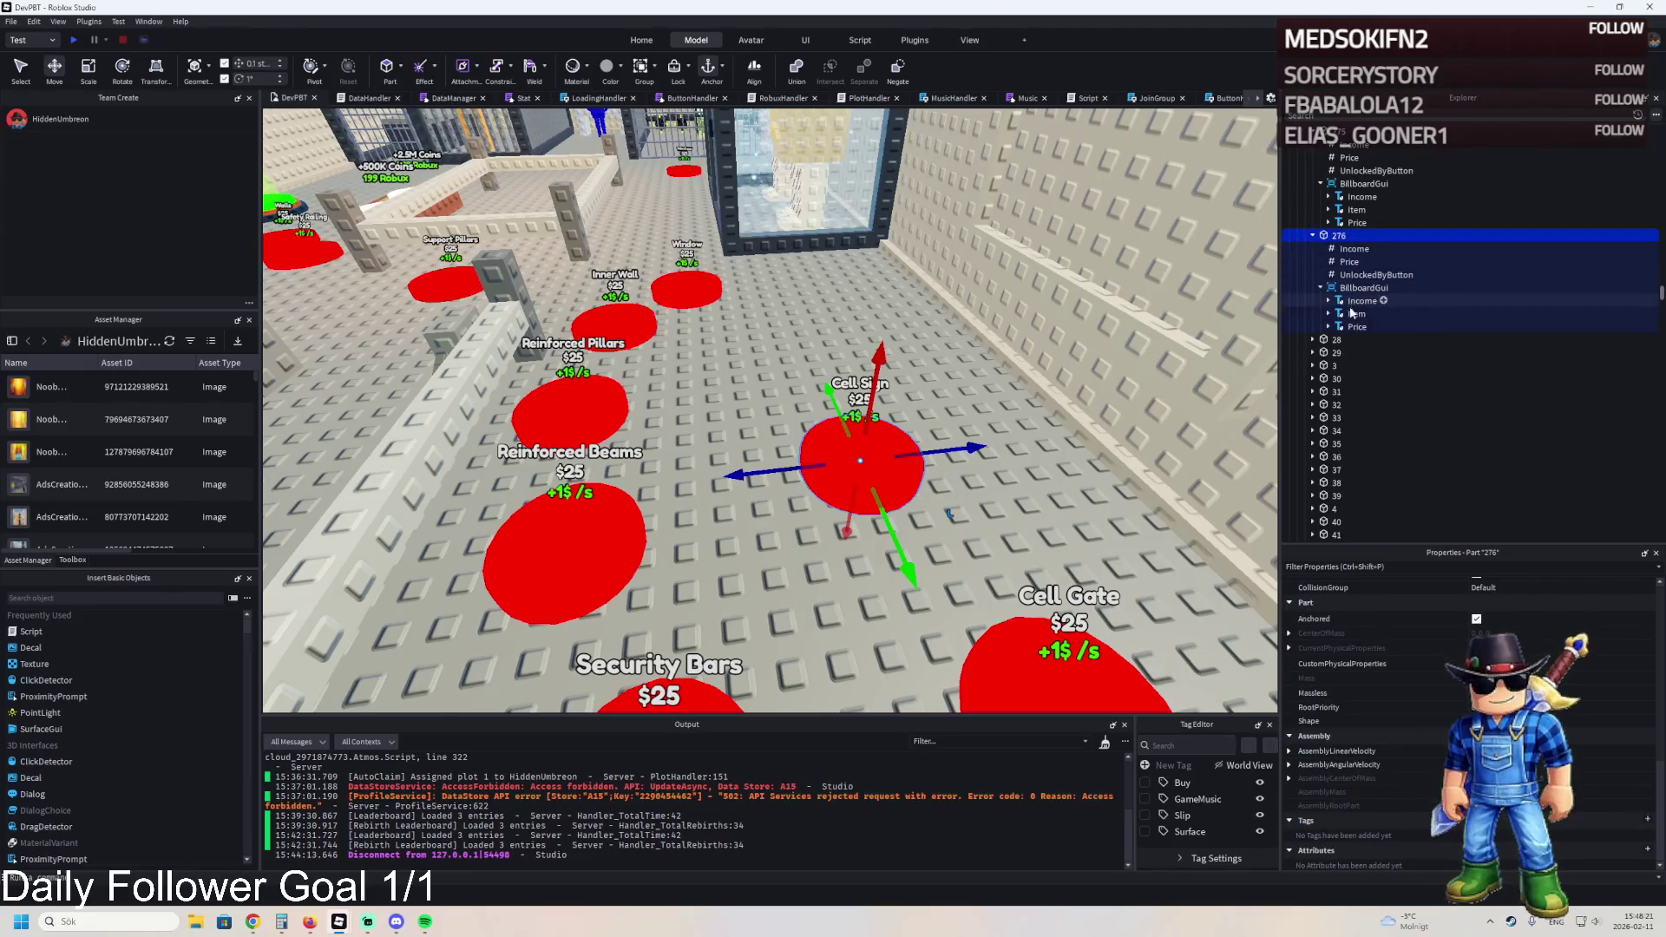
click(1356, 313)
click(1311, 612)
text(Reinforced Pillars)
click(1375, 274)
click(1475, 670)
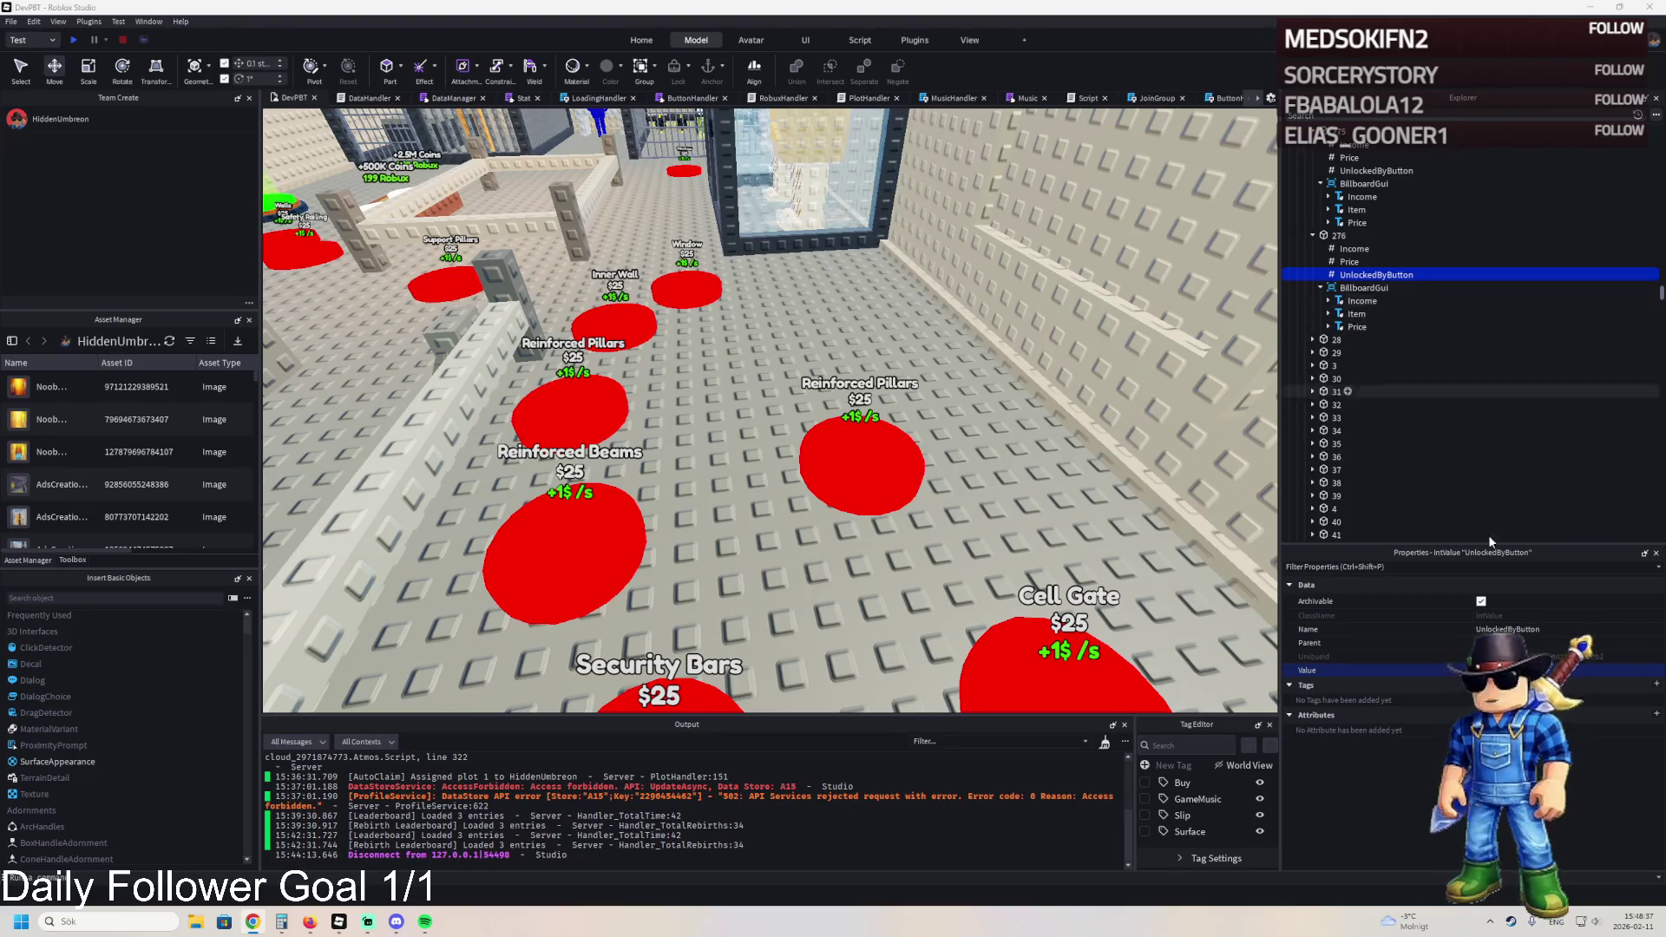
click(1350, 262)
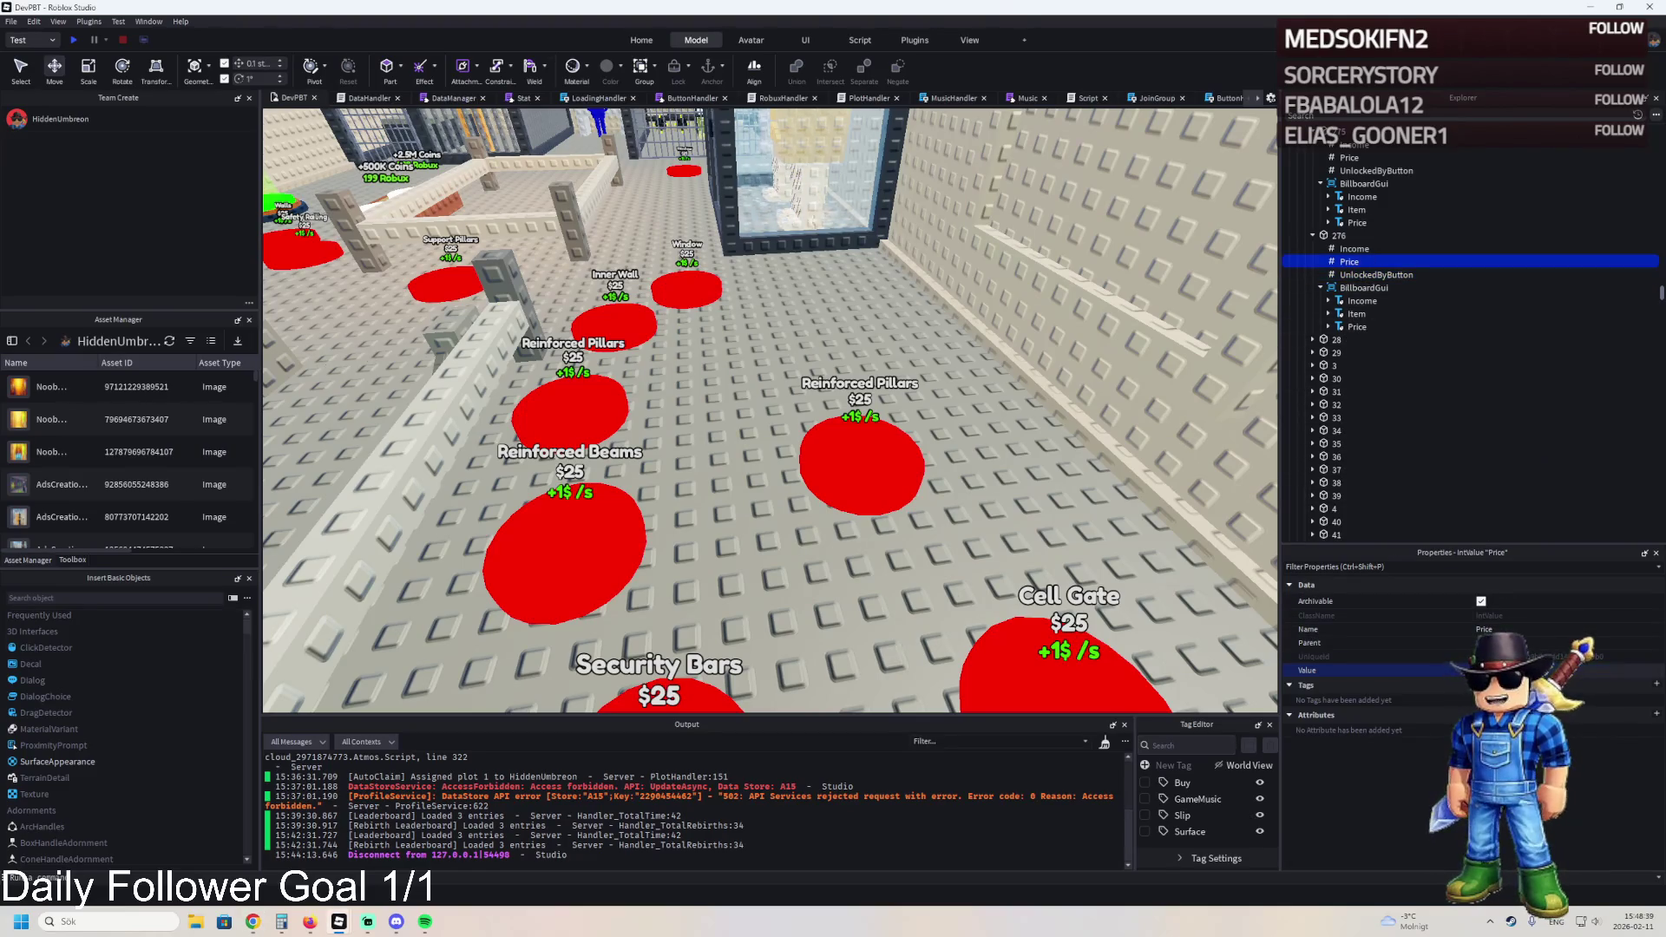
- Duplicate pad 276 and place the copy further up the row
click(875, 480)
key(ctrl+d)
drag(875, 480, 859, 339)
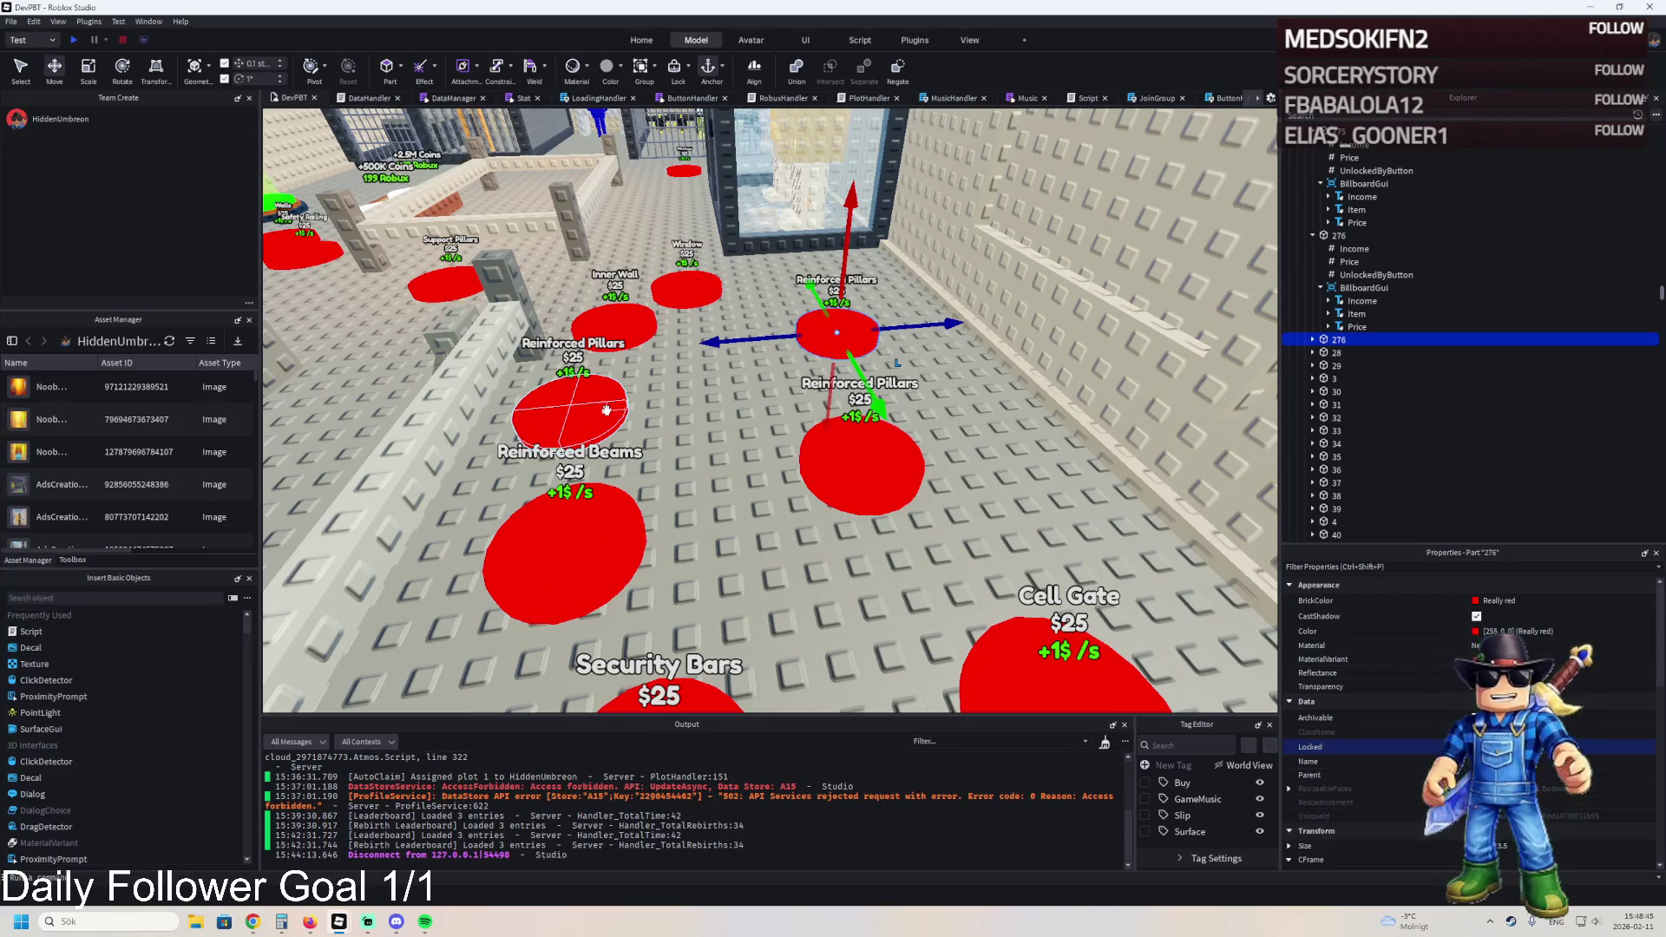
- Check an existing pad's label text, then rename the newest pad copy to 277
click(609, 410)
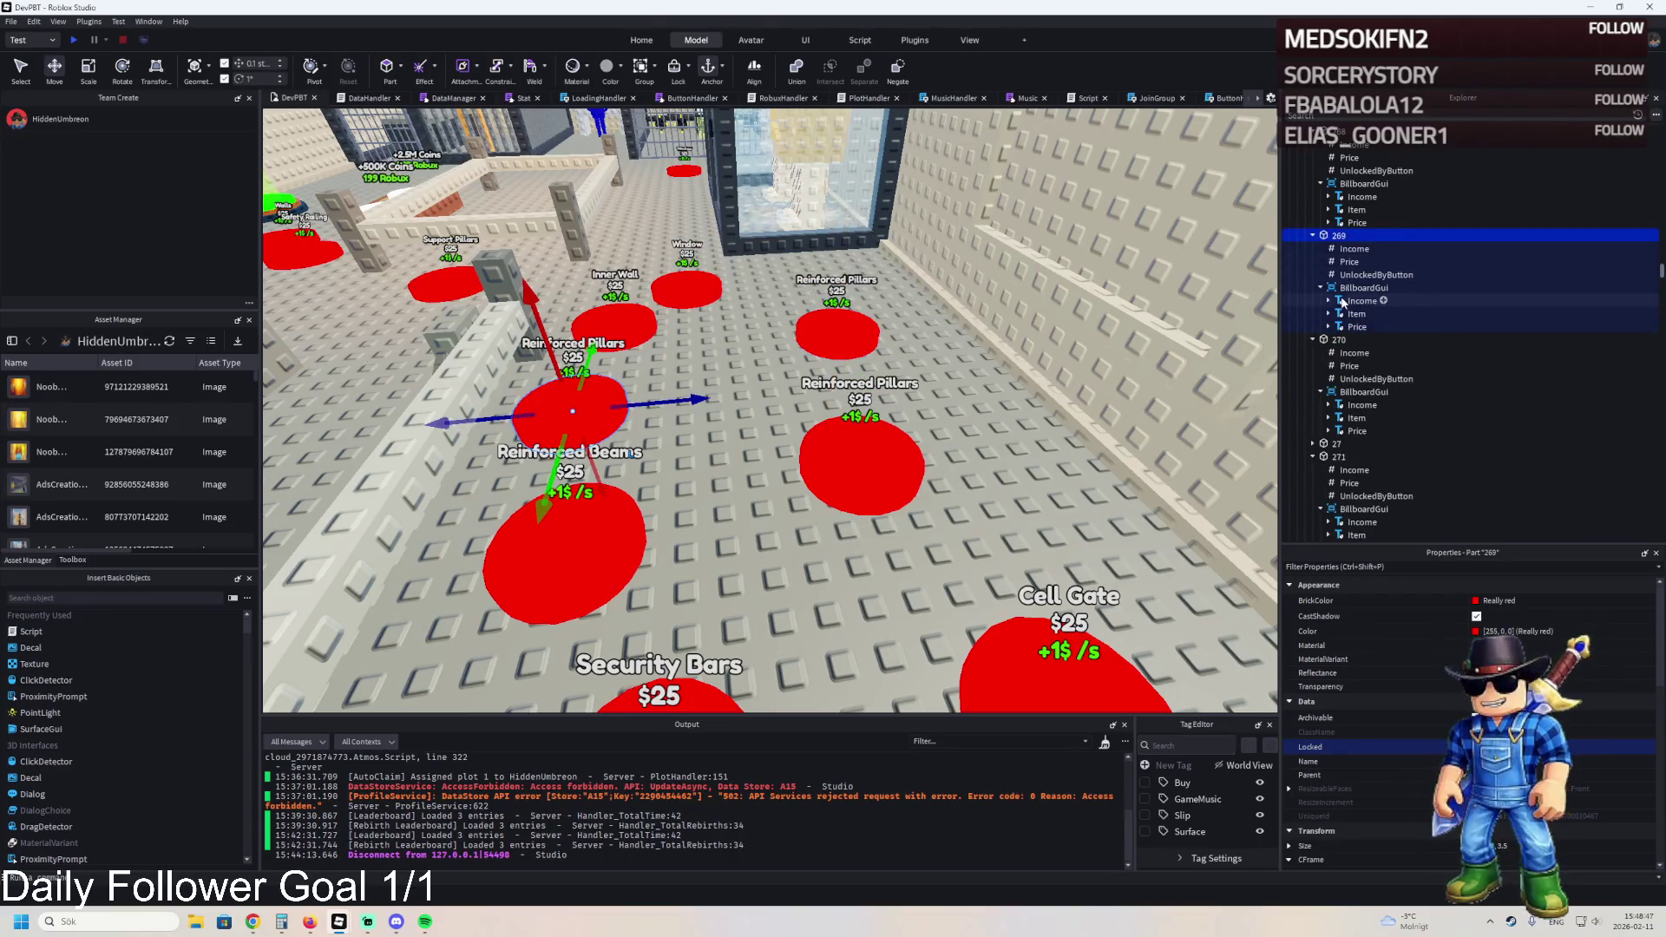
click(1356, 313)
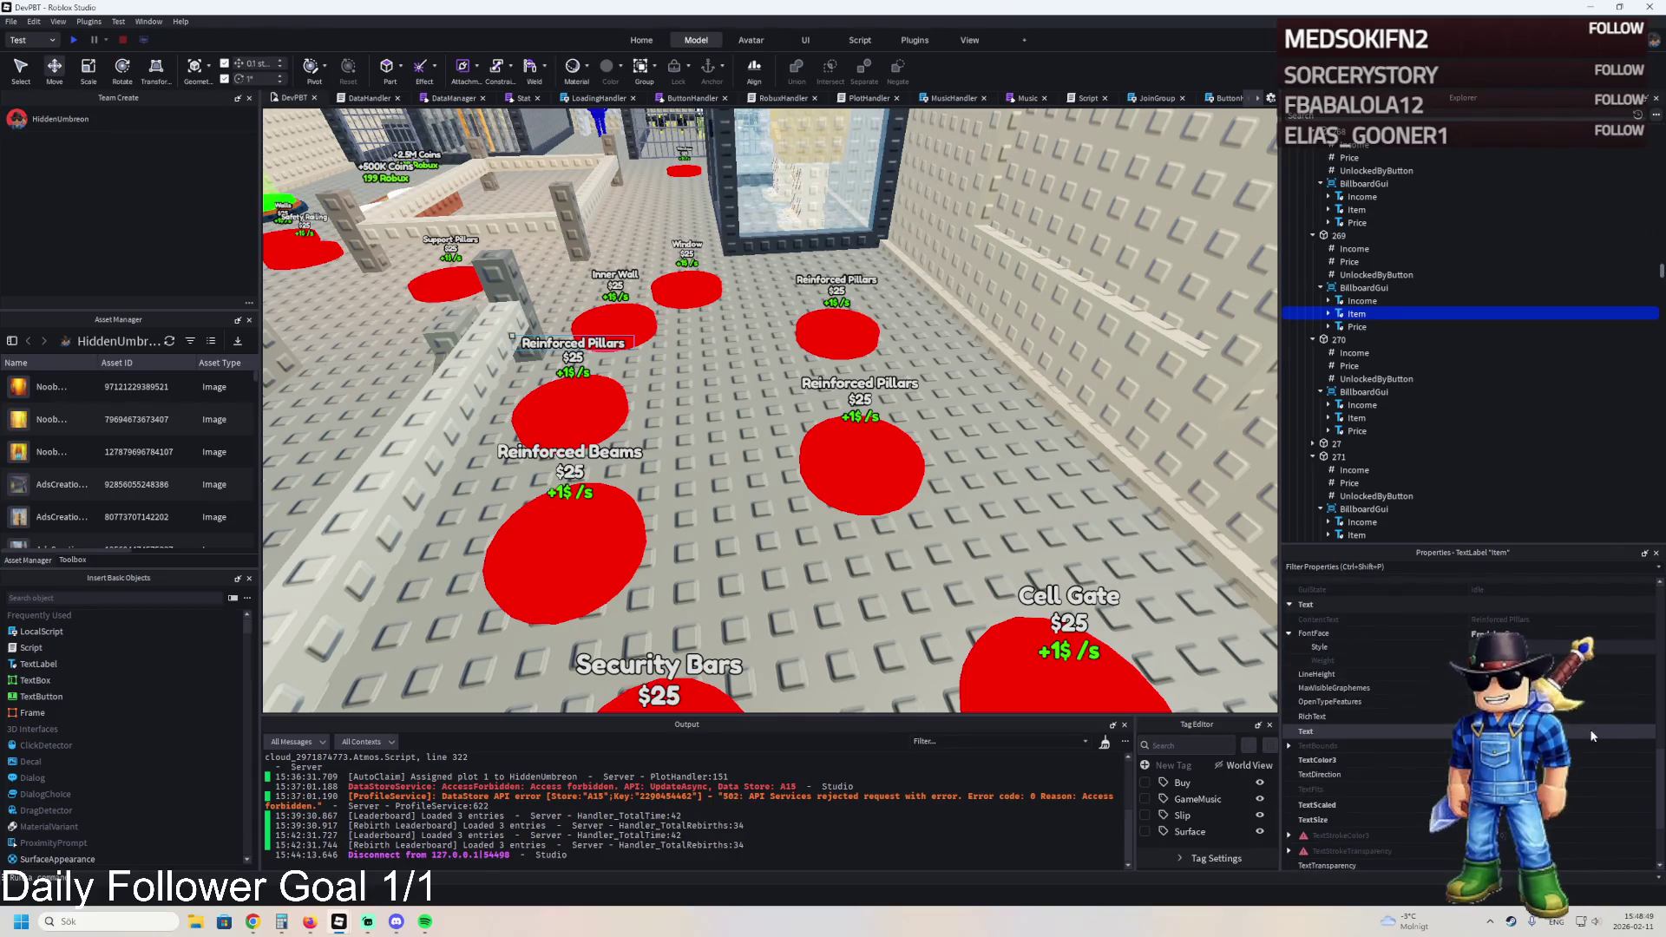
click(1610, 734)
click(837, 334)
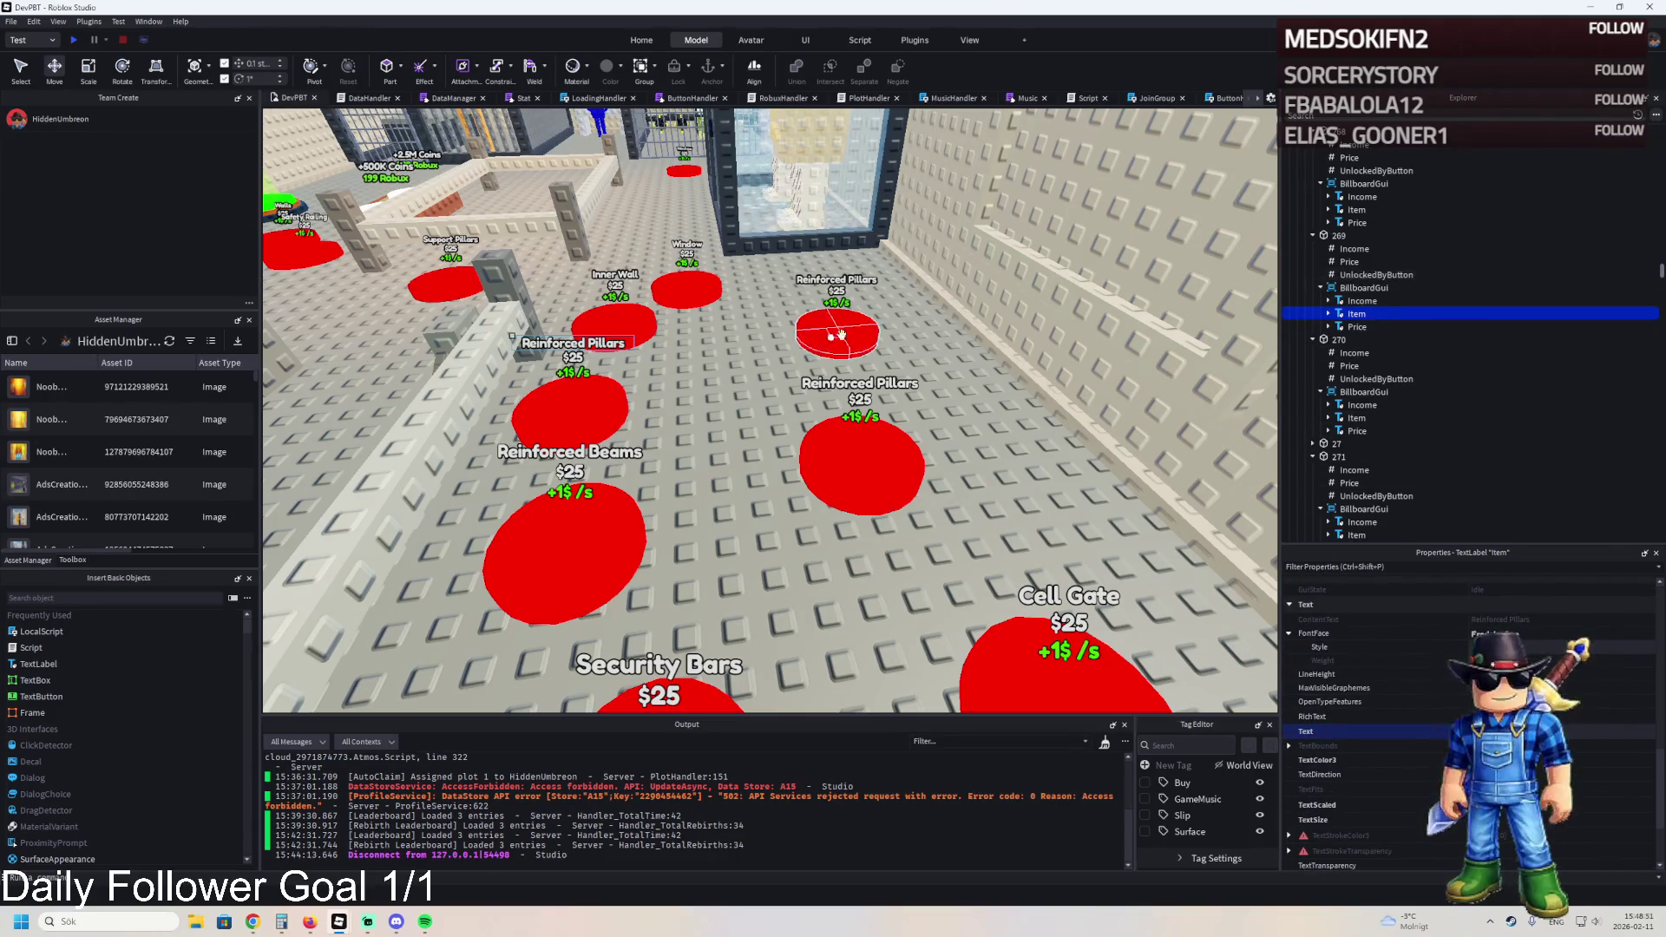
key(F2)
text(277)
key(Return)
- Set pad 277's Item label text to Reinforced Beams, comparing with a neighbouring pad
click(1364, 287)
click(1320, 287)
click(1356, 313)
scroll(down, 3)
click(1555, 620)
key(Return)
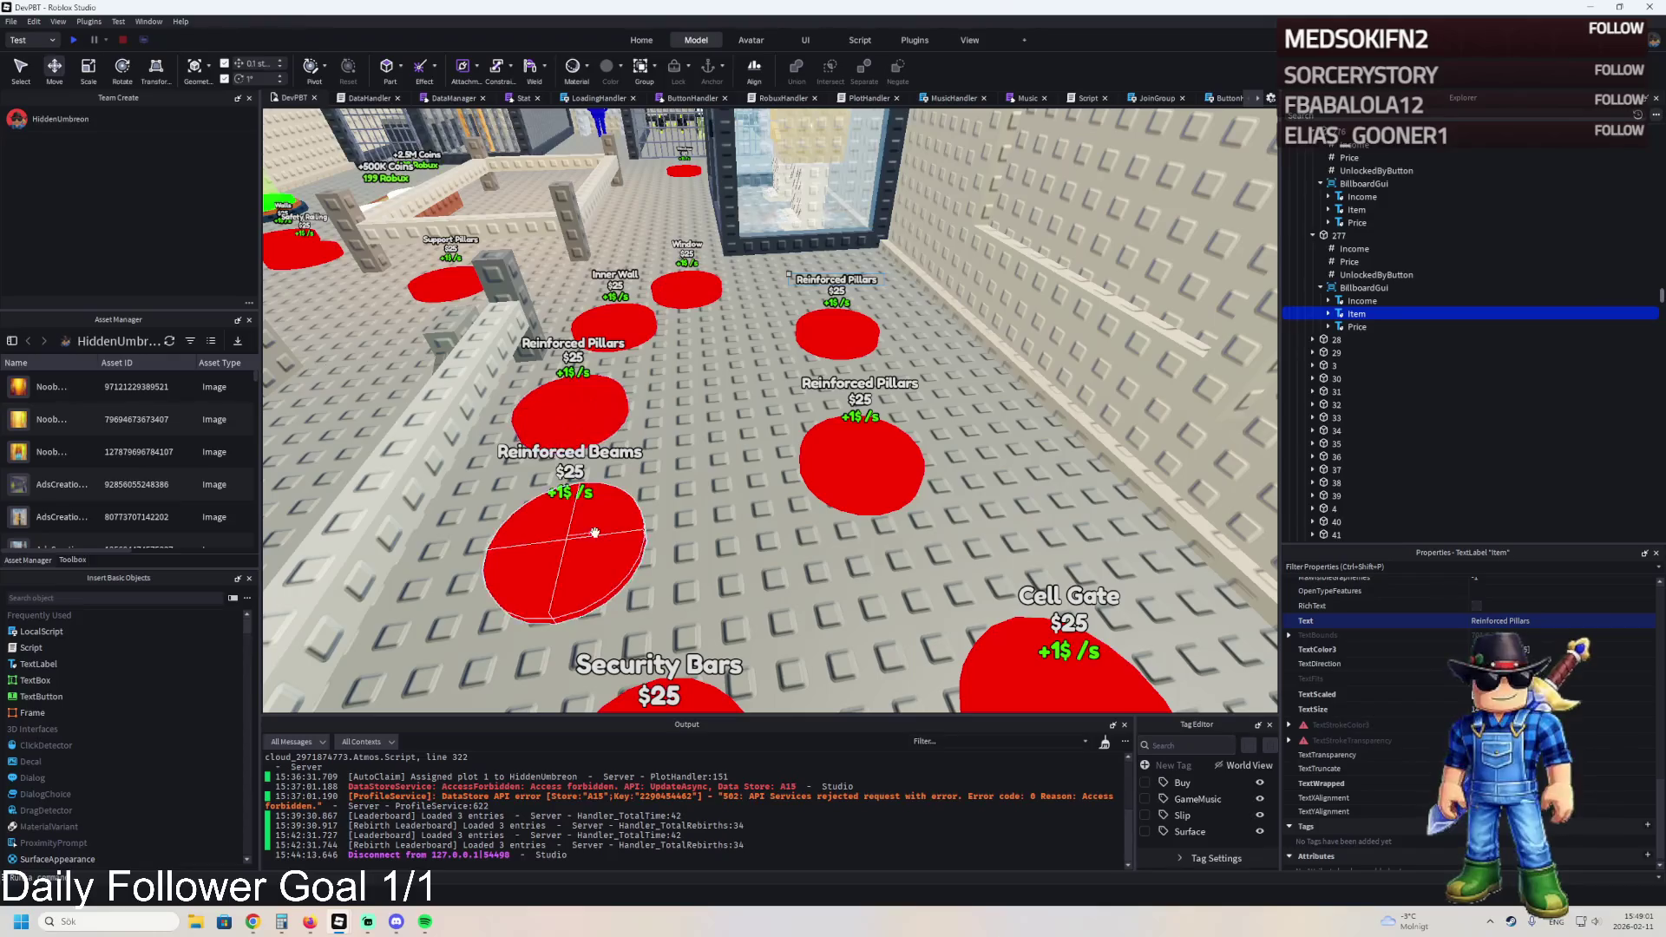
click(579, 503)
click(1356, 314)
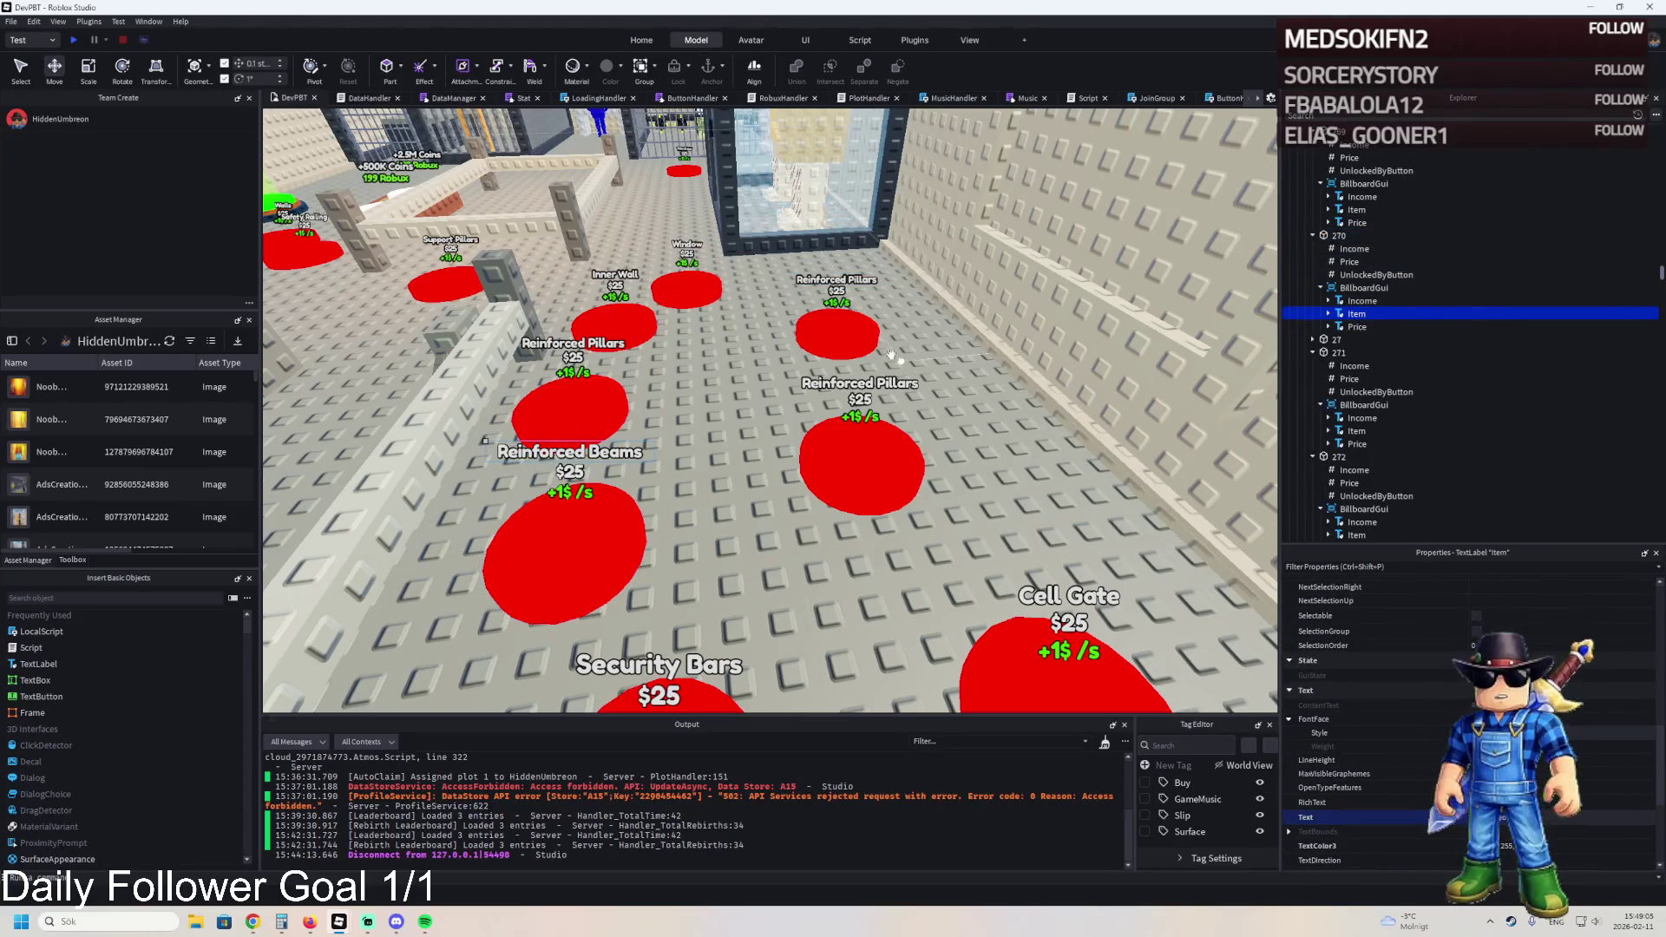
click(835, 337)
click(1354, 314)
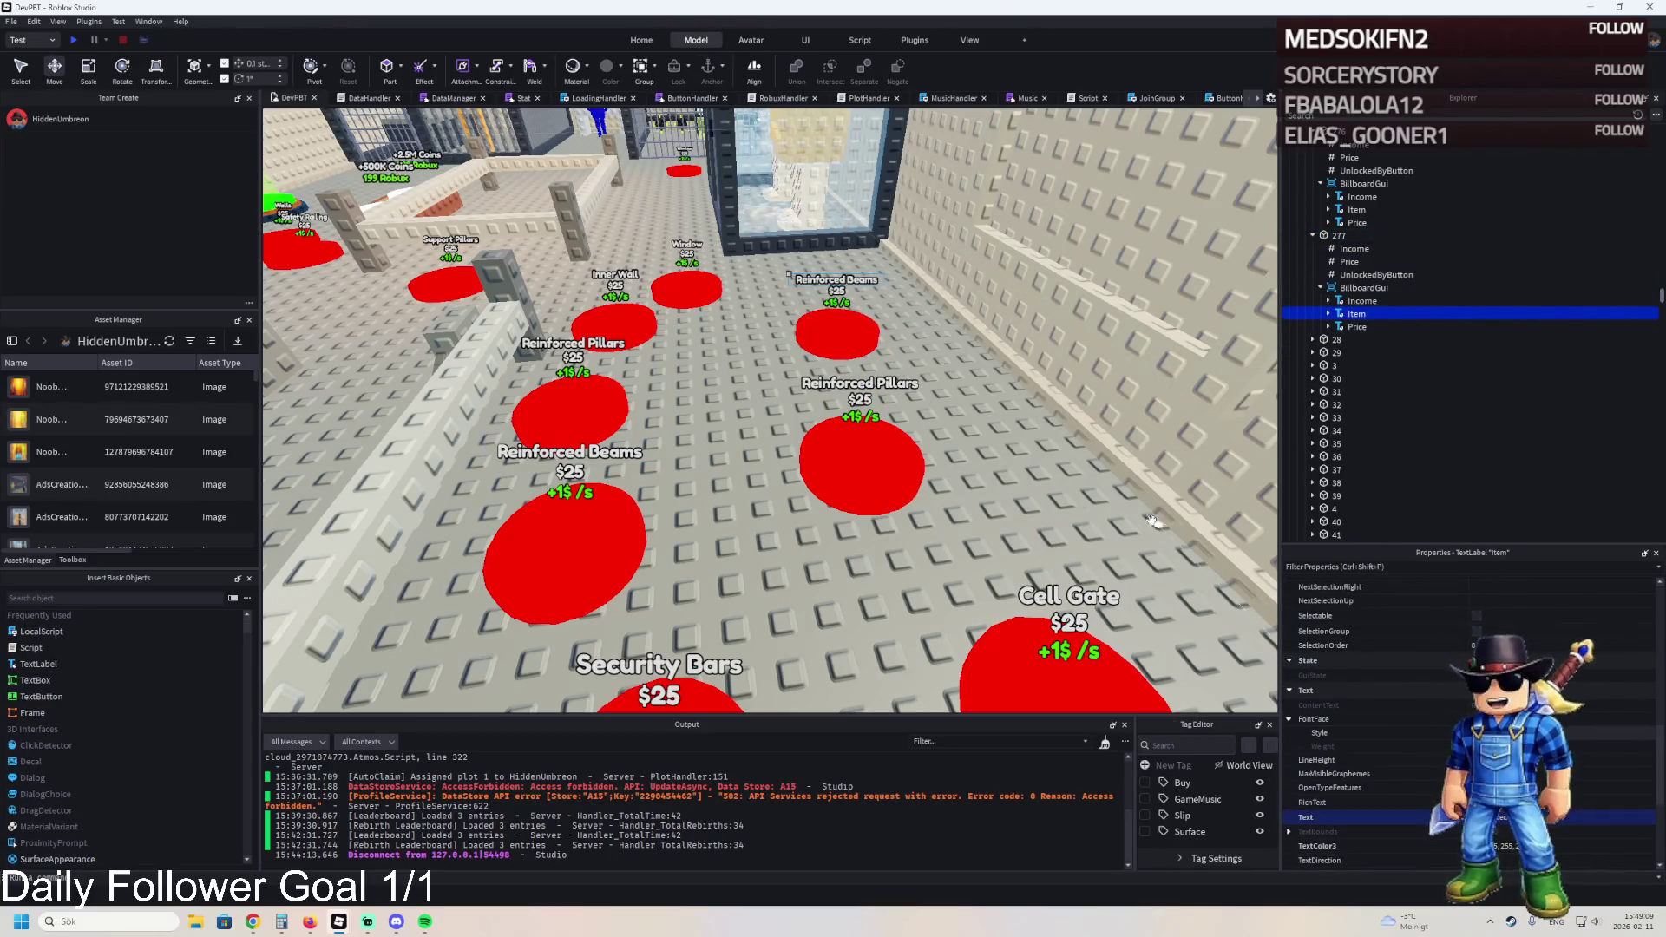
key(e)
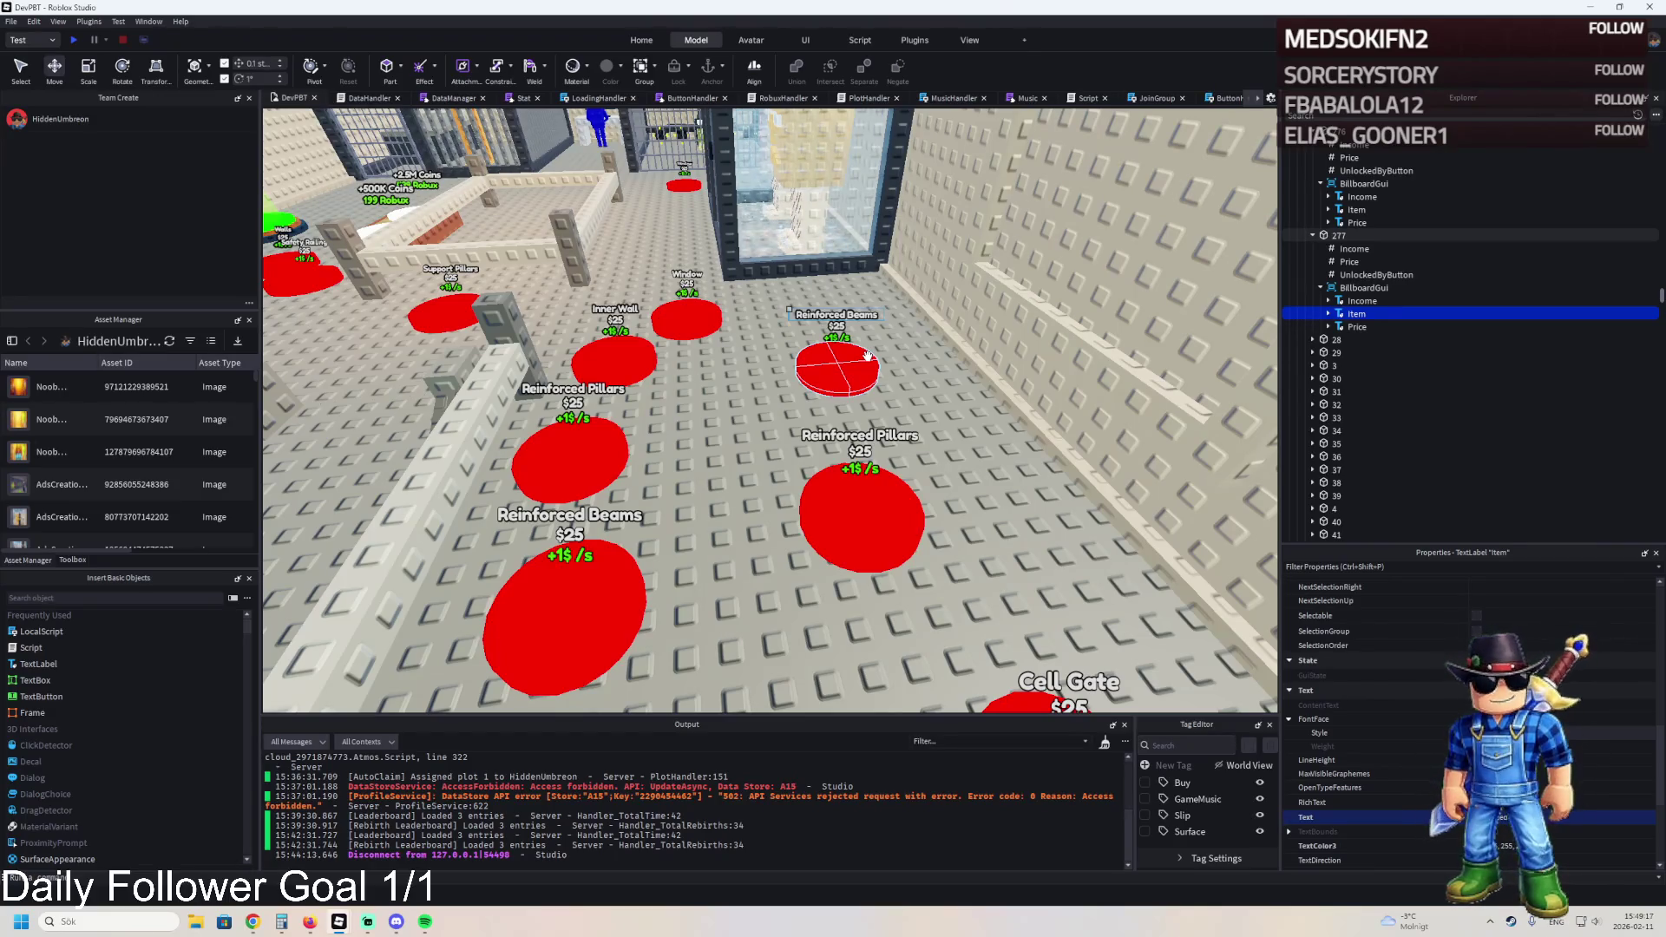
- Open and dismiss pad 277's context menu, then reselect pad 277
right_click(867, 356)
key(Escape)
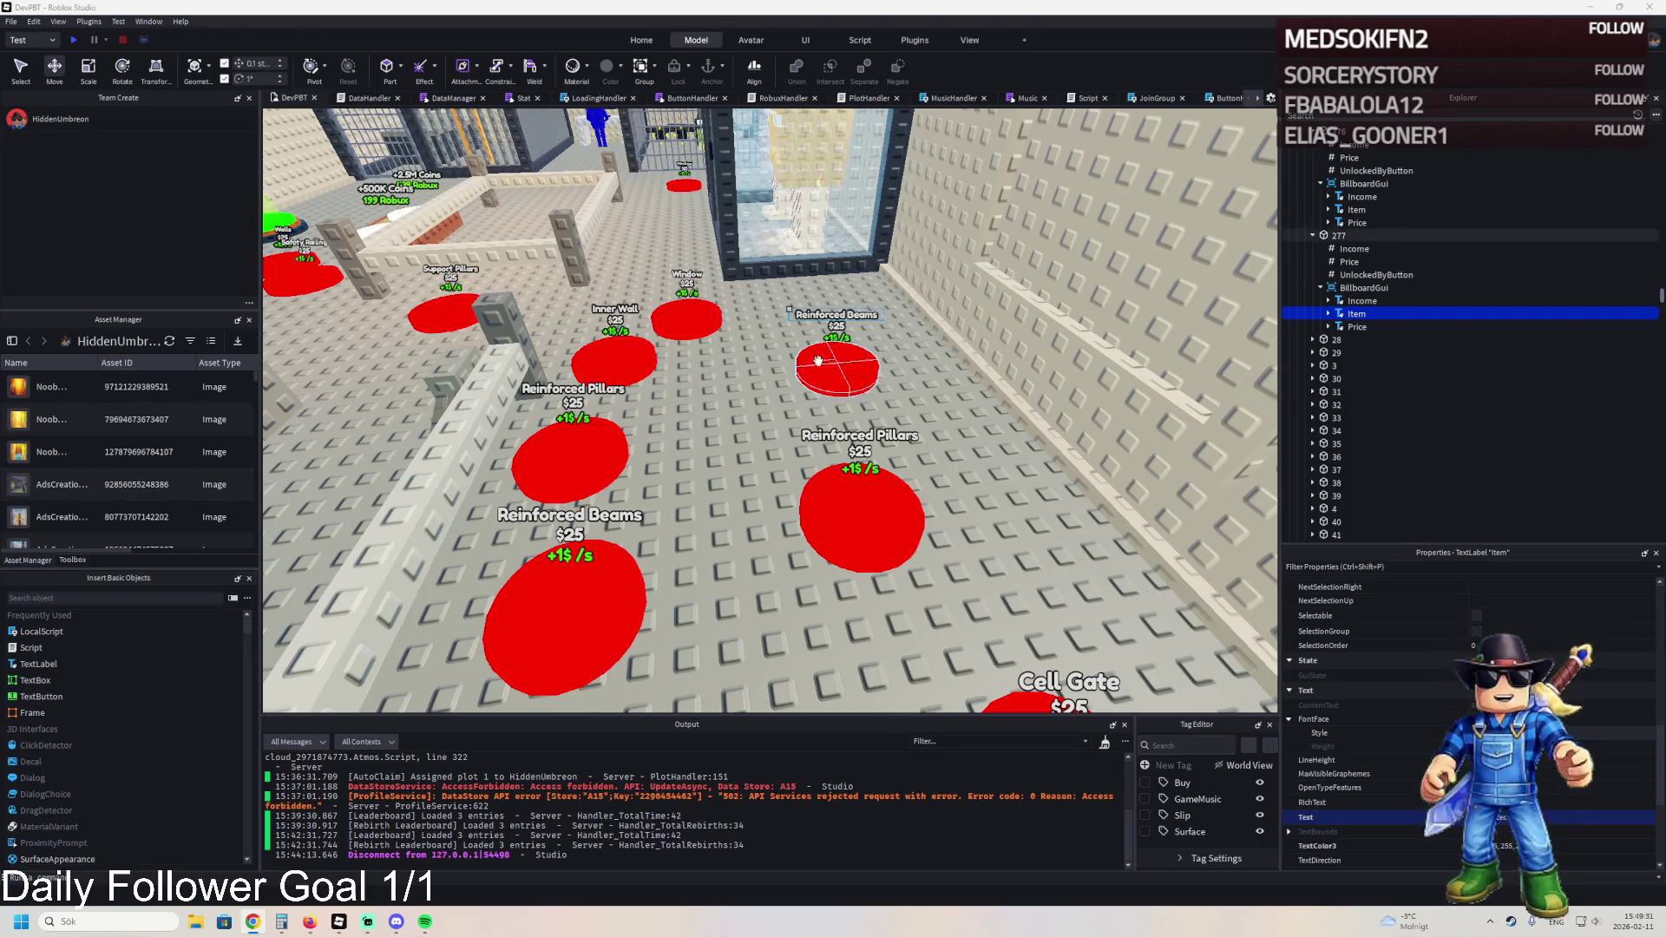
click(836, 369)
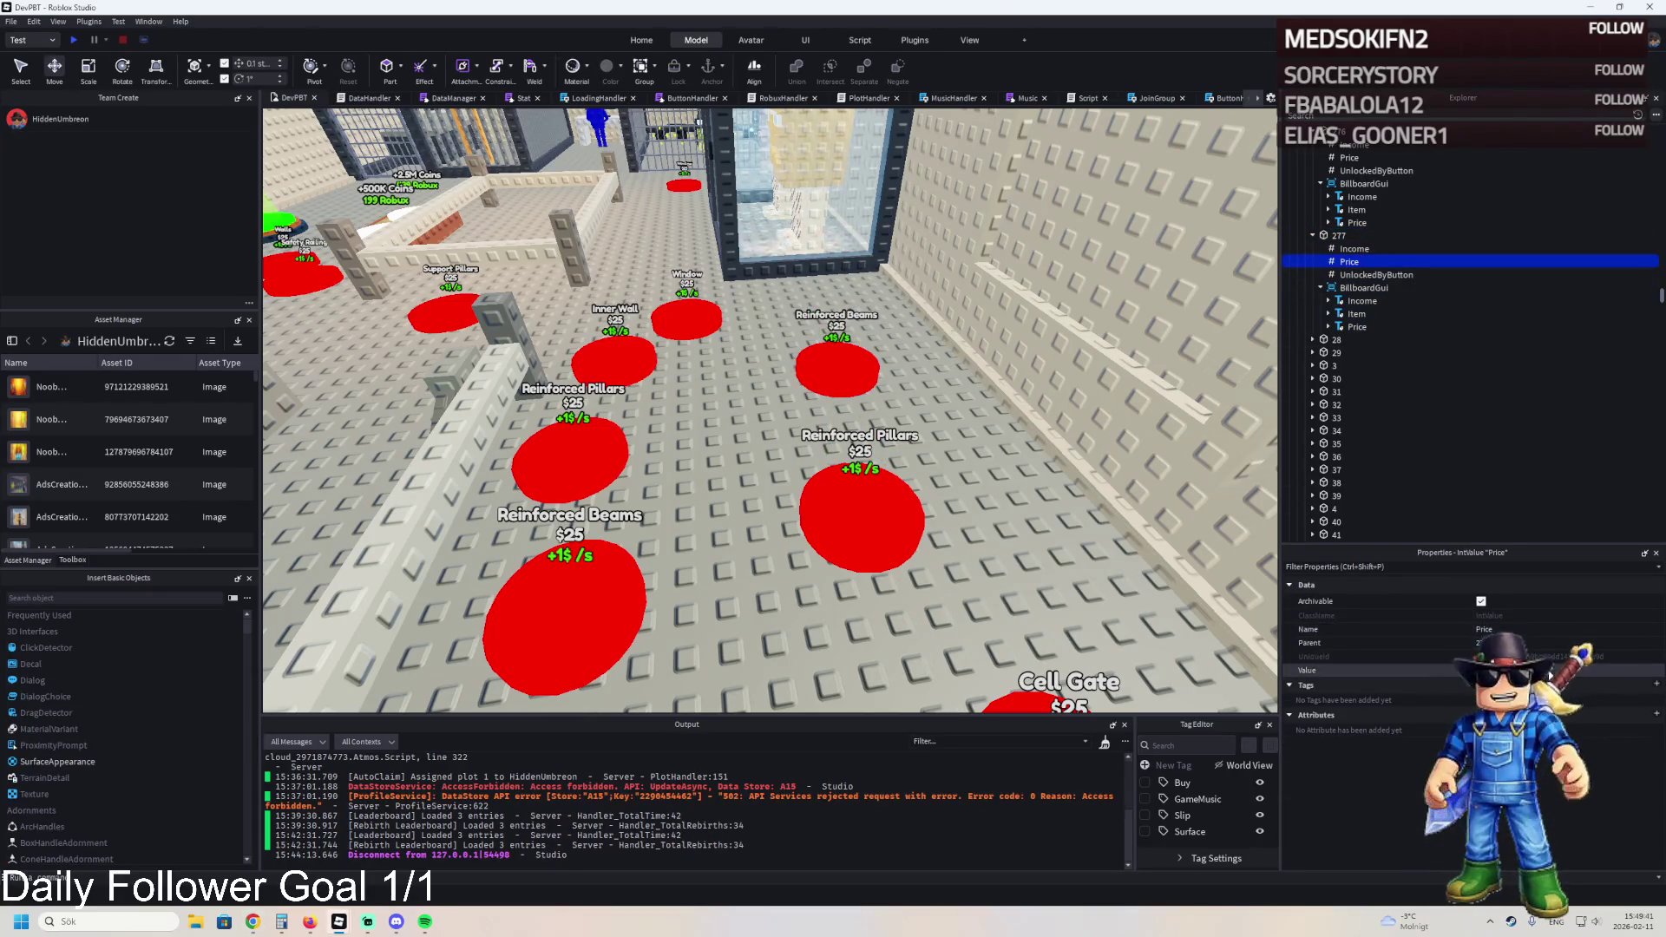
click(1339, 235)
- Duplicate pad 277, slide the copy left toward the glass cell, and rename it 278
key(w)
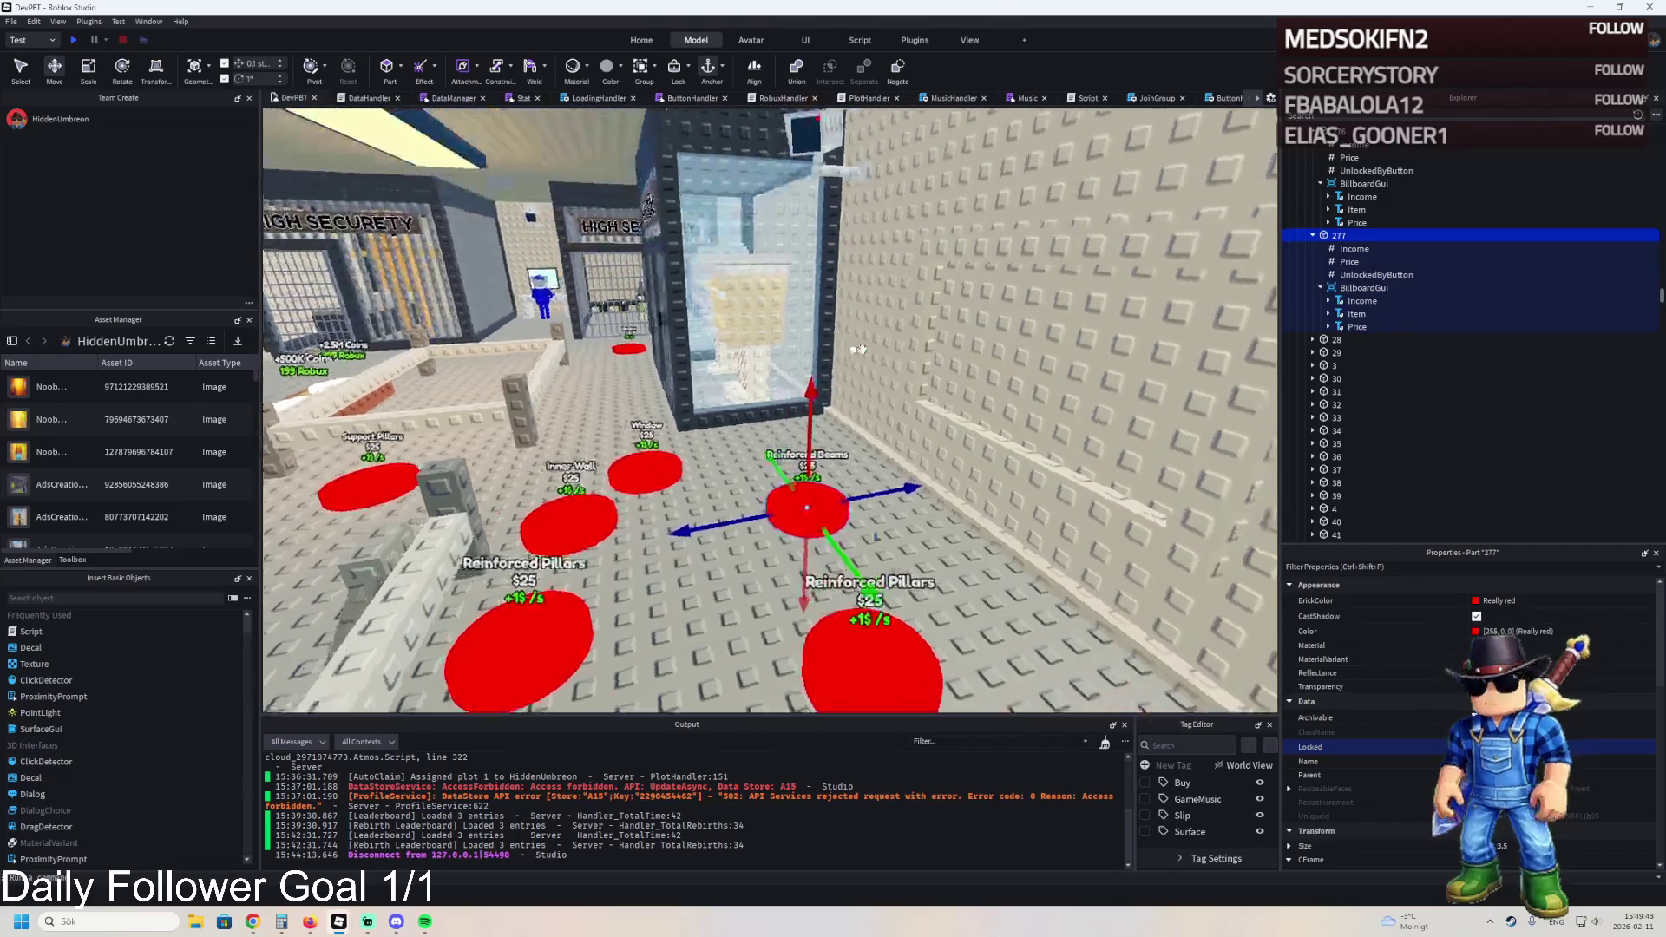
key(ctrl+d)
drag(894, 534, 779, 496)
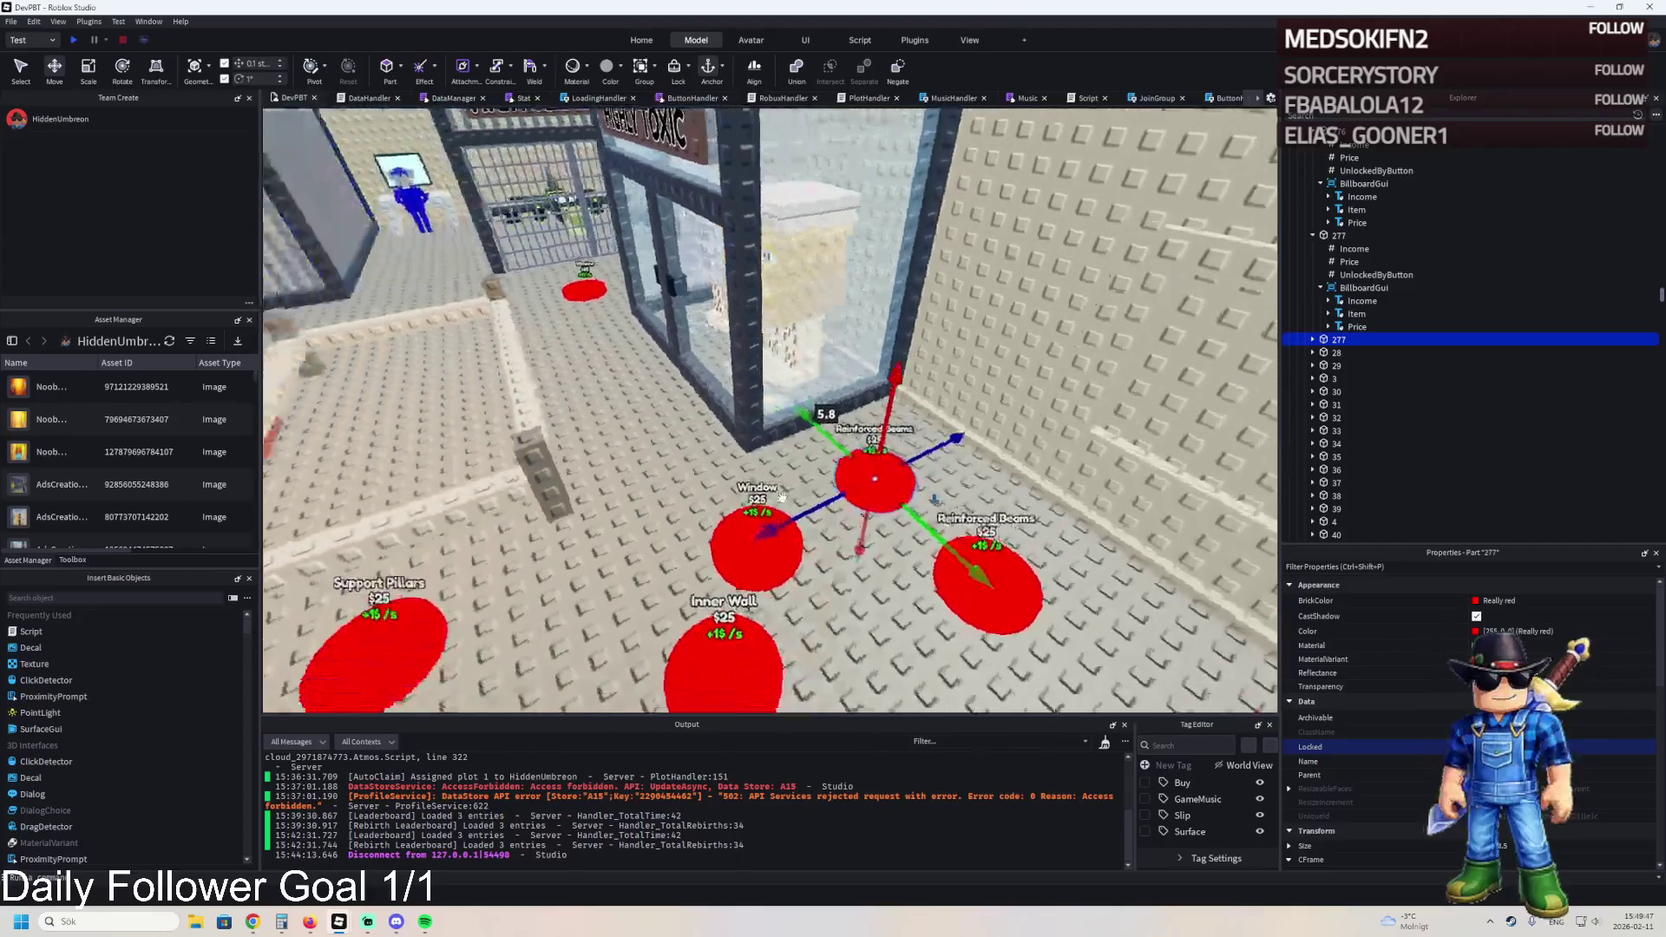
key(F2)
text(8)
key(Return)
- Set pad 278's Item label to Armored Glass and compare its UnlockedByButton and Price values
click(1341, 393)
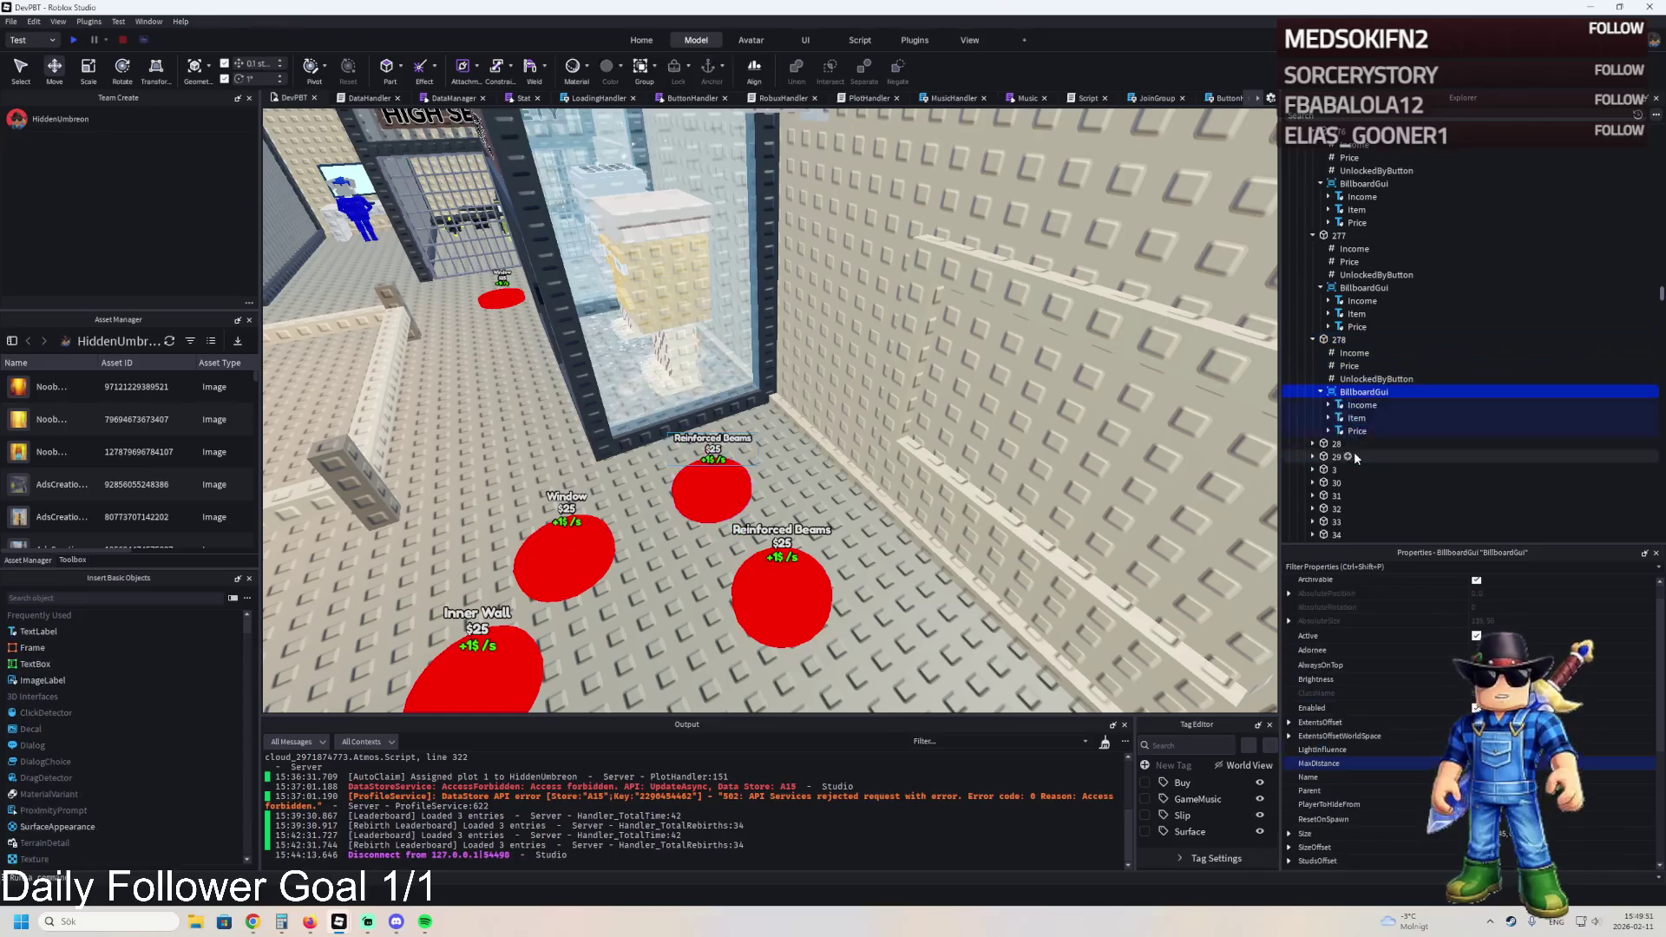
click(1356, 418)
click(1557, 657)
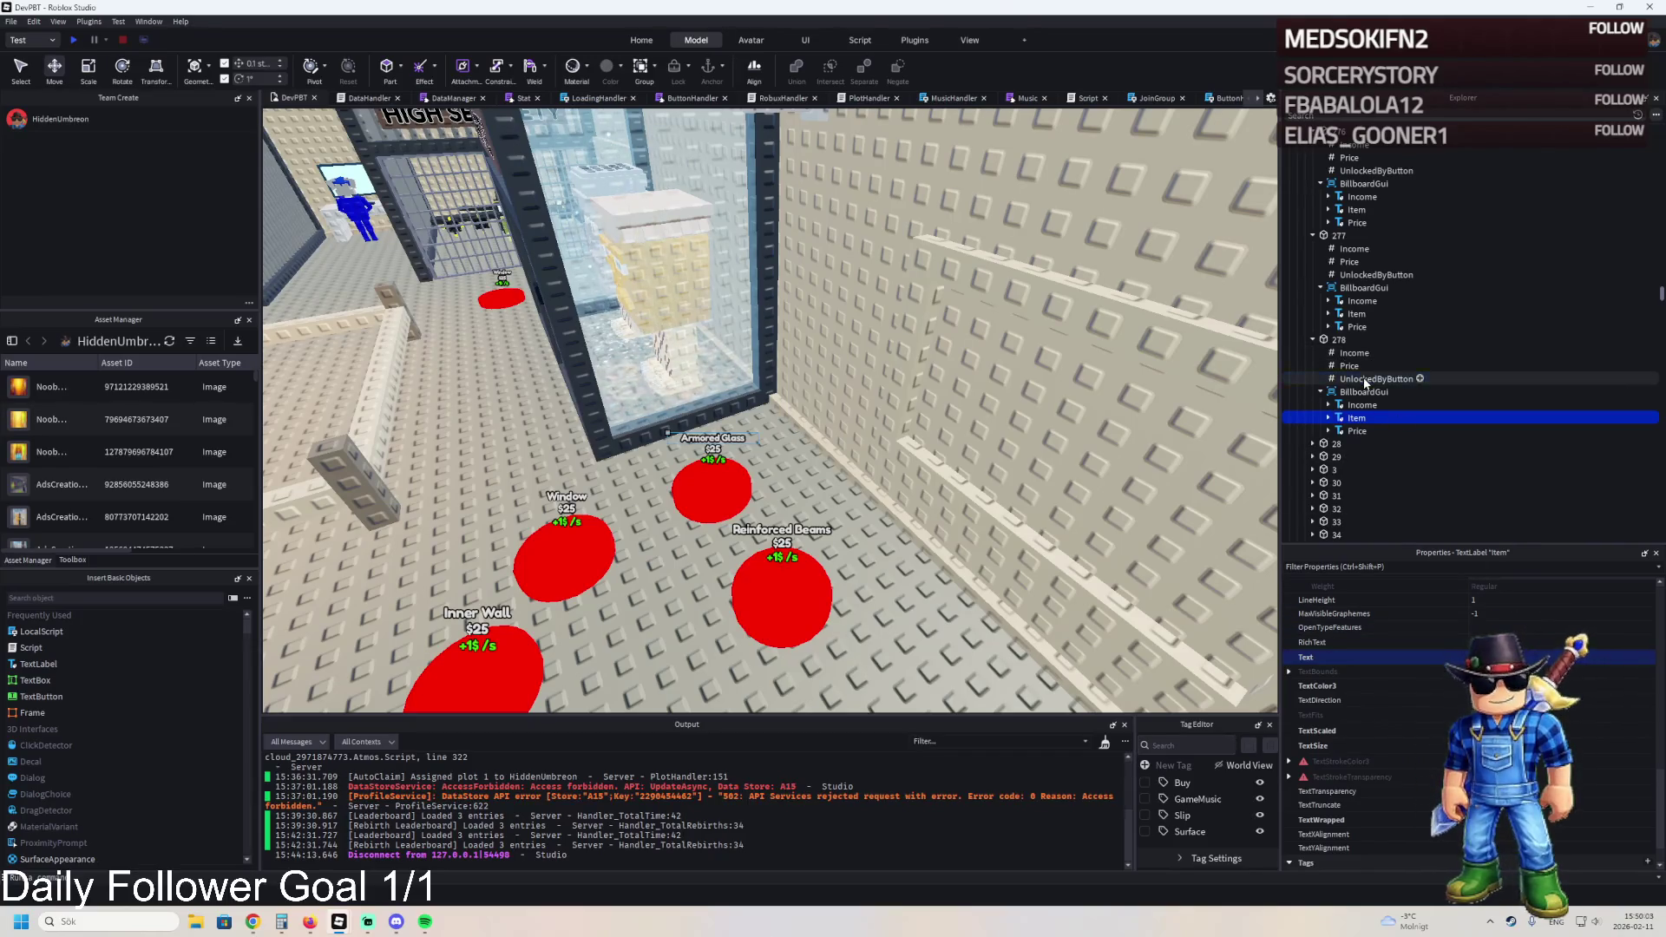
click(1354, 380)
click(1318, 670)
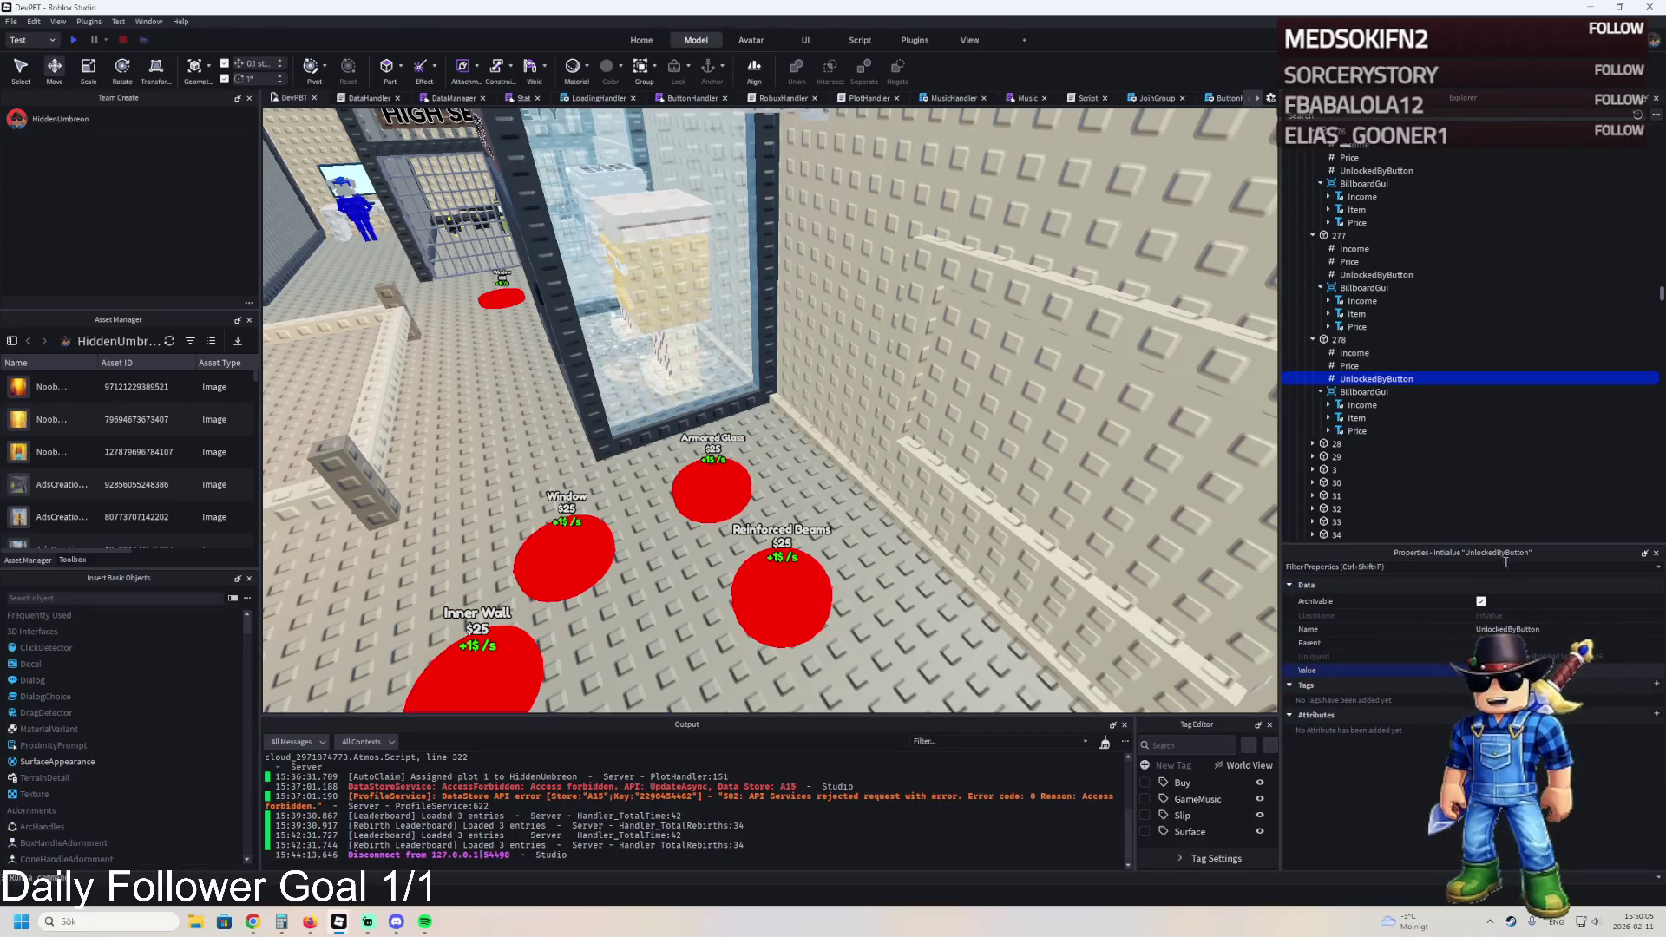
click(1380, 274)
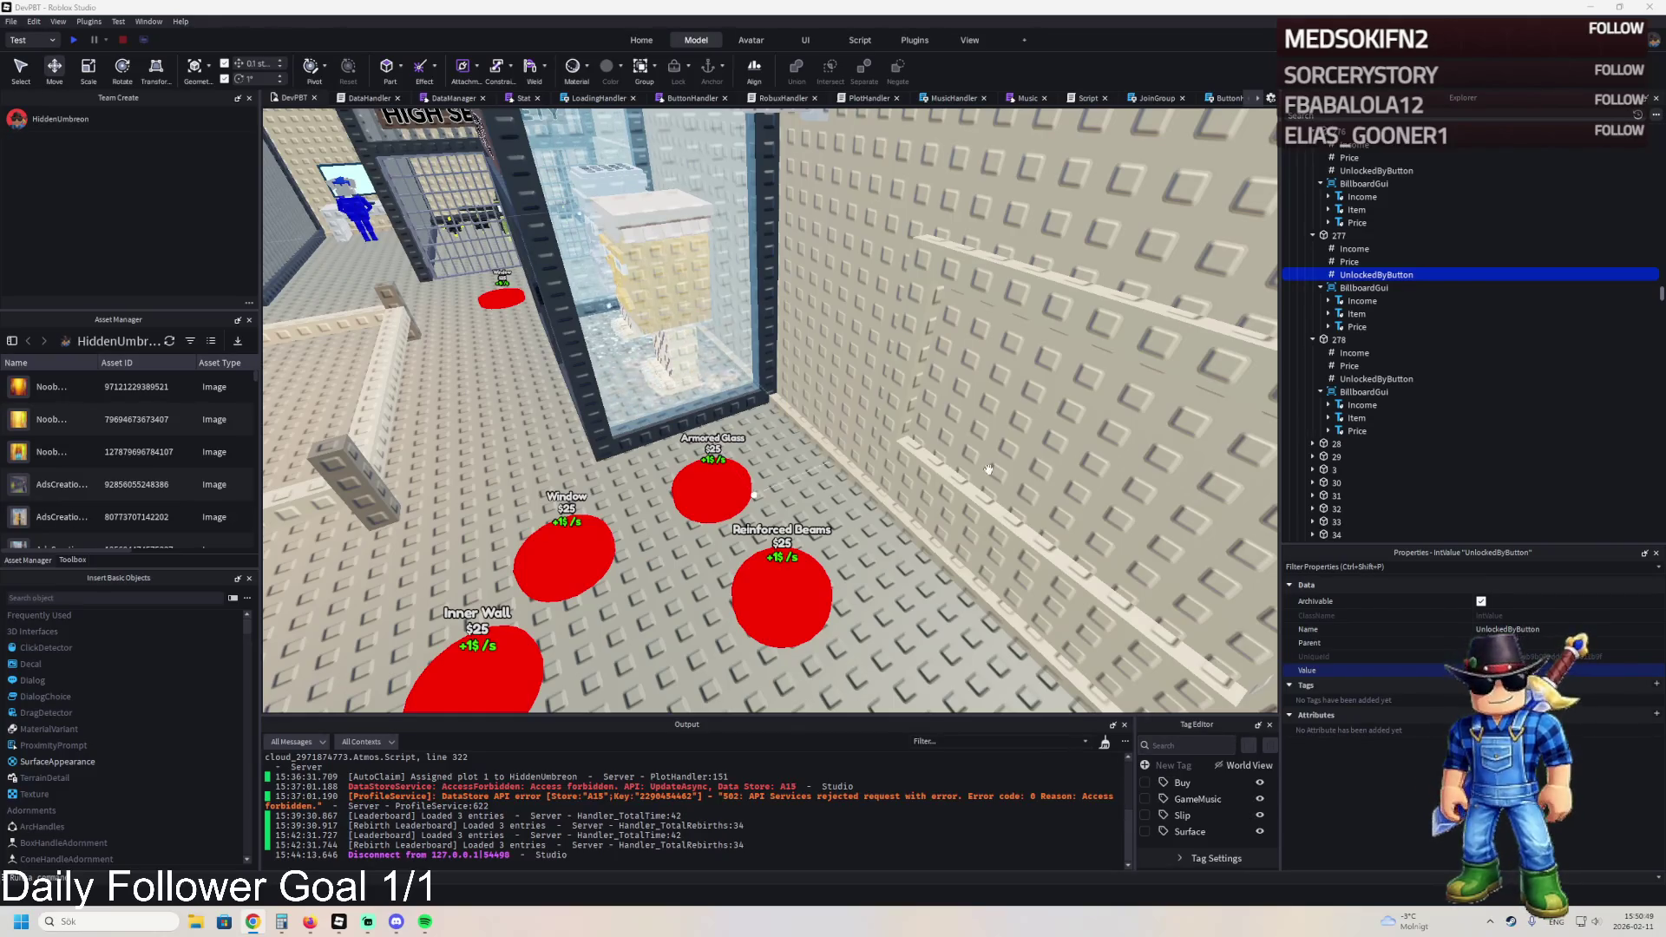
click(1349, 365)
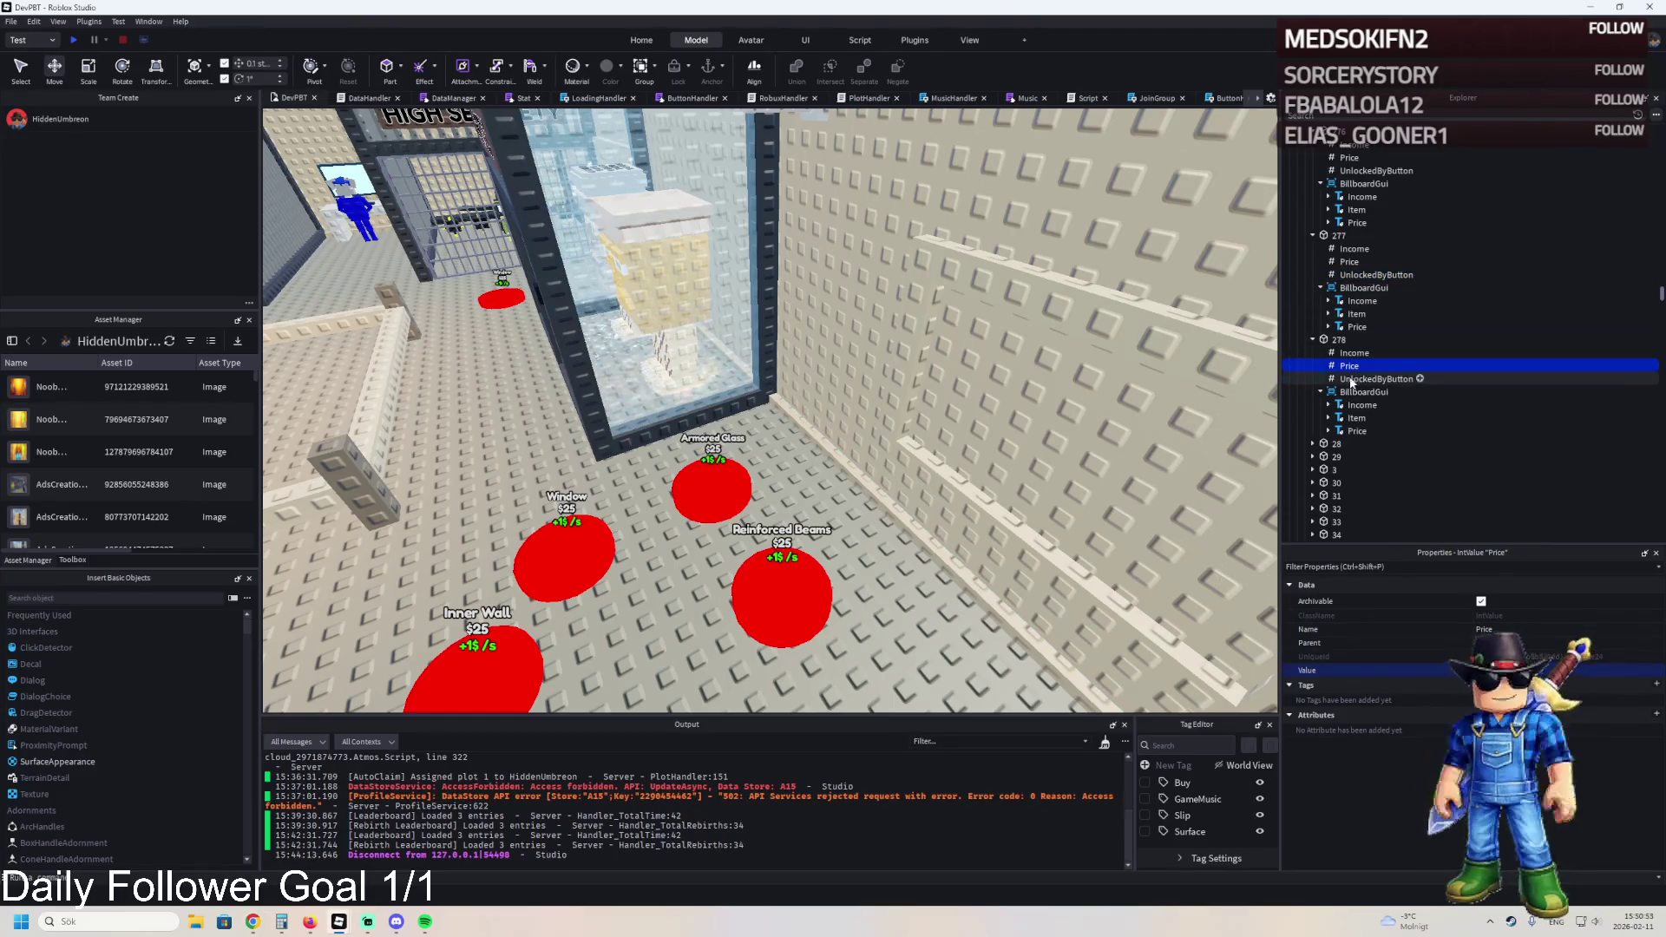
scroll(up, 3)
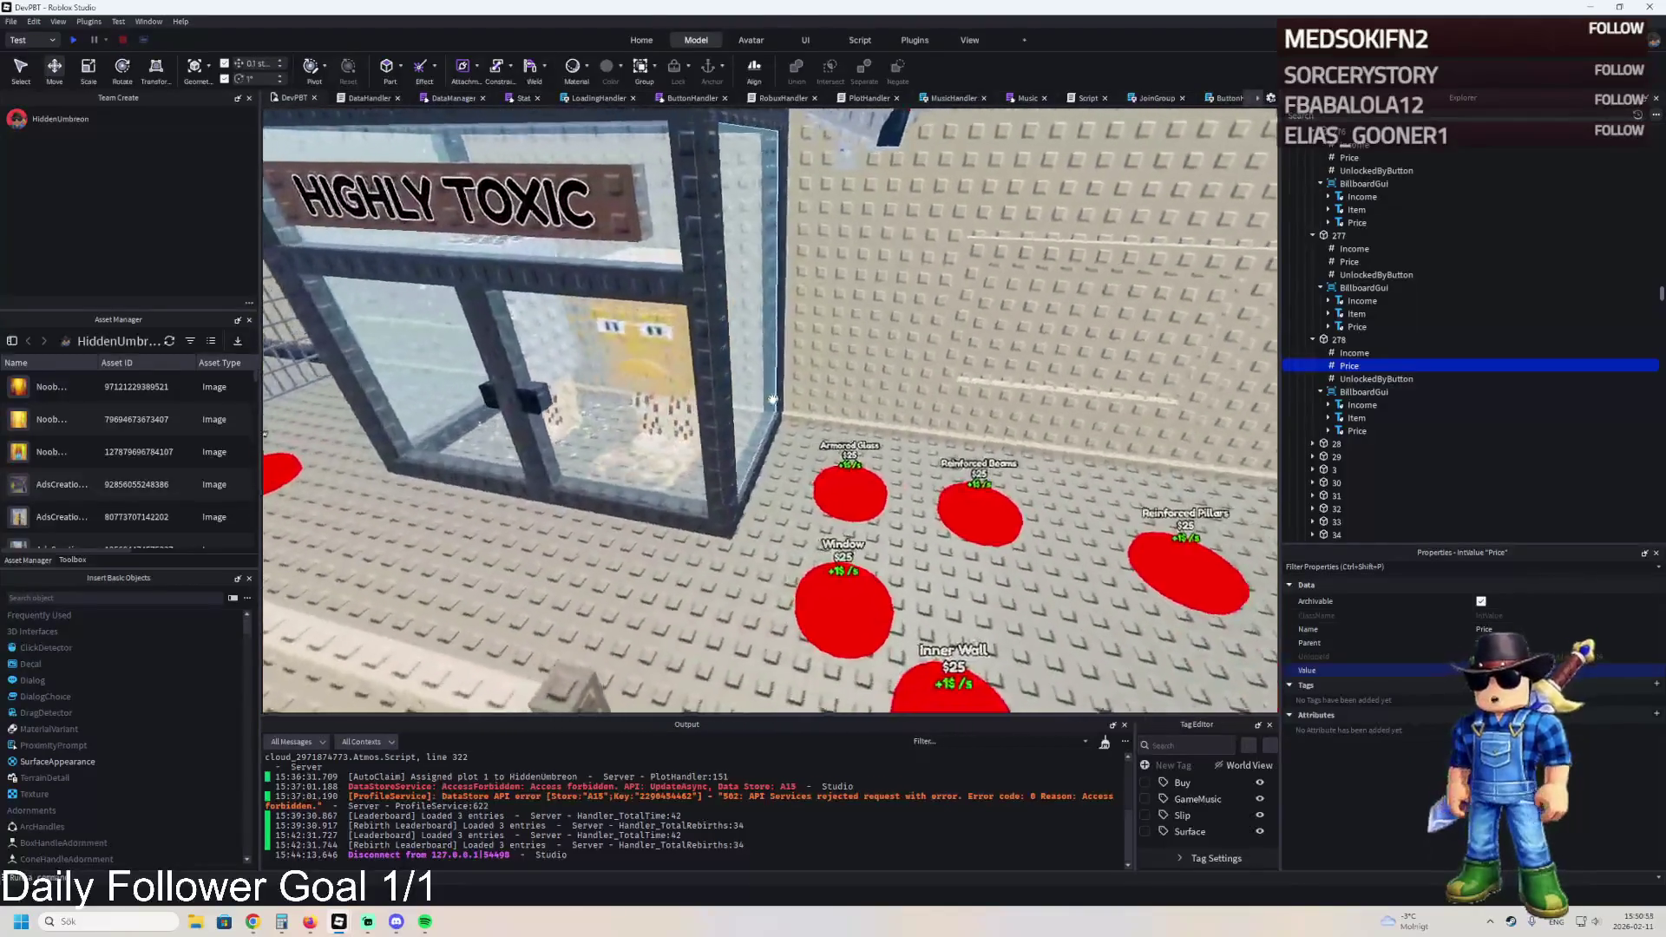
- Drag out a second Armored Glass pad down-left, in front of the HIGHLY TOXIC cell
click(790, 453)
drag(789, 453, 566, 578)
key(a)
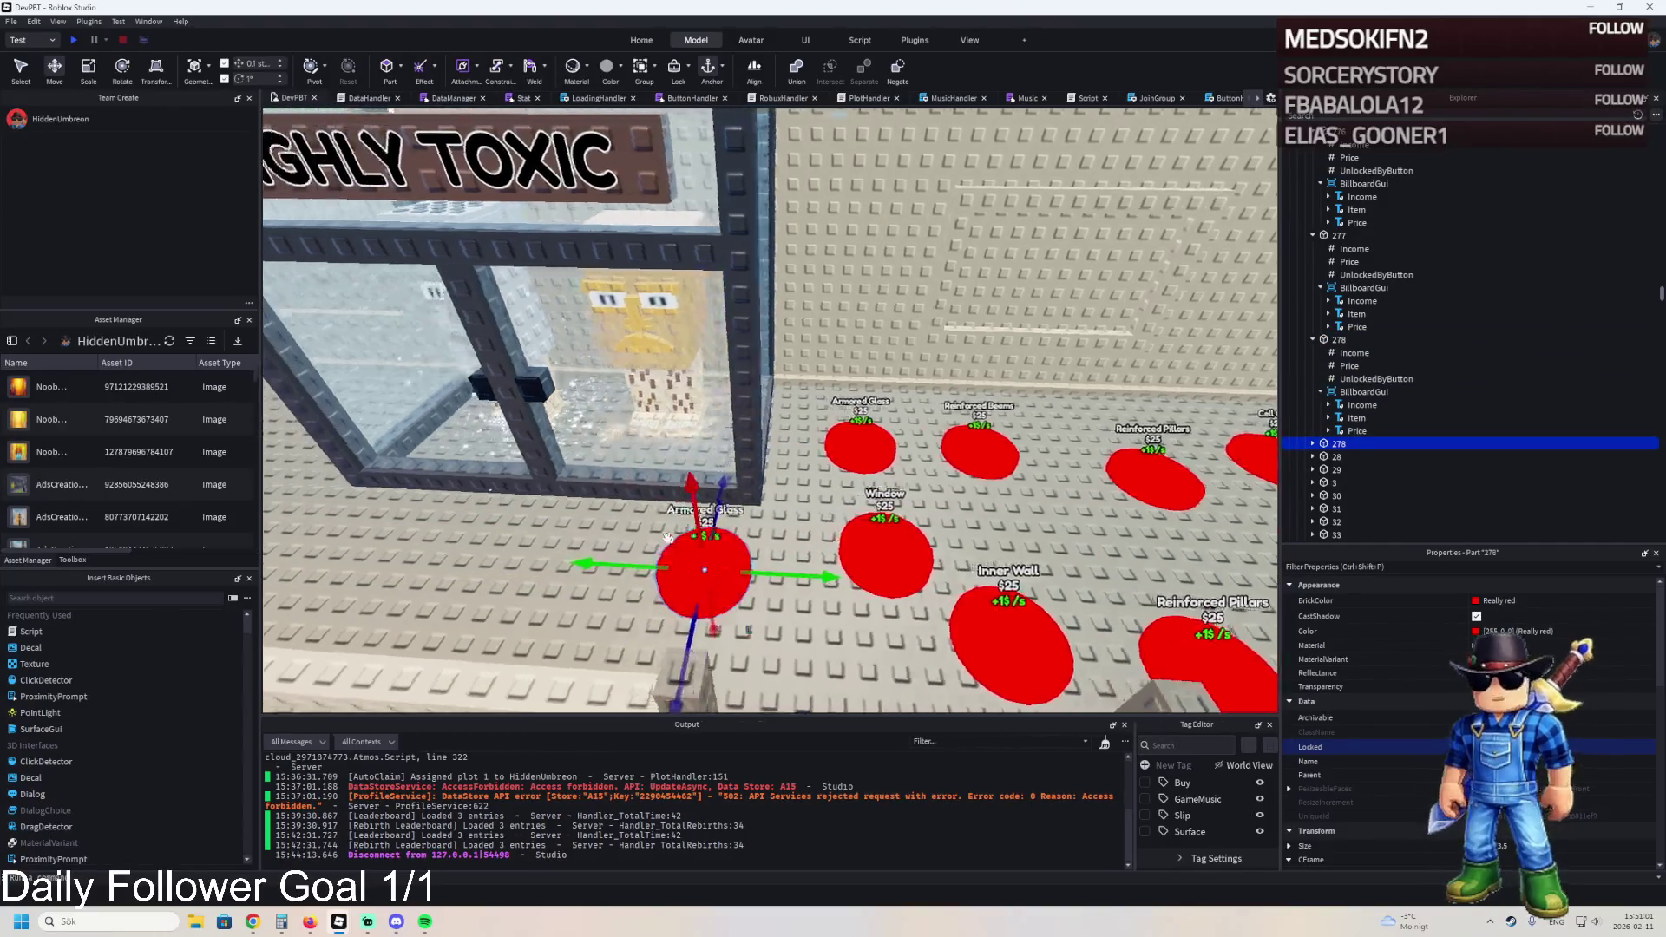
key(a)
key(d)
key(a)
key(a)
scroll(down, 3)
scroll(up, 3)
- Select the Armored Glass pads to check the left copy's placement
click(925, 518)
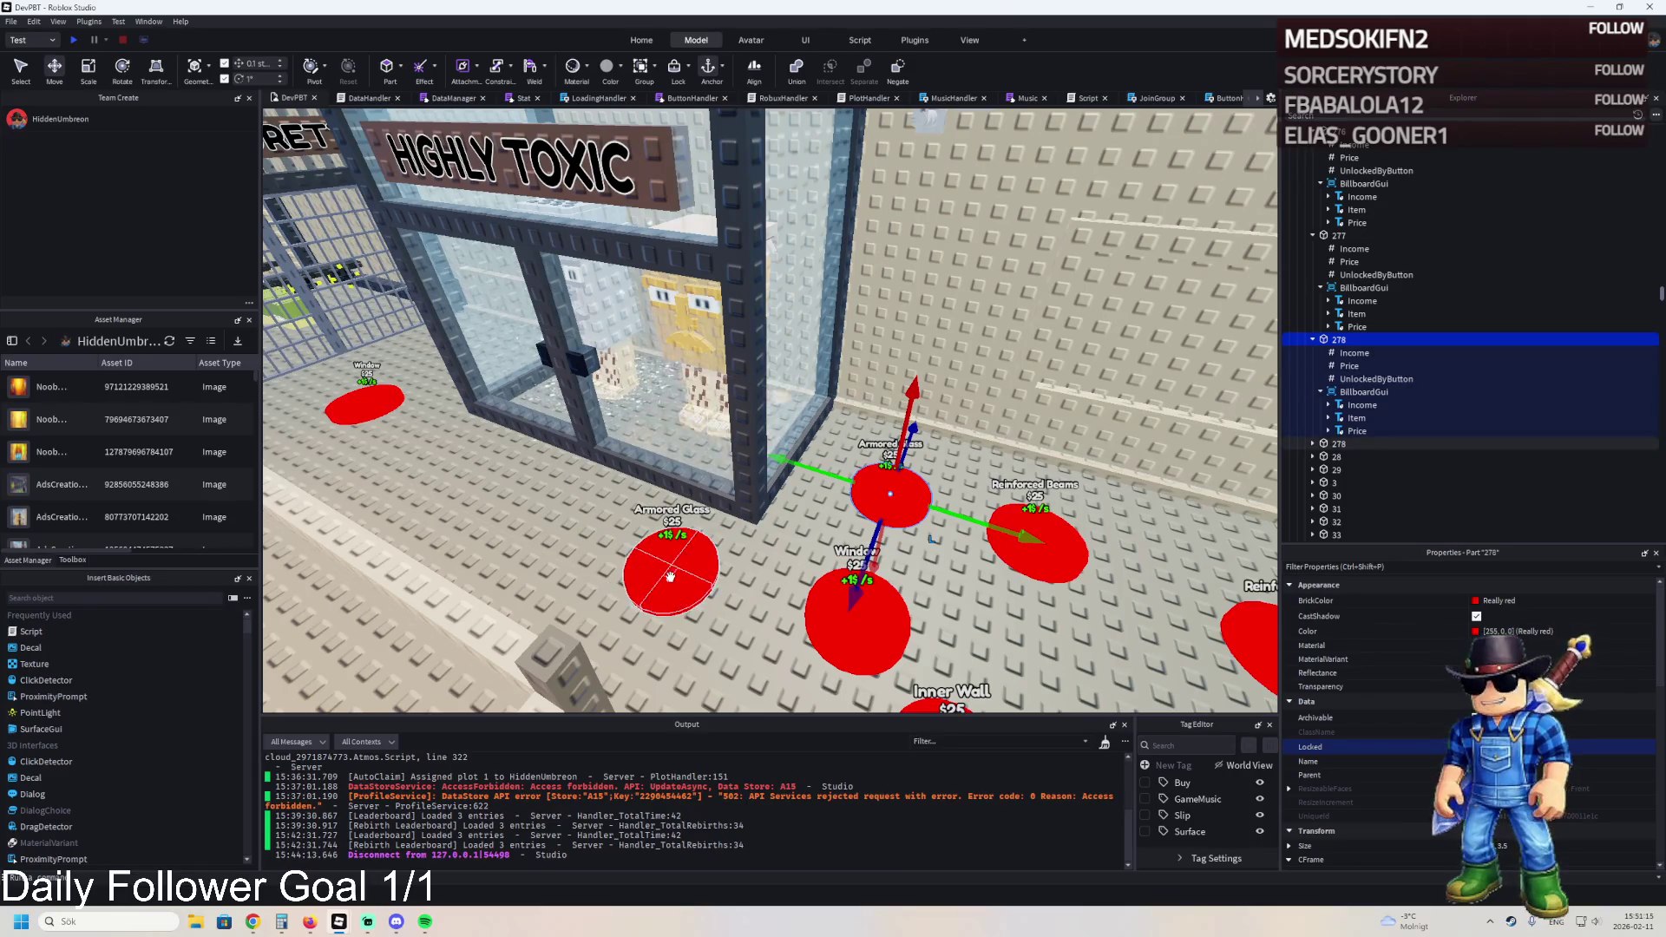
click(669, 577)
scroll(down, 3)
scroll(up, 3)
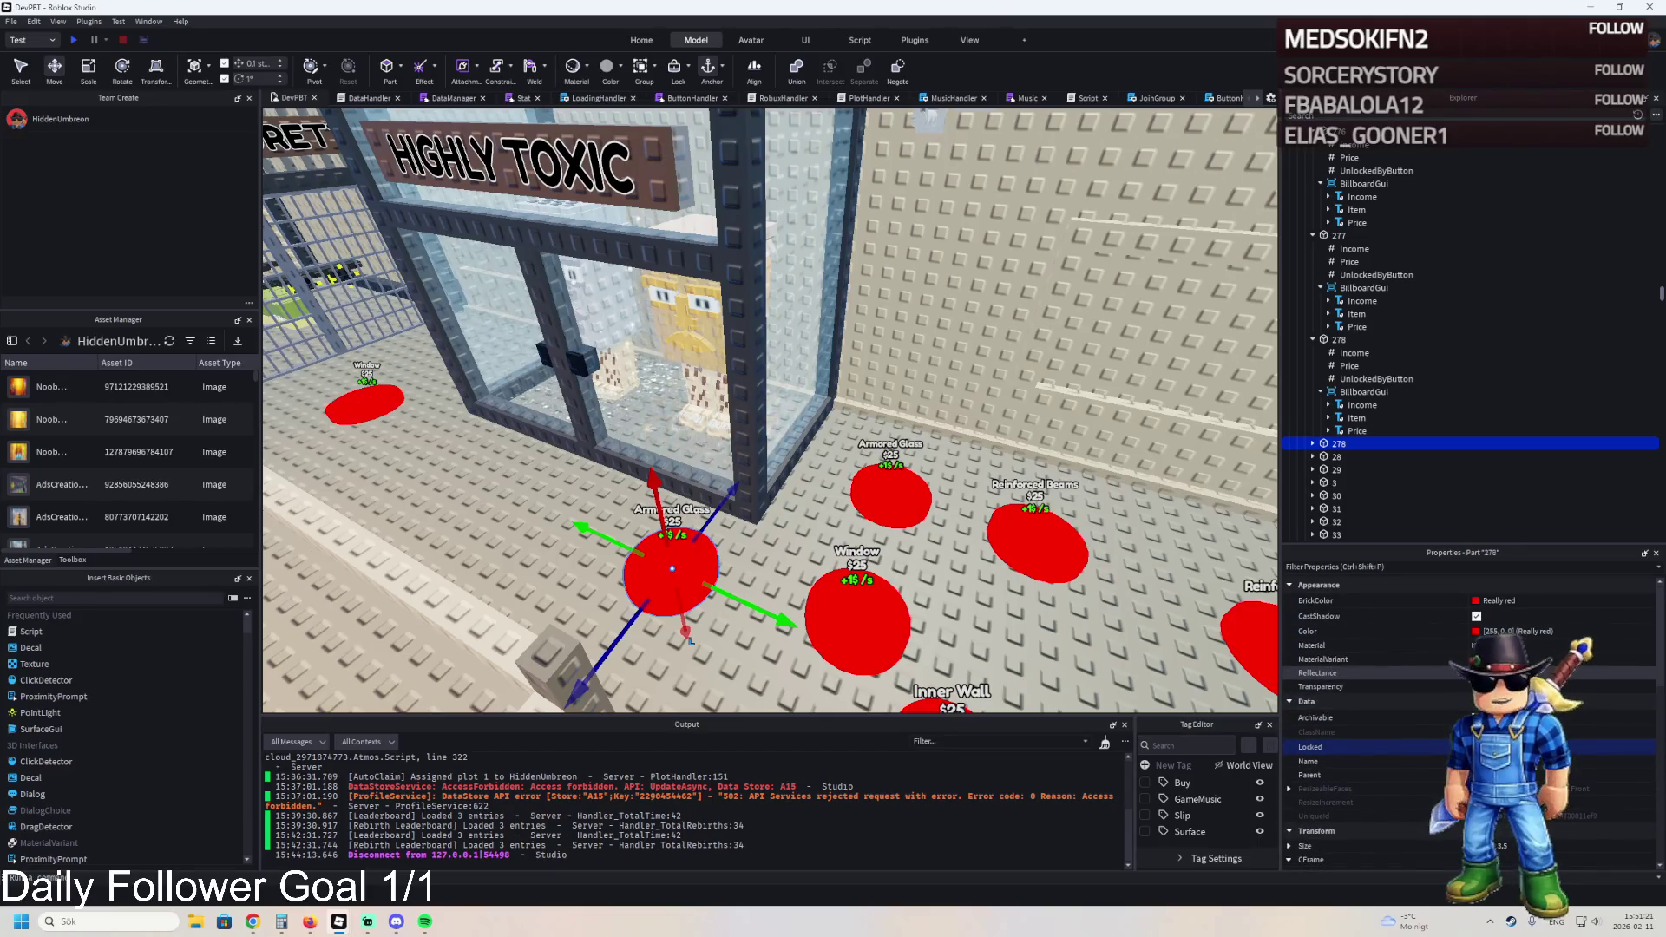
scroll(down, 3)
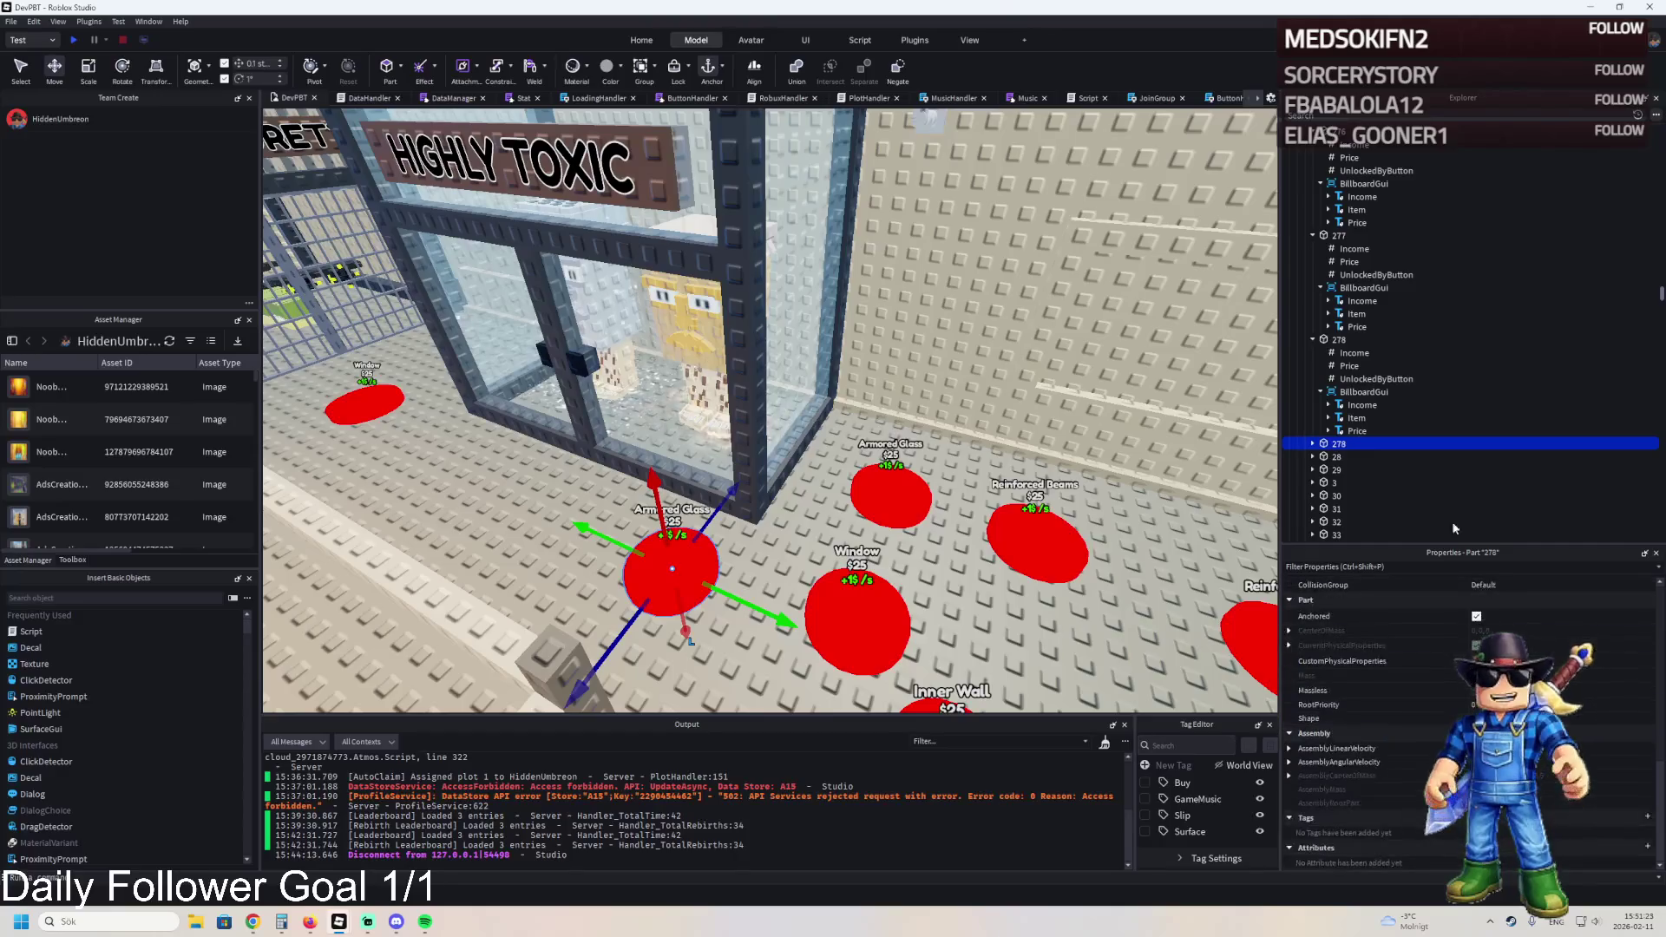
- Rename the copied pad to 279 and set its billboard Item text to Cell Doors
key(F2)
text(279)
key(Return)
key(Right)
click(1356, 497)
key(Right)
key(Down)
key(Down)
click(1548, 665)
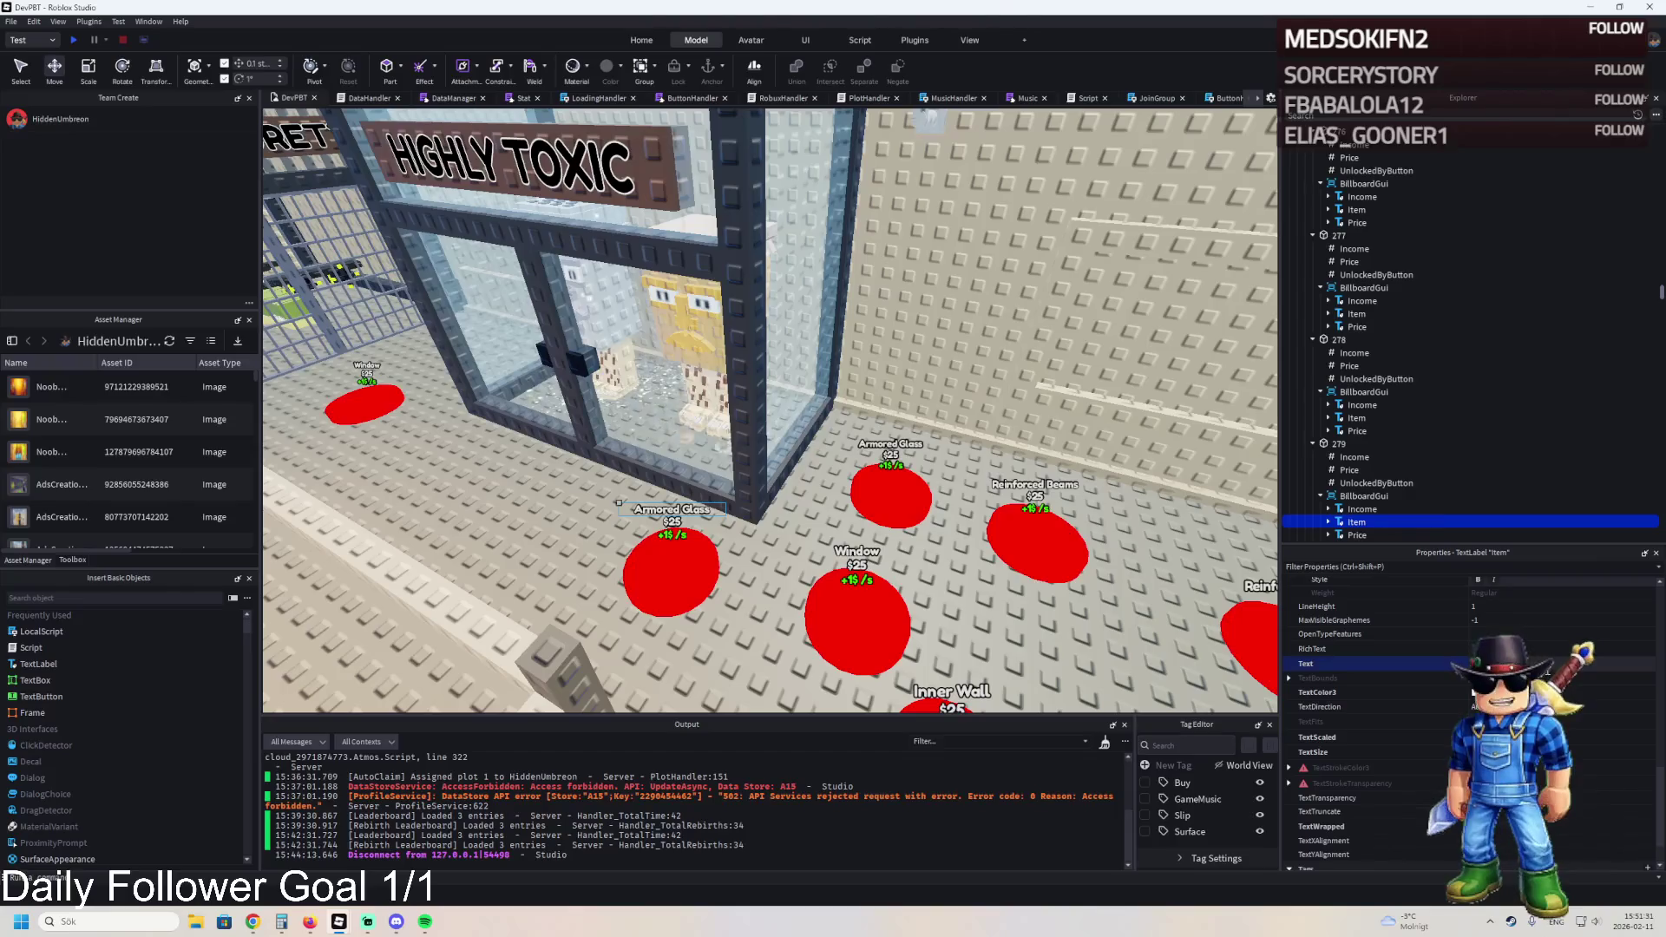
click(1350, 470)
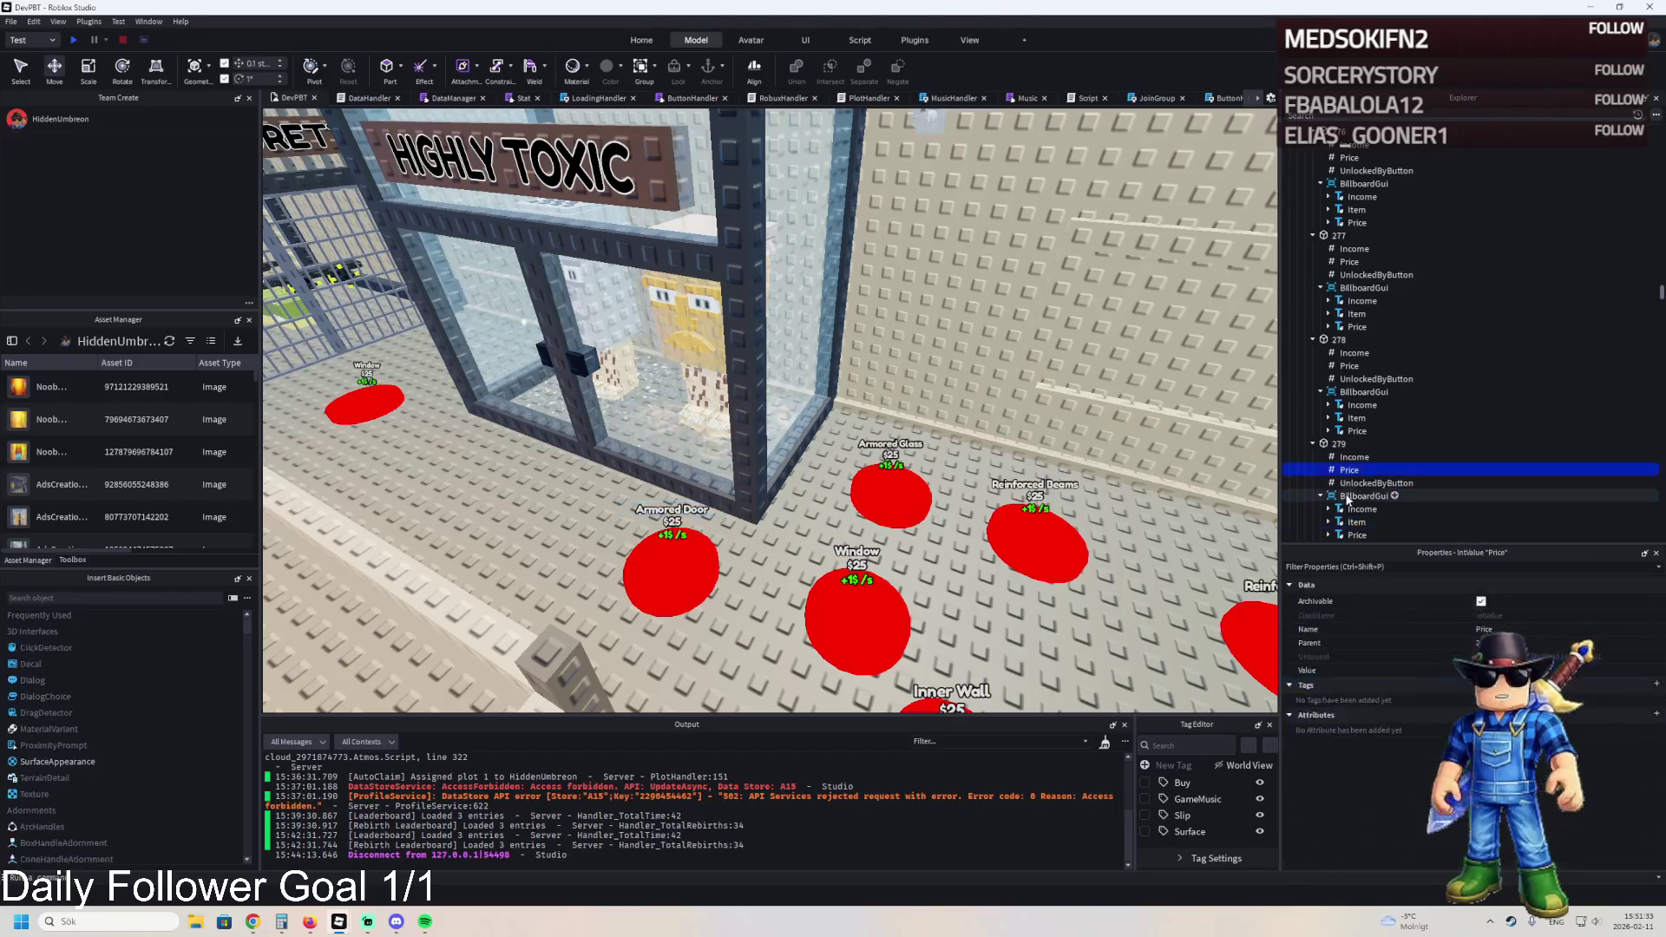
click(1356, 521)
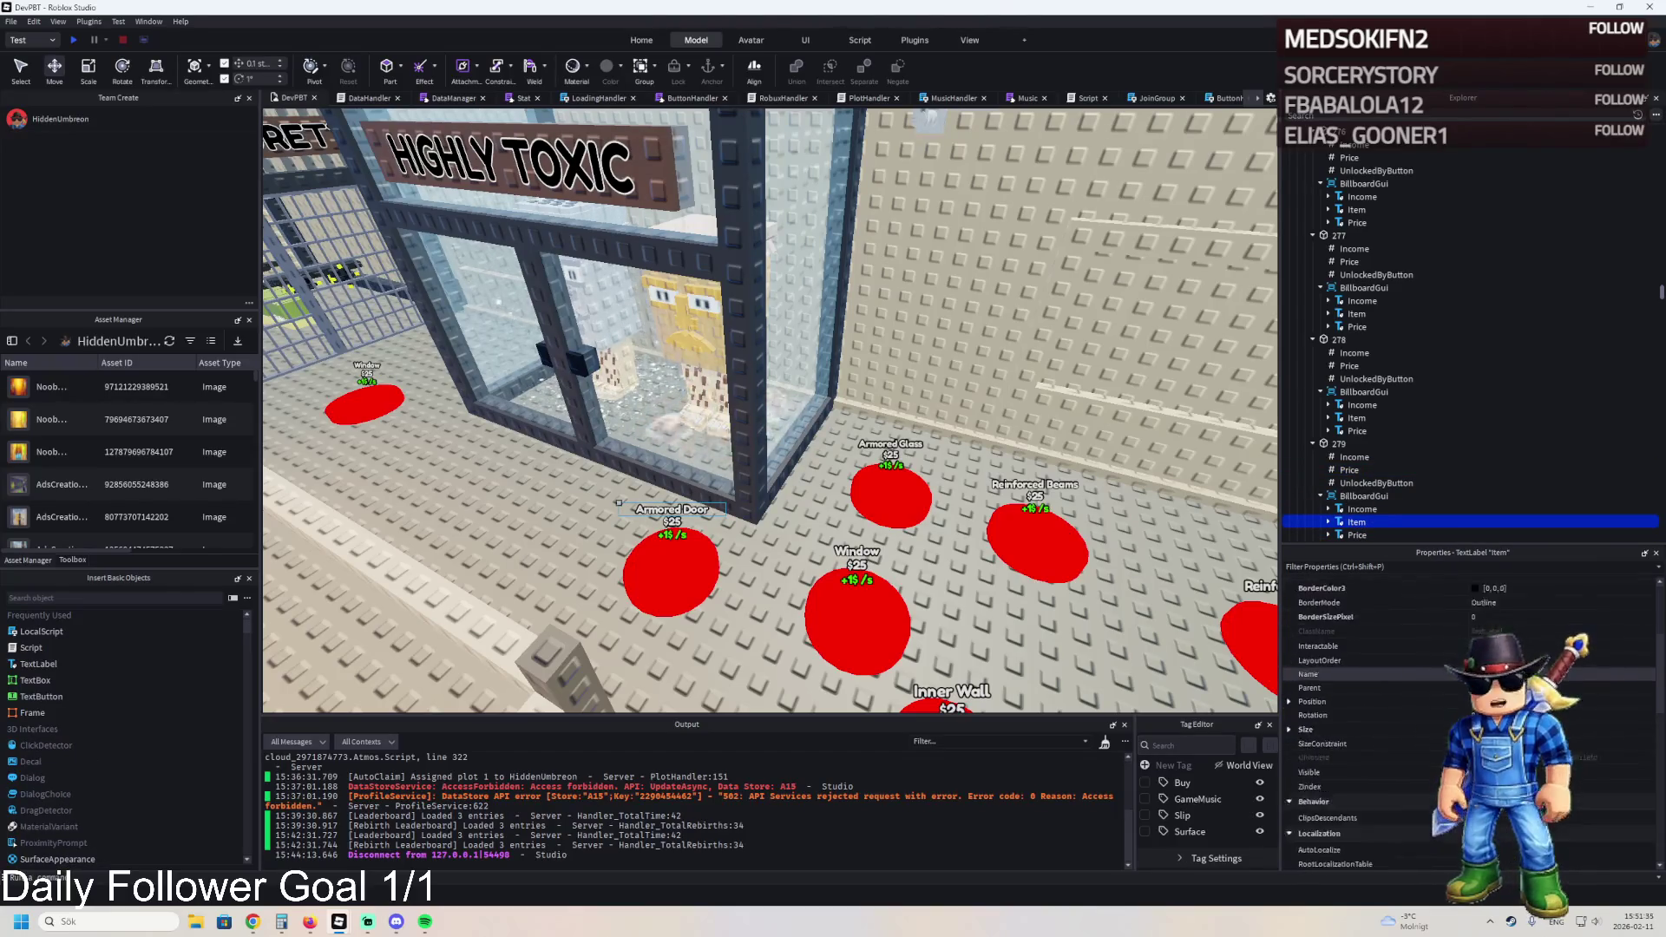
scroll(down, 3)
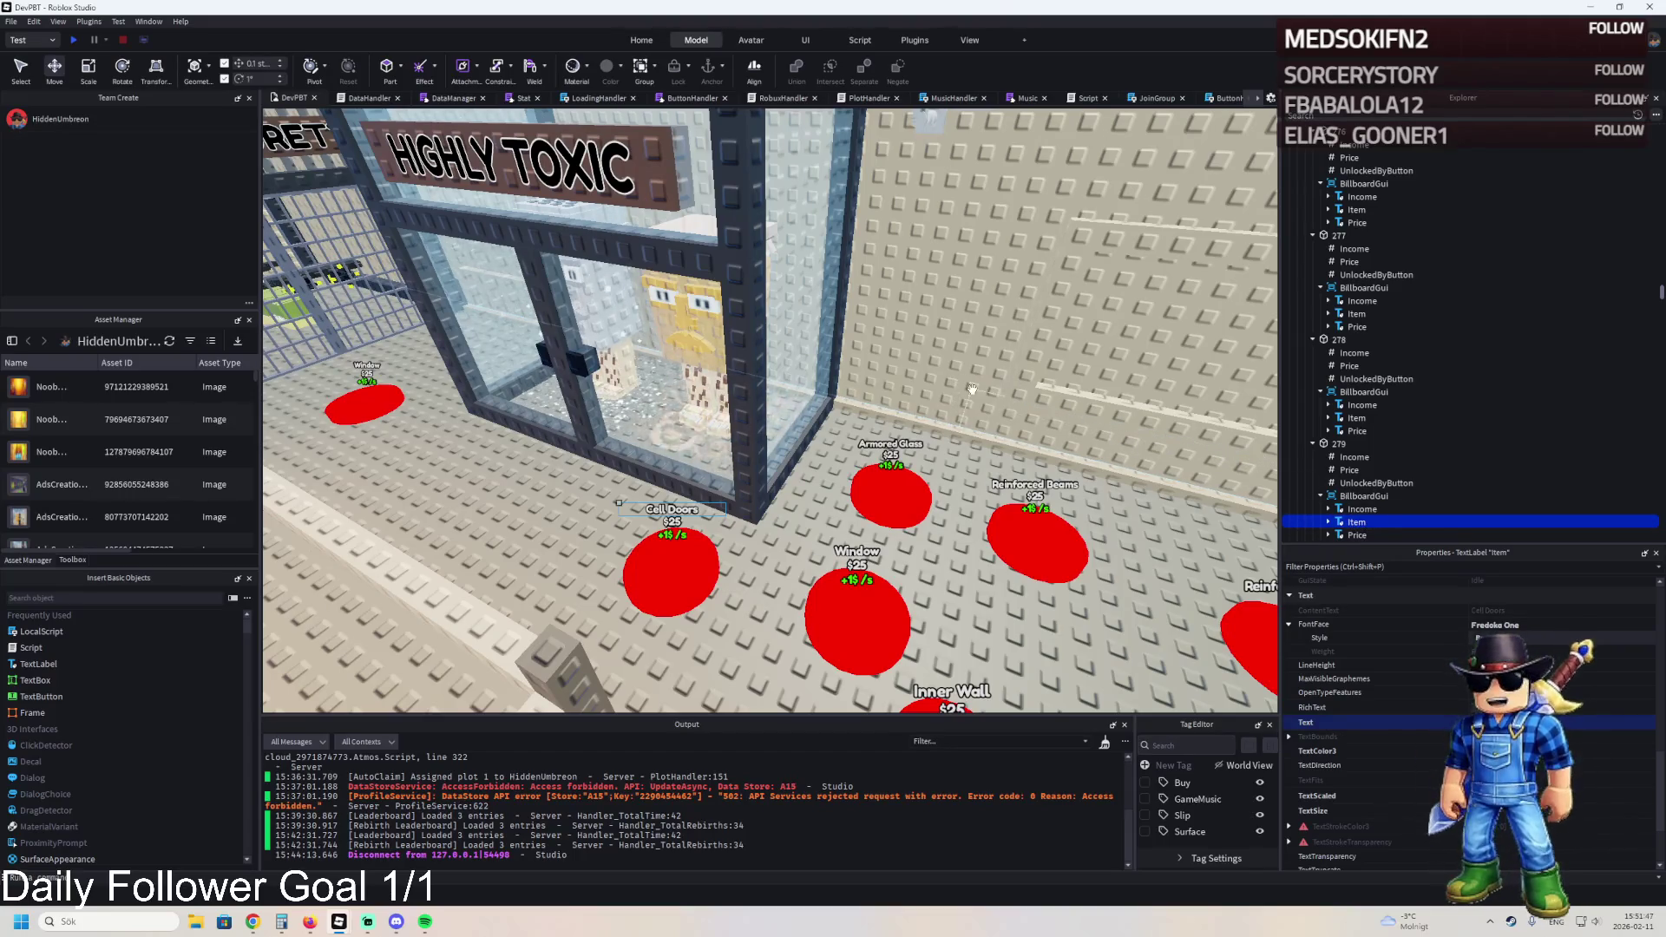
- Check pad 279's UnlockedByButton and Price values, then select the Cell Doors pad
key(a)
key(w)
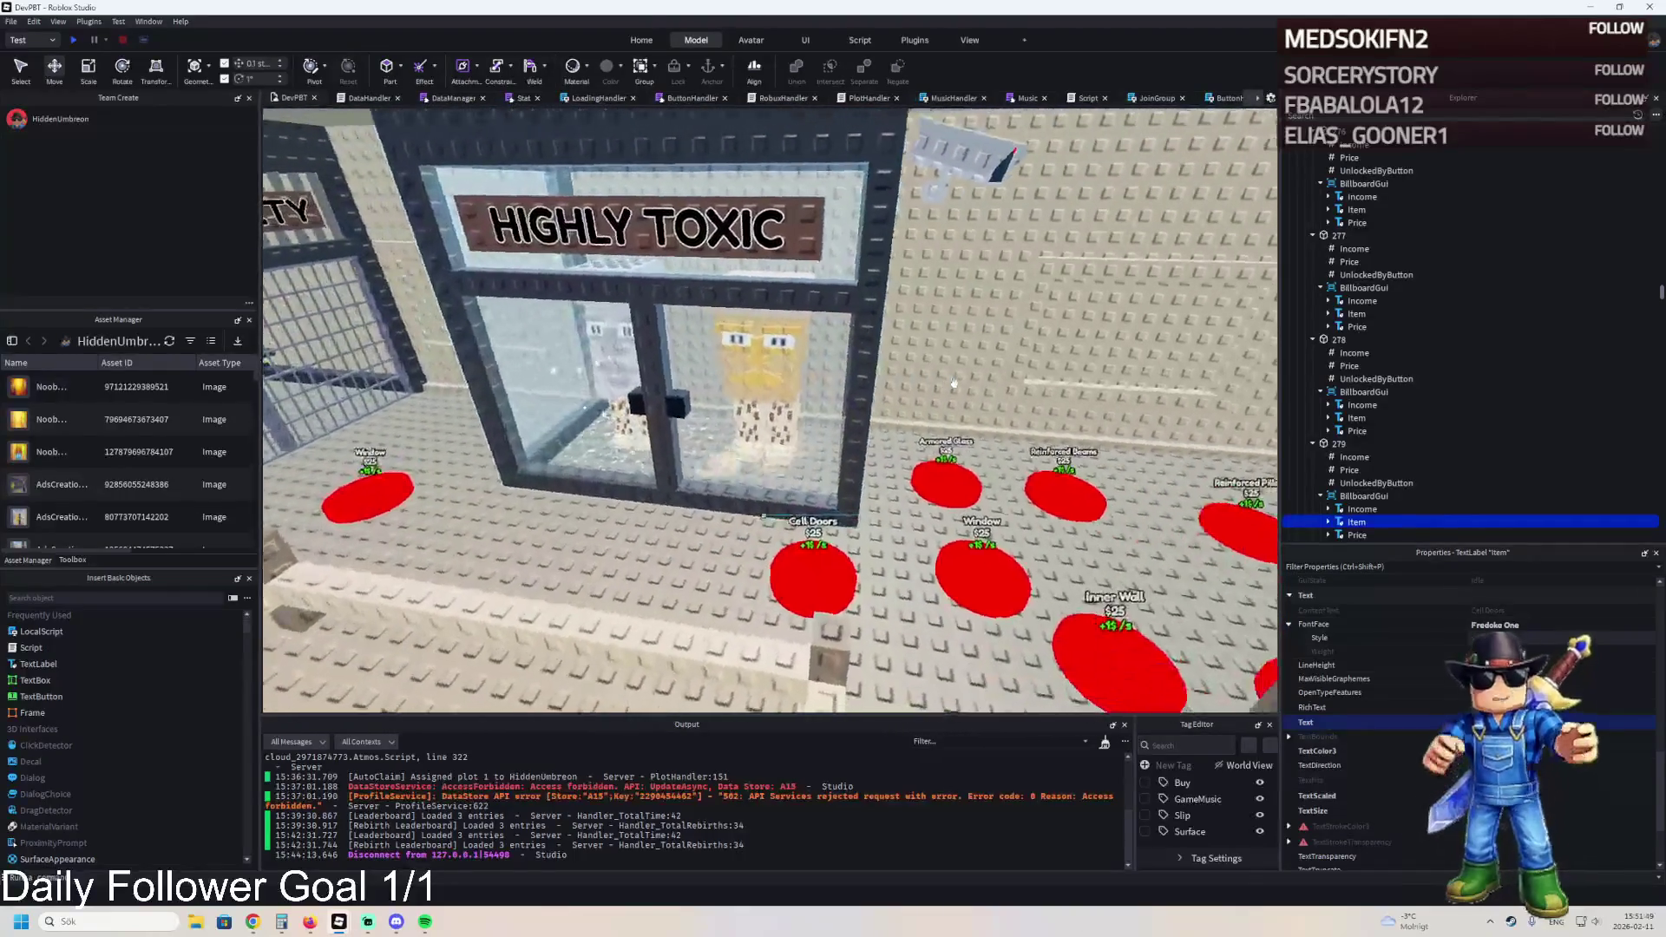
key(d)
key(a)
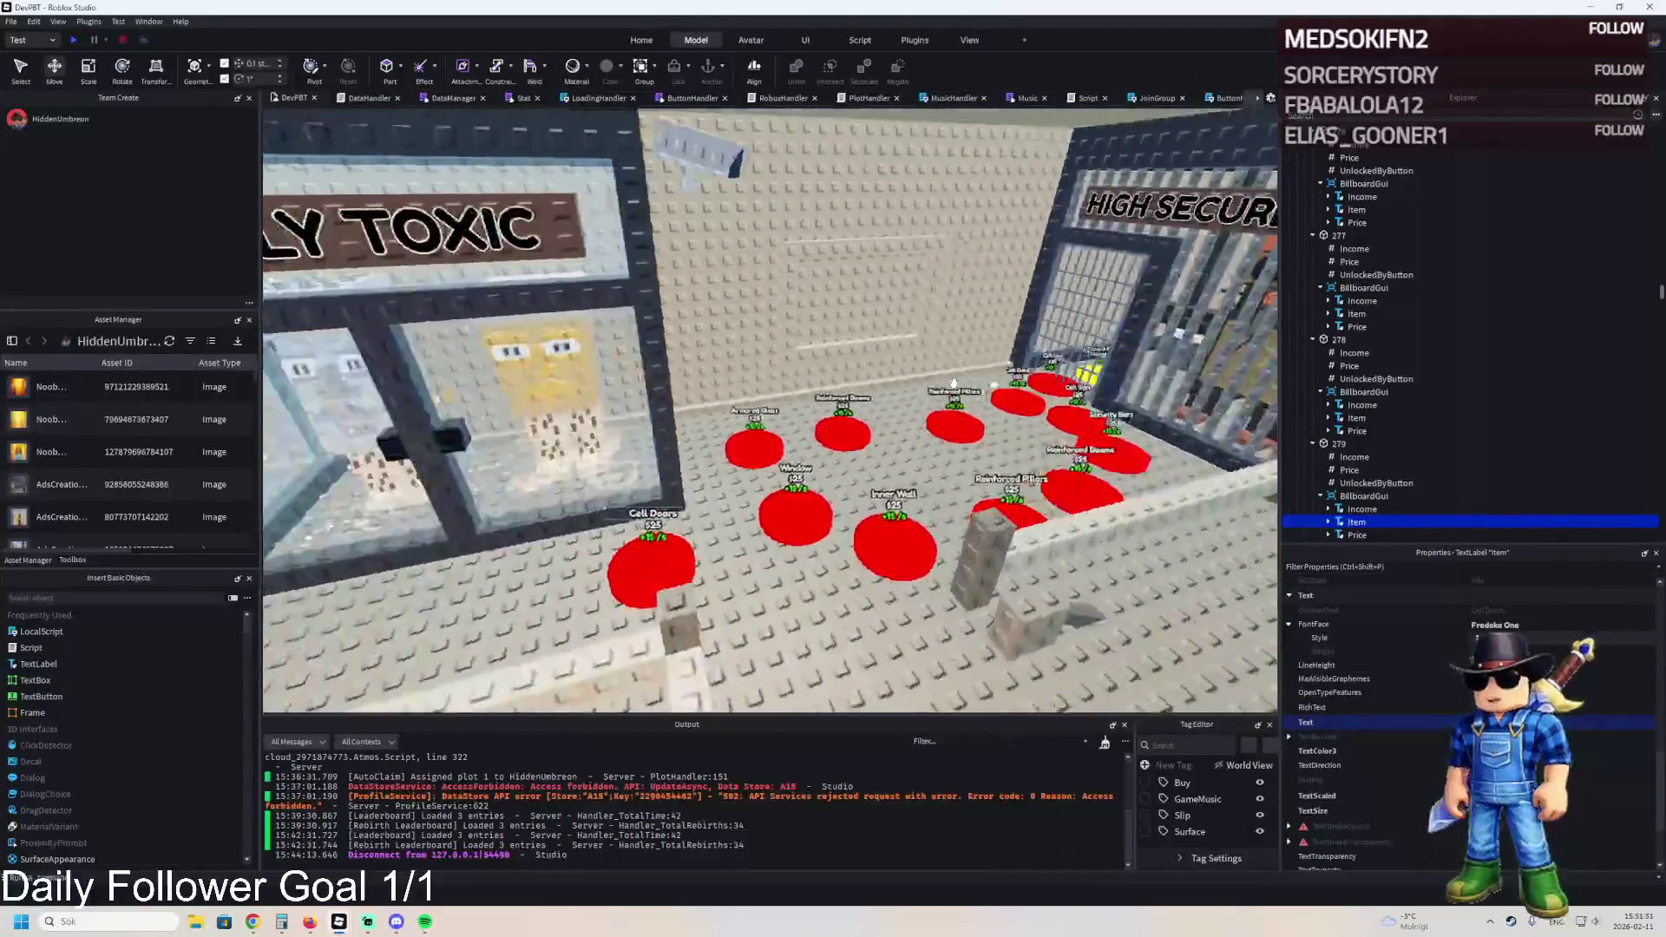
key(w)
key(d)
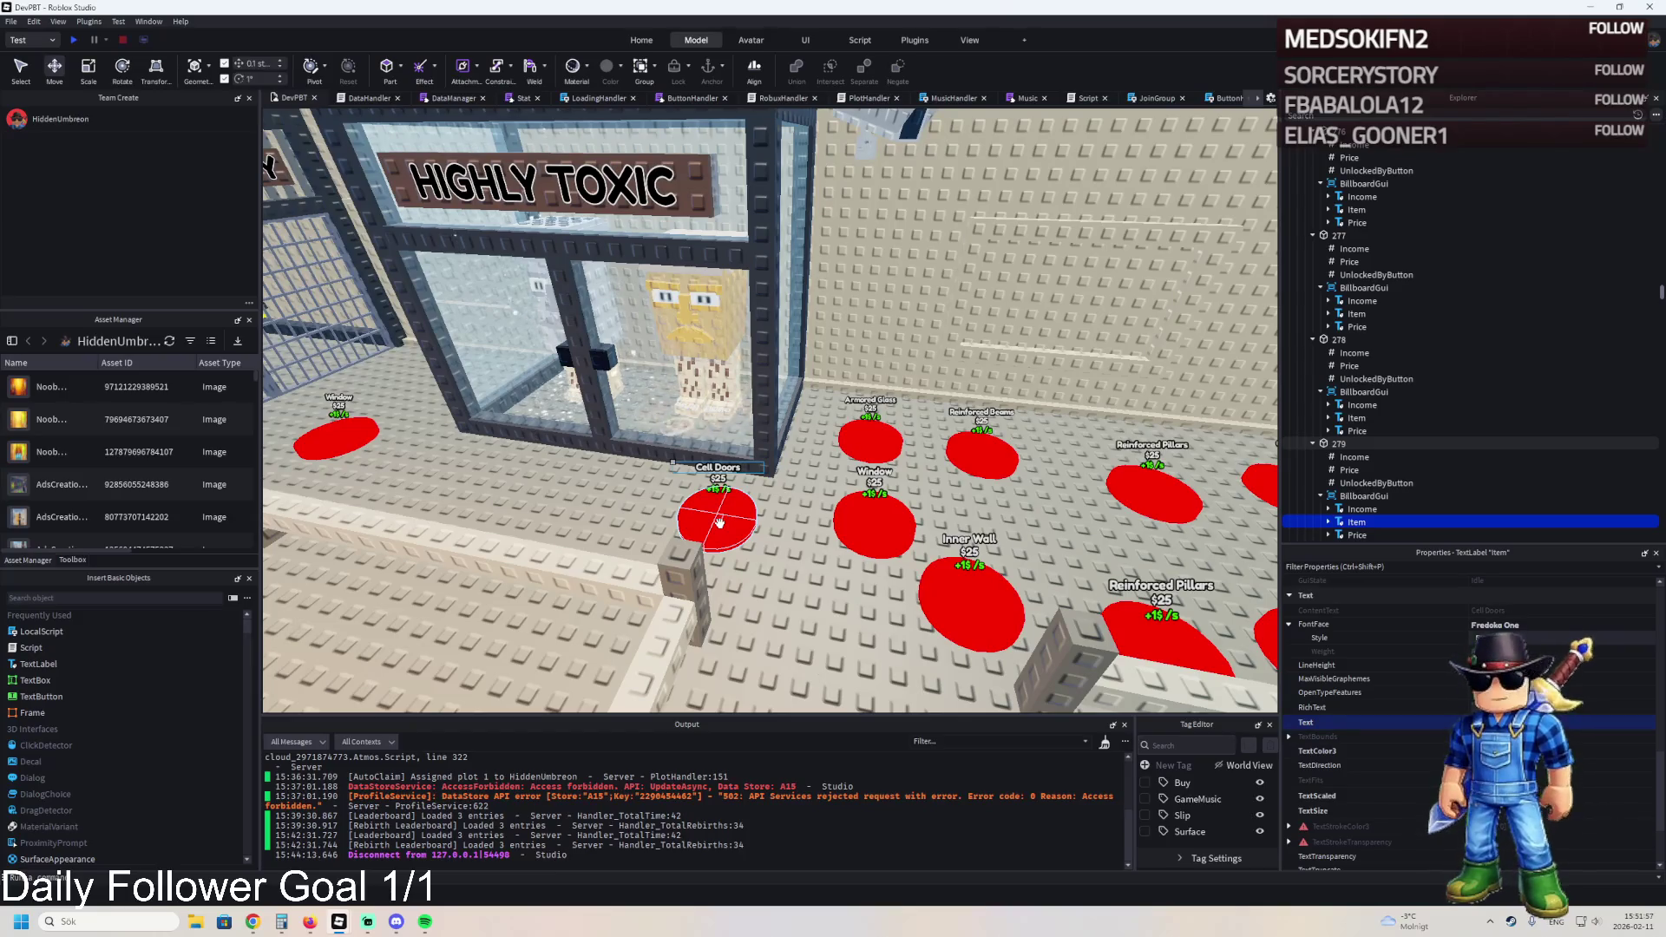
click(1376, 482)
click(1510, 670)
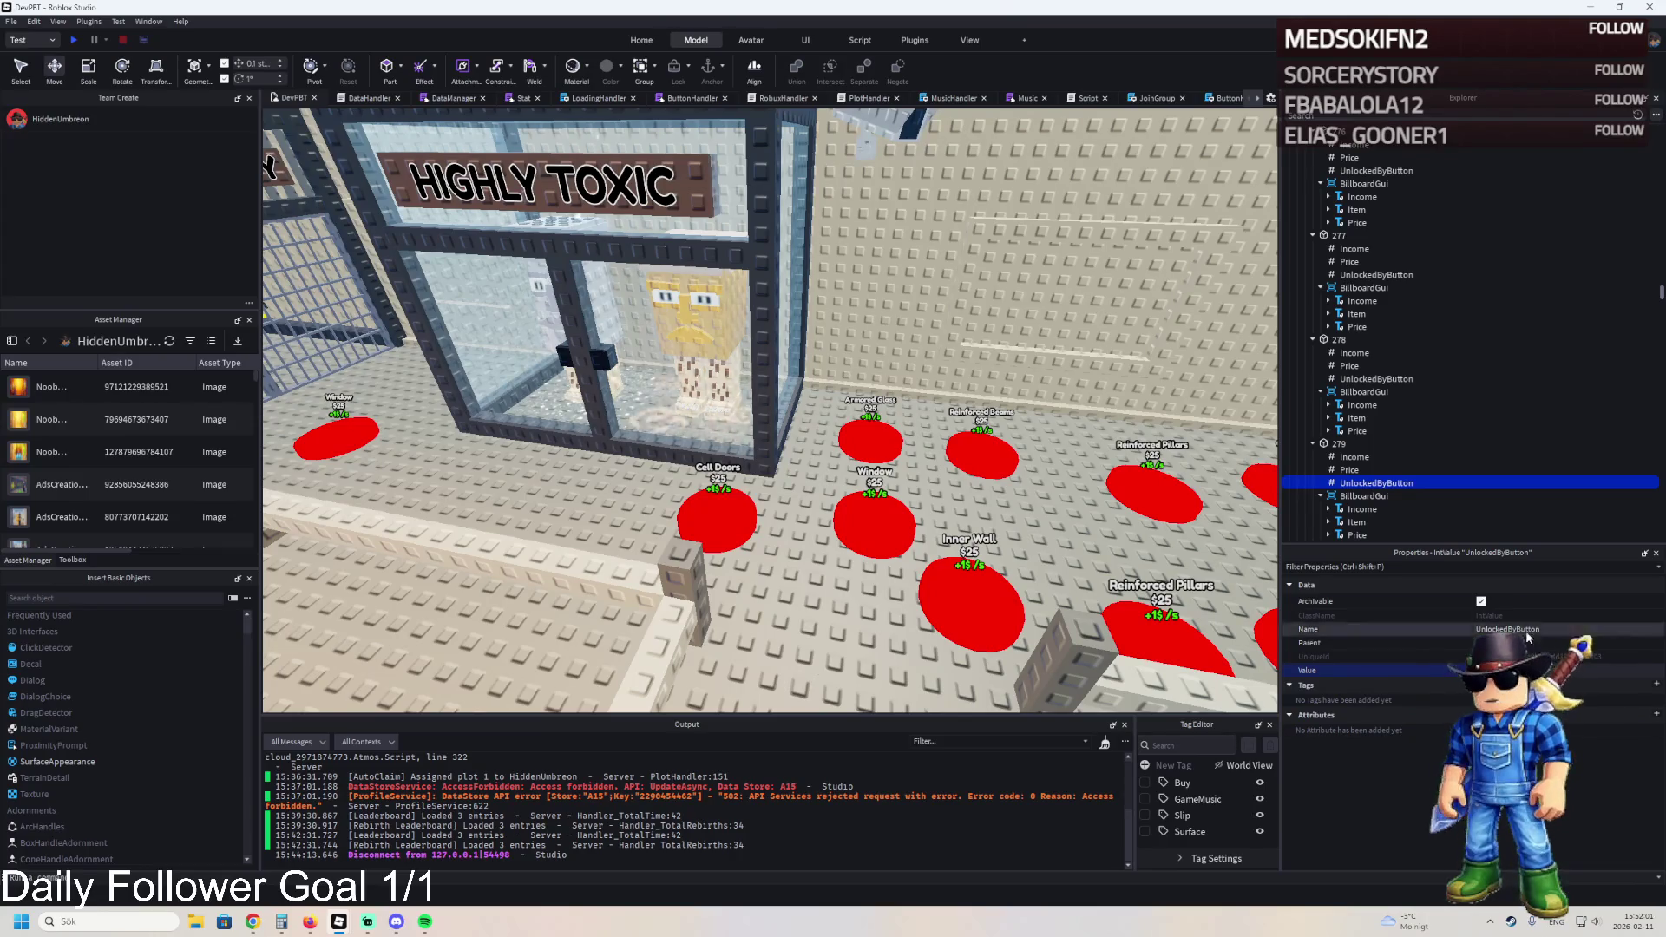
click(1349, 470)
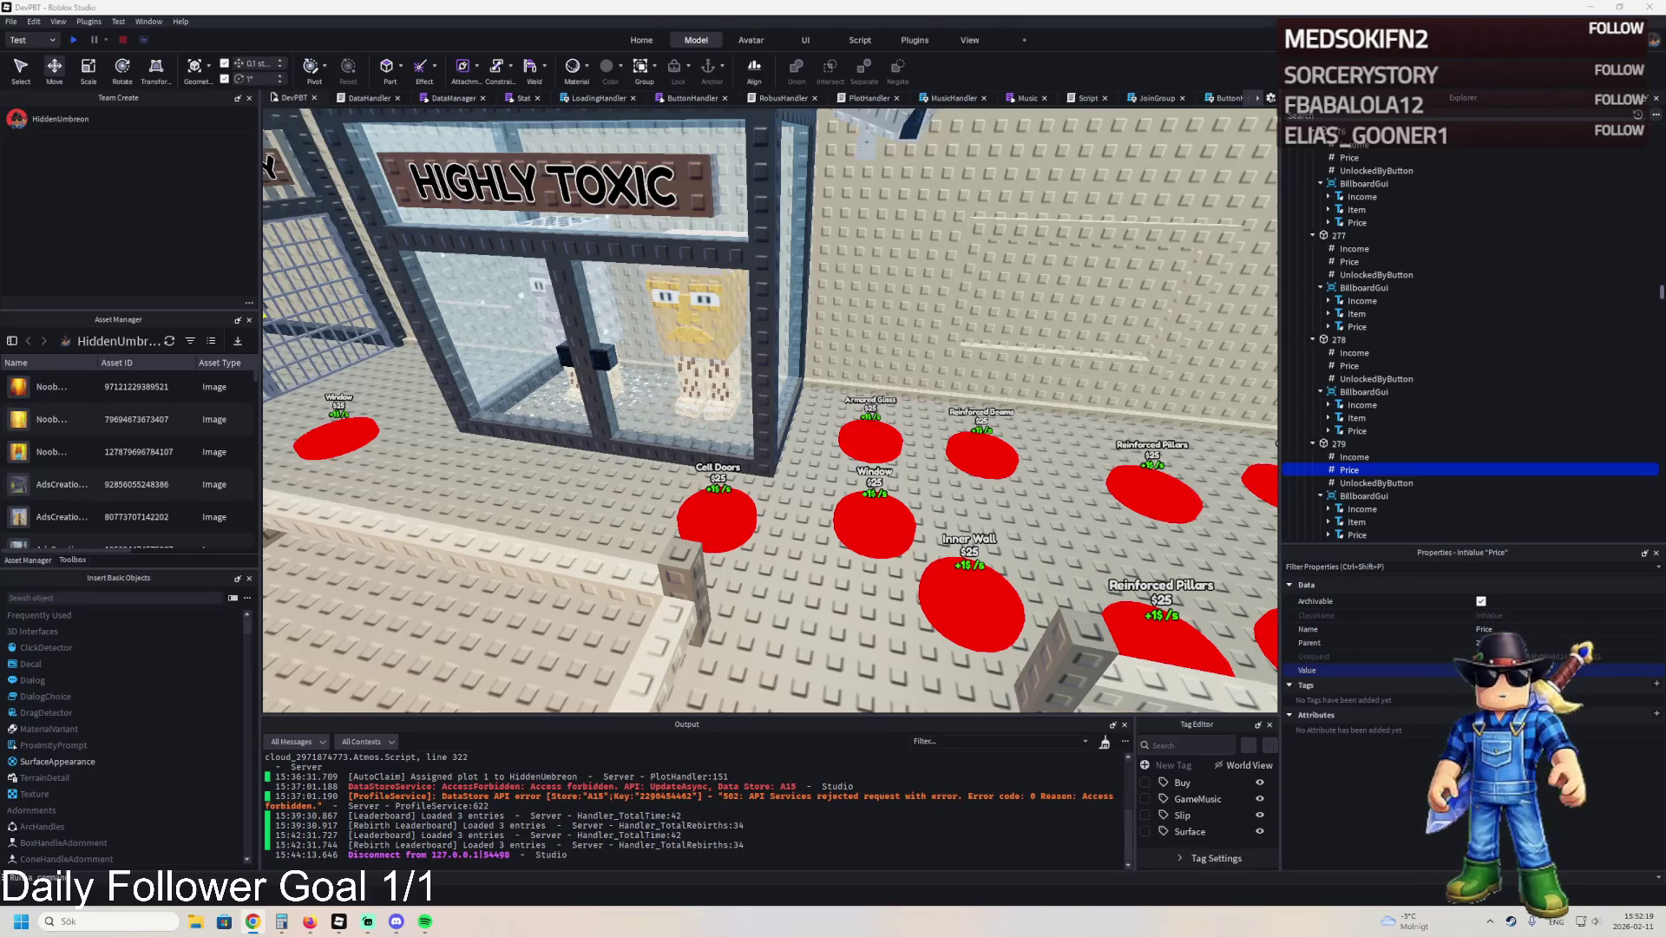
click(704, 505)
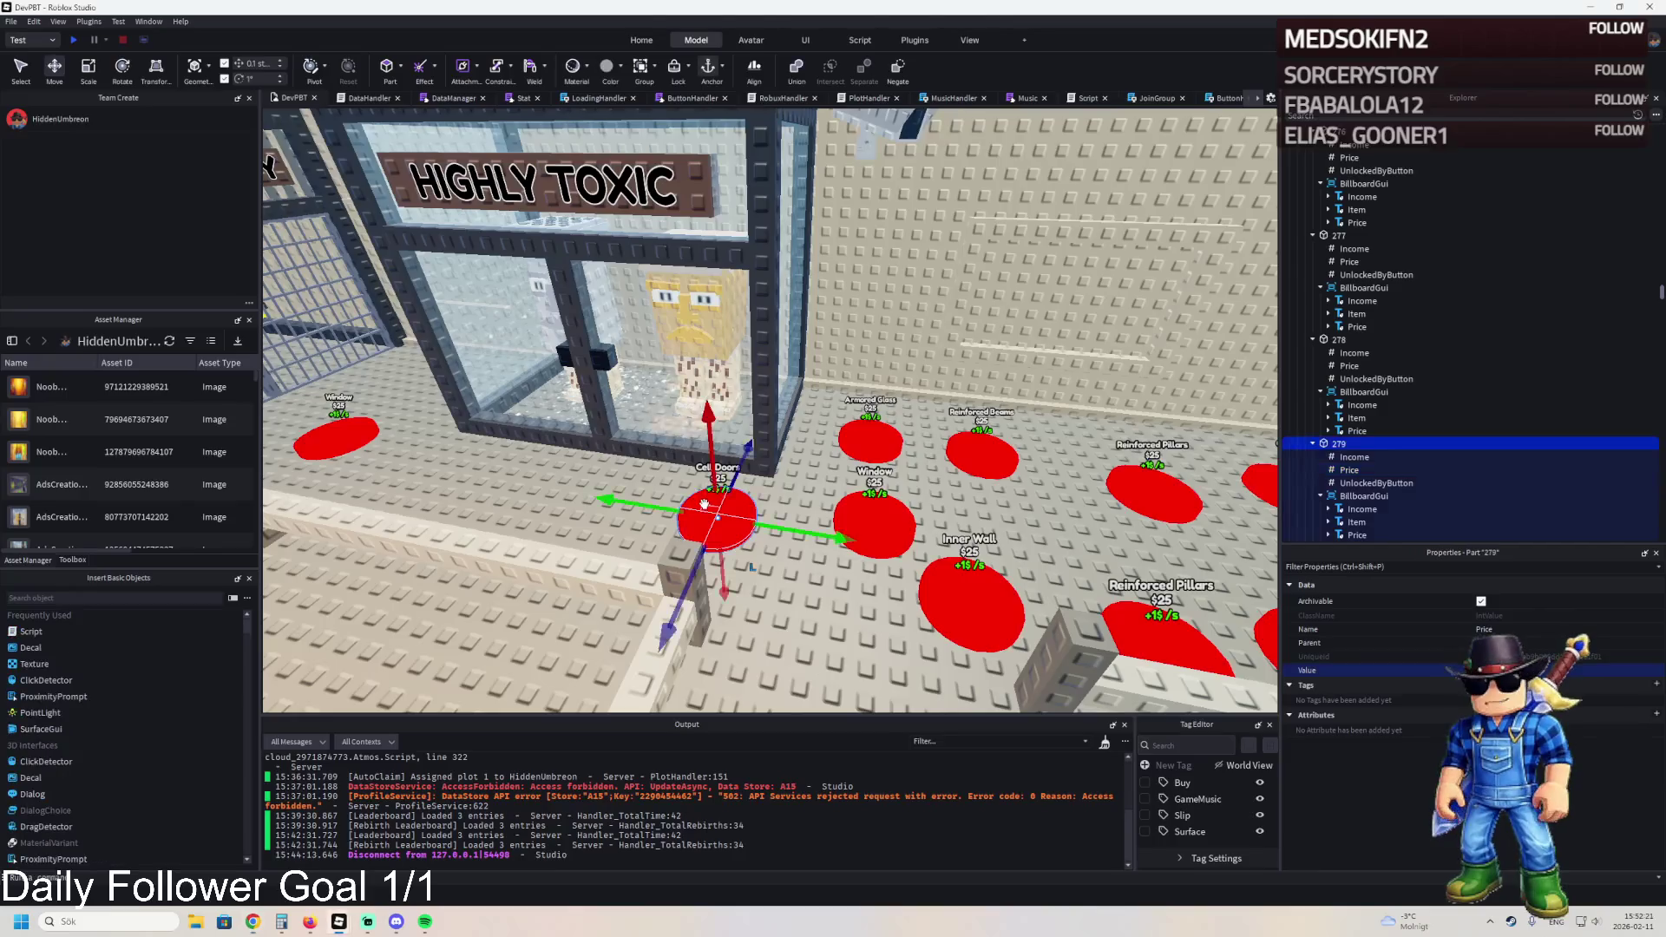
- Duplicate the Cell Doors pad 7.6 studs left, rename it 280, and check its Price
scroll(up, 3)
key(ctrl+d)
drag(800, 486, 659, 454)
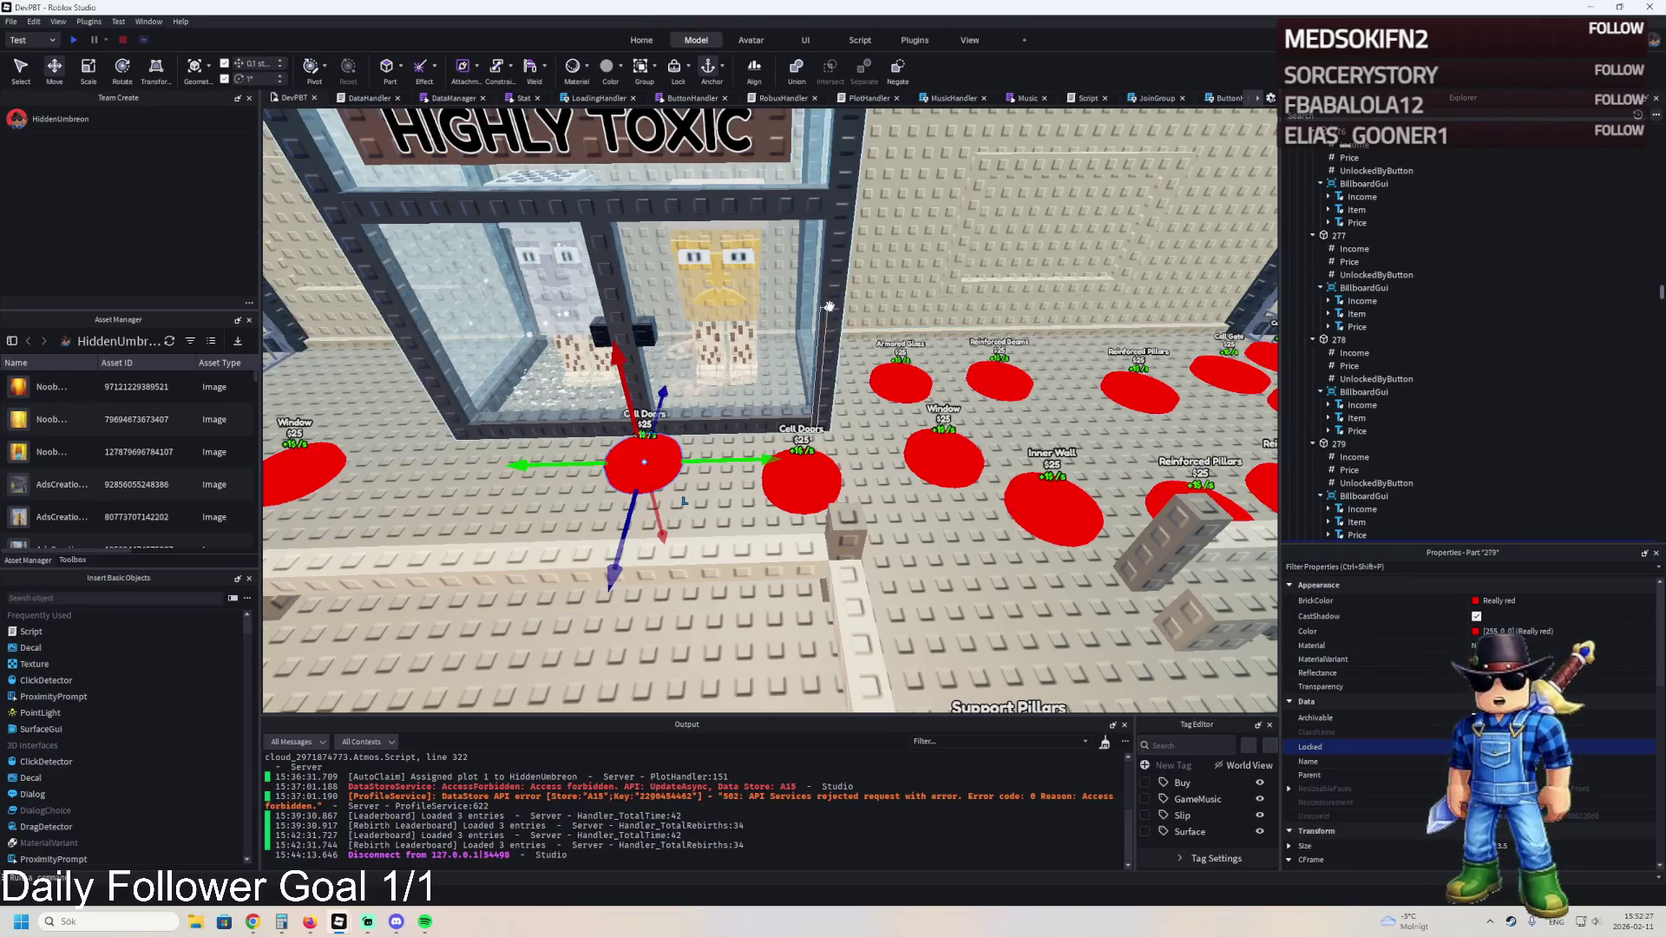
scroll(down, 3)
double_click(1496, 462)
text(280)
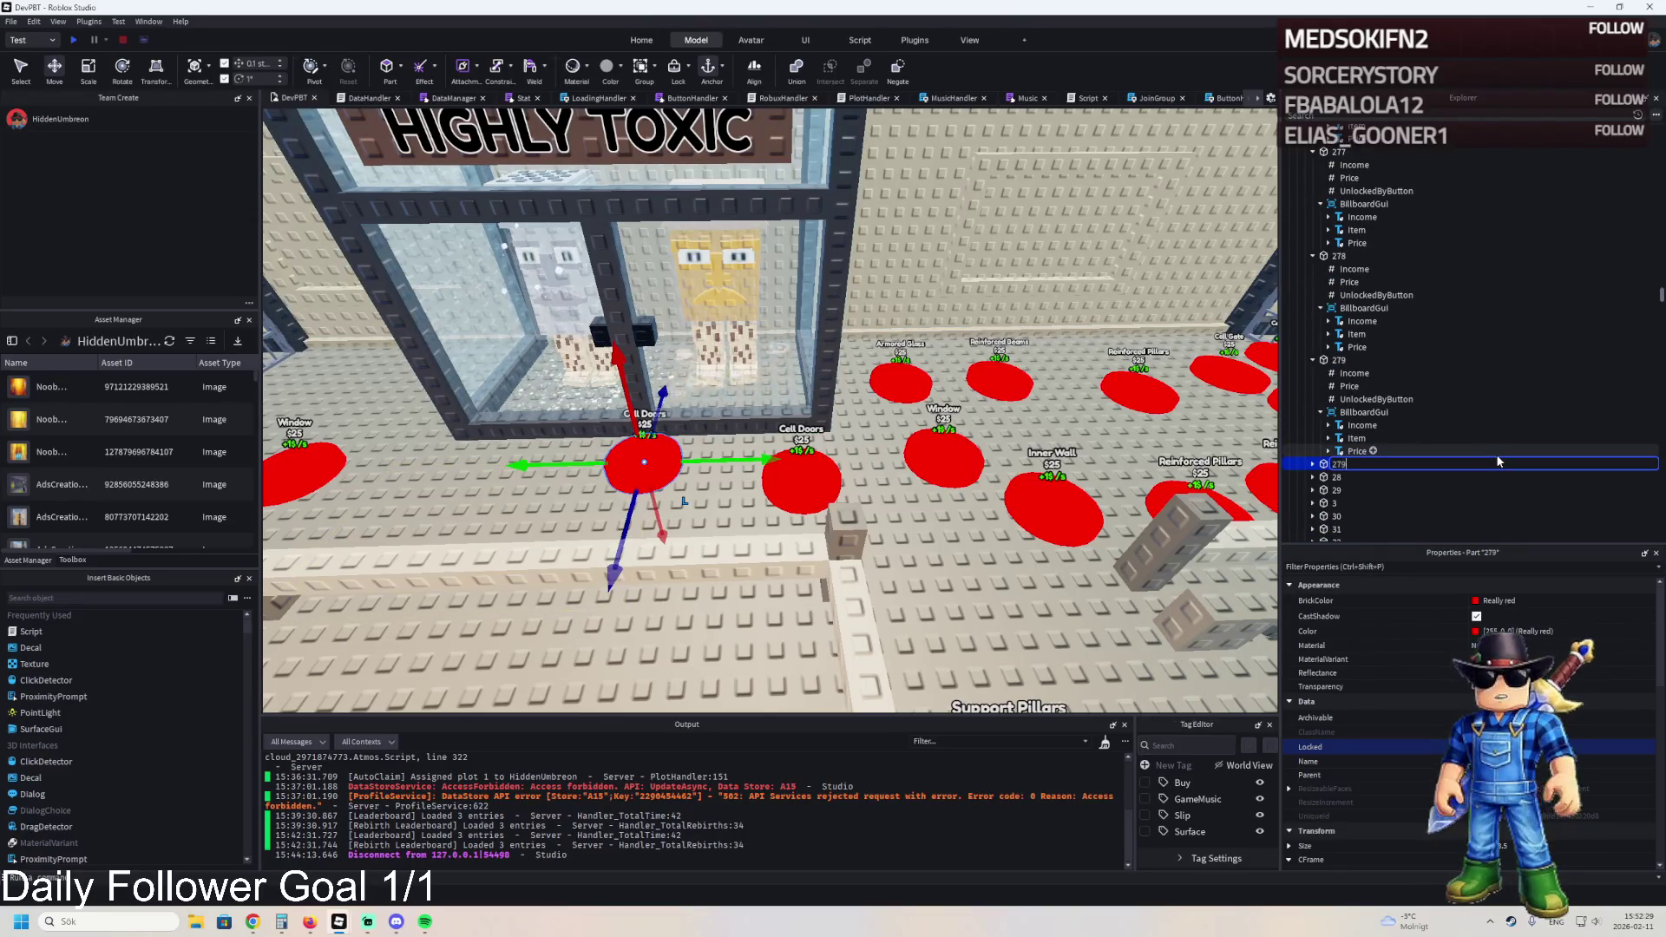
key(Return)
click(1312, 464)
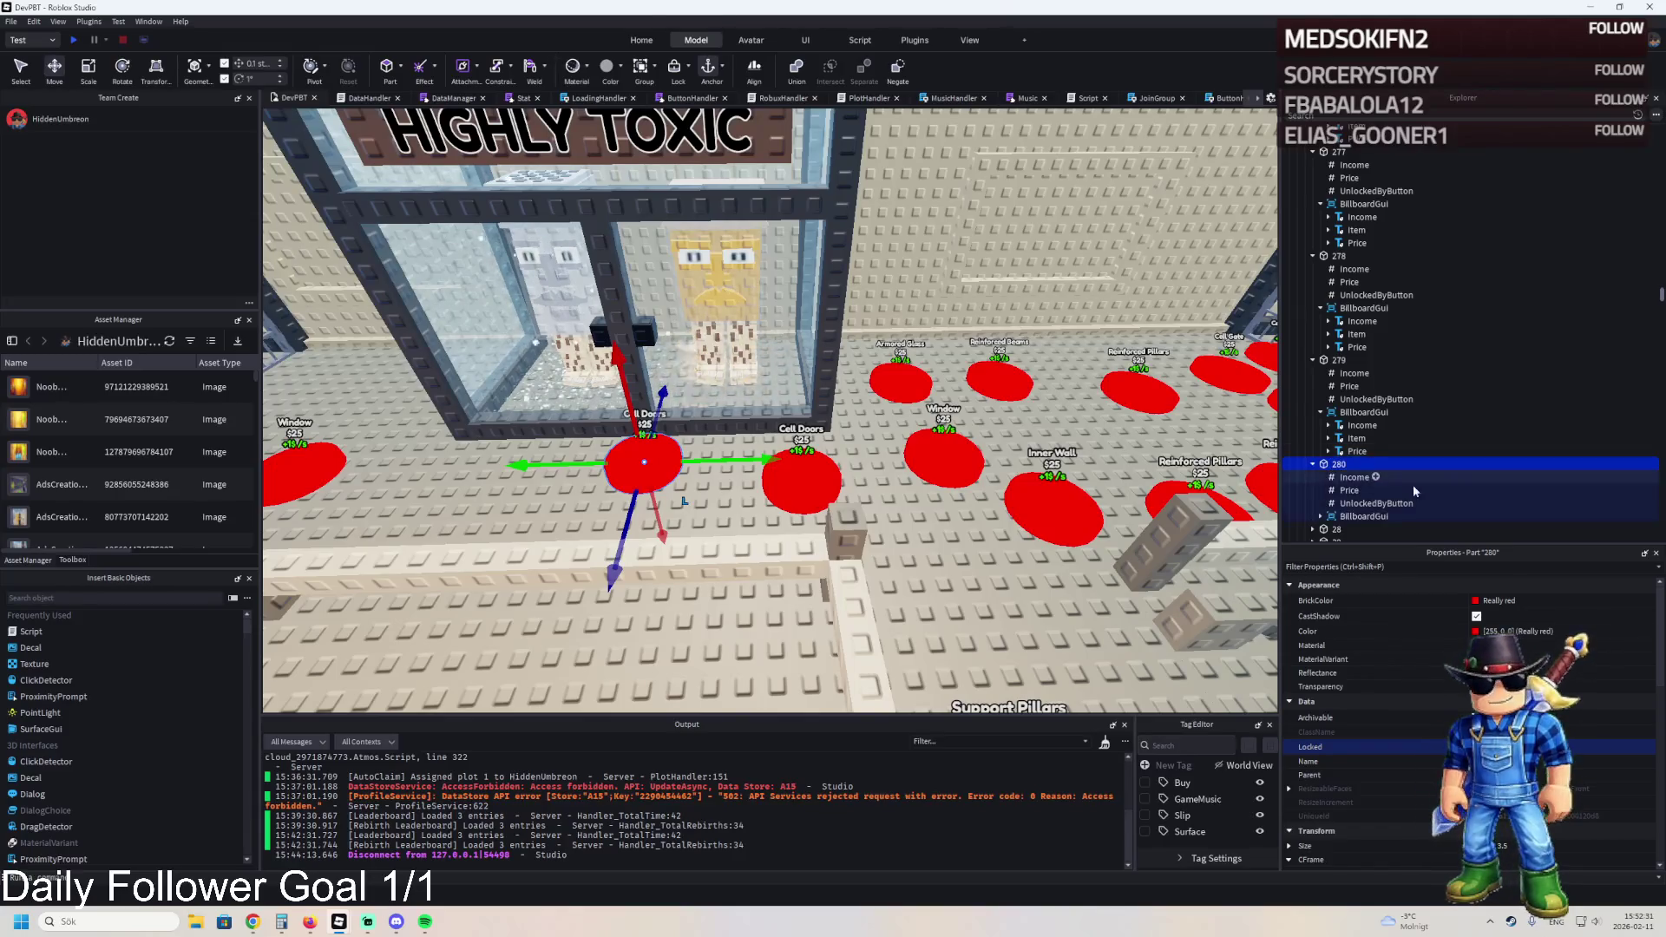
click(1388, 490)
click(1546, 670)
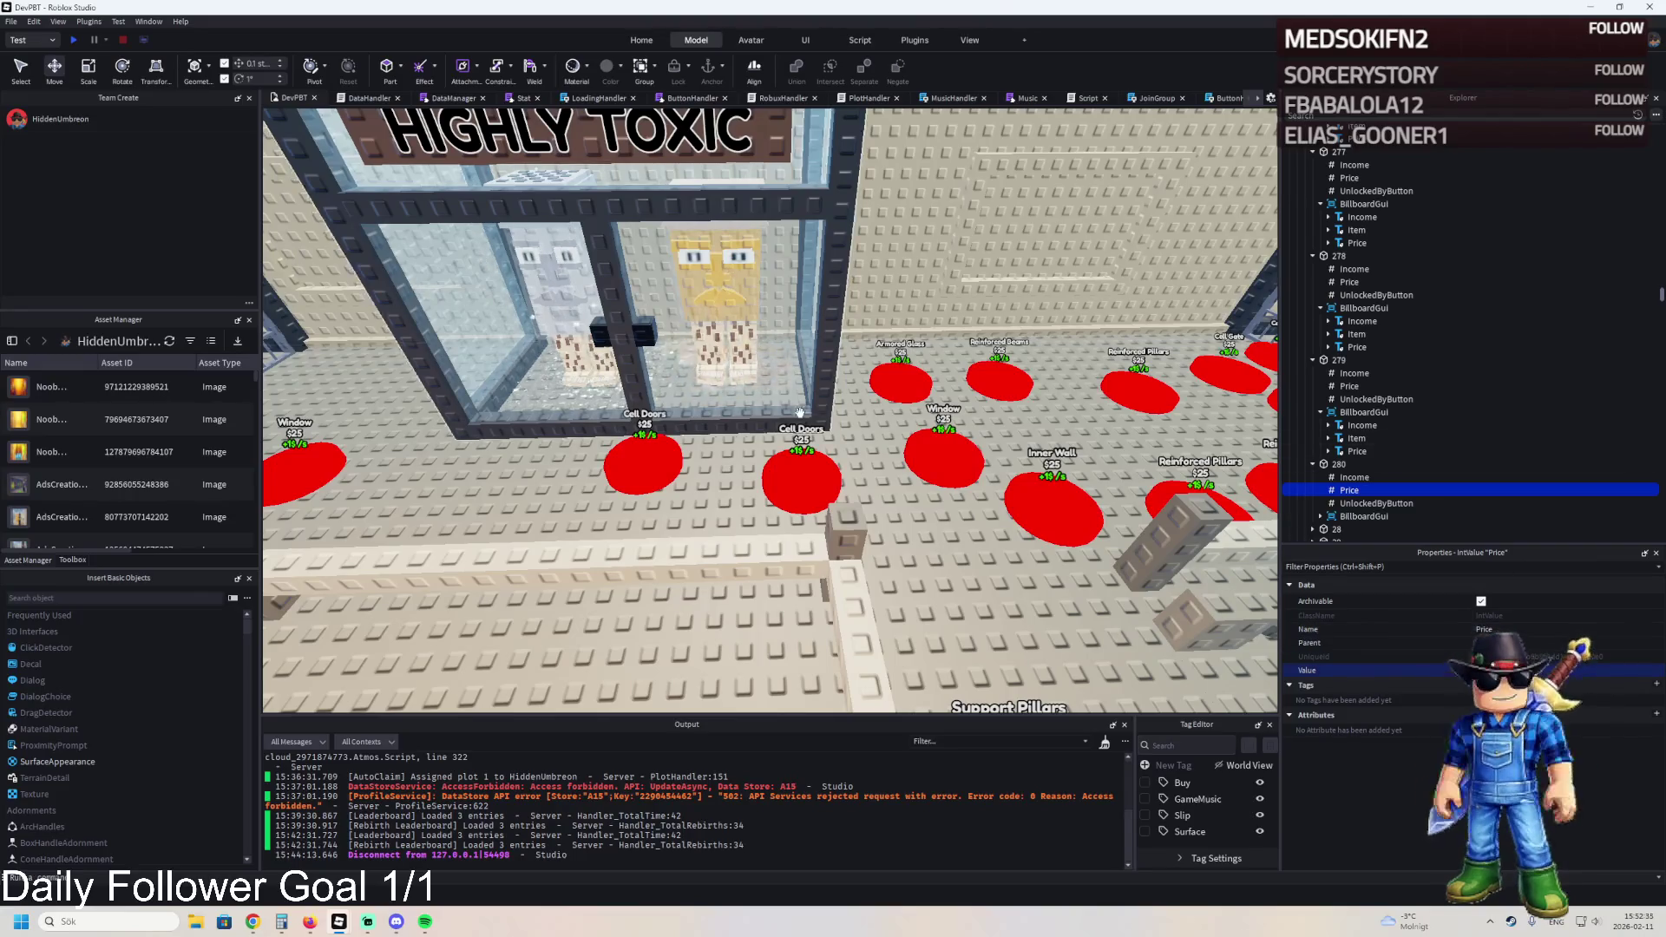
- Read the Garama_and_Madundung cell model's name and focus the view on that cell
scroll(up, 3)
scroll(up, 3)
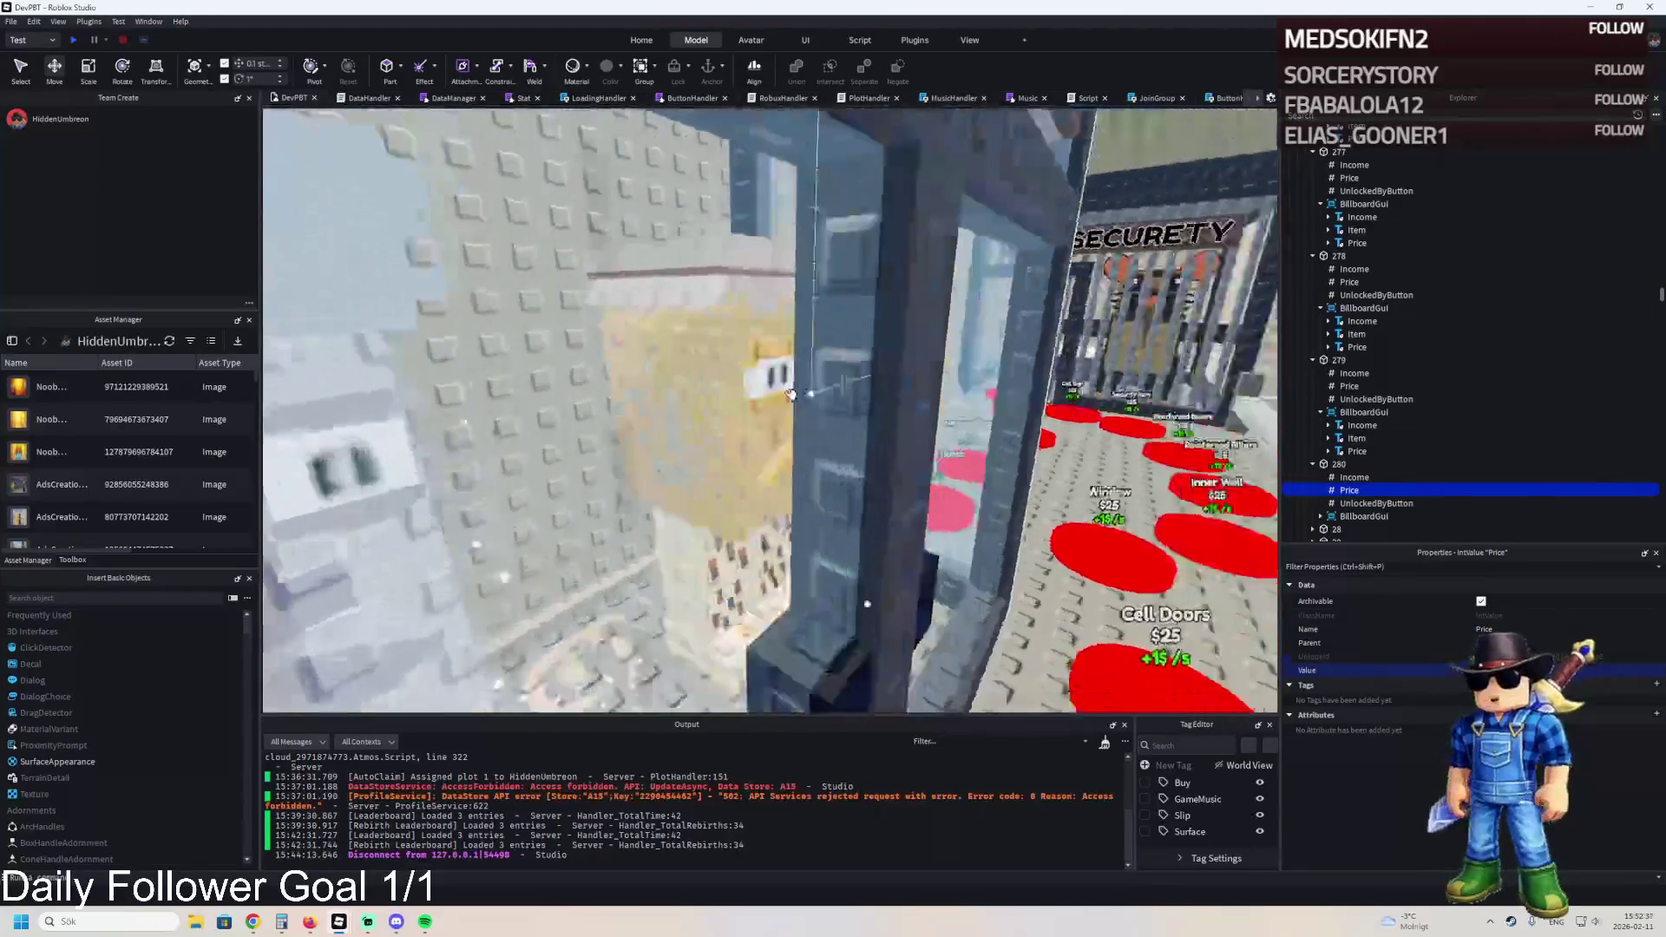
click(961, 382)
scroll(down, 3)
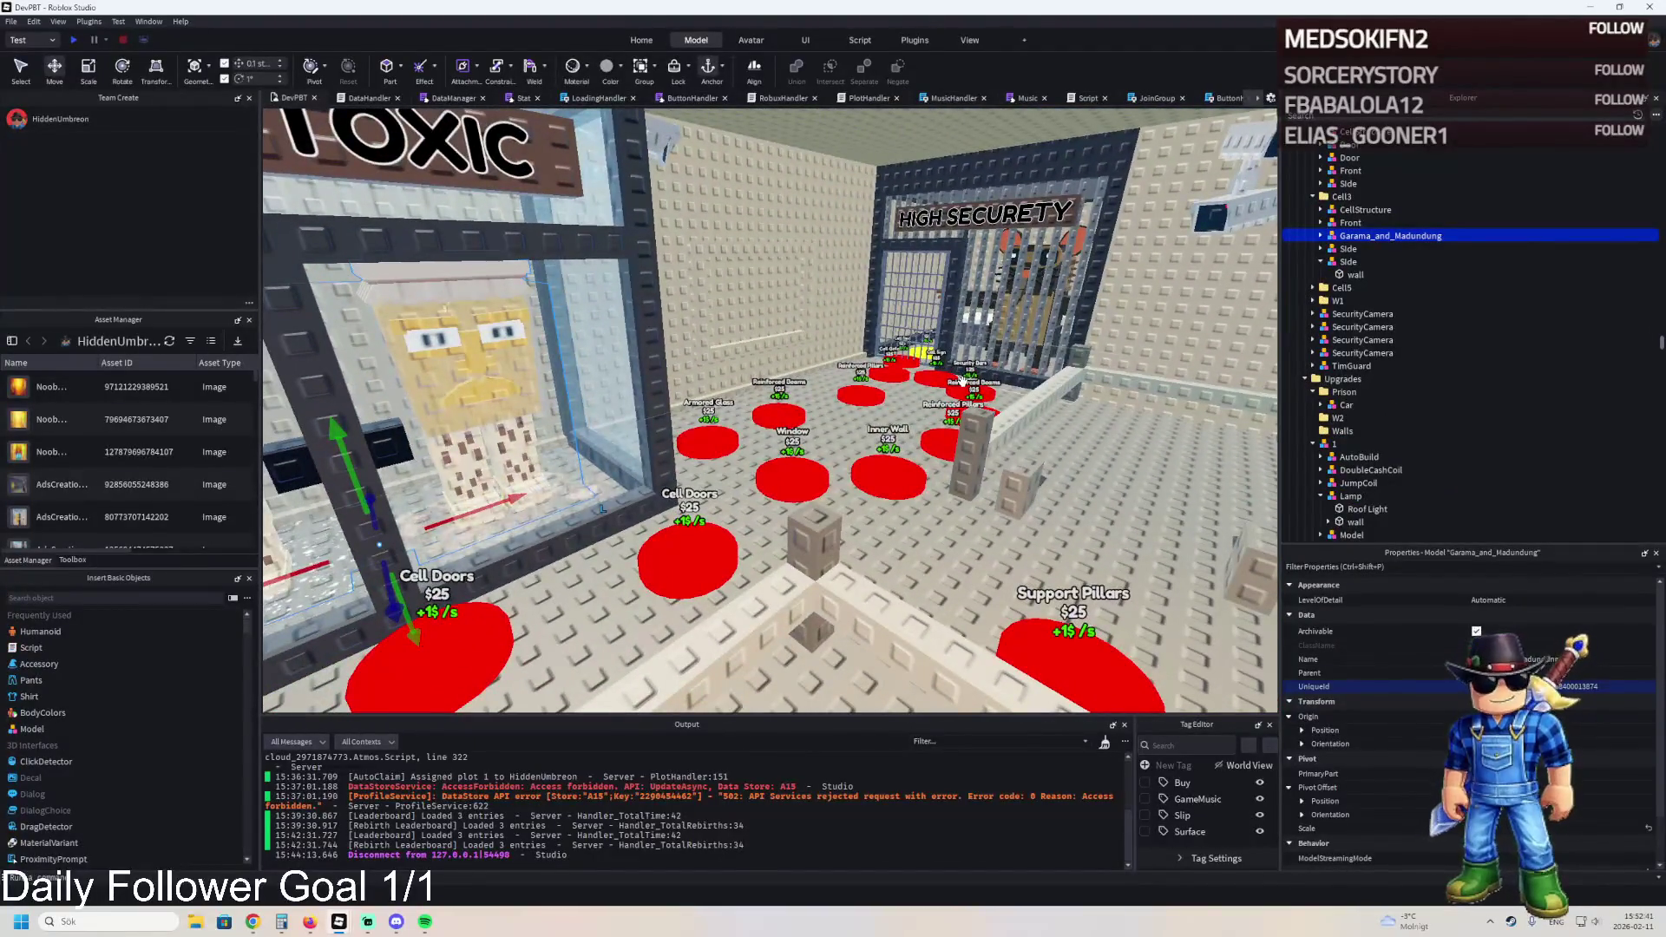
key(F2)
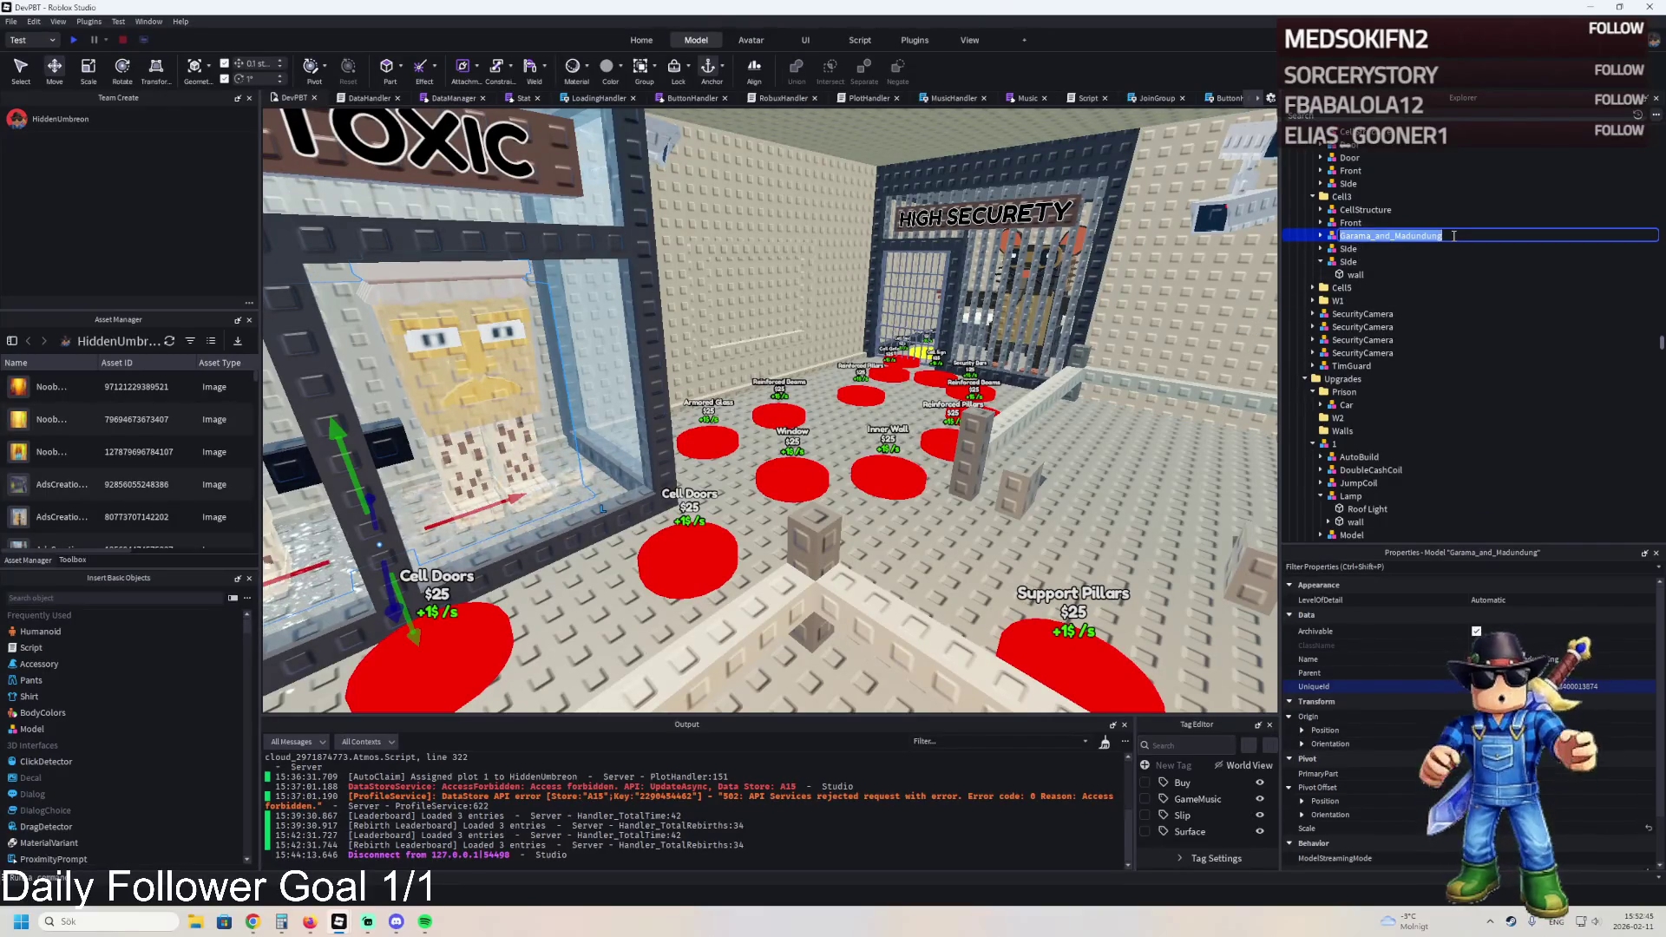
key(Return)
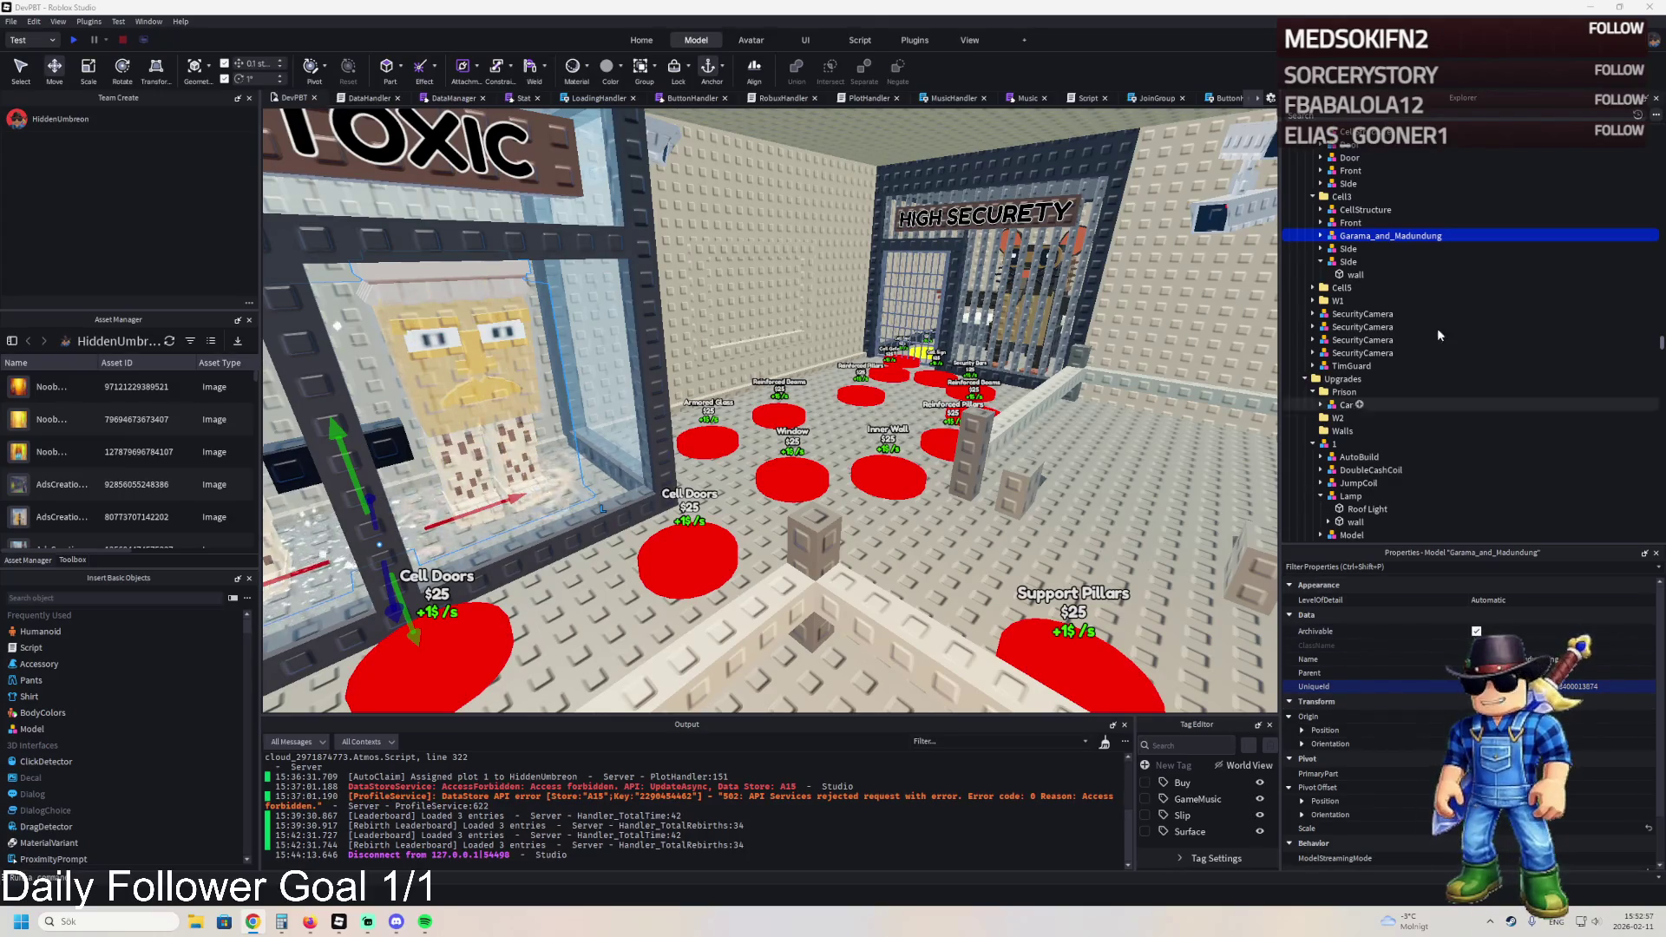
key(f)
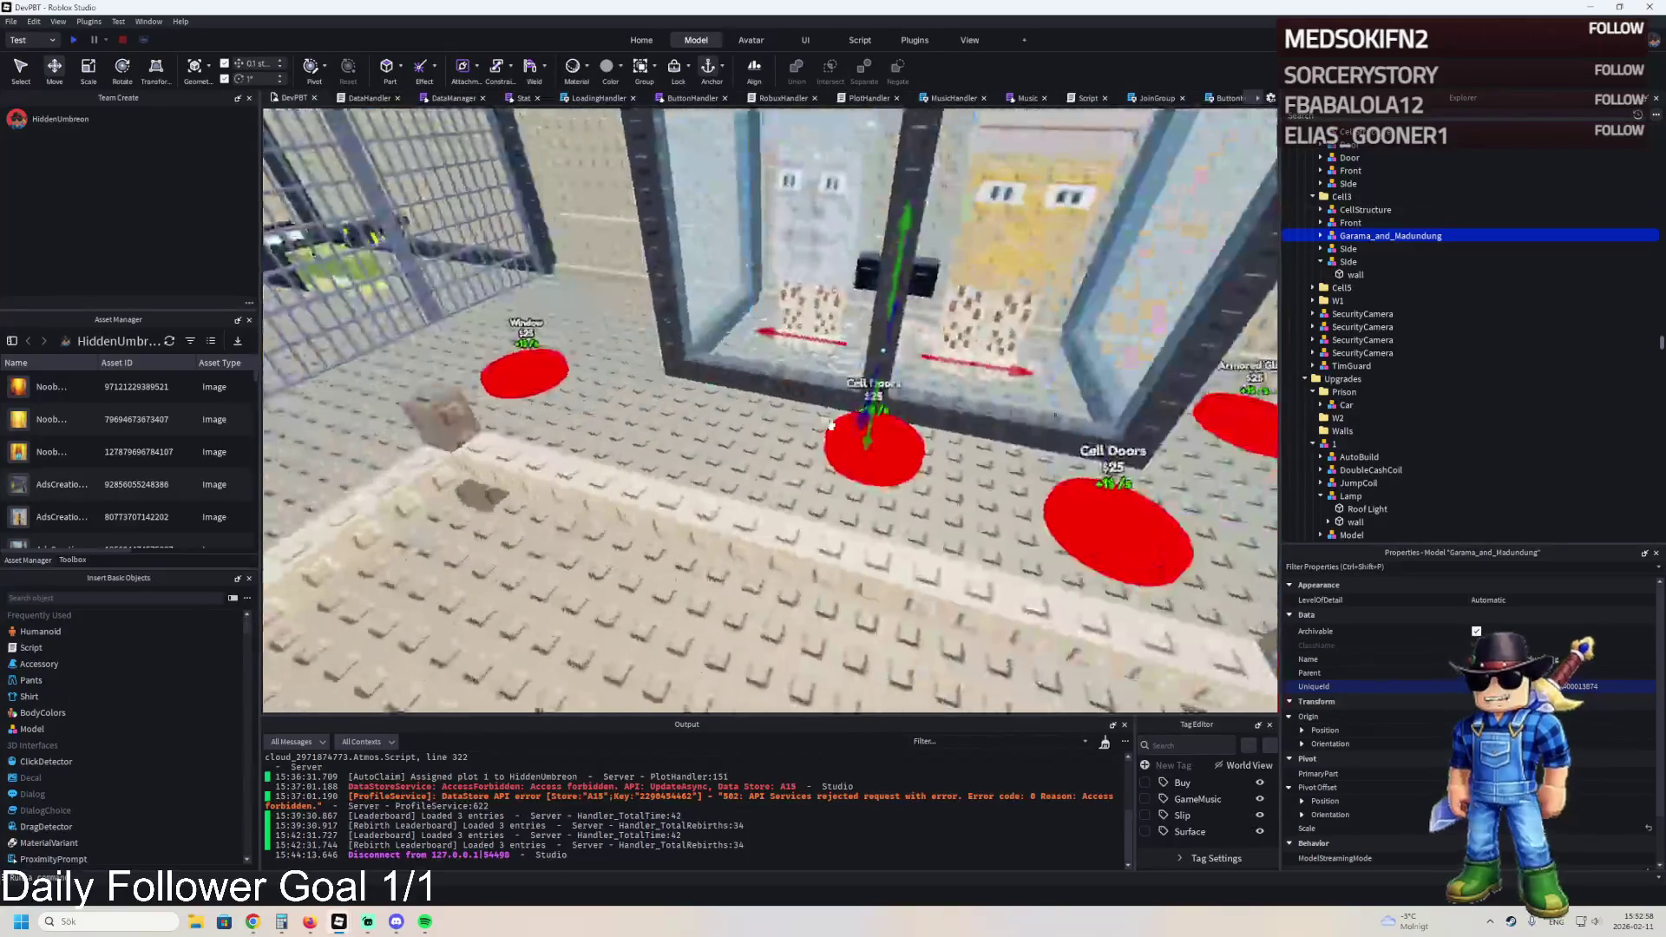
click(873, 446)
- Change pad 280's Item label text to Garama + Madundung
click(1321, 287)
click(1357, 314)
scroll(down, 3)
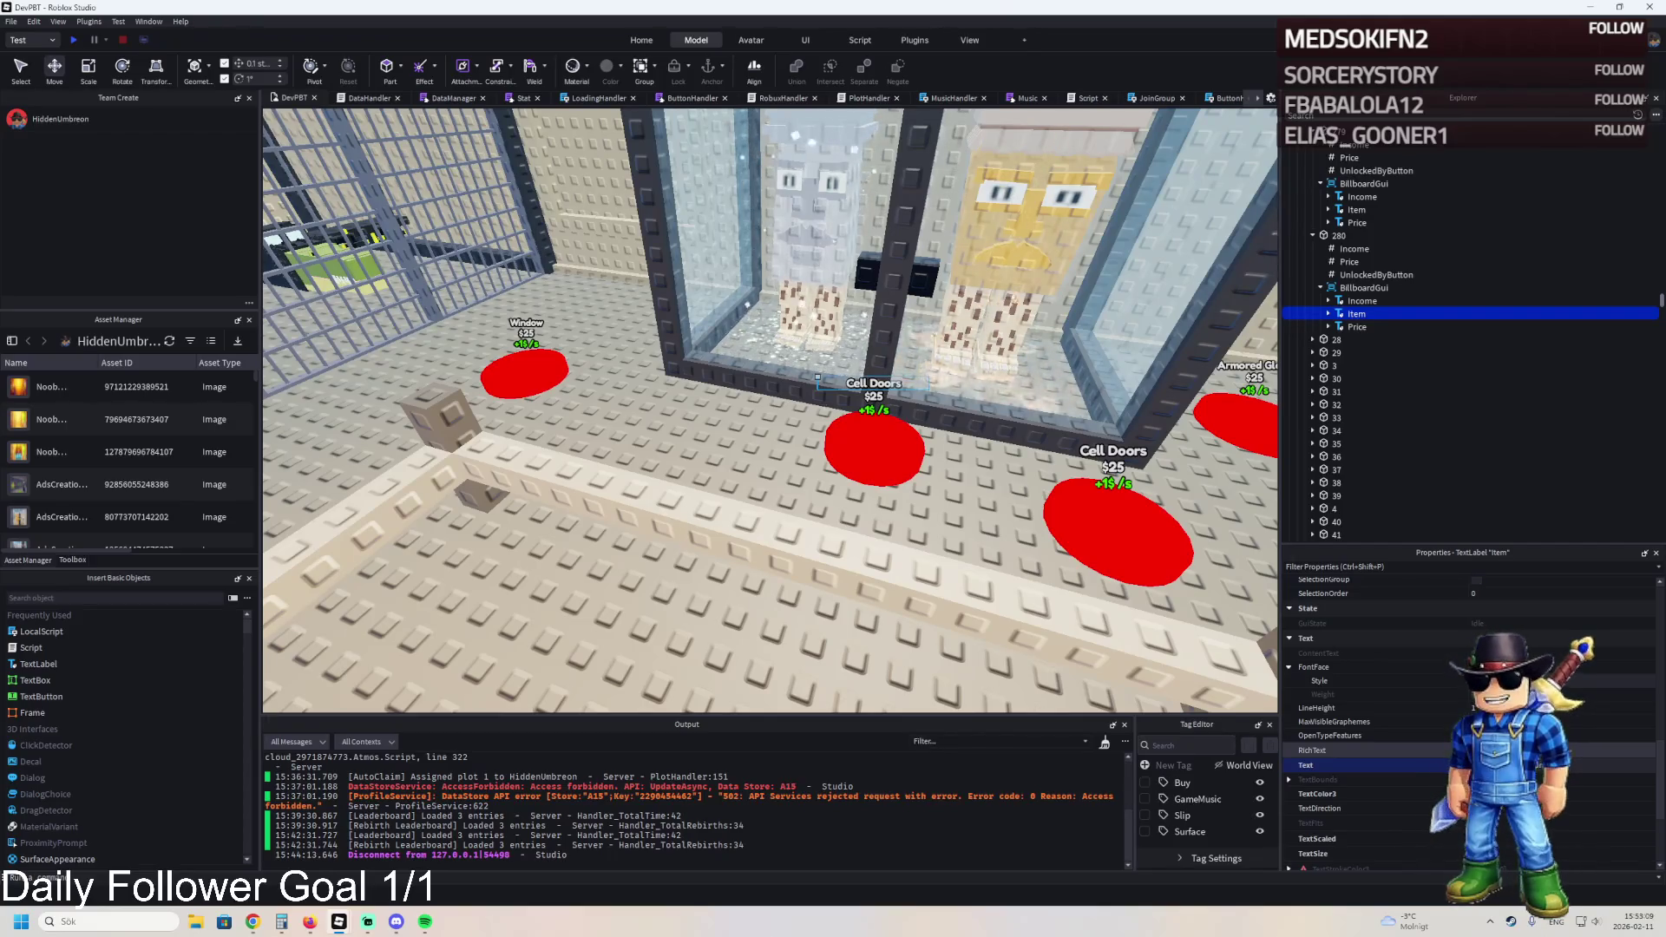
key(Return)
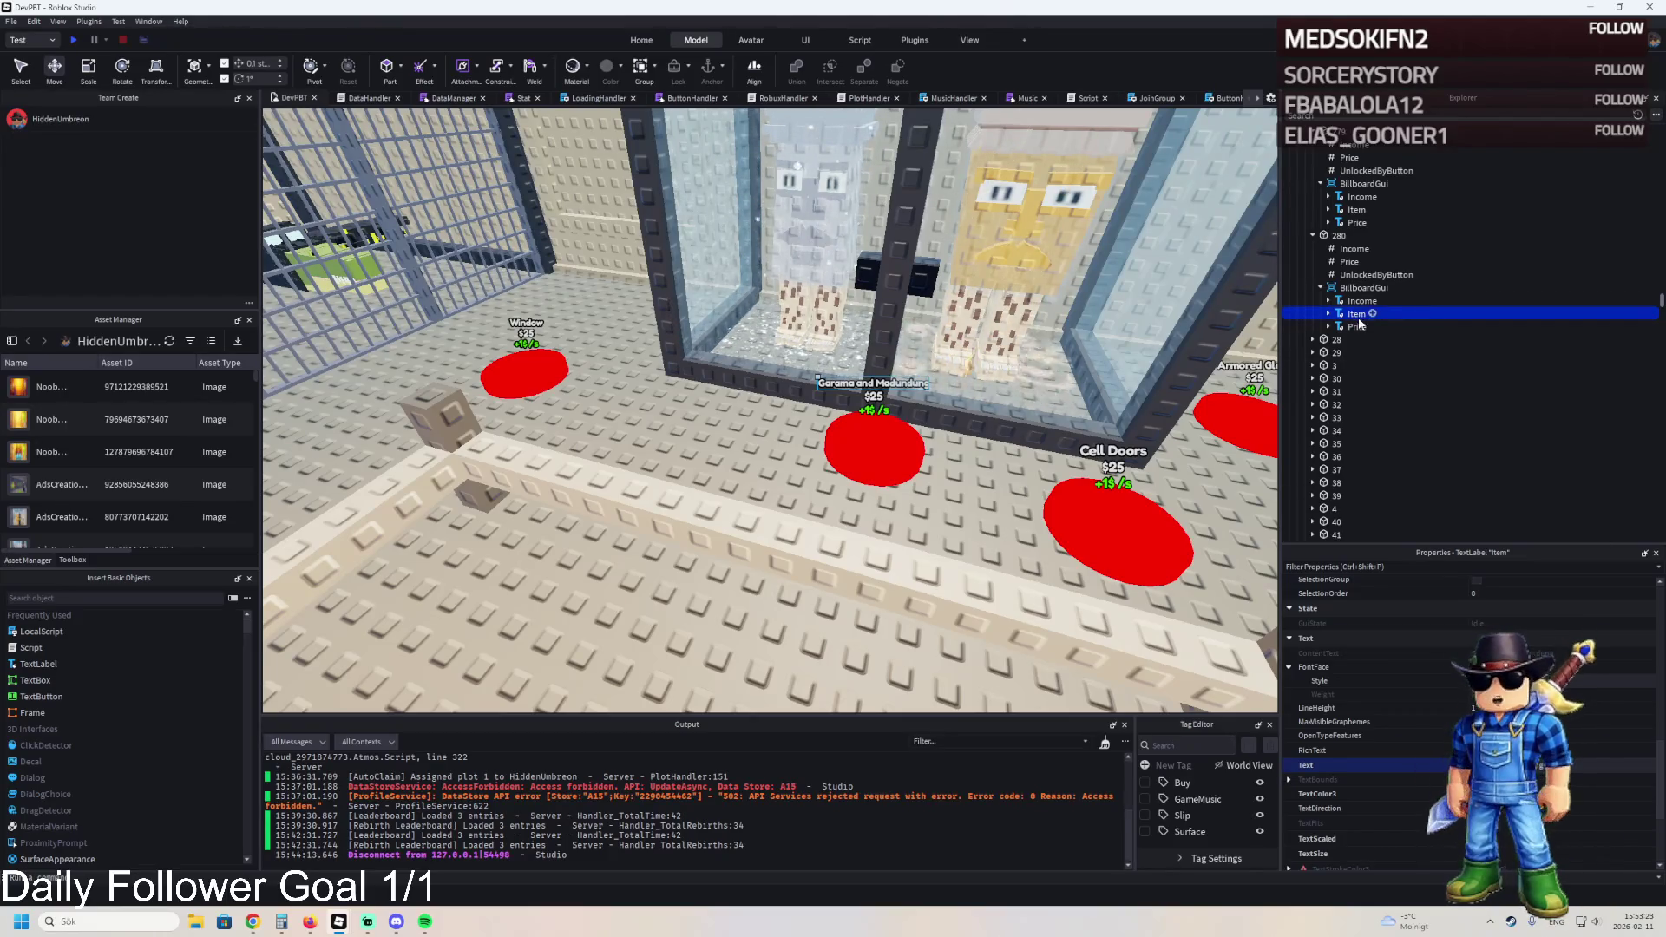
- Verify pad 280's $25 Price and UnlockedByButton values, then duplicate the pad
click(1354, 274)
click(1349, 262)
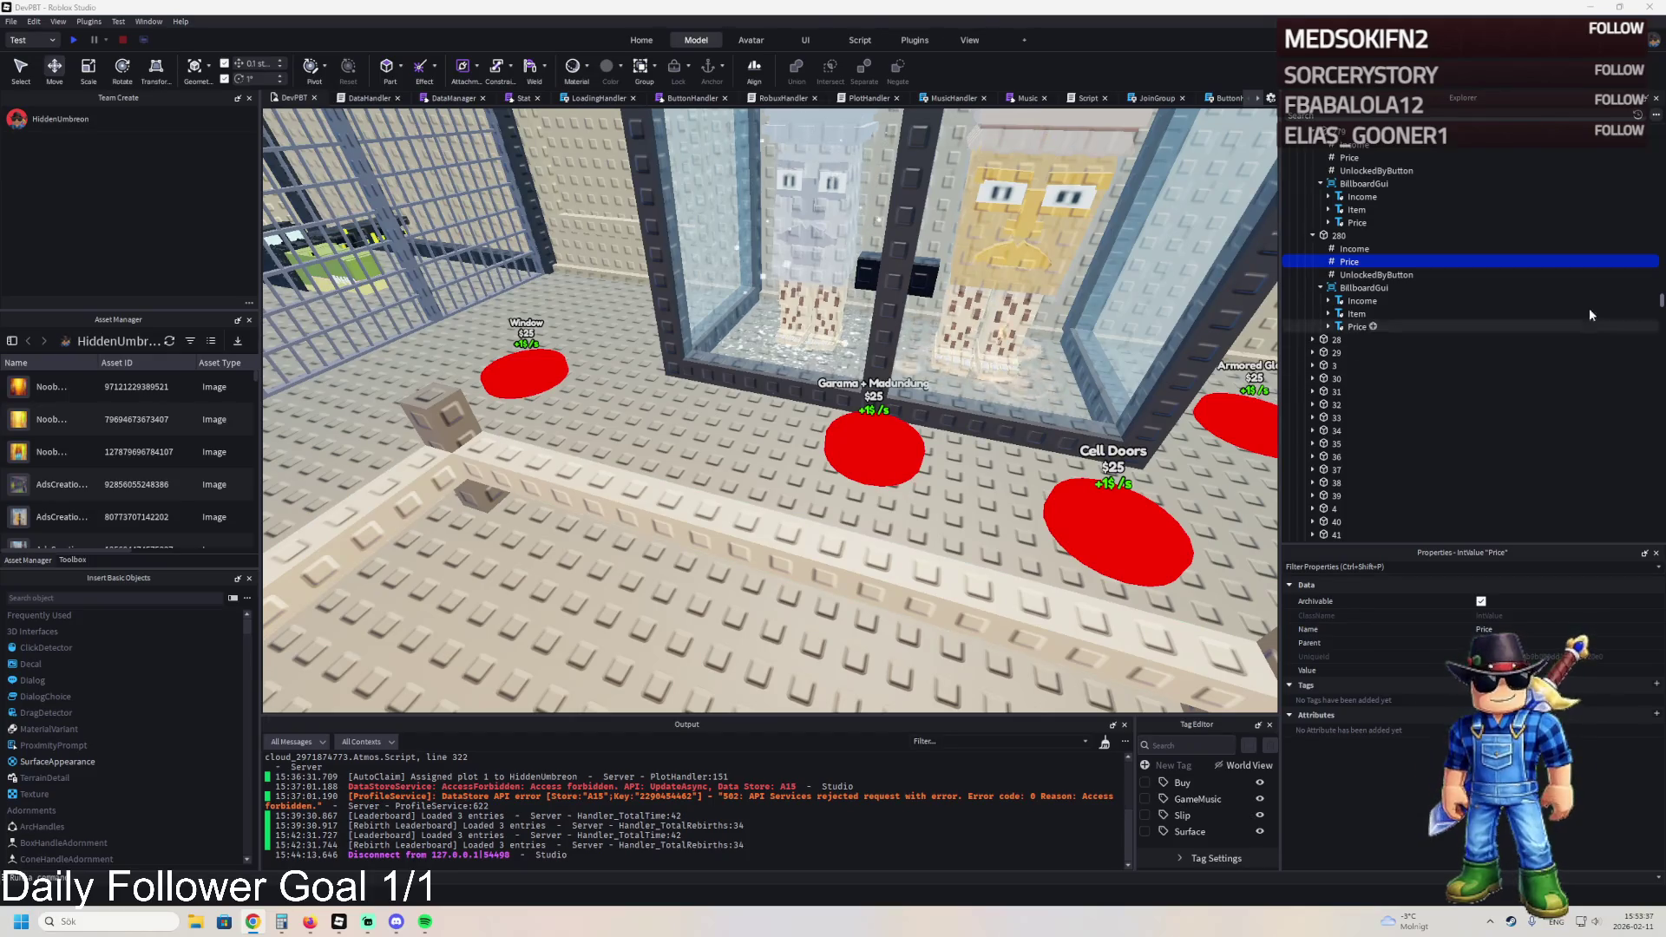
click(1311, 670)
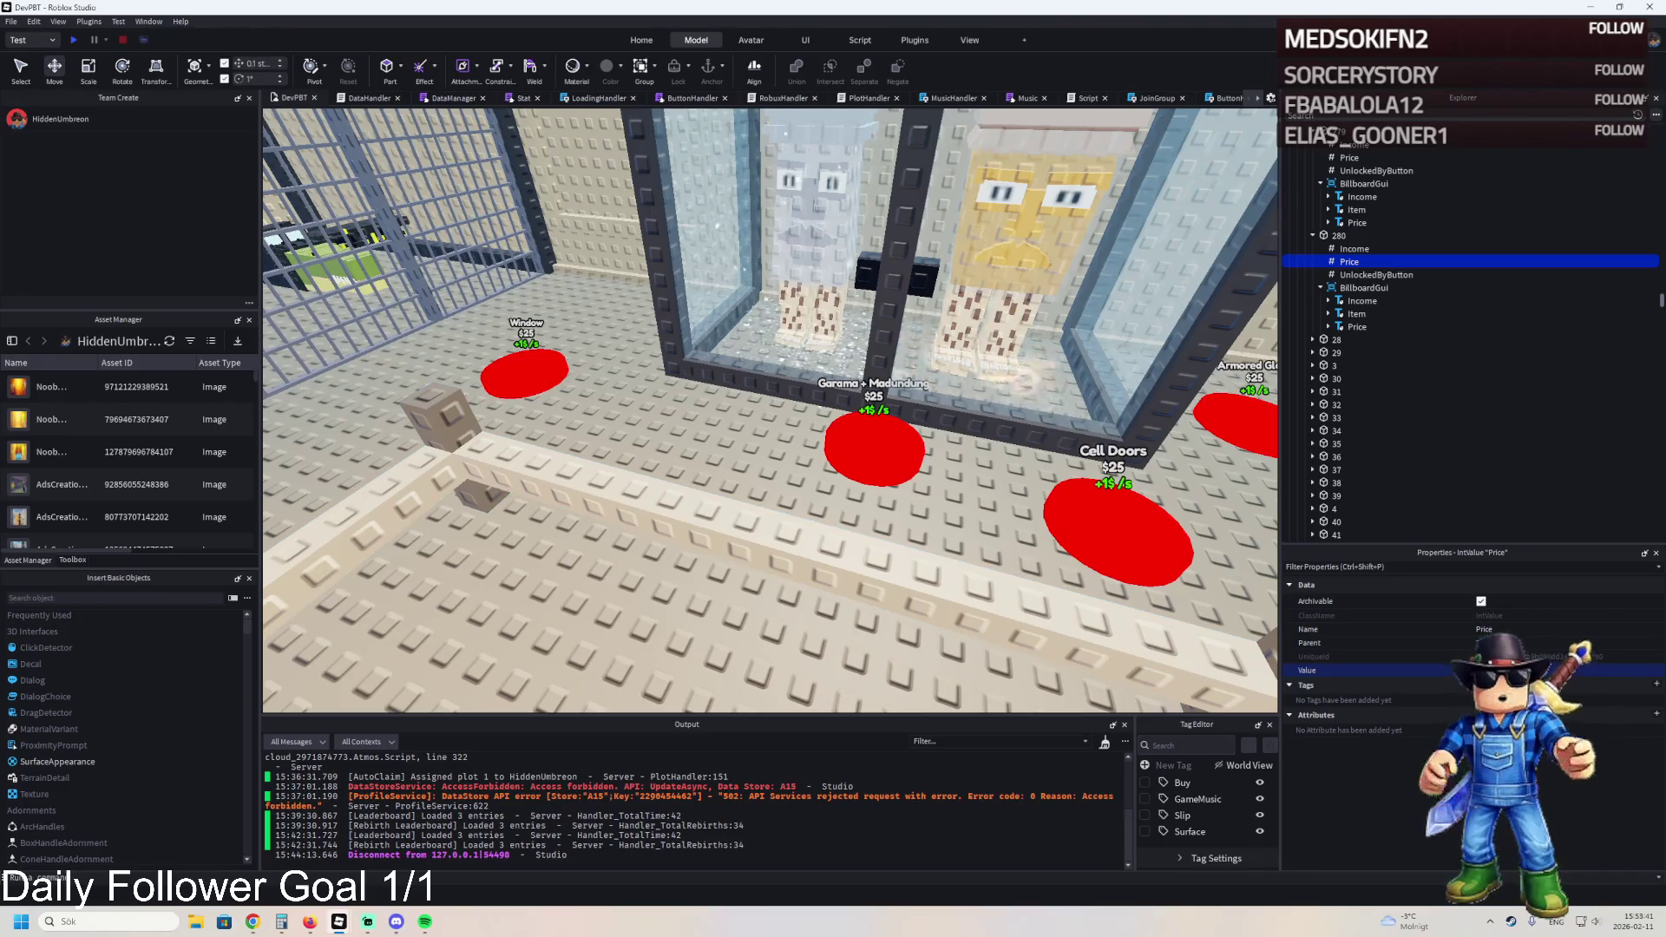
click(1352, 275)
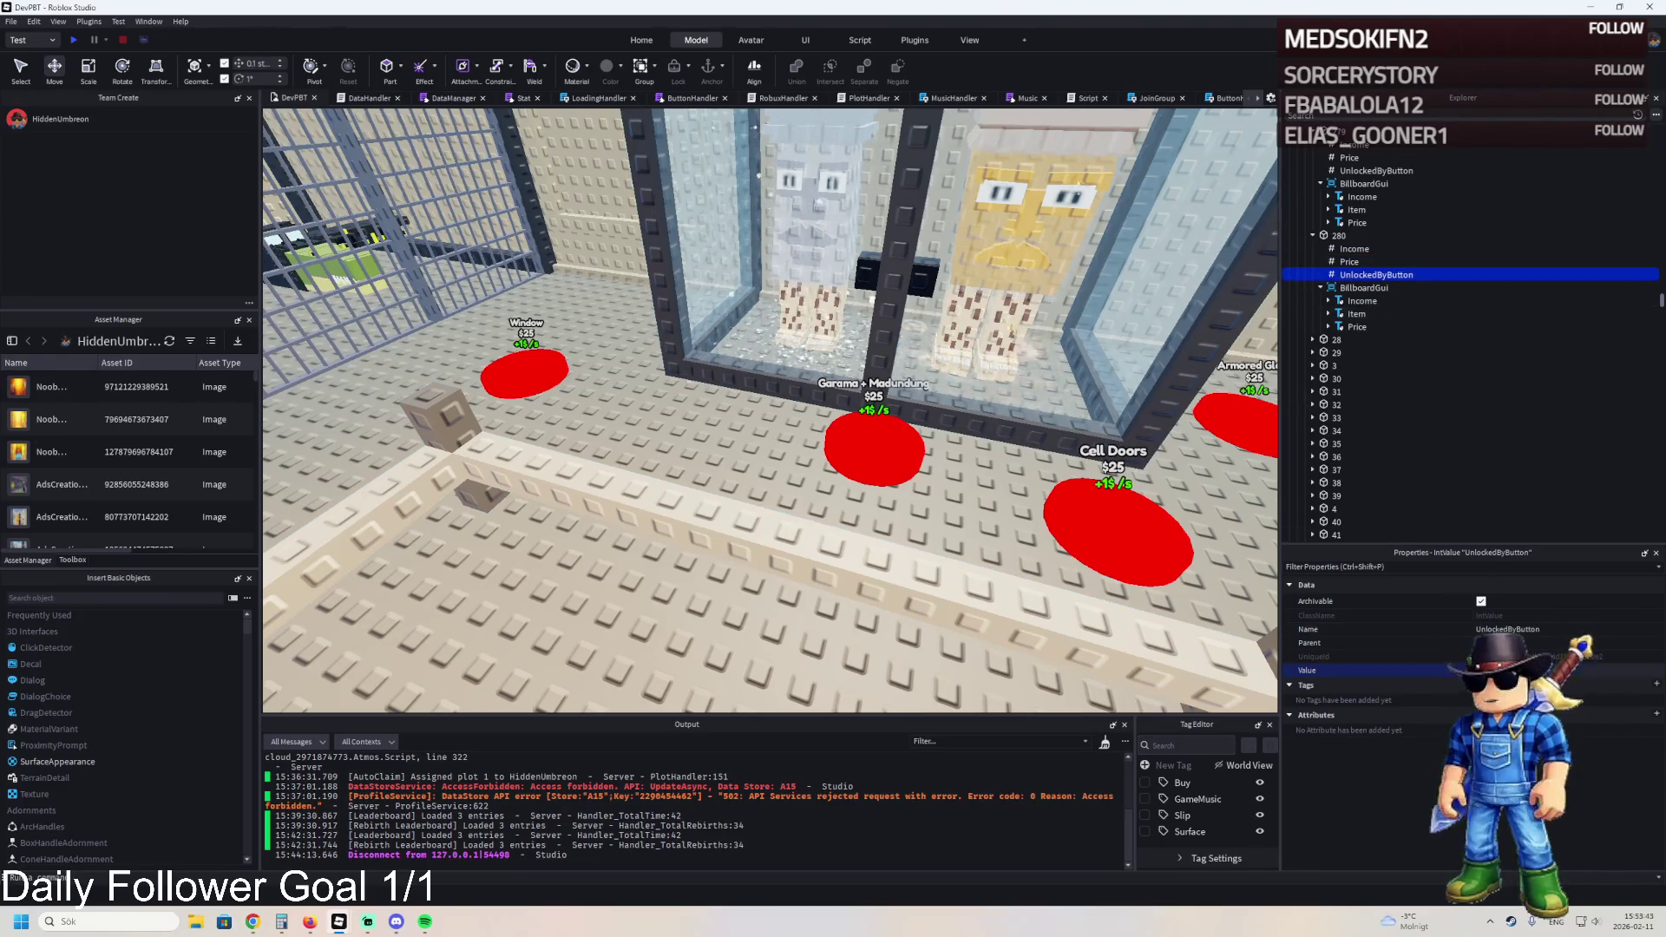
scroll(down, 3)
scroll(up, 3)
click(792, 406)
key(ctrl+d)
- Slide the copy beside the Garama + Madundung pad and rename it 281
drag(729, 404, 677, 401)
double_click(1456, 356)
key(BackSpace)
text(1)
key(Return)
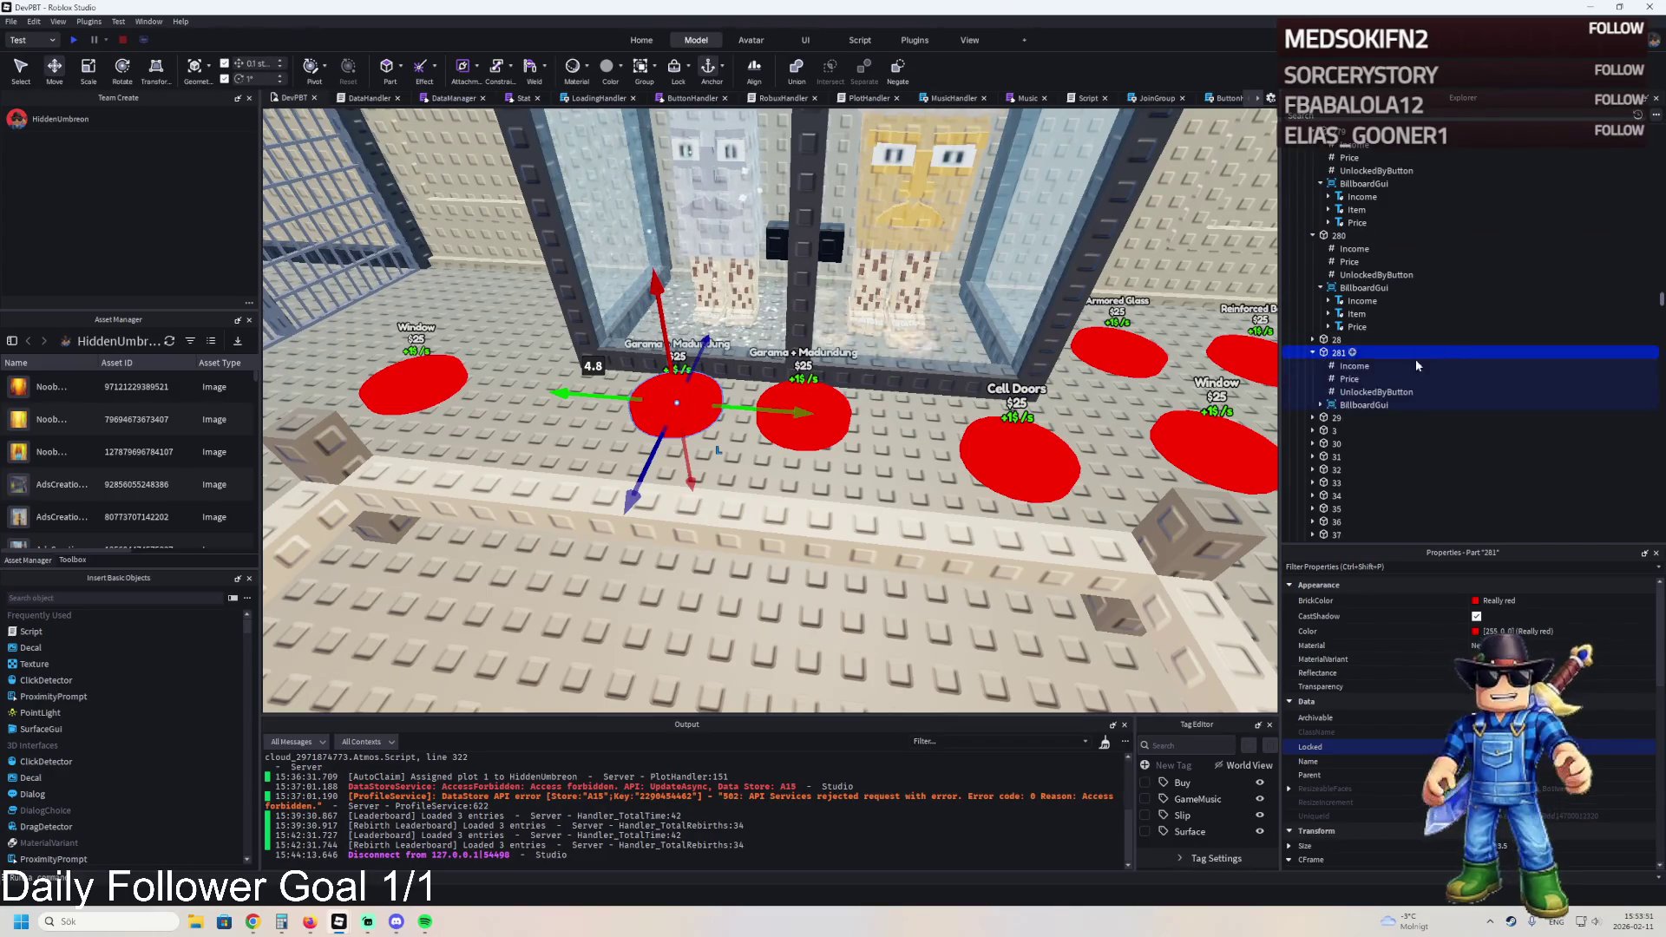
- Set pad 281's billboard Item label to Cell Sign and check its $25 Price
click(1313, 352)
click(1364, 404)
click(1320, 404)
click(1356, 431)
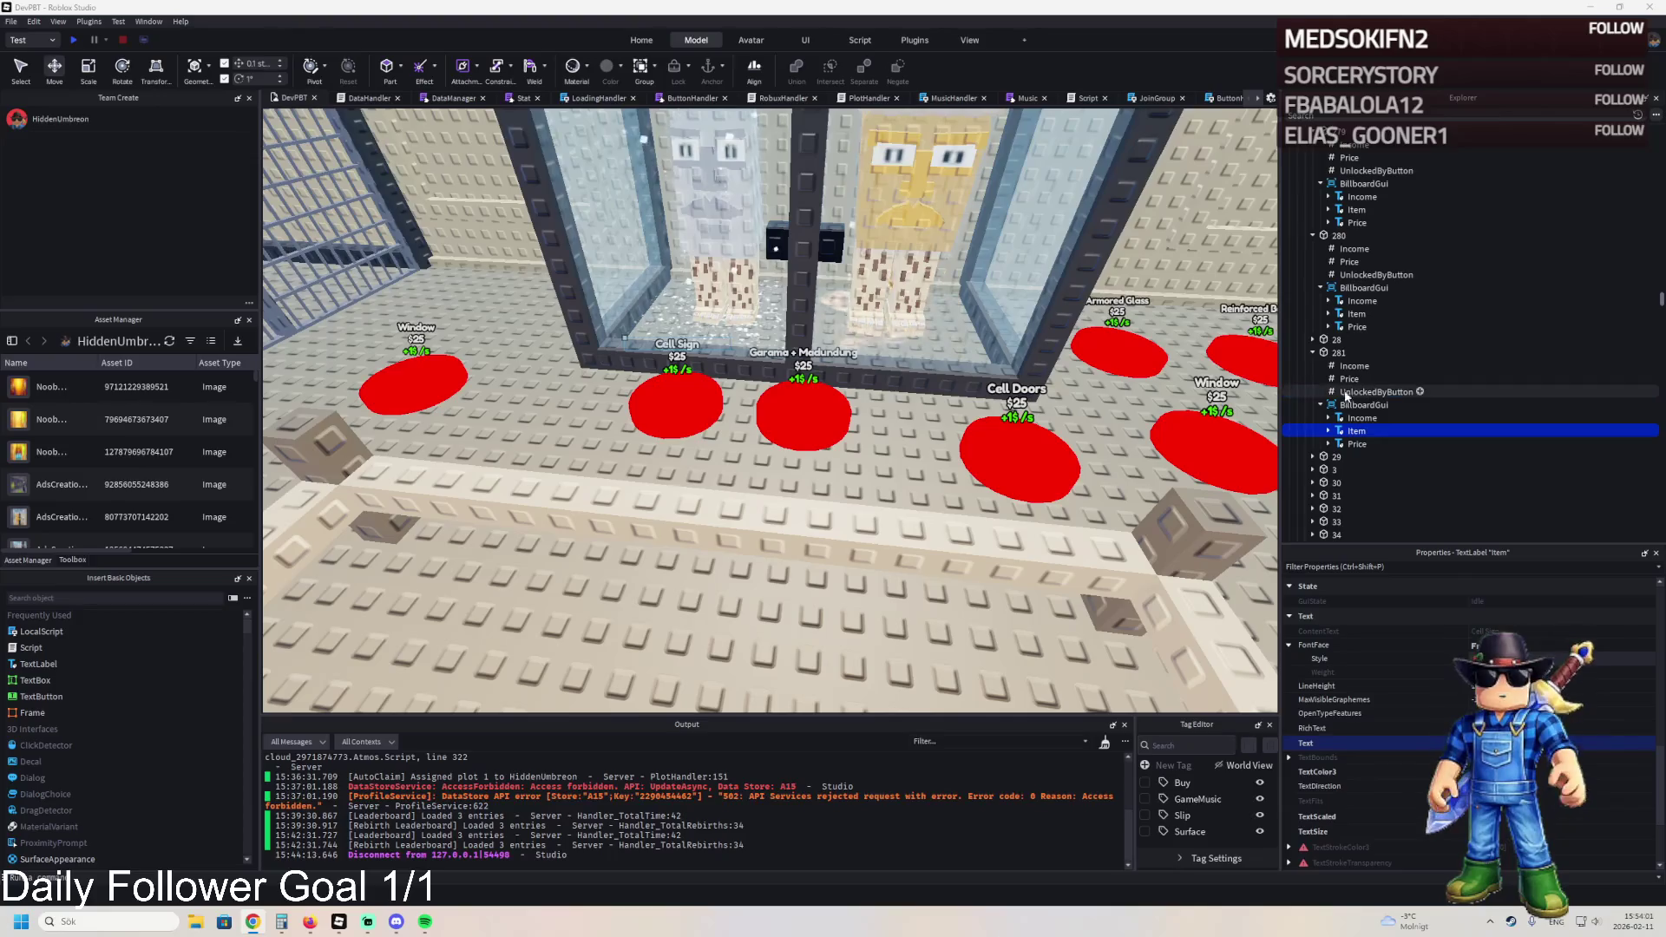
click(1347, 379)
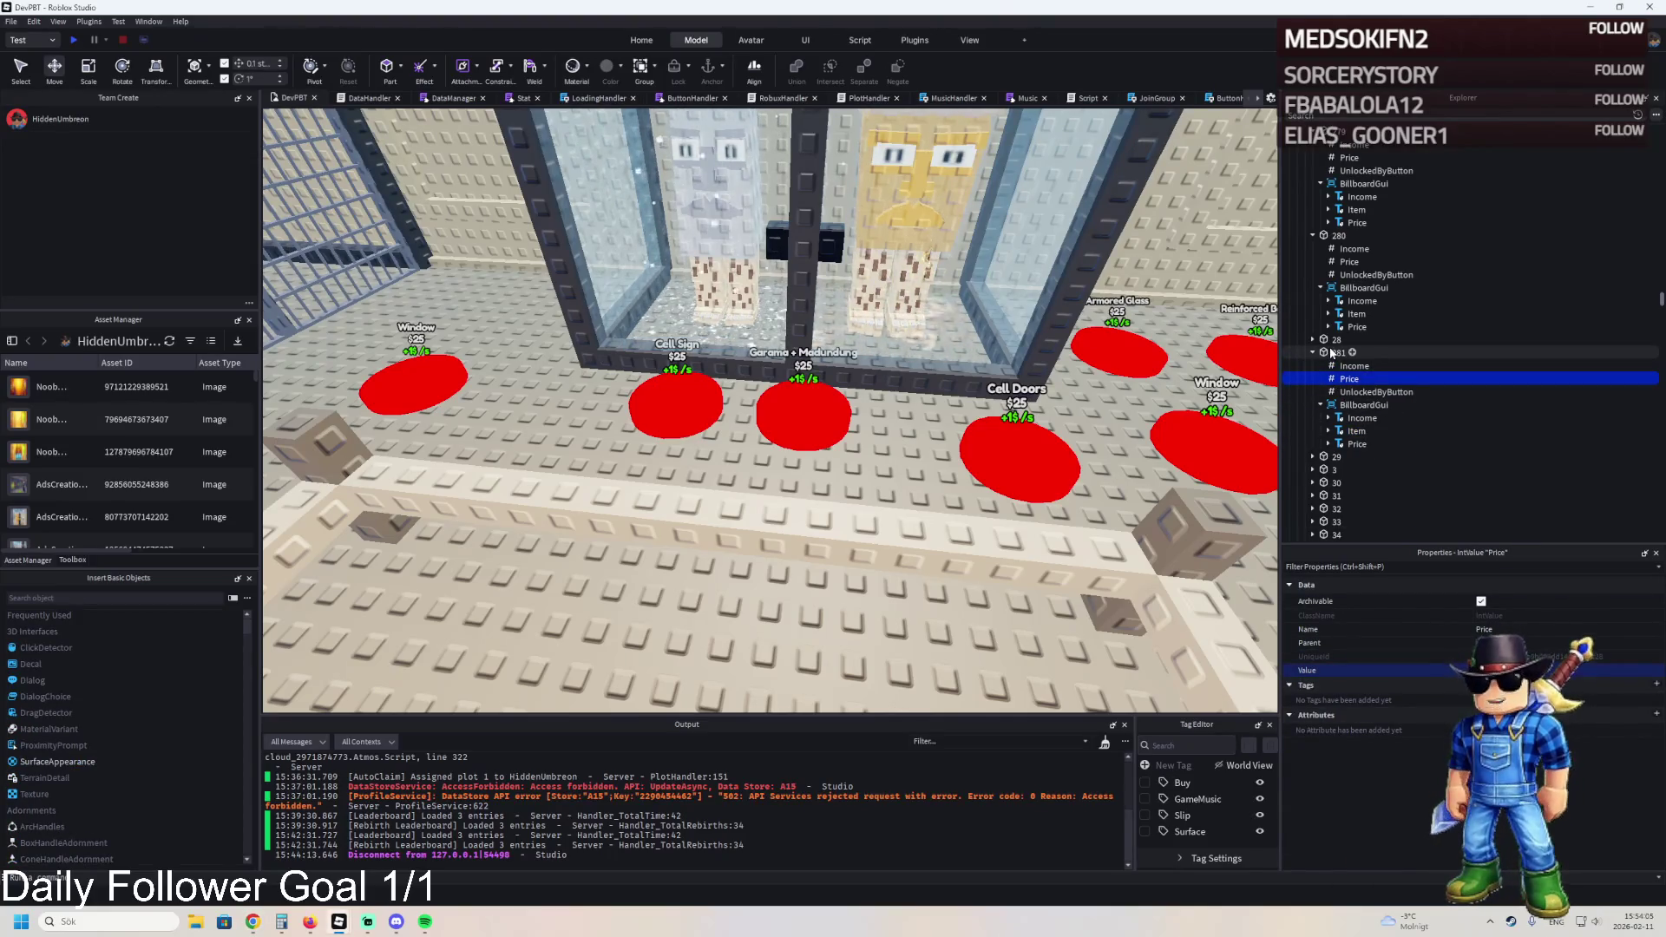
click(1331, 352)
key(w)
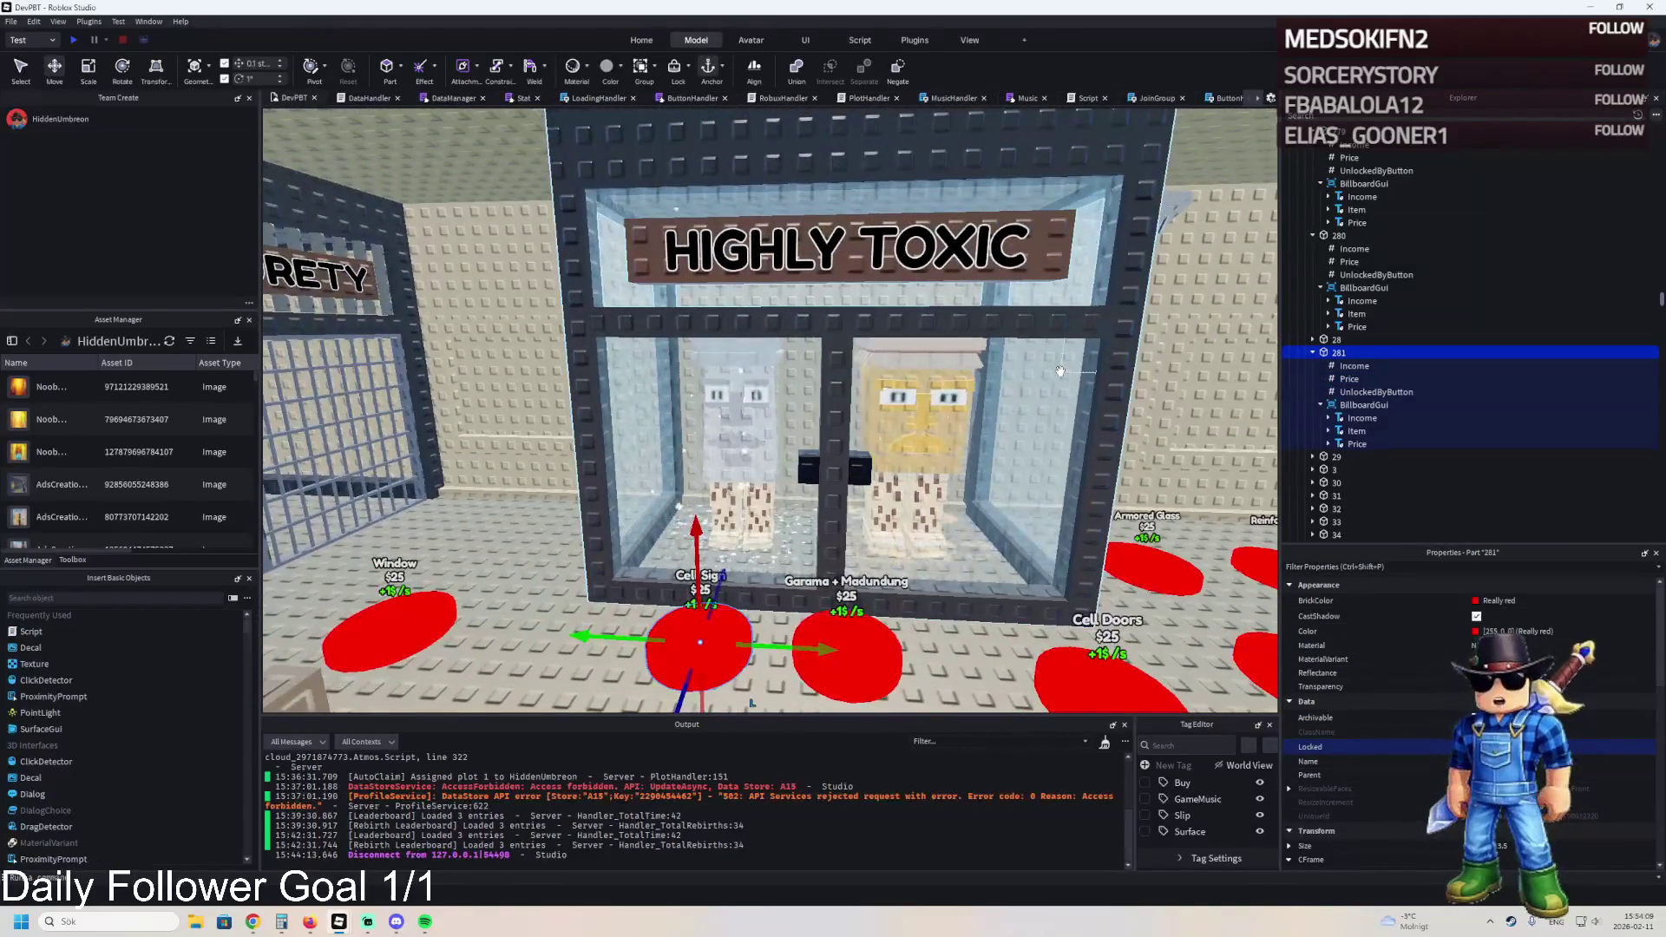
click(1057, 371)
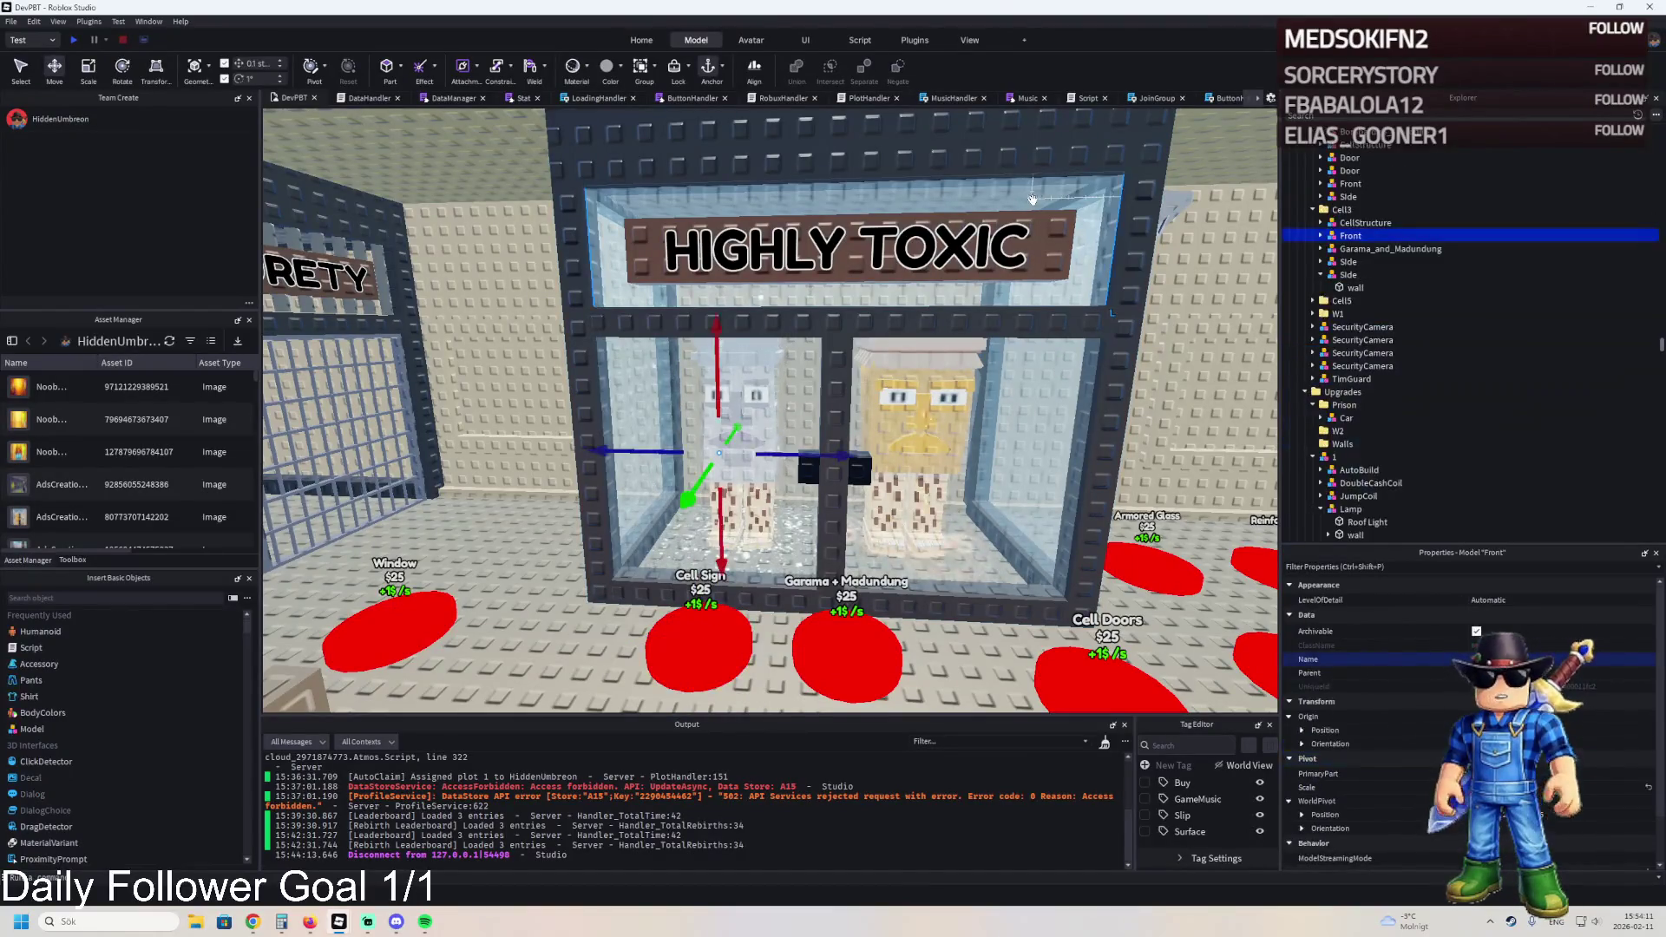